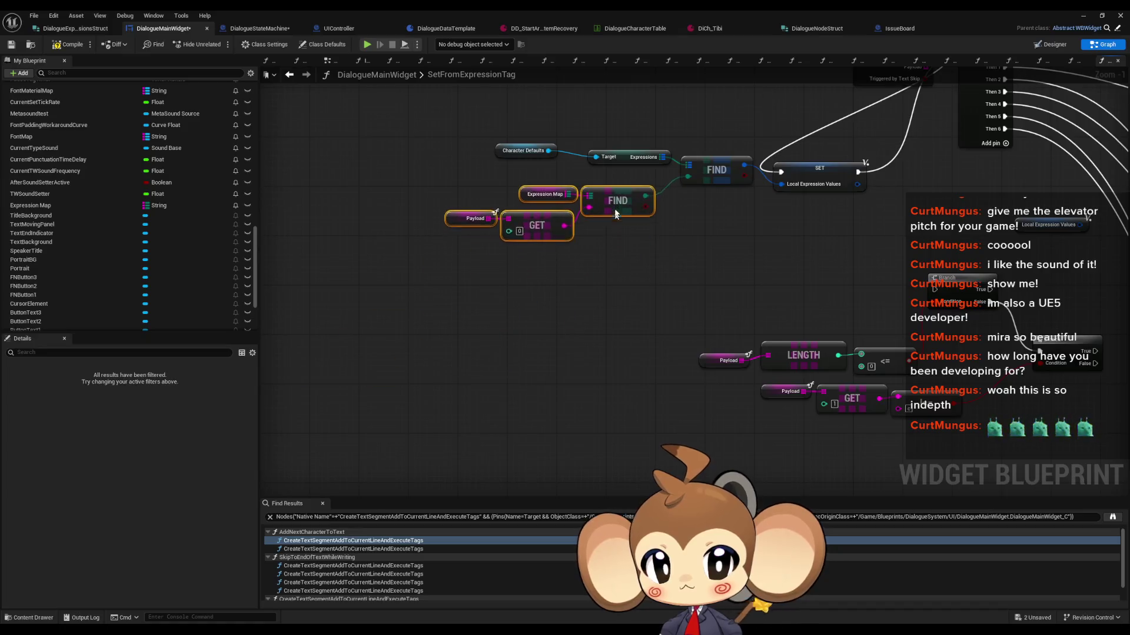
# Move the Expression Map, FIND, Payload and GET nodes up beside the top FIND node
pyautogui.click(612, 246)
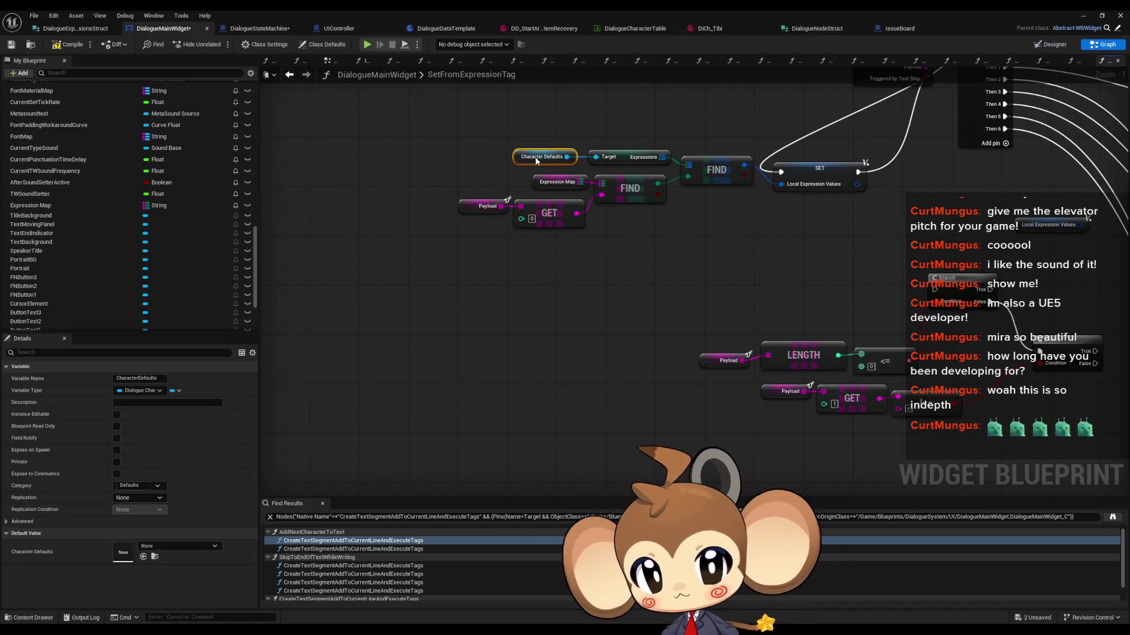
pyautogui.moveTo(847, 249); pyautogui.dragTo(587, 252)
pyautogui.scroll(-1, 587, 252)
pyautogui.moveTo(670, 213)
pyautogui.mouseDown()
pyautogui.moveTo(490, 309)
pyautogui.moveTo(642, 306)
pyautogui.moveTo(483, 331)
pyautogui.moveTo(435, 307)
pyautogui.moveTo(804, 303)
pyautogui.mouseUp()
pyautogui.scroll(2, 546, 307)
# Select the Local Expression Values node and bring the Set Font Material area into view
pyautogui.click(547, 298)
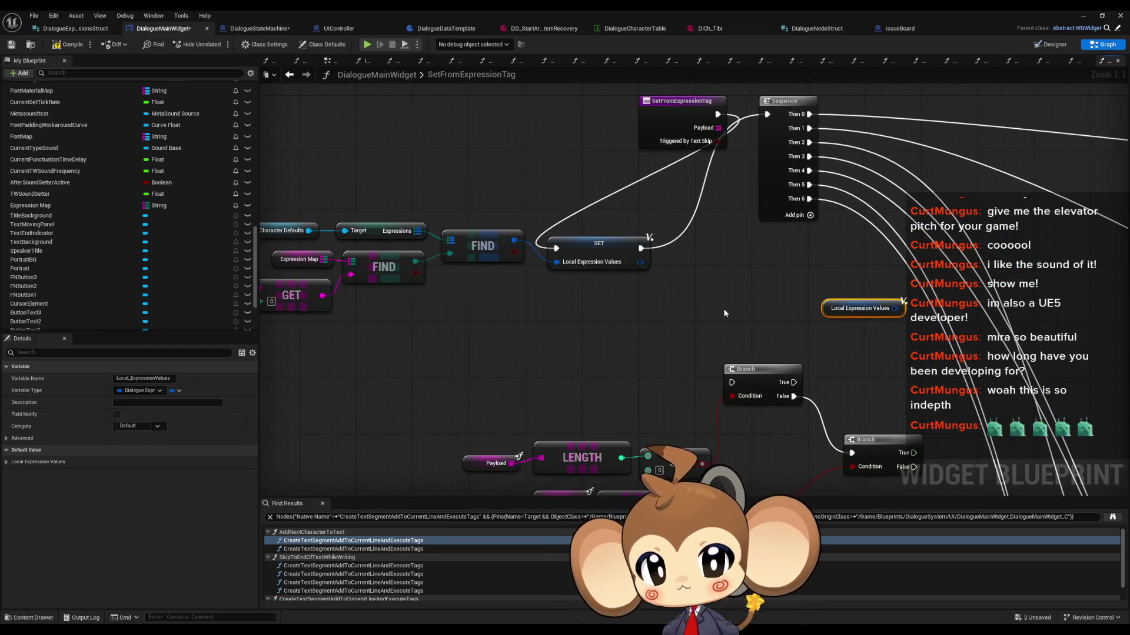
pyautogui.moveTo(892, 297)
pyautogui.mouseDown()
pyautogui.moveTo(706, 283)
pyautogui.moveTo(629, 263)
pyautogui.mouseUp()
pyautogui.click(520, 277)
pyautogui.moveTo(520, 278)
pyautogui.mouseDown()
pyautogui.moveTo(502, 262)
pyautogui.moveTo(561, 210)
pyautogui.mouseUp()
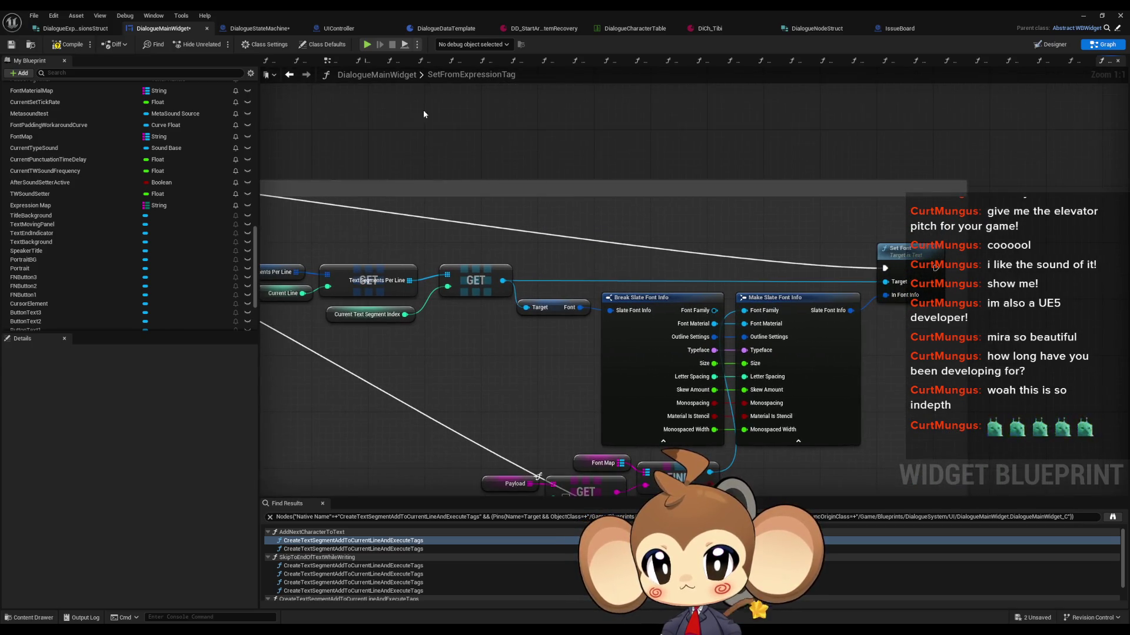
# Break a Local Expression Values getter into Dialogue Expressions Struct and wire Font to Make Slate Font Info's Font Family
pyautogui.hotkey('ctrl', 'v')
pyautogui.moveTo(489, 116); pyautogui.dragTo(521, 126)
pyautogui.write('brea')
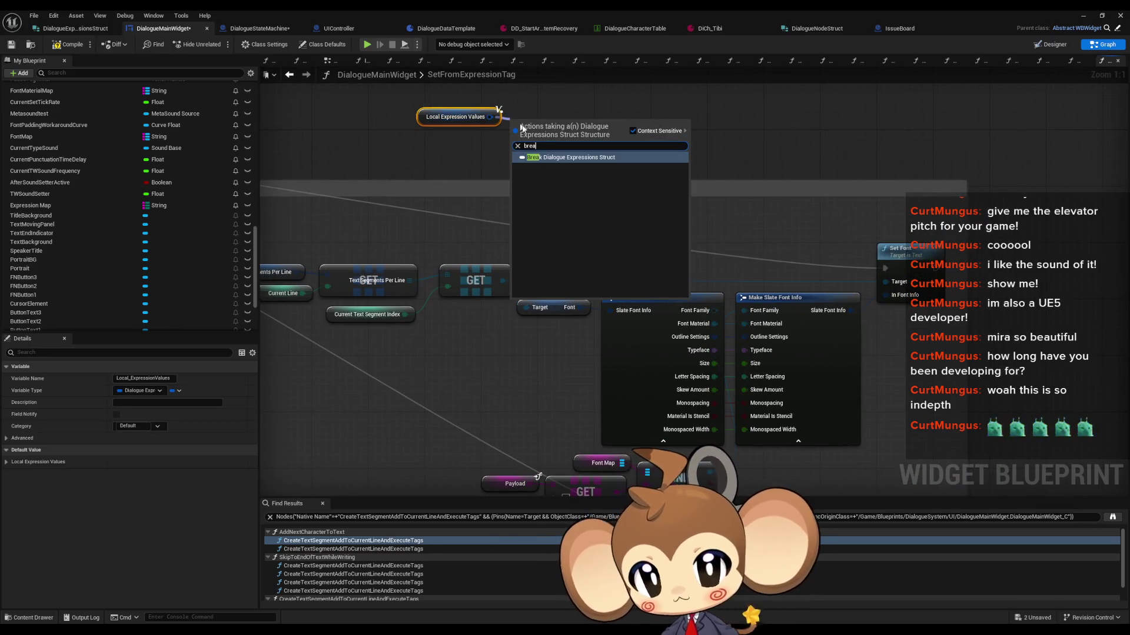
pyautogui.click(566, 157)
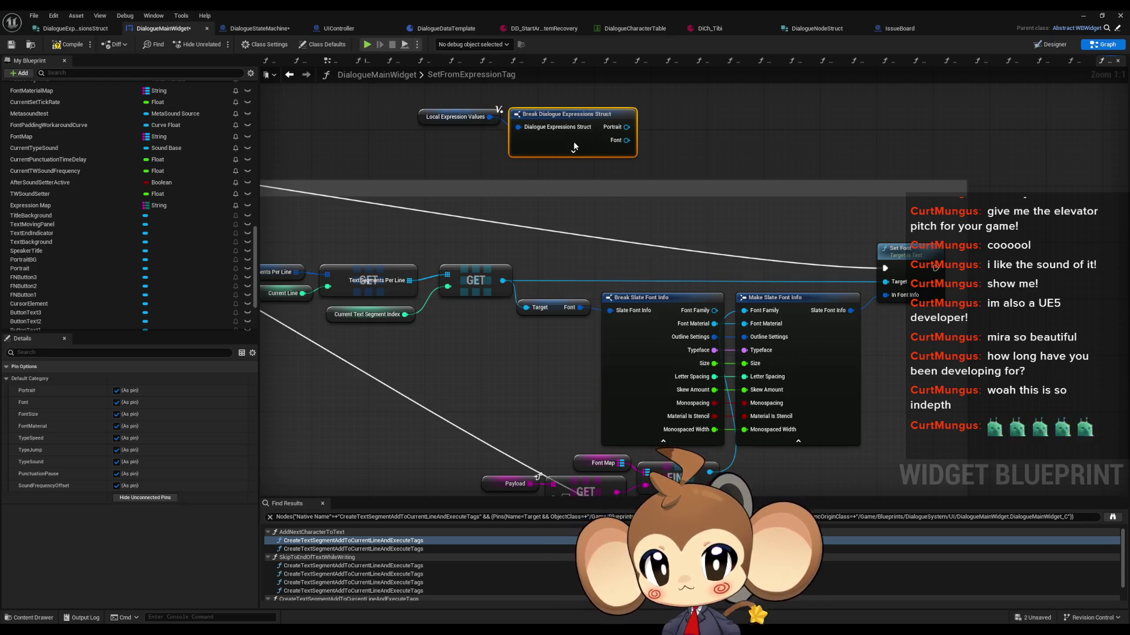
pyautogui.moveTo(626, 133)
pyautogui.mouseDown()
pyautogui.moveTo(726, 330)
pyautogui.moveTo(745, 310)
pyautogui.mouseUp()
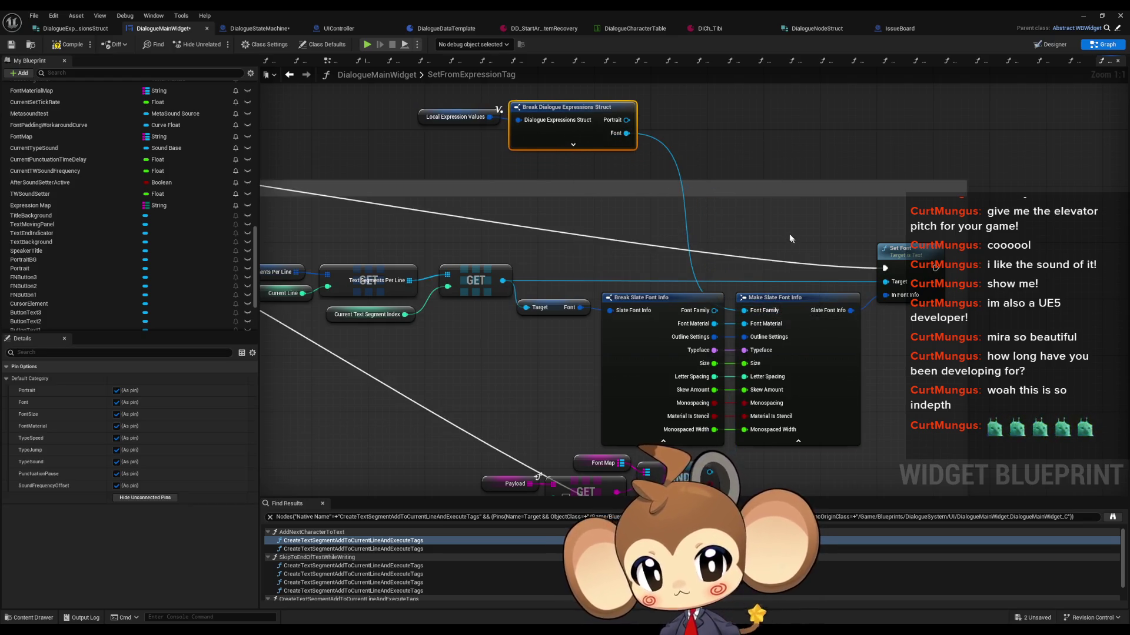
pyautogui.click(145, 497)
pyautogui.moveTo(412, 97); pyautogui.dragTo(579, 155)
pyautogui.scroll(-5, 578, 154)
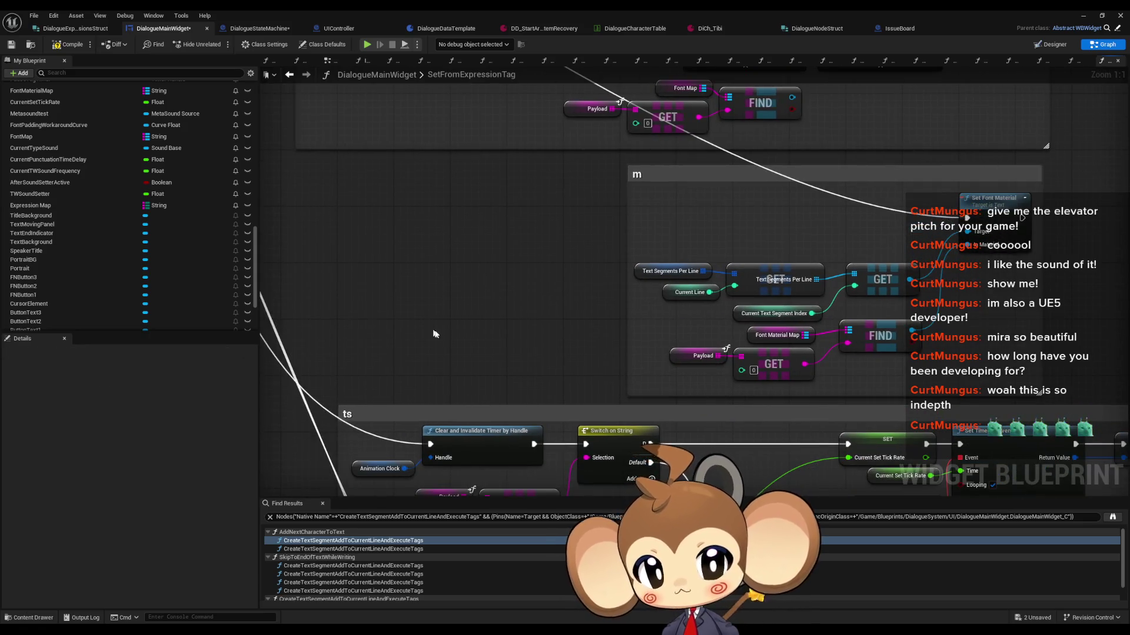
# Paste the struct nodes into the m section, expose only FontMaterial, and wire it to In Material
pyautogui.hotkey('ctrl', 'v')
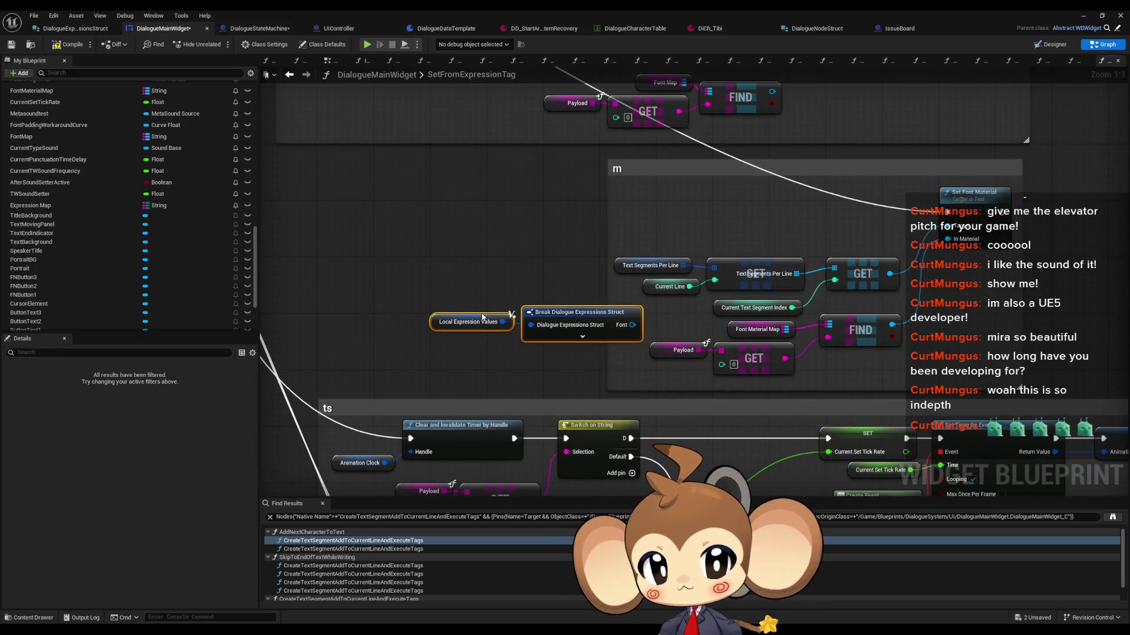
pyautogui.moveTo(518, 317); pyautogui.dragTo(475, 316)
pyautogui.click(550, 266)
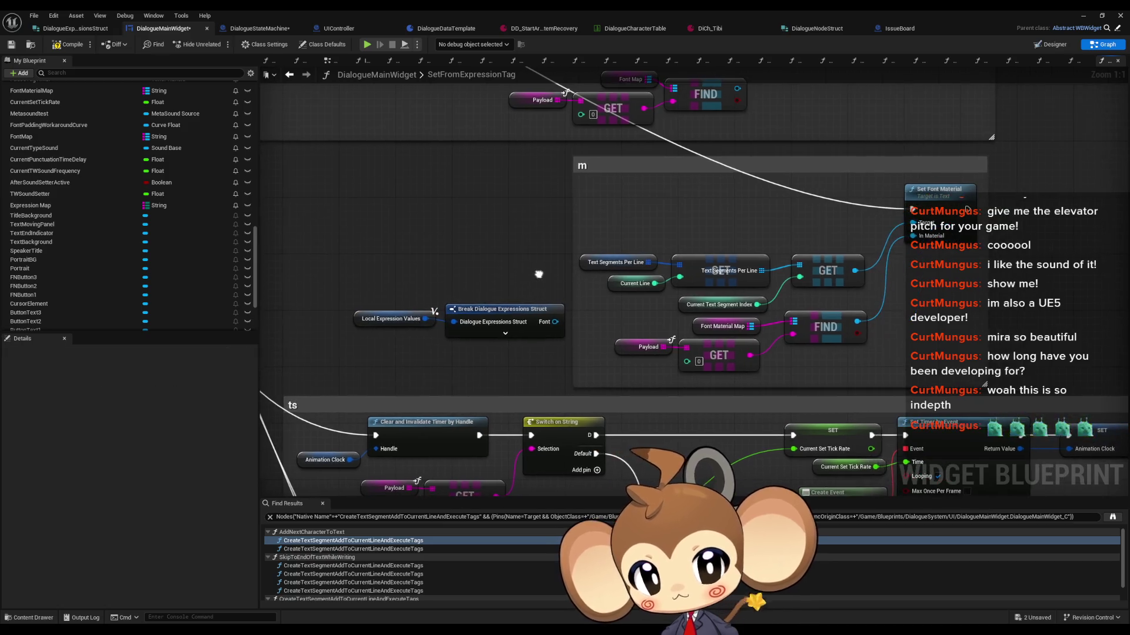
pyautogui.click(504, 320)
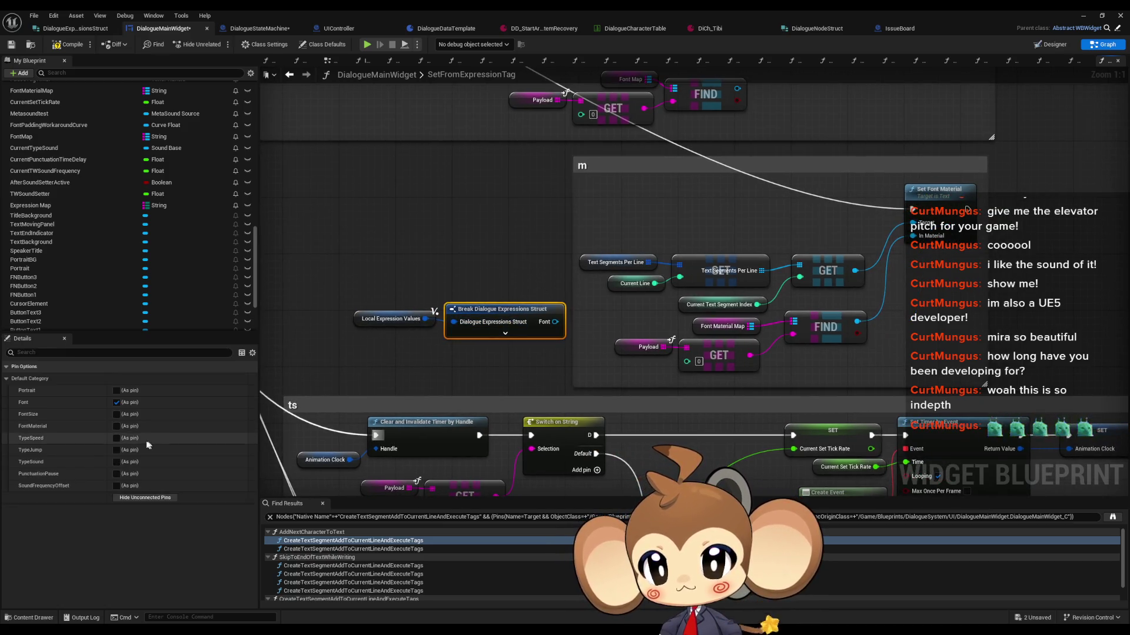
pyautogui.click(117, 402)
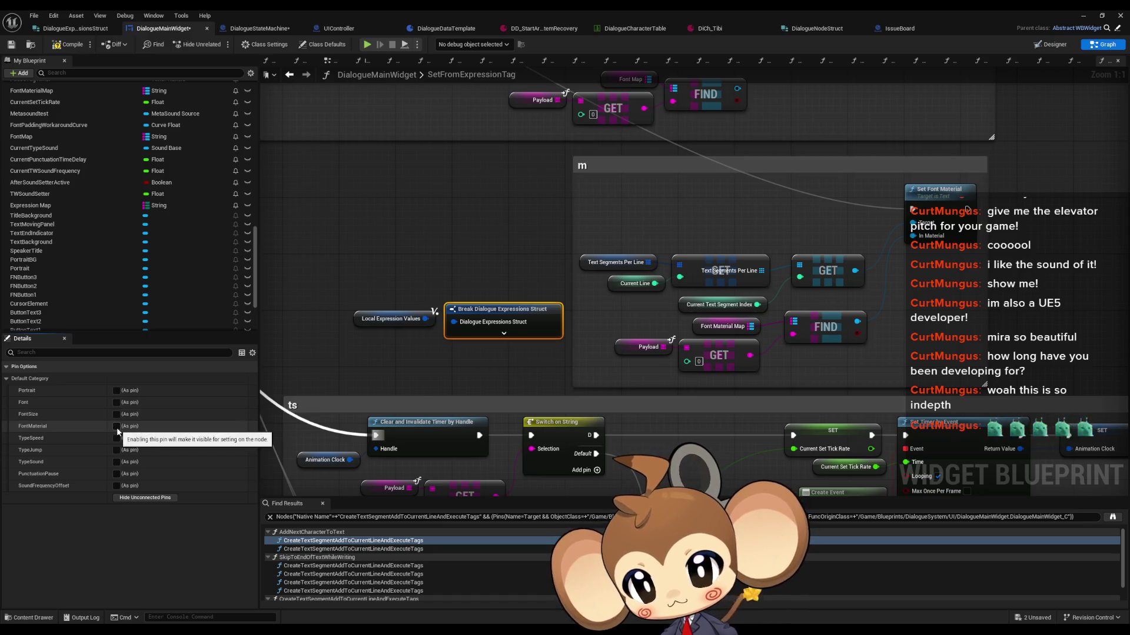
pyautogui.click(117, 426)
pyautogui.moveTo(576, 322); pyautogui.dragTo(914, 235)
# Delete the old Font Material Map lookup nodes and move the struct nodes into their place
pyautogui.moveTo(628, 337)
pyautogui.mouseDown()
pyautogui.moveTo(765, 371)
pyautogui.moveTo(836, 370)
pyautogui.mouseUp()
pyautogui.press('Delete')
pyautogui.moveTo(365, 273); pyautogui.dragTo(588, 341)
pyautogui.moveTo(526, 314); pyautogui.dragTo(881, 333)
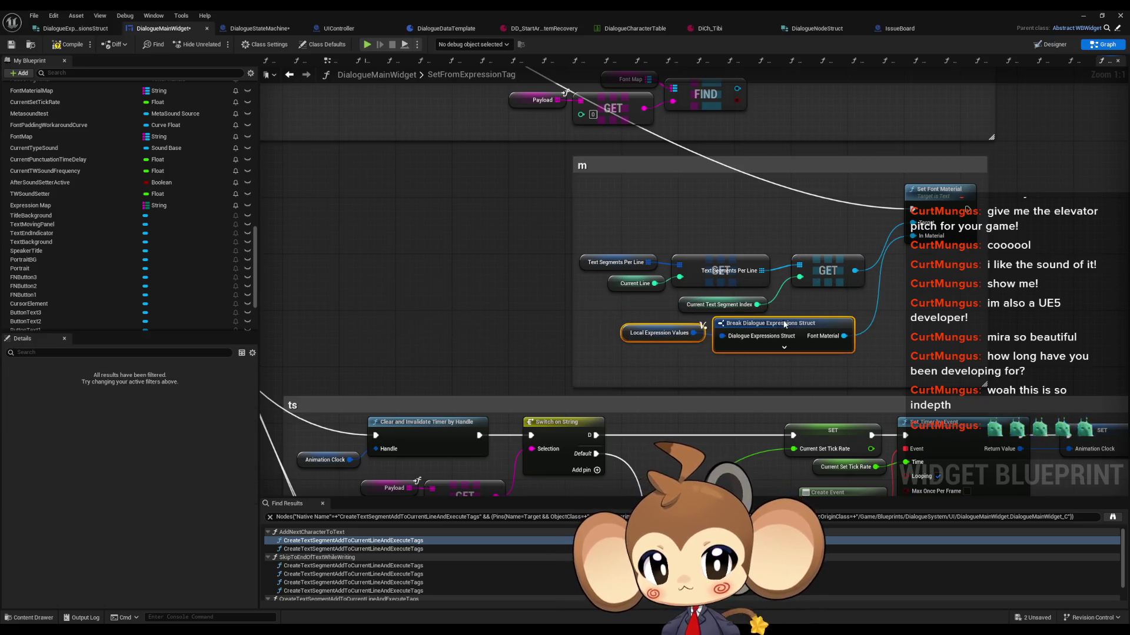
pyautogui.scroll(-3, 739, 275)
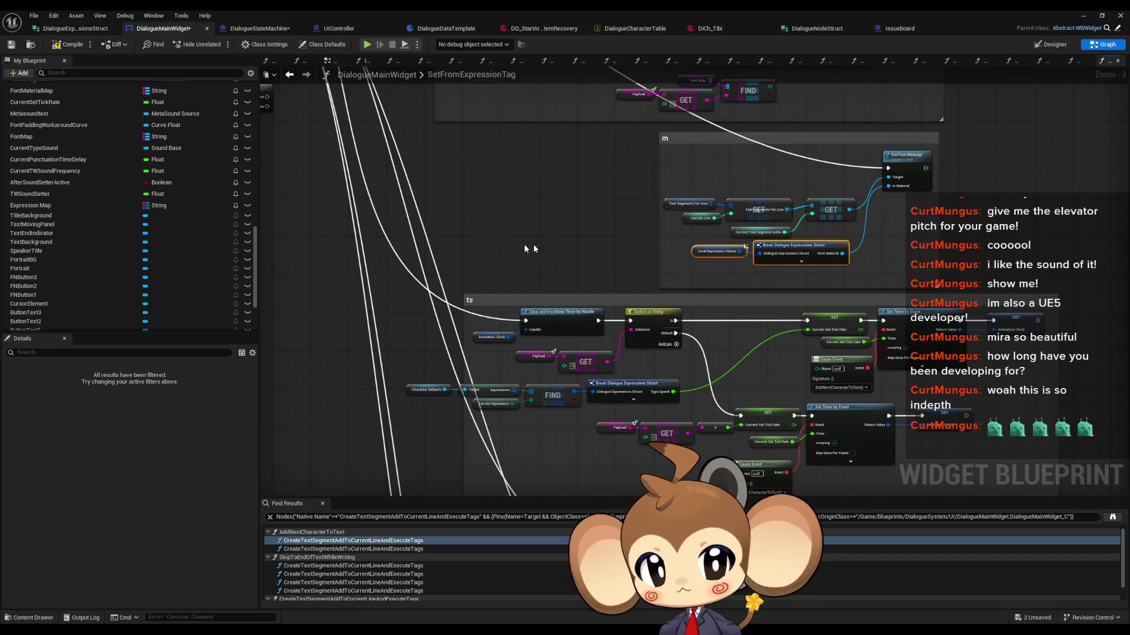
# Paste struct nodes into the ts section and route the Clear and Invalidate Timer exec to the lower SET
pyautogui.scroll(1, 692, 266)
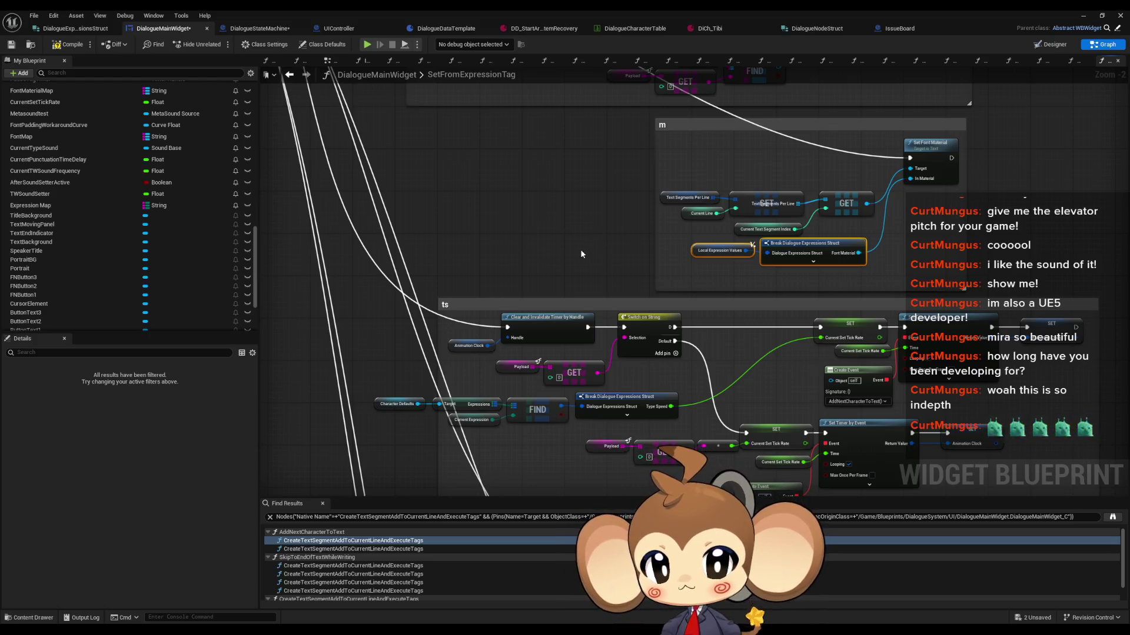
pyautogui.moveTo(551, 393); pyautogui.dragTo(572, 282)
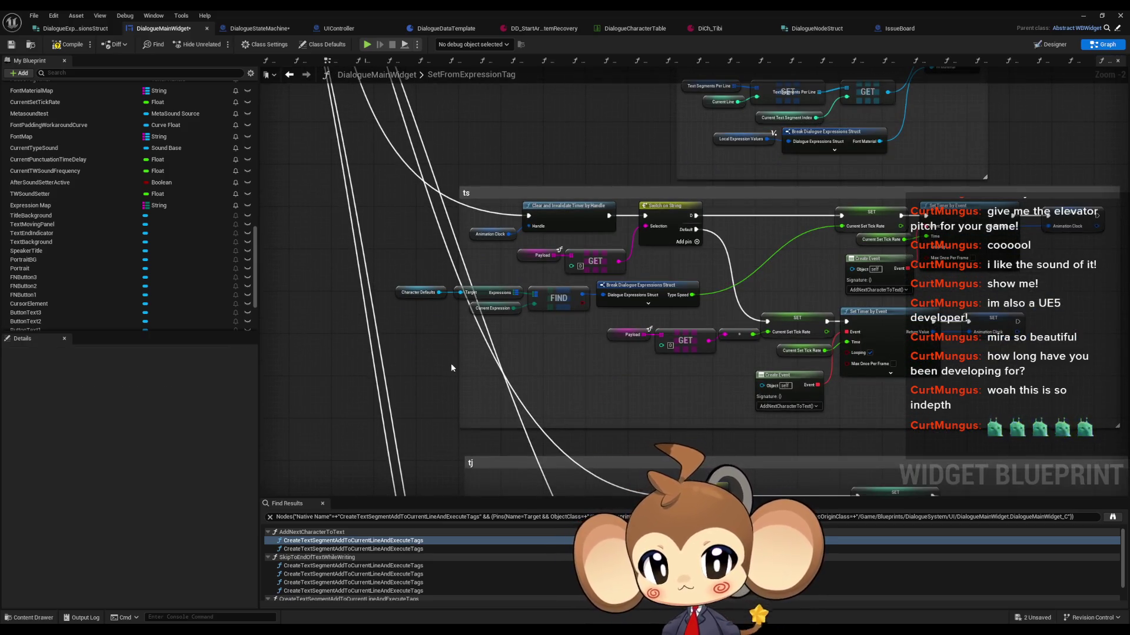
pyautogui.hotkey('ctrl', 'v')
pyautogui.moveTo(637, 378)
pyautogui.mouseDown()
pyautogui.moveTo(572, 349)
pyautogui.moveTo(583, 370)
pyautogui.moveTo(673, 389)
pyautogui.mouseUp()
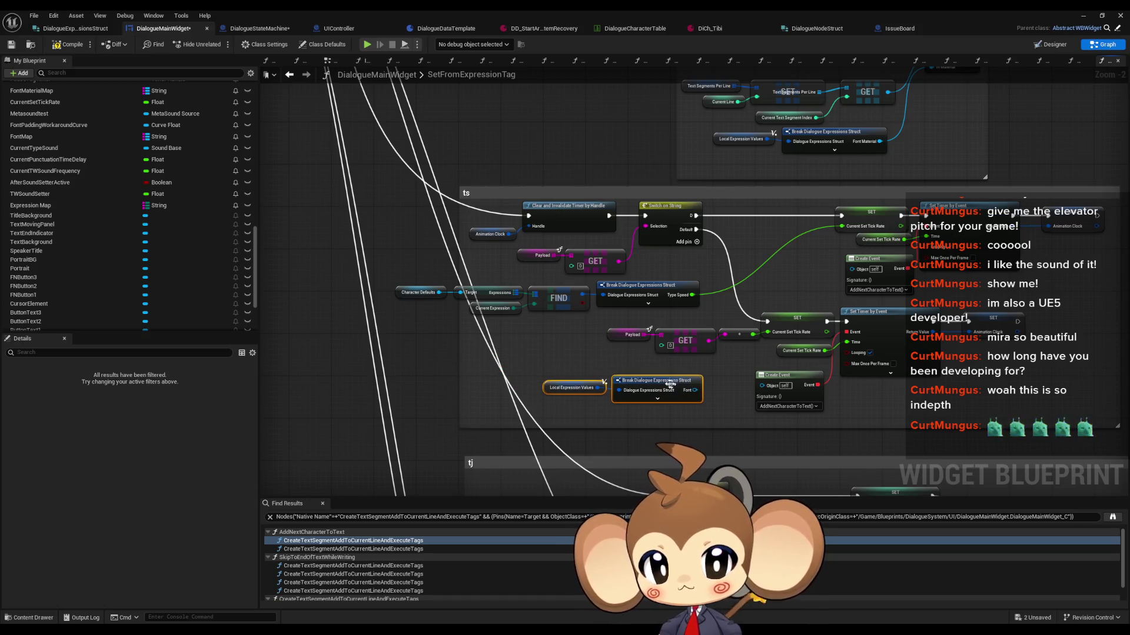
pyautogui.click(493, 308)
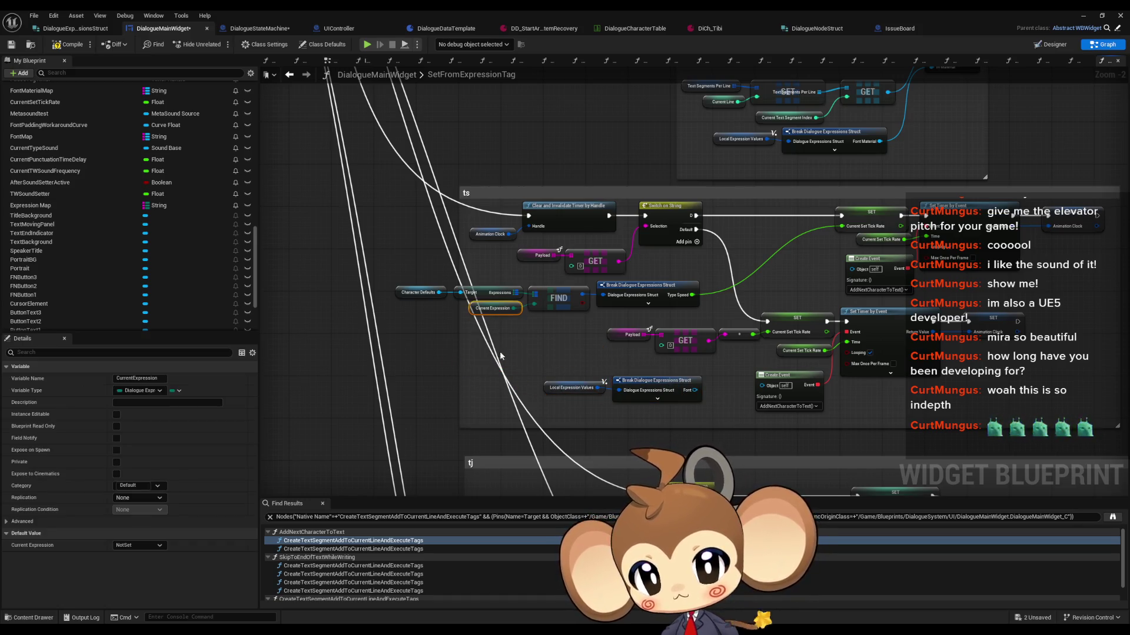
pyautogui.scroll(2, 501, 356)
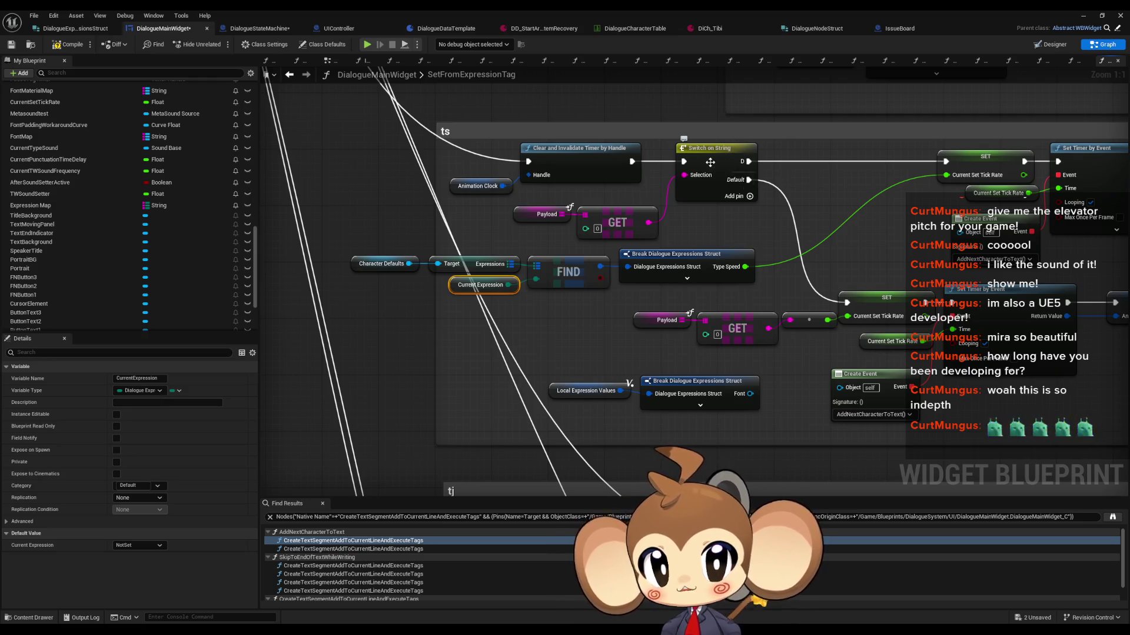
pyautogui.moveTo(631, 161)
pyautogui.mouseDown()
pyautogui.moveTo(765, 276)
pyautogui.moveTo(846, 303)
pyautogui.mouseUp()
# Expose TypeSpeed instead of Font, wire it to Current Set Tick Rate, and delete unused Payload/GET nodes
pyautogui.click(700, 370)
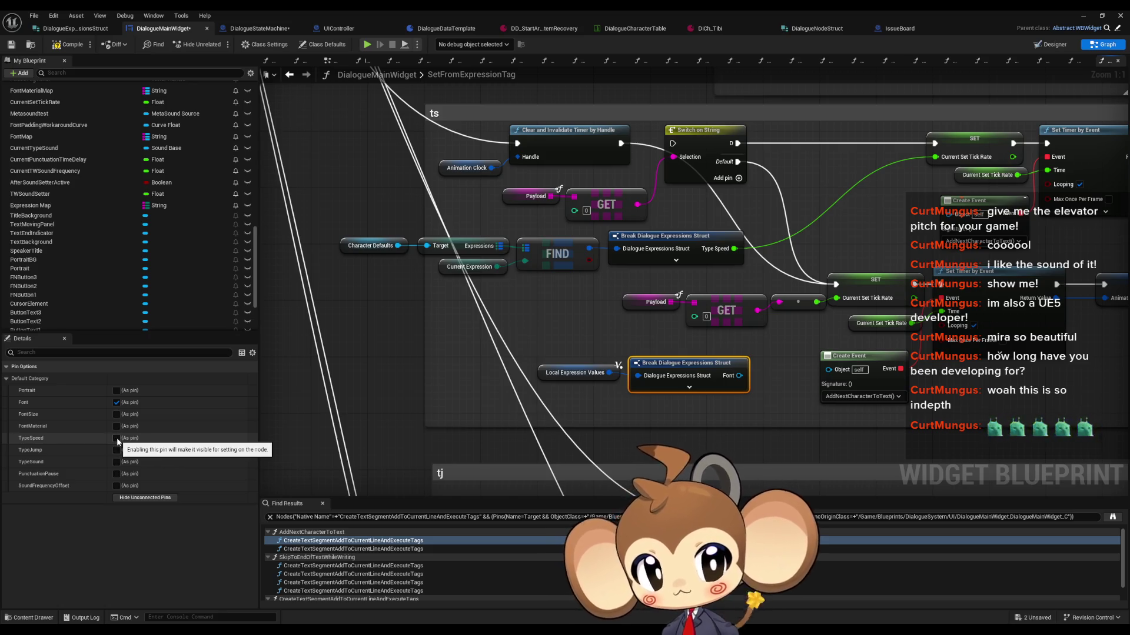
pyautogui.click(116, 438)
pyautogui.click(116, 403)
pyautogui.moveTo(755, 375)
pyautogui.mouseDown()
pyautogui.moveTo(916, 327)
pyautogui.moveTo(837, 298)
pyautogui.mouseUp()
pyautogui.moveTo(580, 288); pyautogui.dragTo(826, 330)
pyautogui.press('Delete')
pyautogui.moveTo(567, 338)
pyautogui.mouseDown()
pyautogui.moveTo(701, 374)
pyautogui.moveTo(753, 306)
pyautogui.mouseUp()
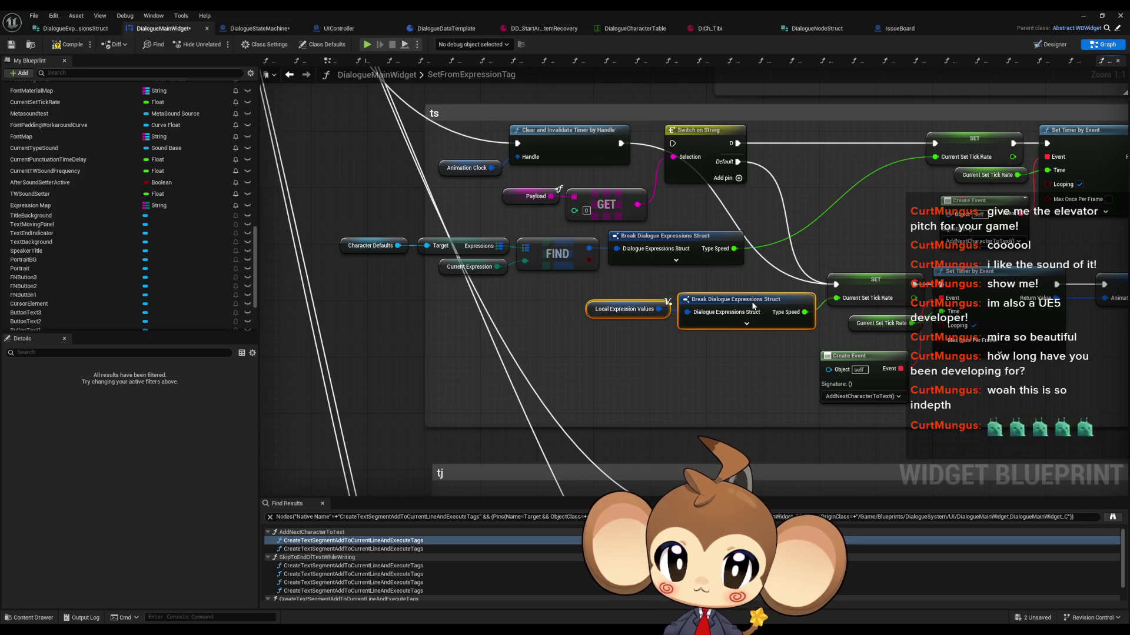
# Delete the leftover Payload/GET nodes, Switch on String, duplicate SET/timer nodes and Character Defaults chain, then tidy ts
pyautogui.moveTo(537, 182); pyautogui.dragTo(650, 224)
pyautogui.press('Delete')
pyautogui.moveTo(654, 117); pyautogui.dragTo(877, 174)
pyautogui.press('Delete')
pyautogui.moveTo(606, 165); pyautogui.dragTo(883, 270)
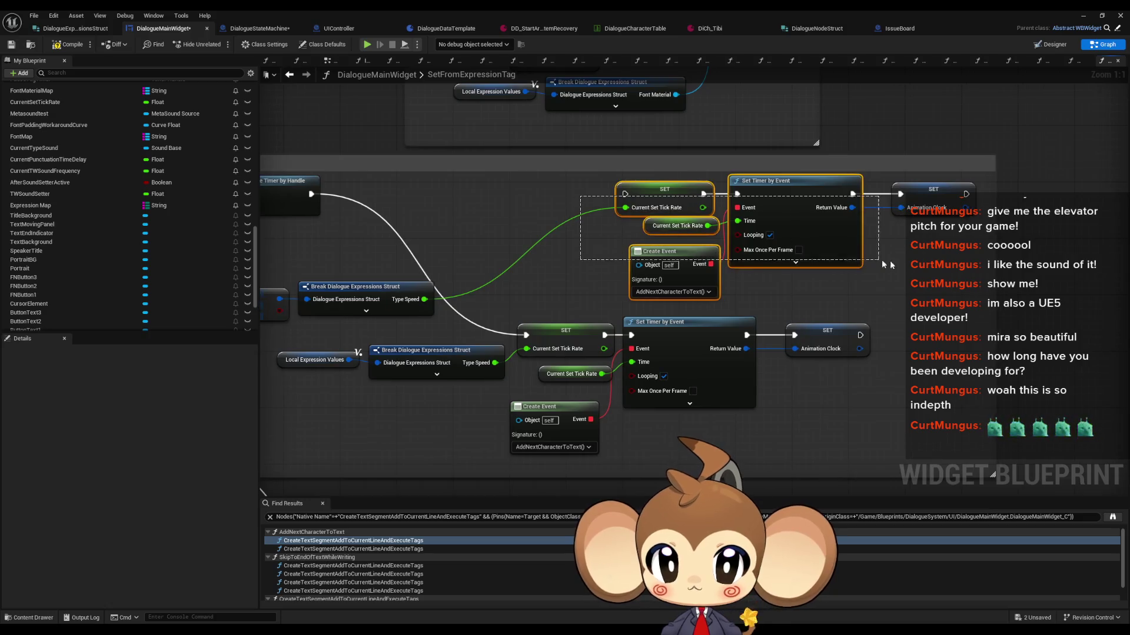
pyautogui.press('Delete')
pyautogui.moveTo(325, 270); pyautogui.dragTo(736, 321)
pyautogui.press('Delete')
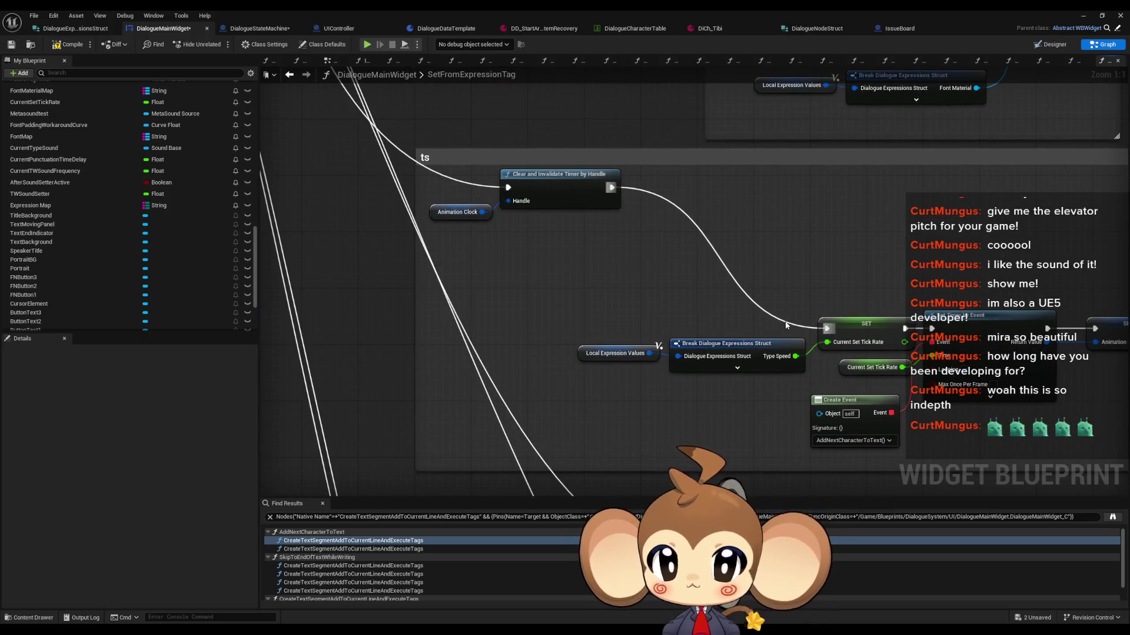
pyautogui.scroll(-4, 566, 341)
pyautogui.moveTo(567, 340); pyautogui.dragTo(866, 393)
pyautogui.moveTo(839, 355); pyautogui.dragTo(799, 299)
pyautogui.click(836, 341)
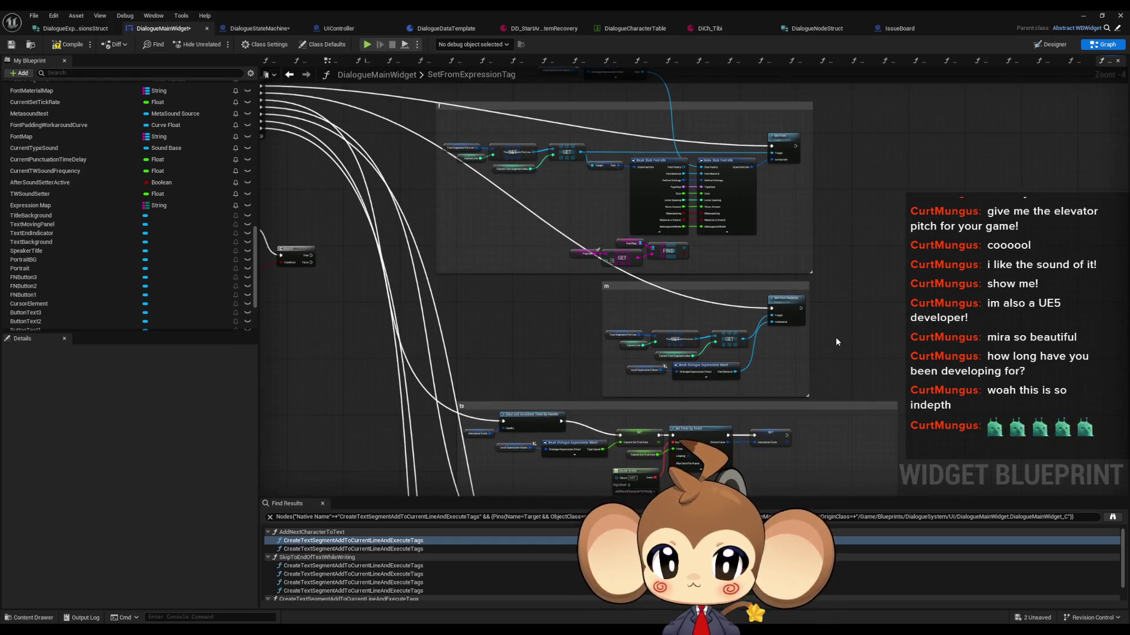
# Move to the tj section and reroute the lower SET node's exec wire up past the Switch on String
pyautogui.moveTo(838, 341); pyautogui.dragTo(866, 234)
pyautogui.moveTo(841, 365); pyautogui.dragTo(613, 327)
pyautogui.scroll(3, 613, 327)
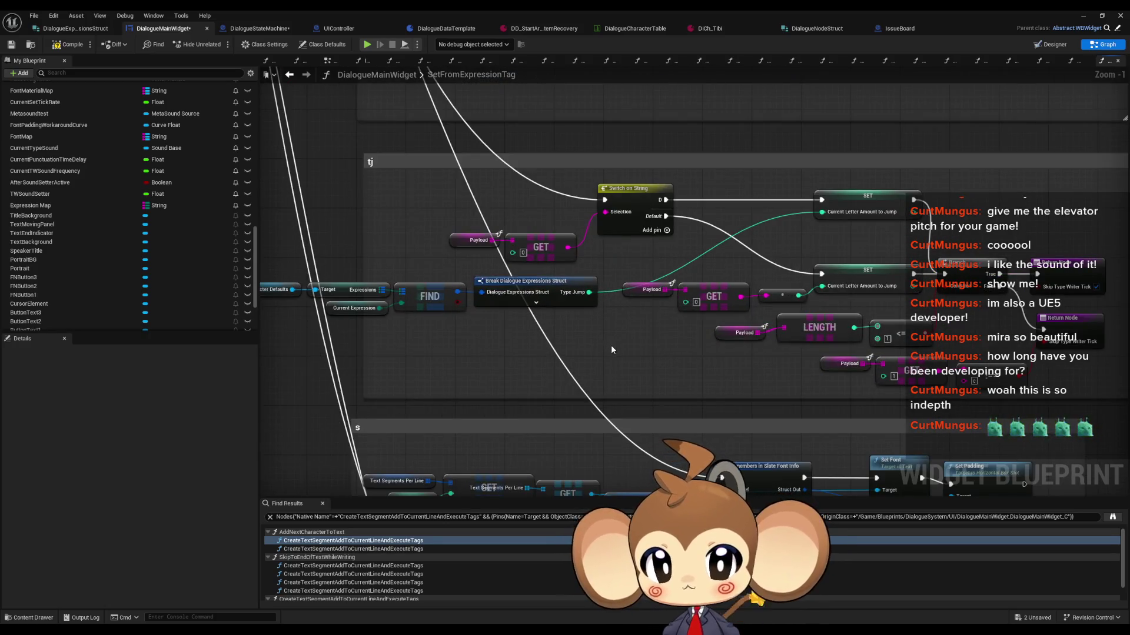
pyautogui.moveTo(664, 212); pyautogui.dragTo(571, 216)
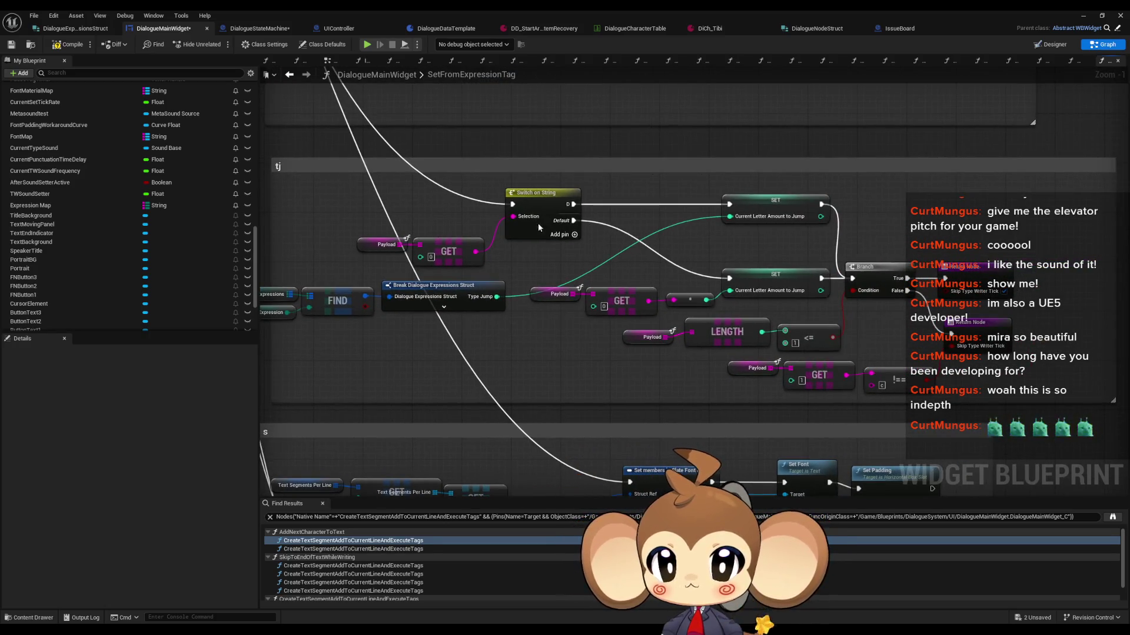
pyautogui.scroll(-2, 702, 324)
pyautogui.moveTo(718, 342)
pyautogui.mouseDown()
pyautogui.moveTo(451, 65)
pyautogui.moveTo(266, 132)
pyautogui.moveTo(517, 367)
pyautogui.moveTo(547, 419)
pyautogui.moveTo(556, 412)
pyautogui.mouseUp()
pyautogui.scroll(-3, 517, 366)
pyautogui.press('Escape')
pyautogui.scroll(5, 629, 436)
pyautogui.moveTo(767, 393)
pyautogui.mouseDown()
pyautogui.moveTo(783, 405)
pyautogui.moveTo(565, 108)
pyautogui.mouseUp()
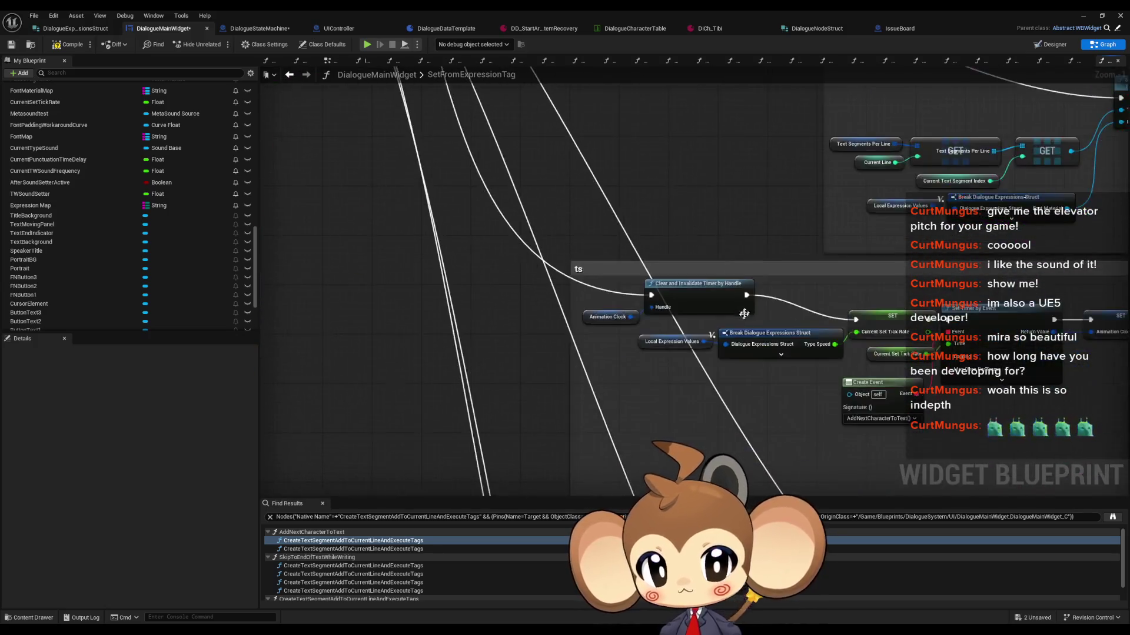
pyautogui.moveTo(454, 350)
pyautogui.mouseDown()
pyautogui.moveTo(617, 288)
pyautogui.moveTo(841, 288)
pyautogui.moveTo(891, 267)
pyautogui.mouseUp()
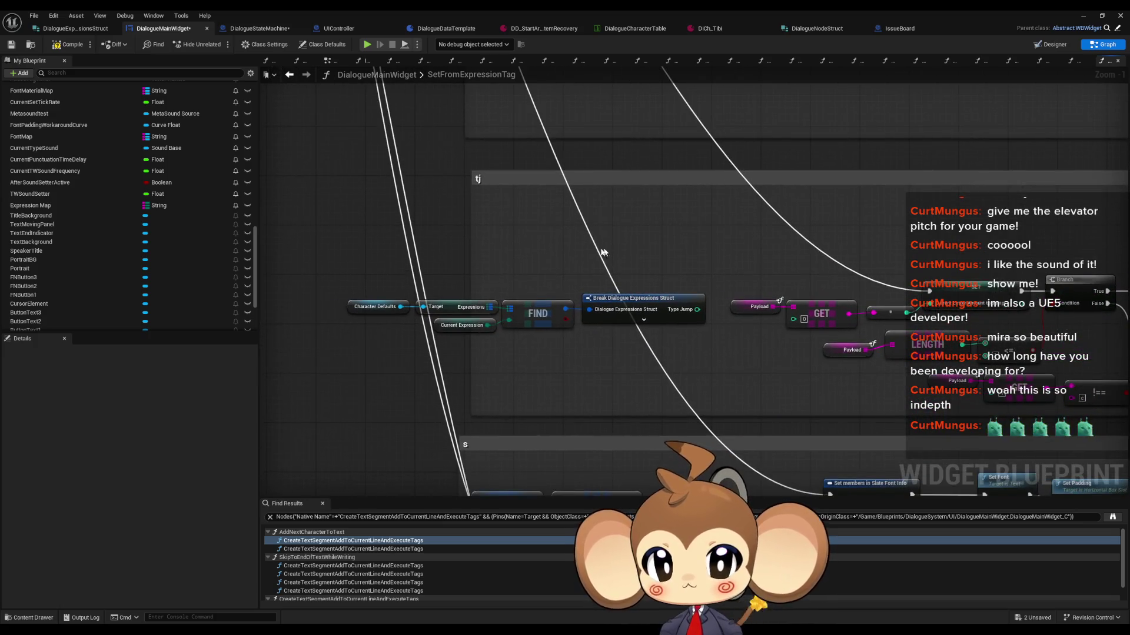
# Replace the Character Defaults lookup with struct nodes exposing Type Jump, wired to Current Letter Amount to Jump
pyautogui.moveTo(328, 266)
pyautogui.mouseDown()
pyautogui.moveTo(668, 347)
pyautogui.moveTo(560, 308)
pyautogui.mouseUp()
pyautogui.press('Delete')
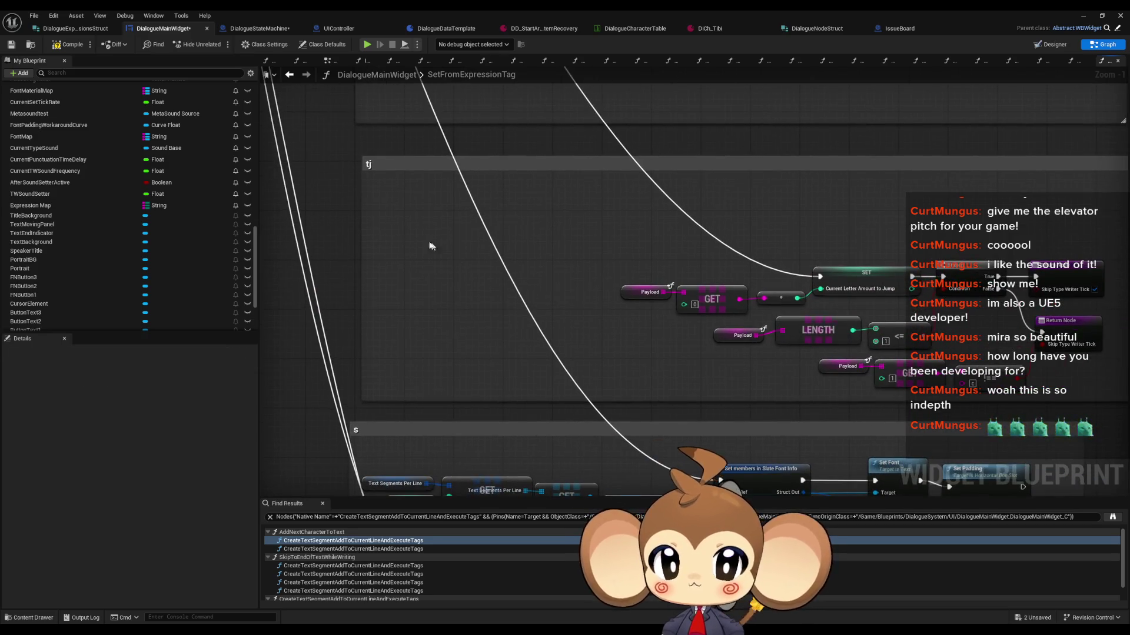
pyautogui.hotkey('ctrl', 'v')
pyautogui.moveTo(525, 248); pyautogui.dragTo(640, 248)
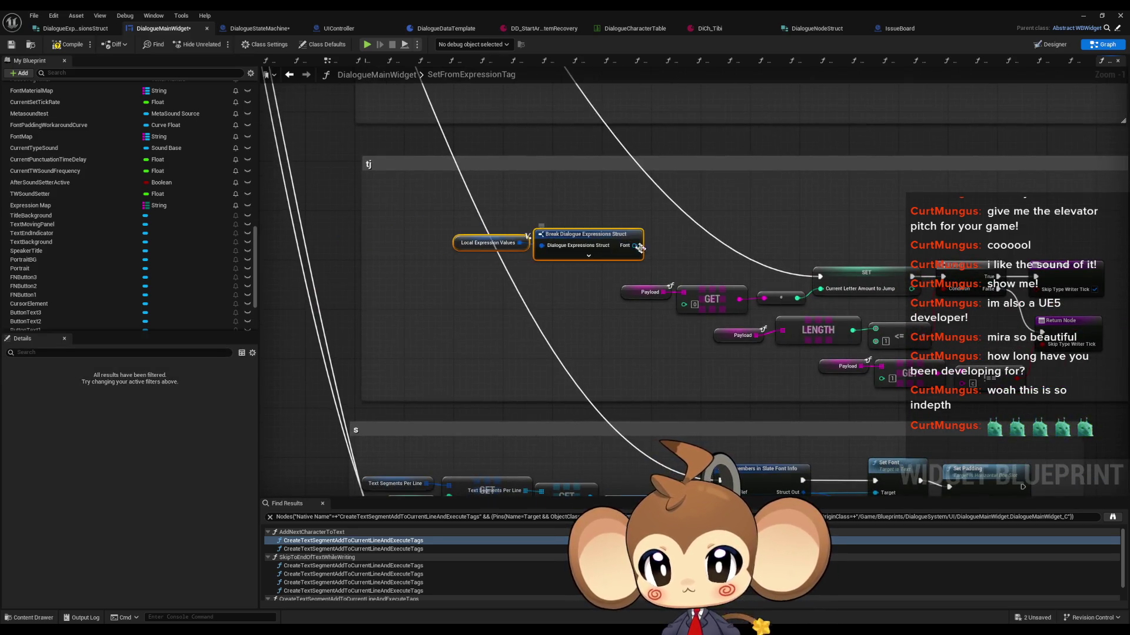
pyautogui.click(640, 248)
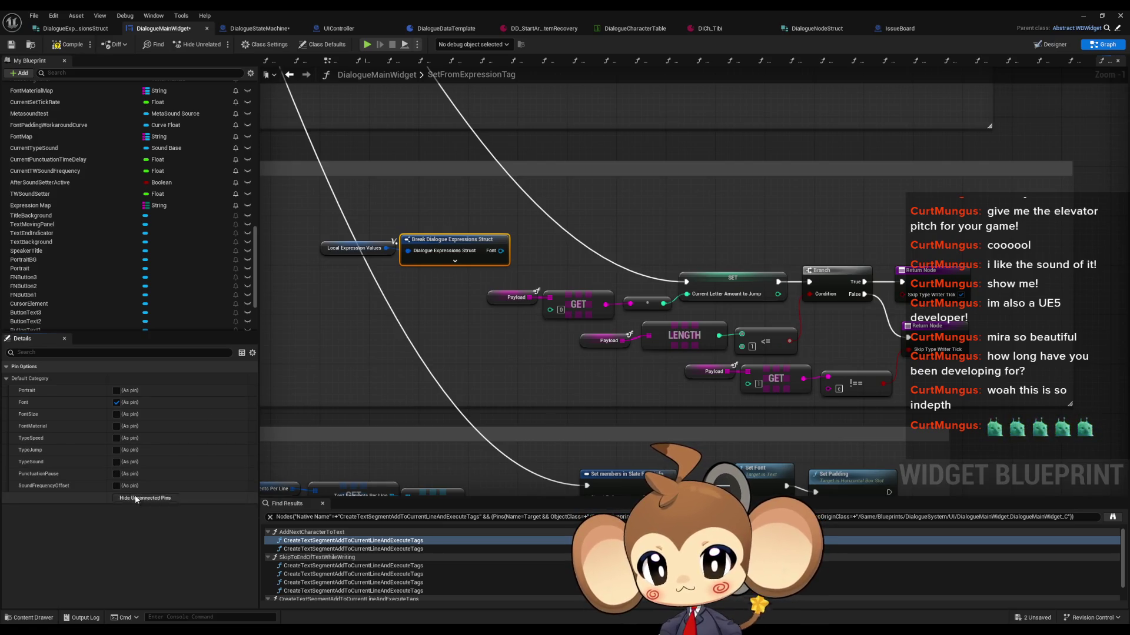
pyautogui.click(116, 450)
pyautogui.click(116, 403)
pyautogui.moveTo(516, 250); pyautogui.dragTo(687, 294)
# Delete the old payload lookup nodes in tj and select the expression lookup nodes for copying
pyautogui.moveTo(490, 287); pyautogui.dragTo(635, 306)
pyautogui.press('Delete')
pyautogui.moveTo(317, 234)
pyautogui.mouseDown()
pyautogui.moveTo(465, 243)
pyautogui.moveTo(579, 293)
pyautogui.moveTo(634, 266)
pyautogui.mouseUp()
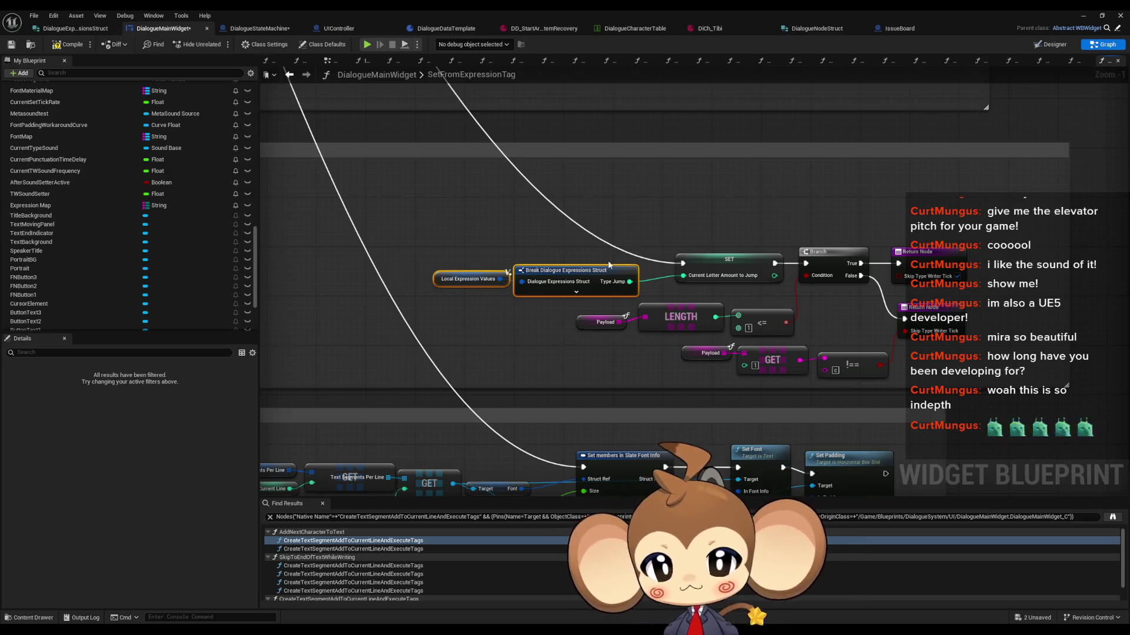
pyautogui.scroll(-2, 559, 378)
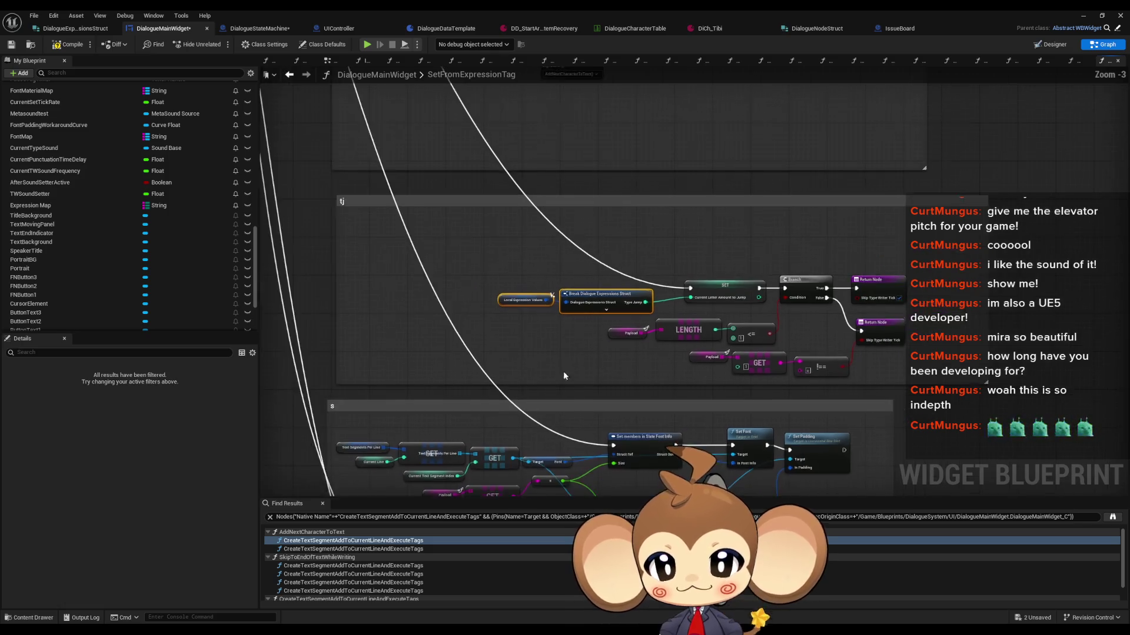
# Paste the expression nodes into the font section, expose FontSize, and wire it to the Slate font Size input
pyautogui.scroll(1, 654, 390)
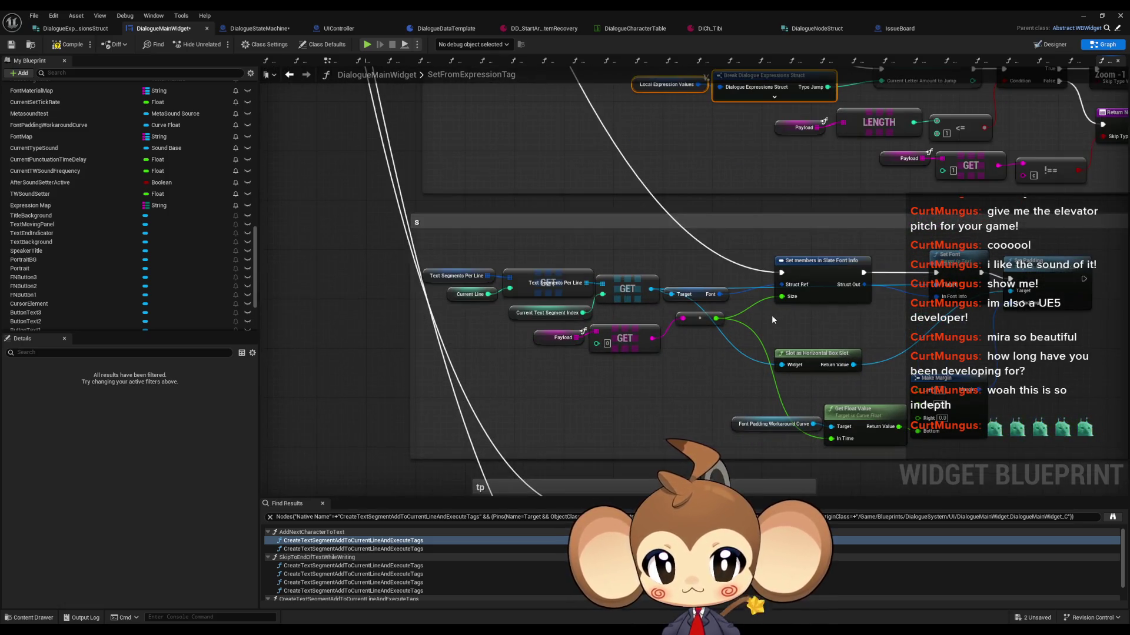
pyautogui.scroll(1, 771, 316)
pyautogui.scroll(-1, 707, 368)
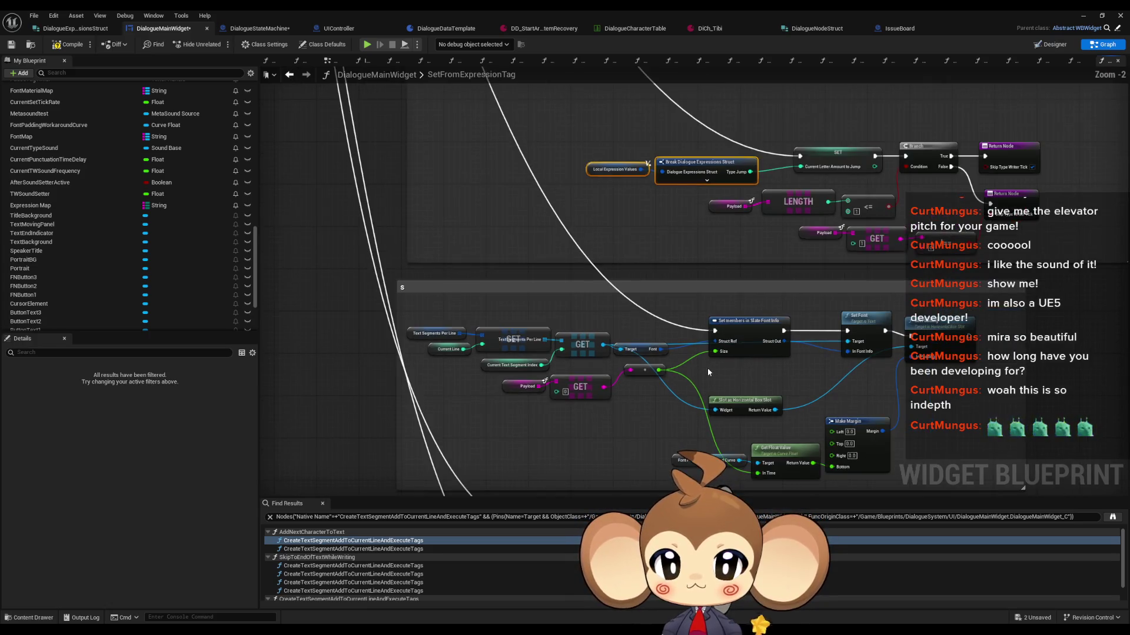
pyautogui.scroll(2, 566, 431)
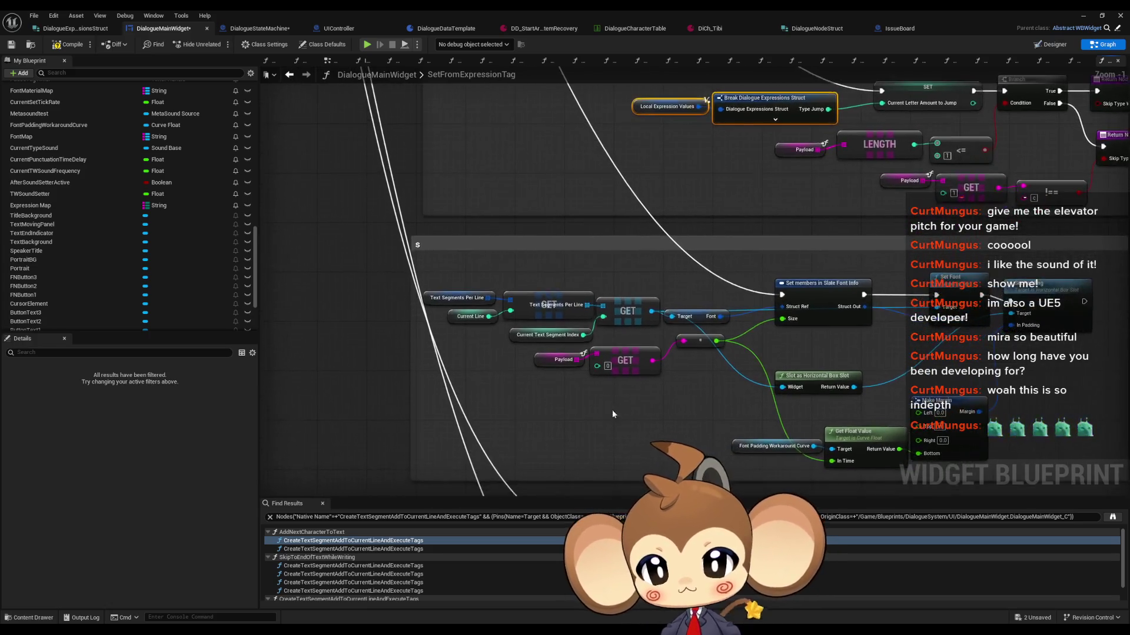
pyautogui.moveTo(619, 414); pyautogui.dragTo(631, 344)
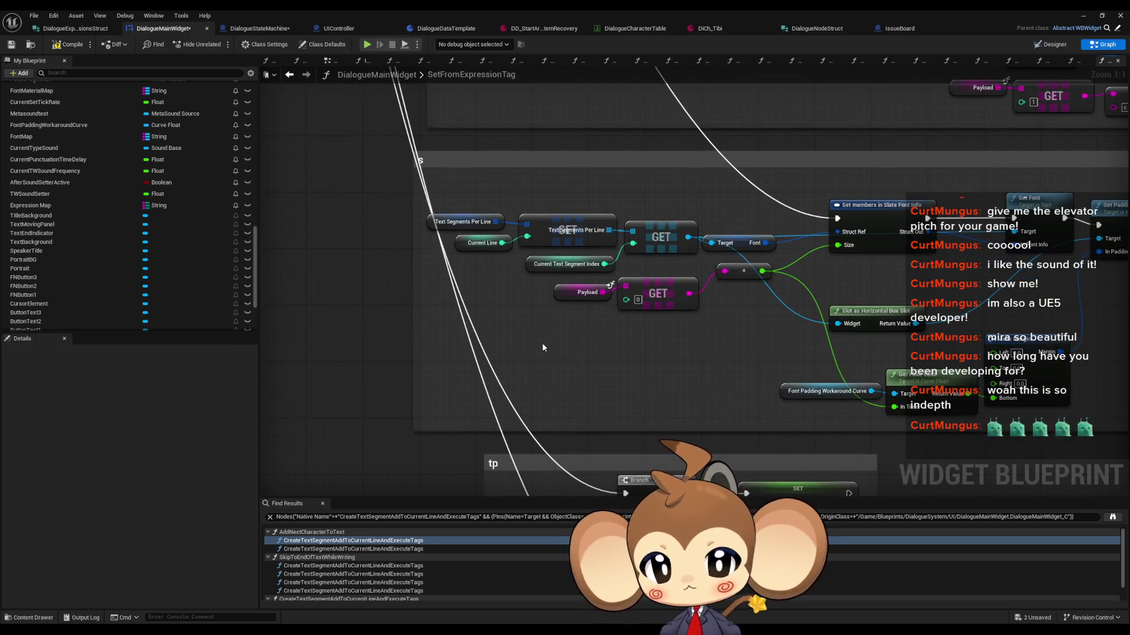
pyautogui.hotkey('ctrl', 'v')
pyautogui.moveTo(805, 344)
pyautogui.mouseDown()
pyautogui.moveTo(653, 338)
pyautogui.moveTo(658, 329)
pyautogui.mouseUp()
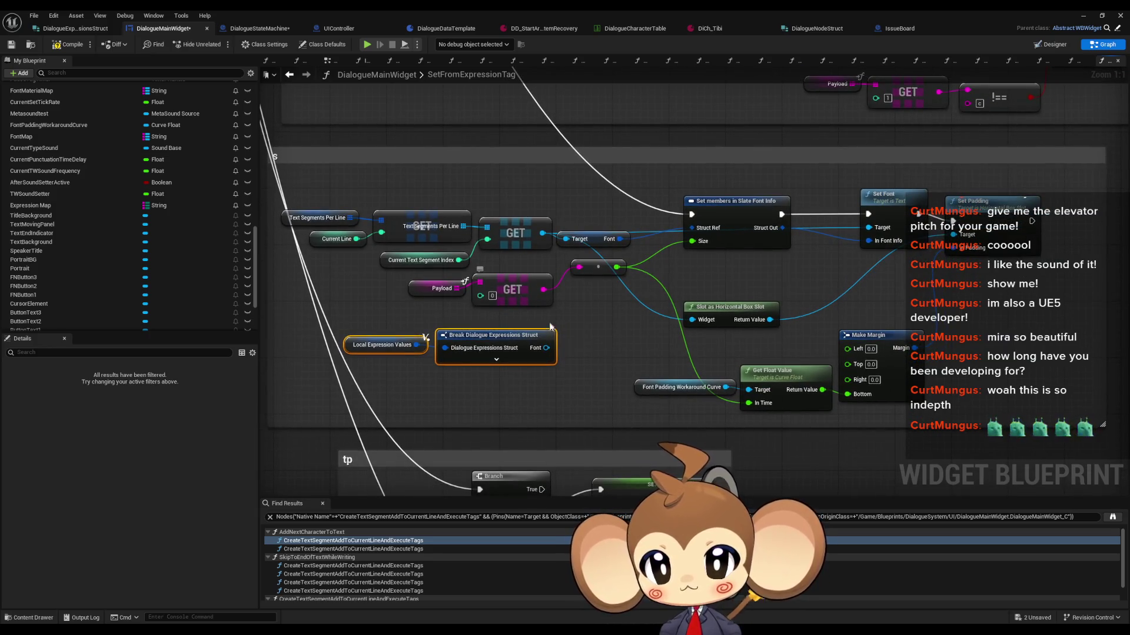
pyautogui.click(537, 337)
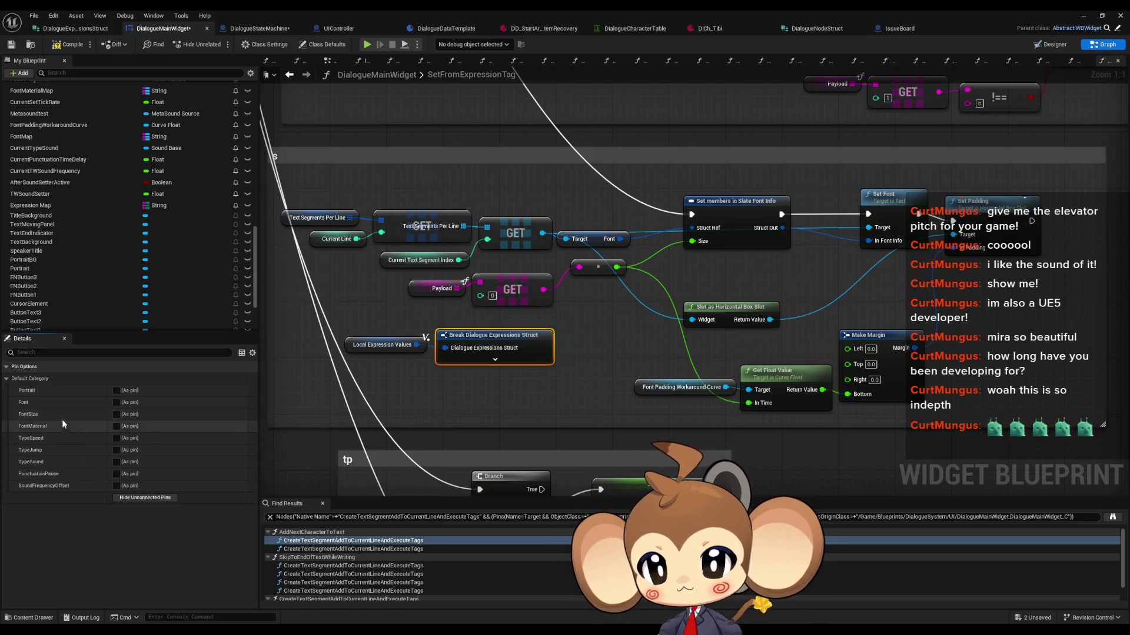
pyautogui.click(116, 415)
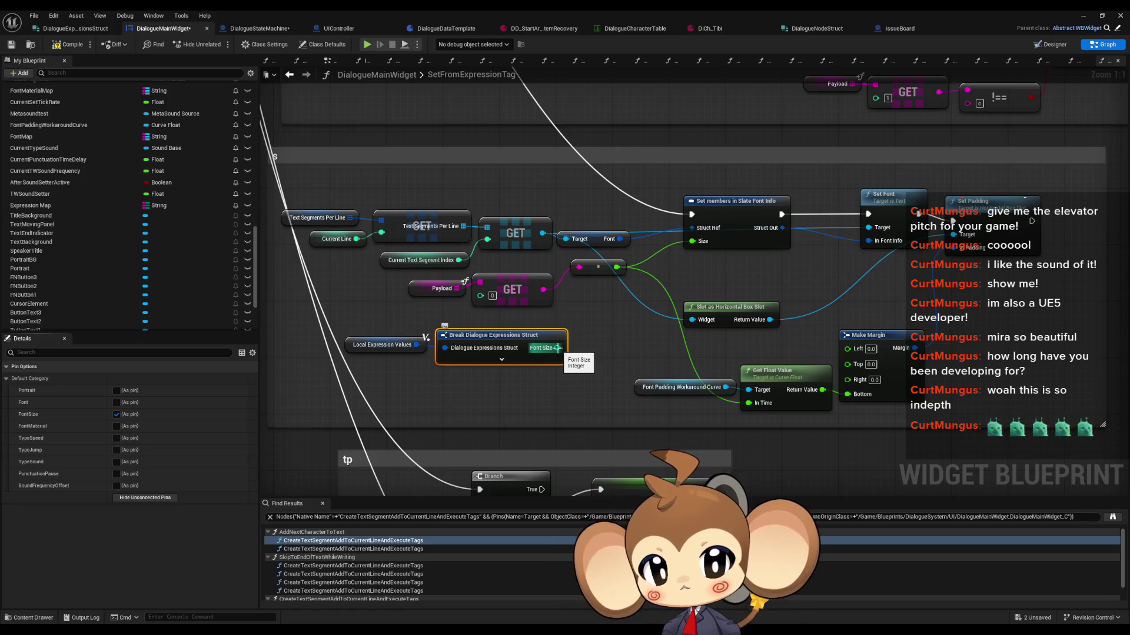
pyautogui.click(738, 243)
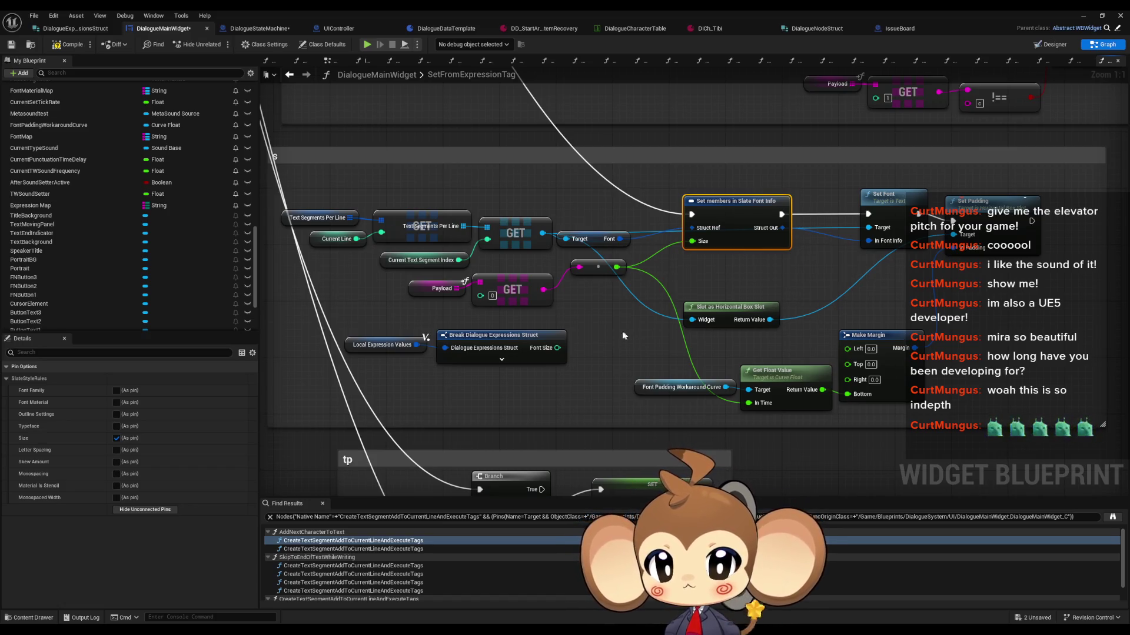
pyautogui.moveTo(557, 348)
pyautogui.mouseDown()
pyautogui.moveTo(611, 332)
pyautogui.moveTo(698, 248)
pyautogui.mouseUp()
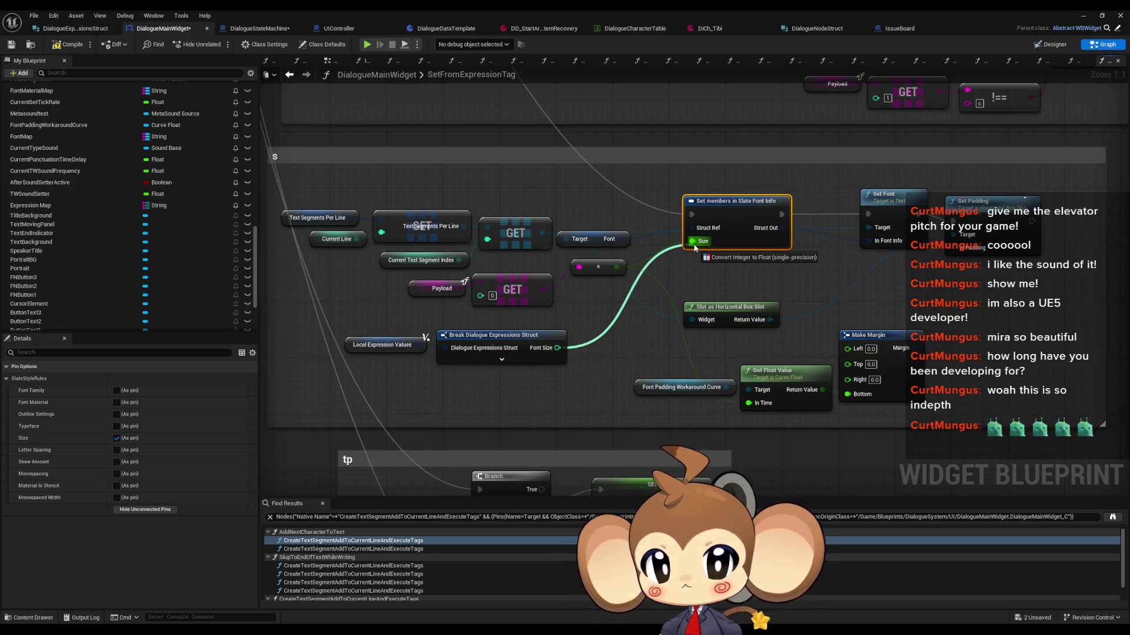
pyautogui.moveTo(695, 247); pyautogui.dragTo(696, 247)
pyautogui.click(599, 319)
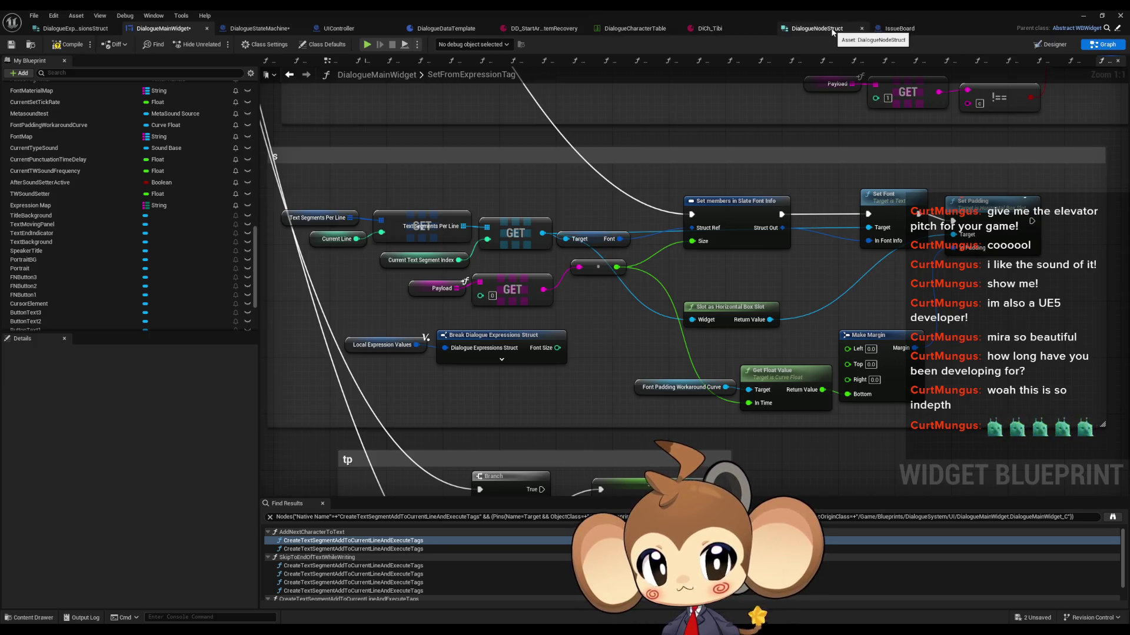
# Save DialogueMainWidget via the File menu and switch to the DialogueNodeStruct structure
pyautogui.click(34, 18)
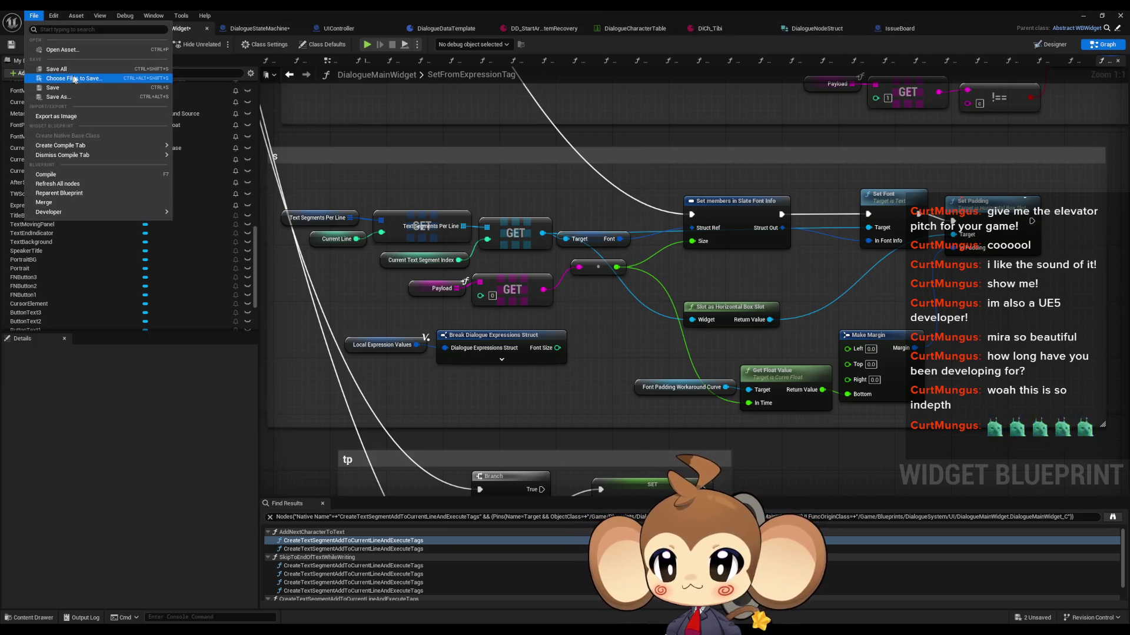
pyautogui.click(53, 78)
pyautogui.click(811, 29)
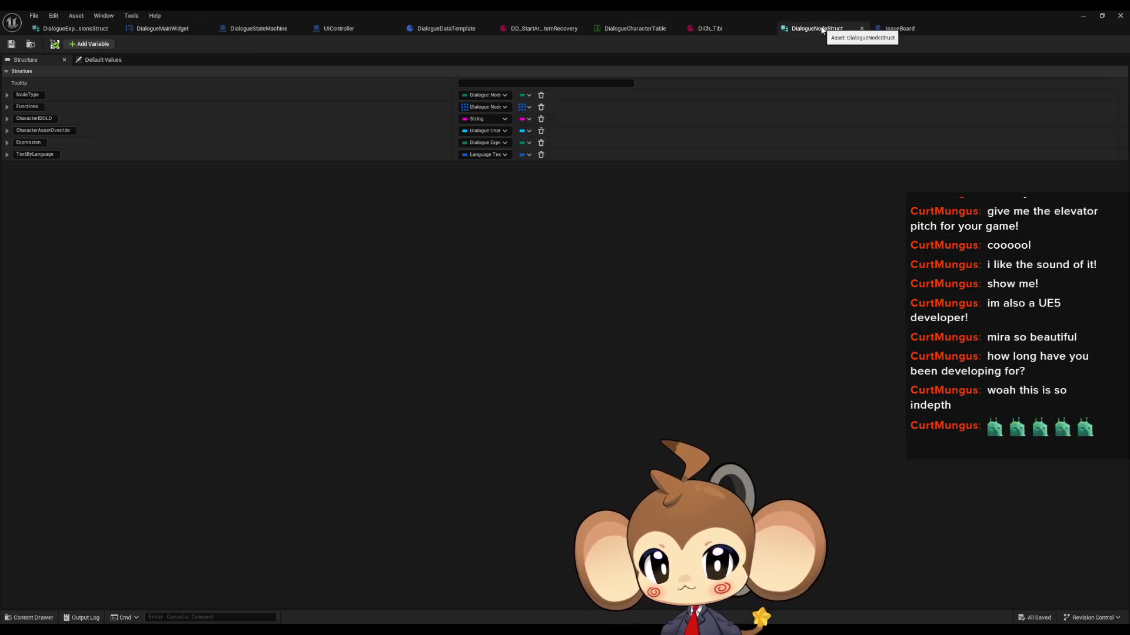
# Browse DialogueCharacterTable and DialogueDataTemplate, then open DialogueExpressionsStruct to view its default values
pyautogui.click(630, 29)
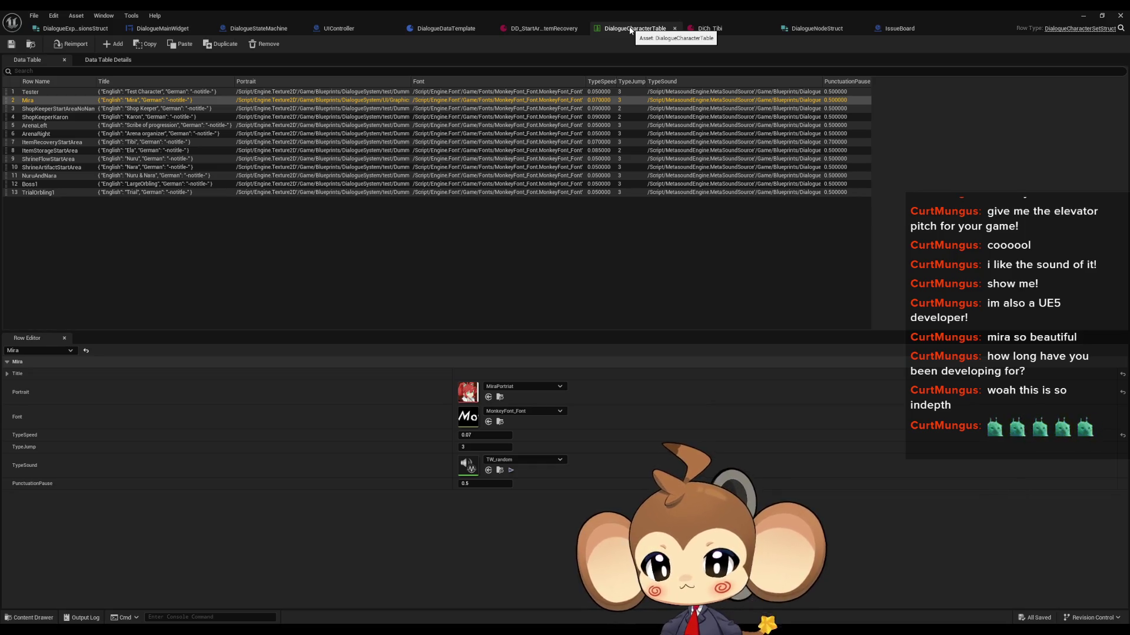
pyautogui.click(435, 30)
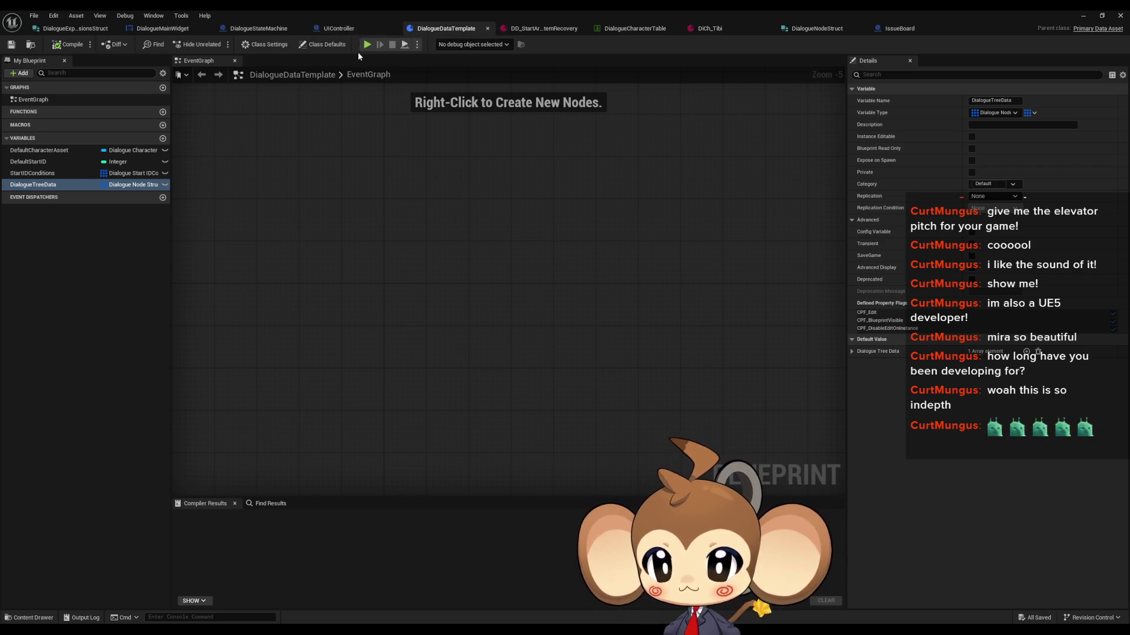
pyautogui.click(93, 29)
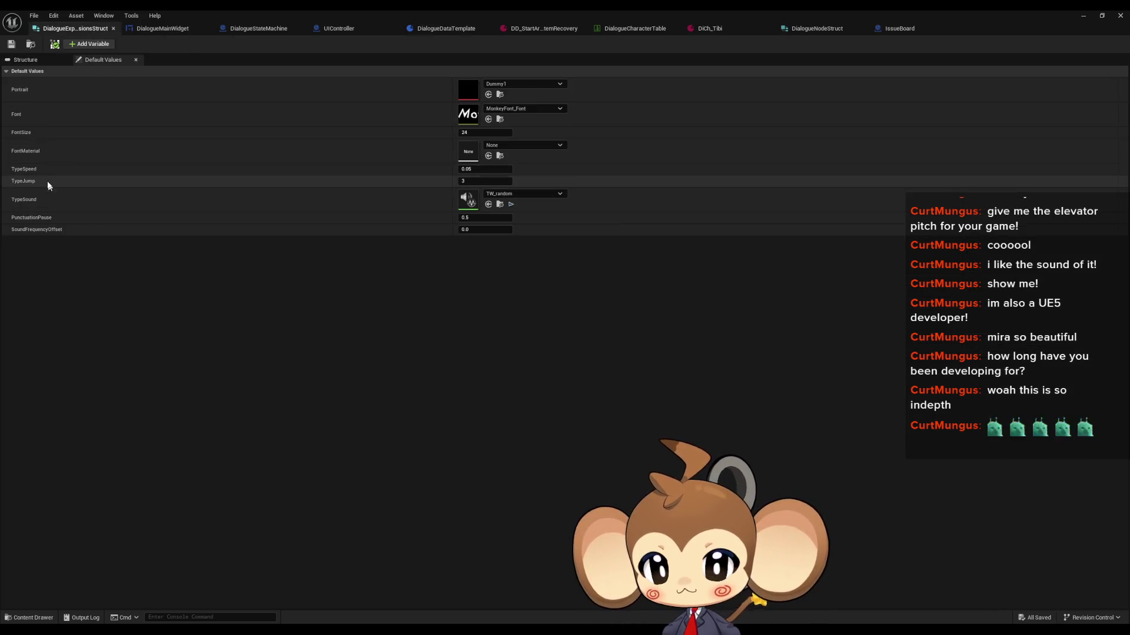
# Change FontSize to Float with a 24.0 default, save DialogueExpressionsStruct, and return to DialogueDataTemplate
pyautogui.click(26, 61)
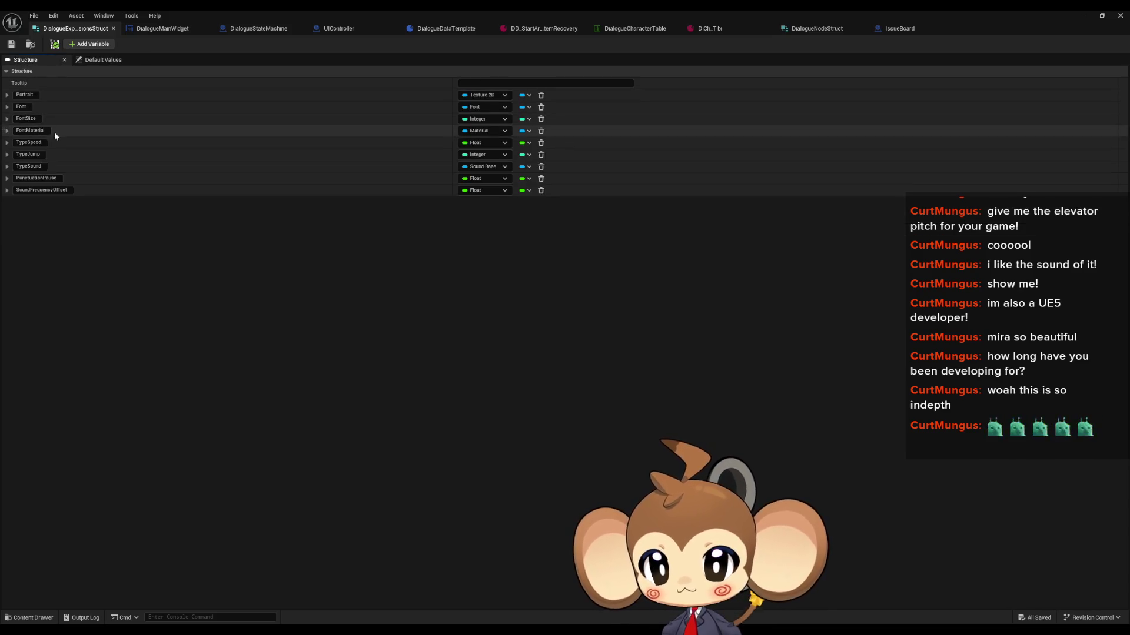
pyautogui.click(493, 121)
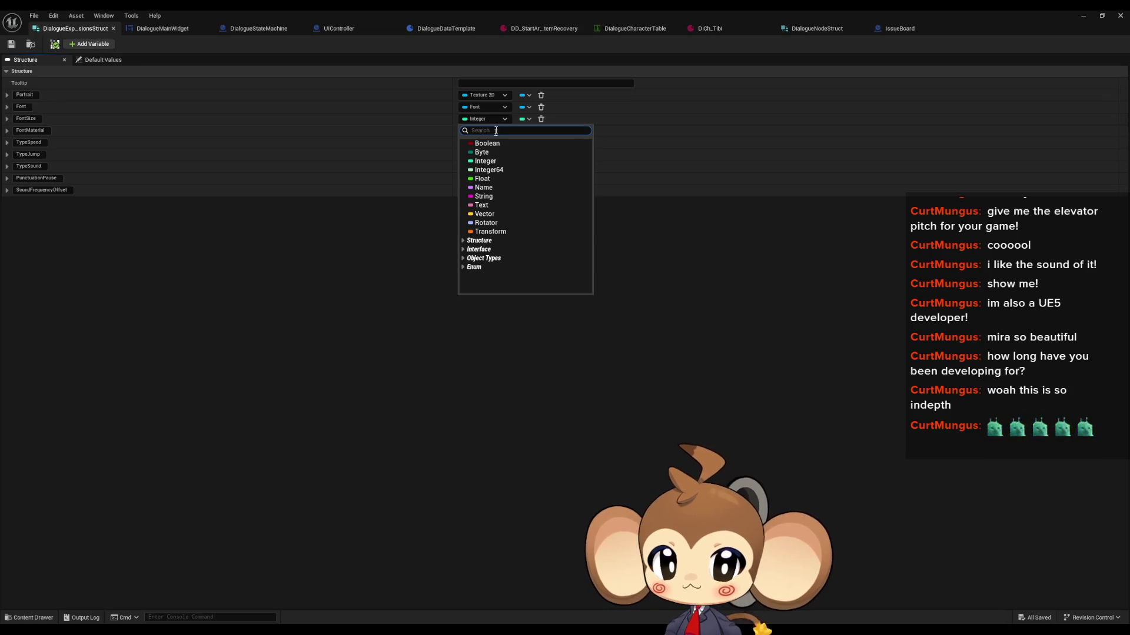
pyautogui.click(477, 181)
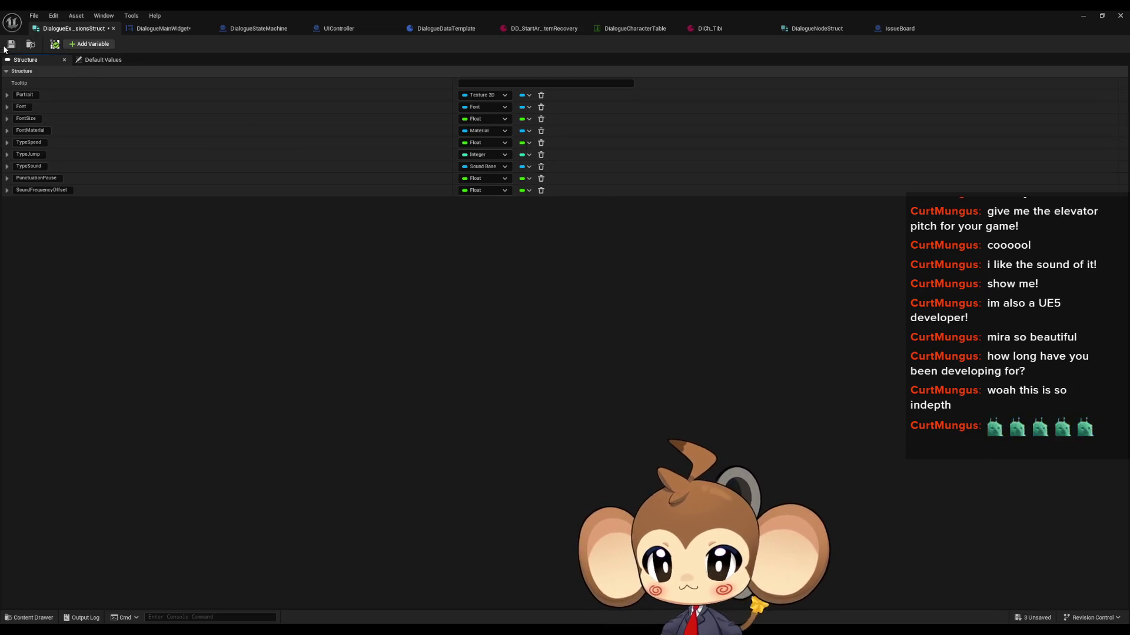
pyautogui.click(103, 63)
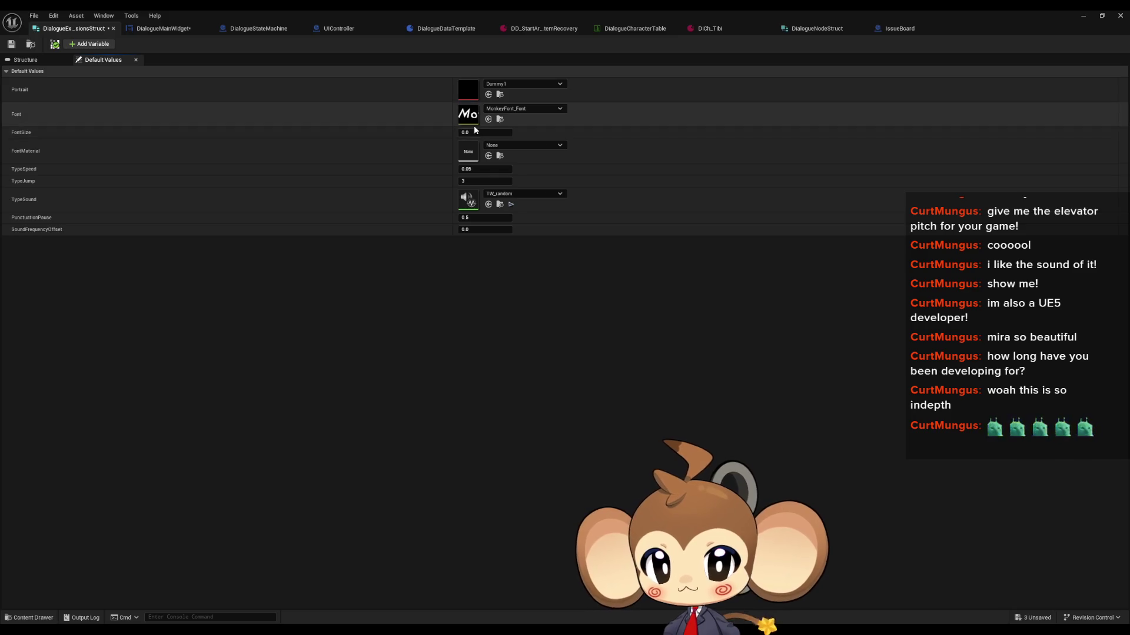
pyautogui.write('4')
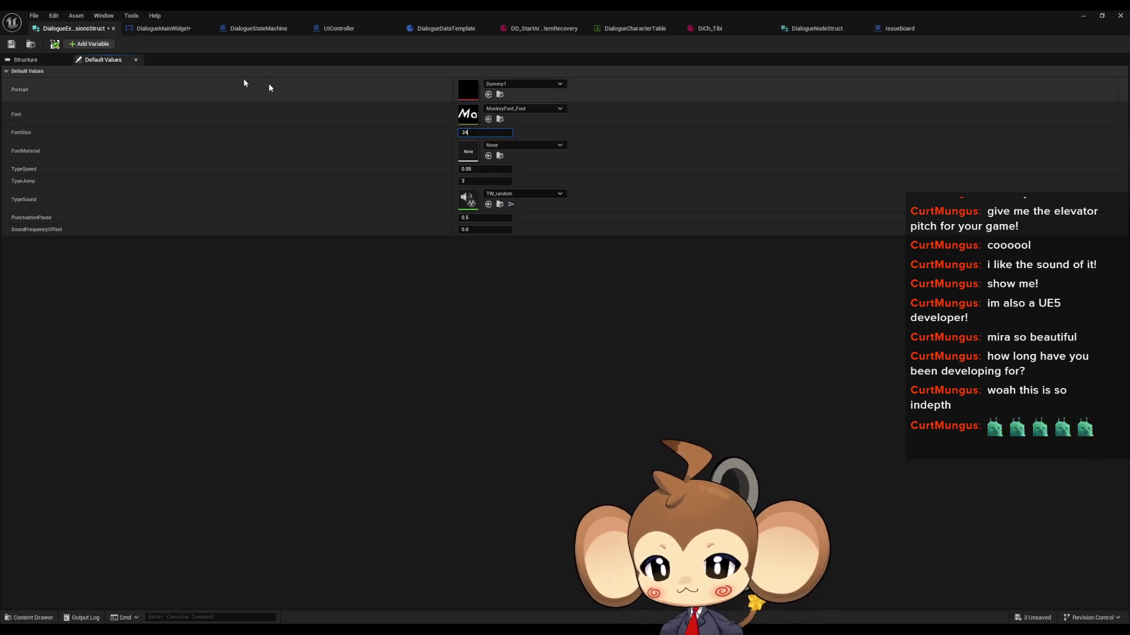
pyautogui.click(12, 46)
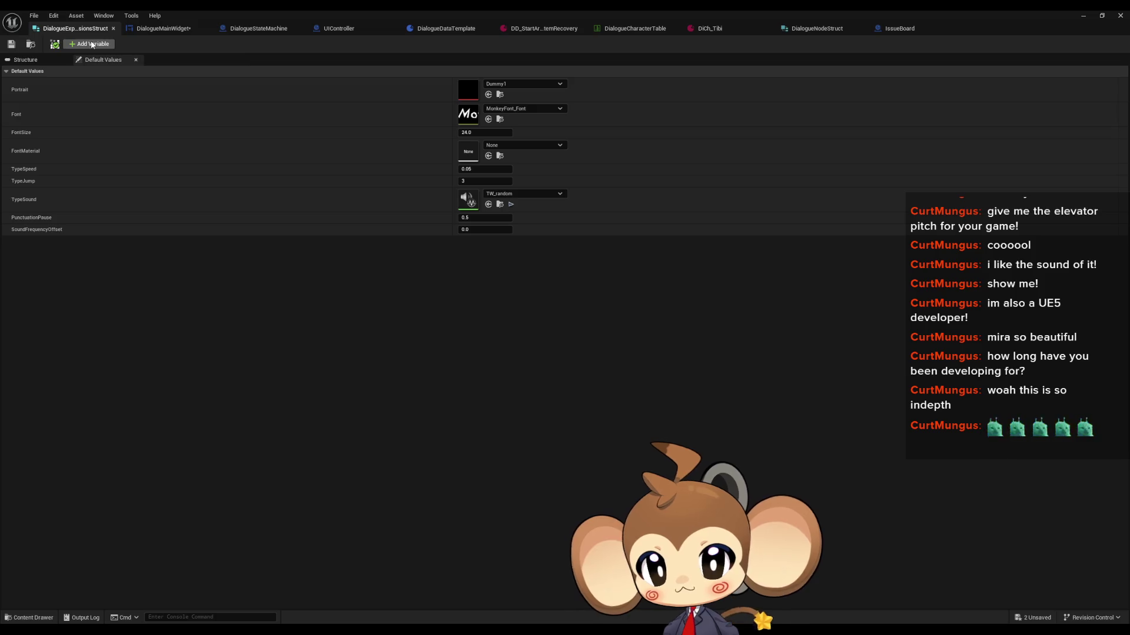
pyautogui.click(469, 33)
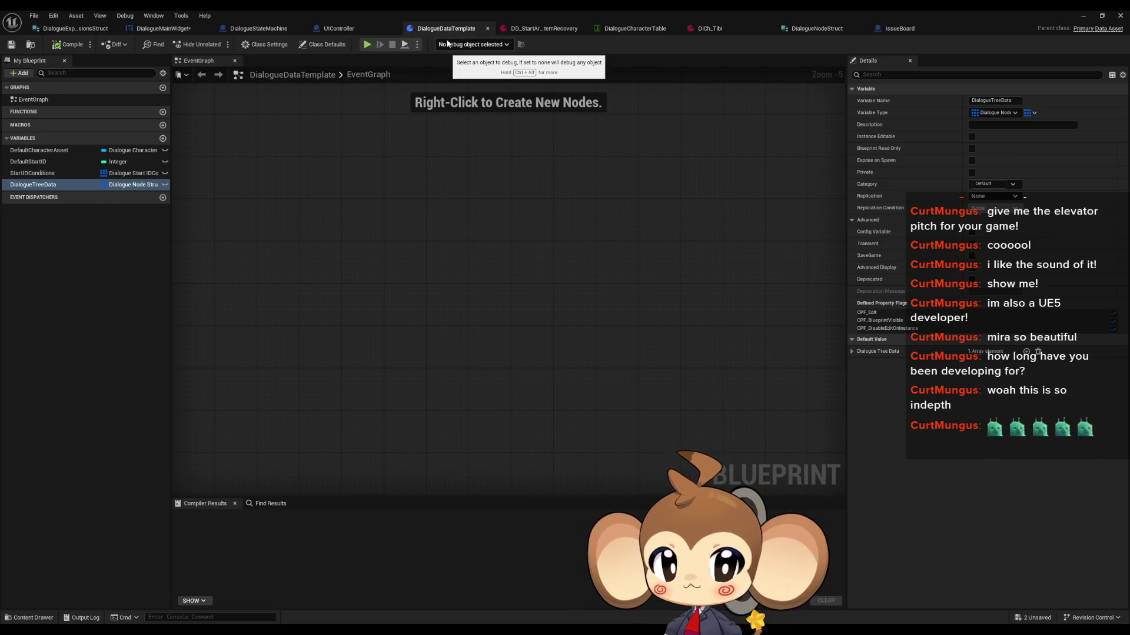
# Compile DialogueCharacterTemplate, opened from Tibi's DiCh_Tibi asset, then go back to the DialogueMainWidget graph
pyautogui.click(552, 30)
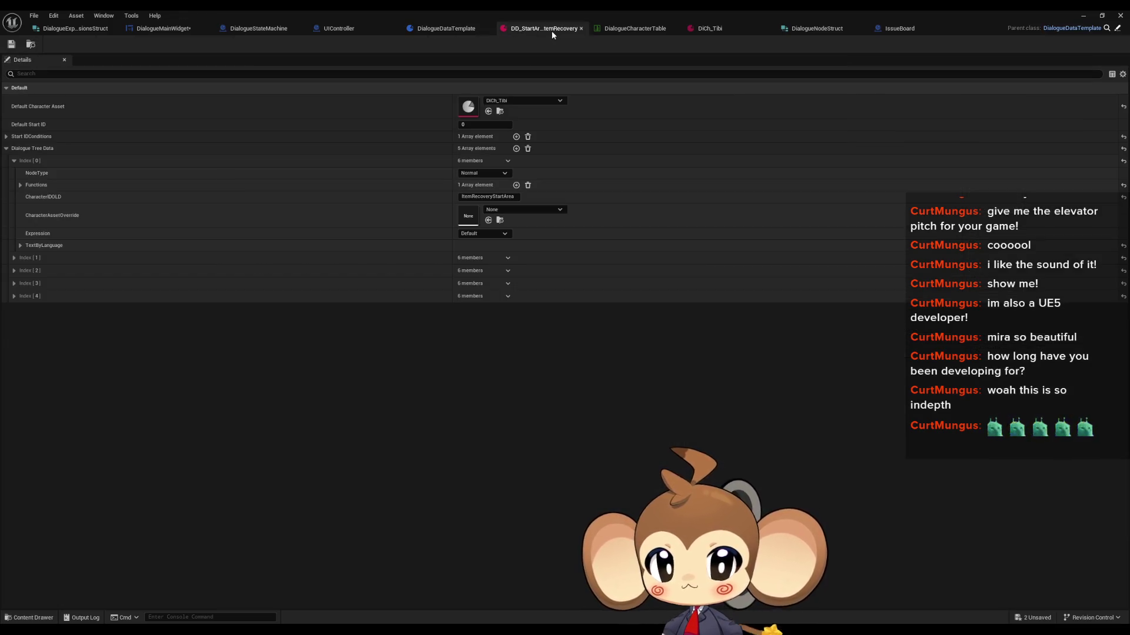
pyautogui.click(1106, 28)
pyautogui.click(712, 29)
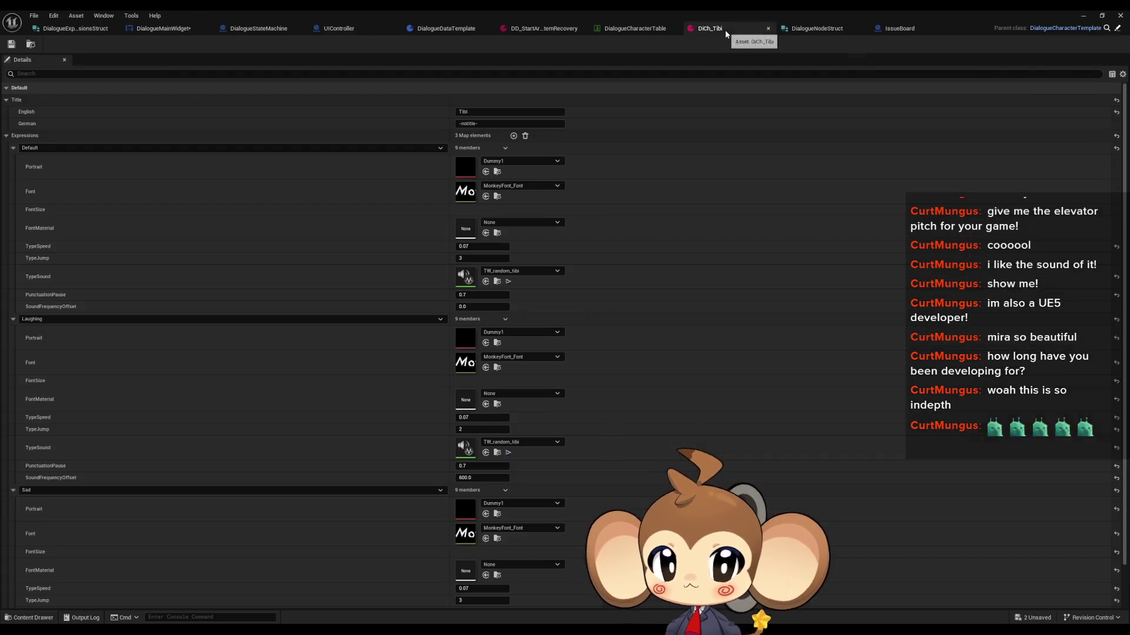
pyautogui.click(1118, 28)
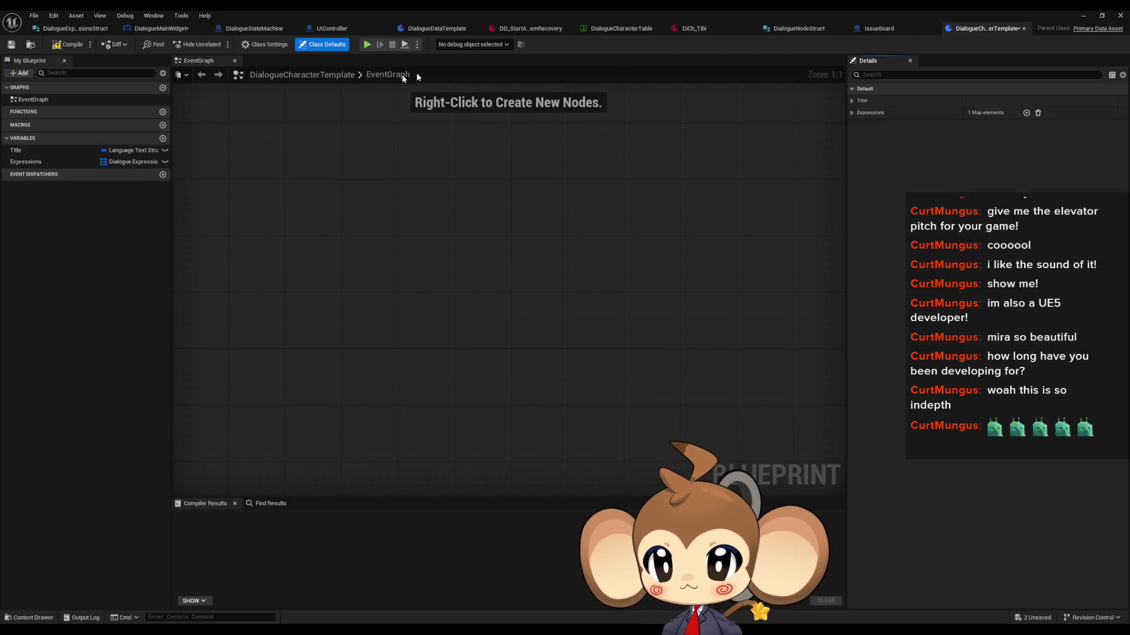
pyautogui.click(67, 44)
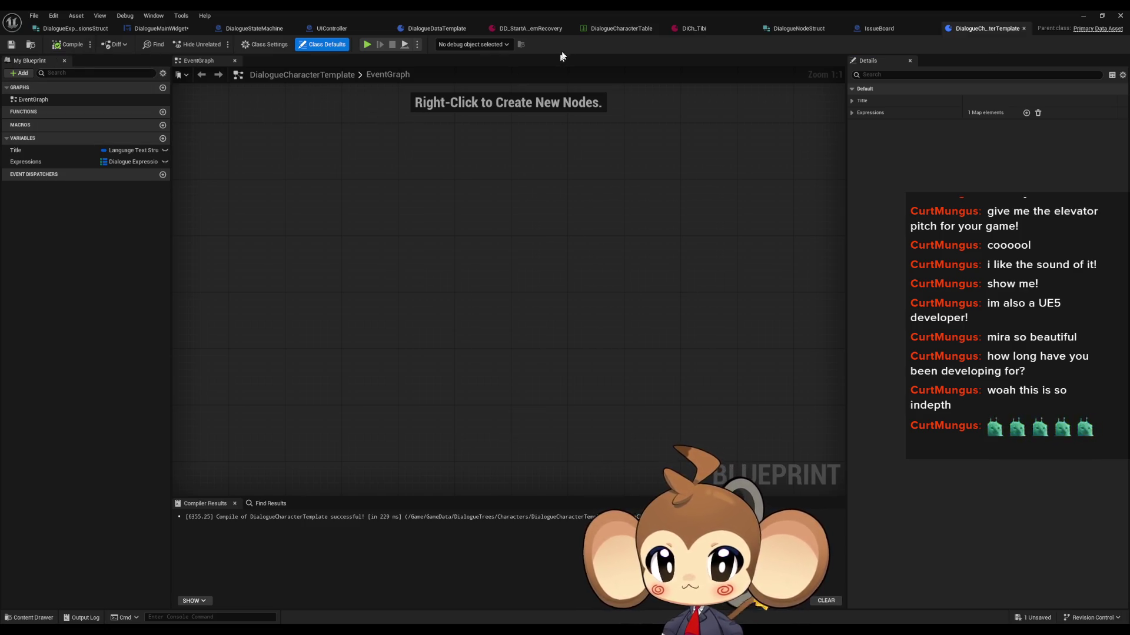
pyautogui.click(693, 27)
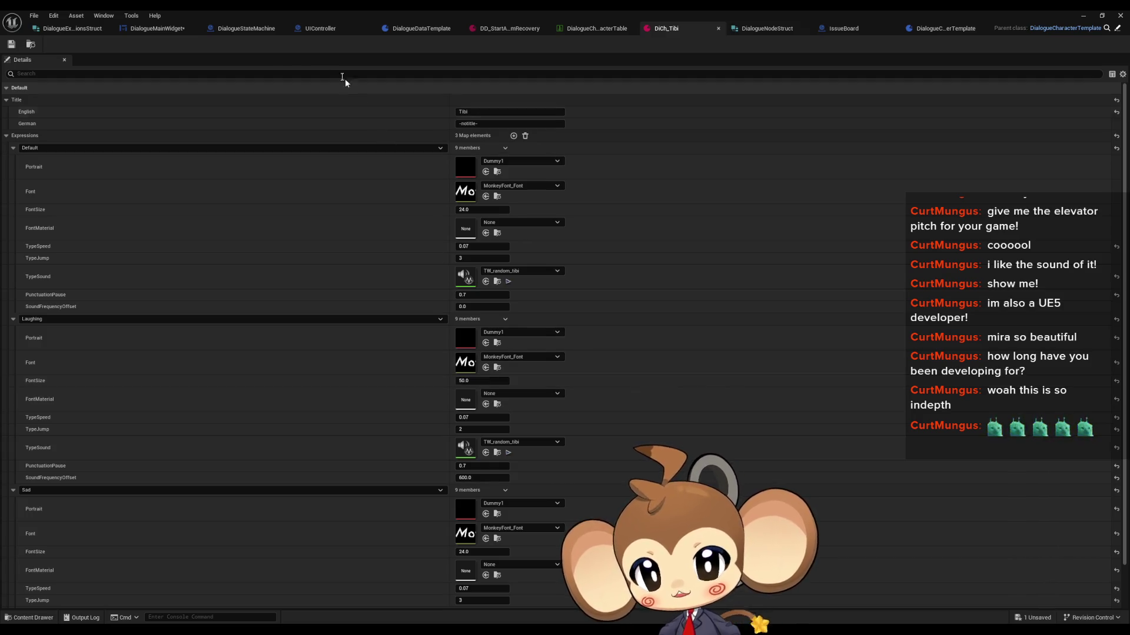
pyautogui.click(148, 29)
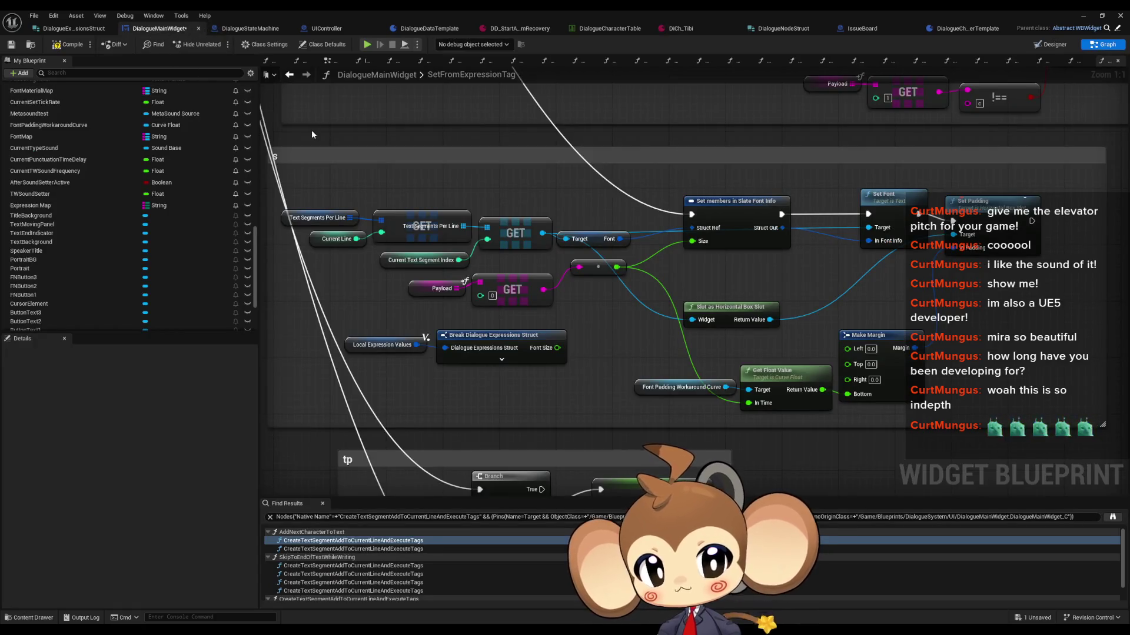
# Wire the struct's Font Size into Slate Font Info Size and delete the old payload lookup nodes
pyautogui.moveTo(557, 348)
pyautogui.mouseDown()
pyautogui.moveTo(635, 259)
pyautogui.moveTo(692, 241)
pyautogui.moveTo(565, 349)
pyautogui.moveTo(752, 404)
pyautogui.mouseUp()
pyautogui.moveTo(605, 308)
pyautogui.mouseDown()
pyautogui.moveTo(462, 285)
pyautogui.moveTo(448, 269)
pyautogui.moveTo(584, 41)
pyautogui.mouseUp()
pyautogui.press('Delete')
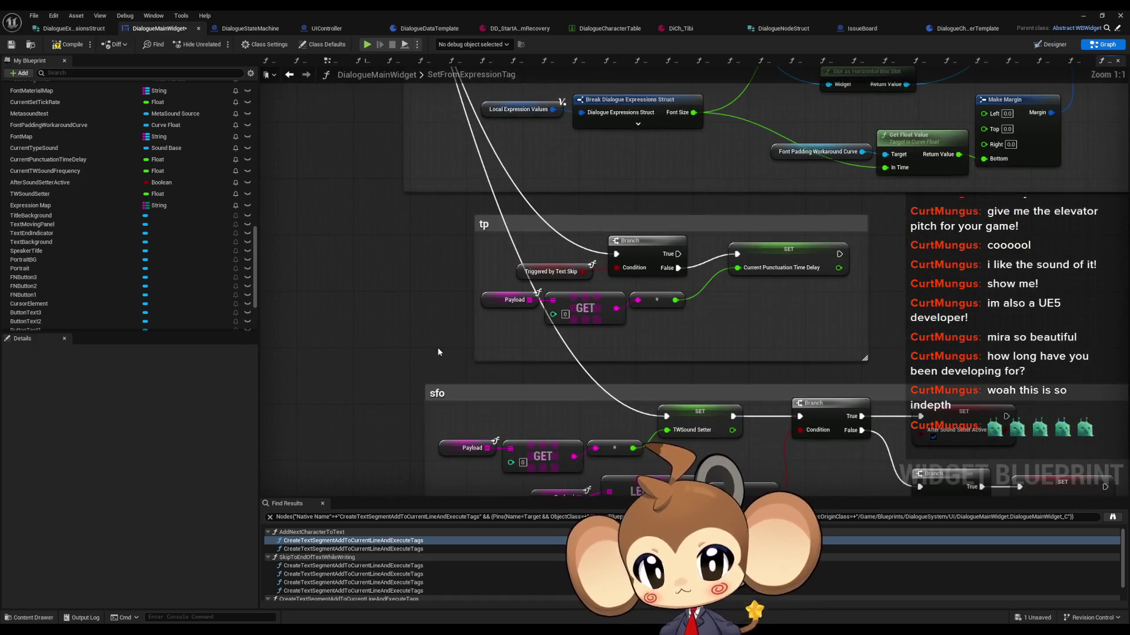
# In tp, expose PunctuationPause on a pasted break node, wire it to Current Punctuation Time Delay, delete payload lookups
pyautogui.hotkey('ctrl', 'v')
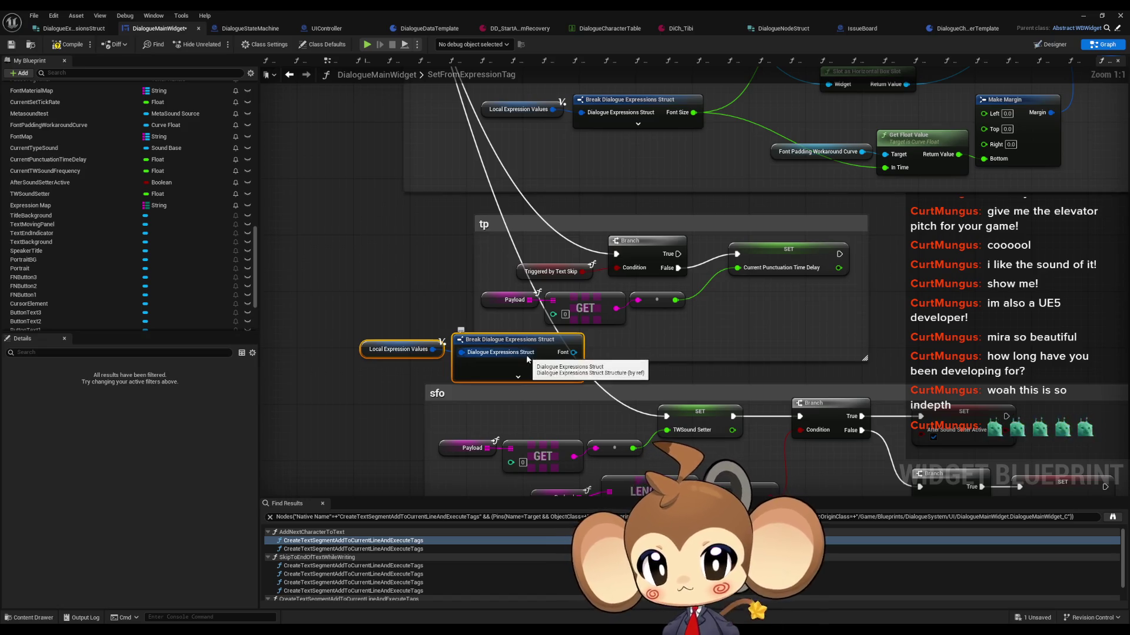
pyautogui.click(527, 360)
pyautogui.click(116, 414)
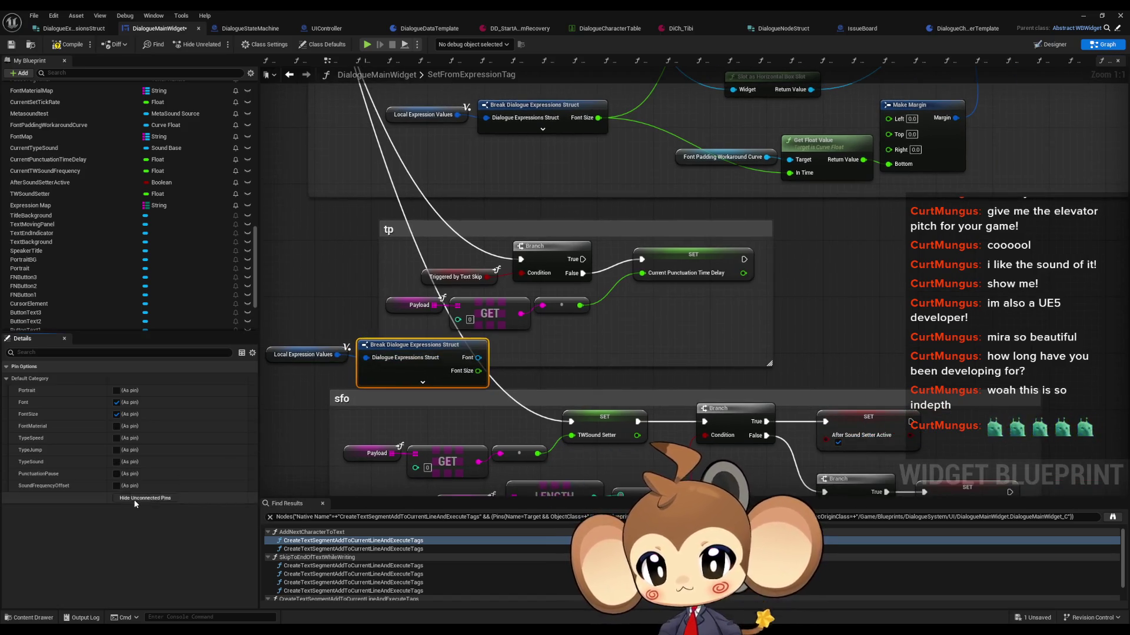
pyautogui.click(136, 499)
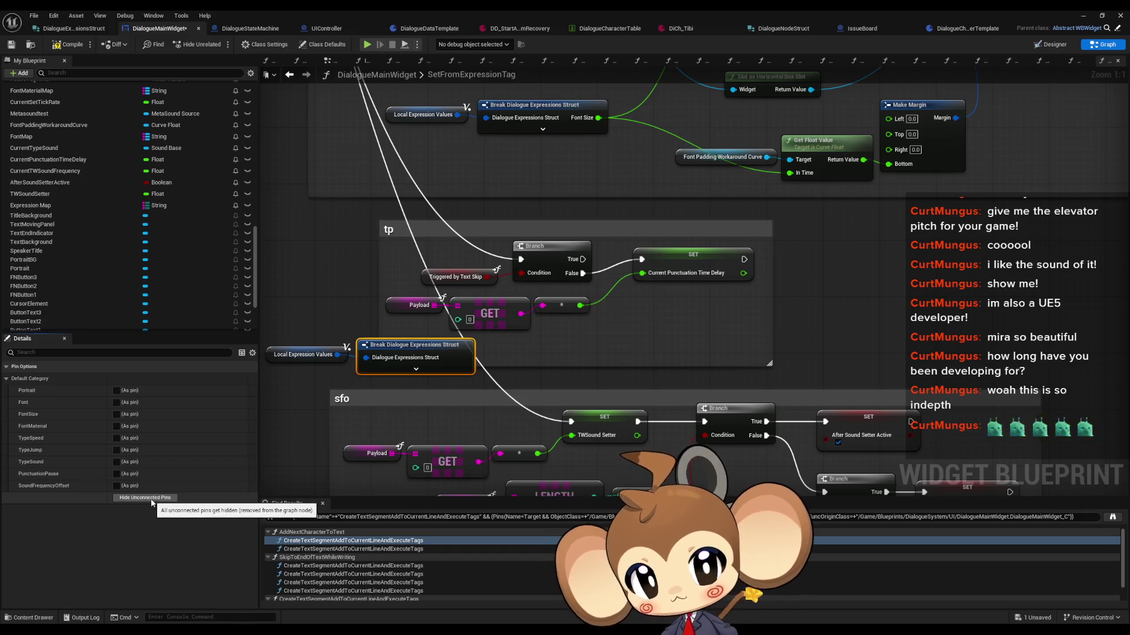
pyautogui.click(117, 474)
pyautogui.moveTo(502, 358); pyautogui.dragTo(642, 273)
pyautogui.moveTo(386, 292)
pyautogui.mouseDown()
pyautogui.moveTo(591, 329)
pyautogui.moveTo(636, 313)
pyautogui.mouseUp()
pyautogui.press('Delete')
pyautogui.click(436, 346)
pyautogui.keyDown('ctrl'); pyautogui.click(606, 340); pyautogui.keyUp('ctrl')
pyautogui.moveTo(742, 370); pyautogui.dragTo(658, 252)
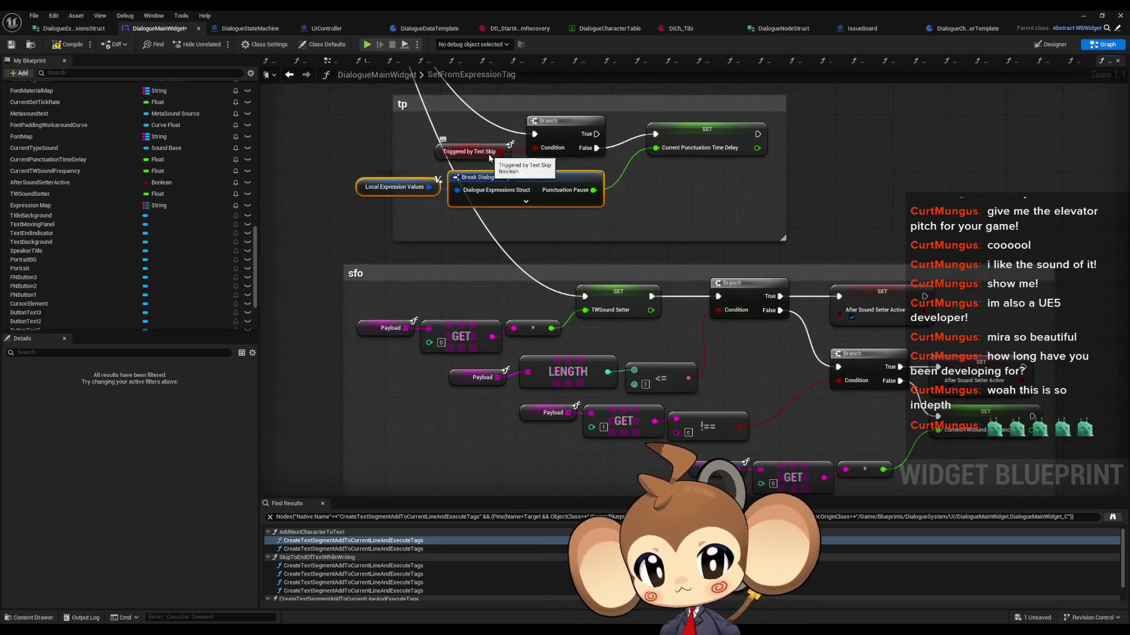
# Paste an expression values/Break struct pair in sfo and wire Sound Frequency Offset to TWSound Setter
pyautogui.scroll(-2, 658, 256)
pyautogui.moveTo(265, 317); pyautogui.dragTo(841, 430)
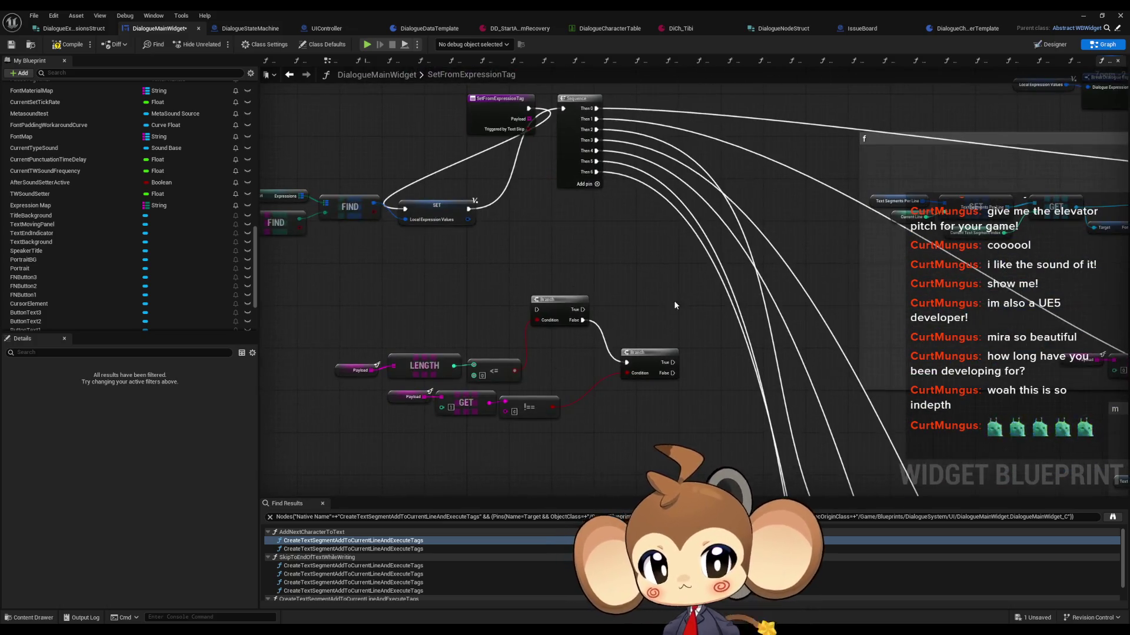
pyautogui.scroll(-3, 646, 283)
pyautogui.scroll(4, 557, 313)
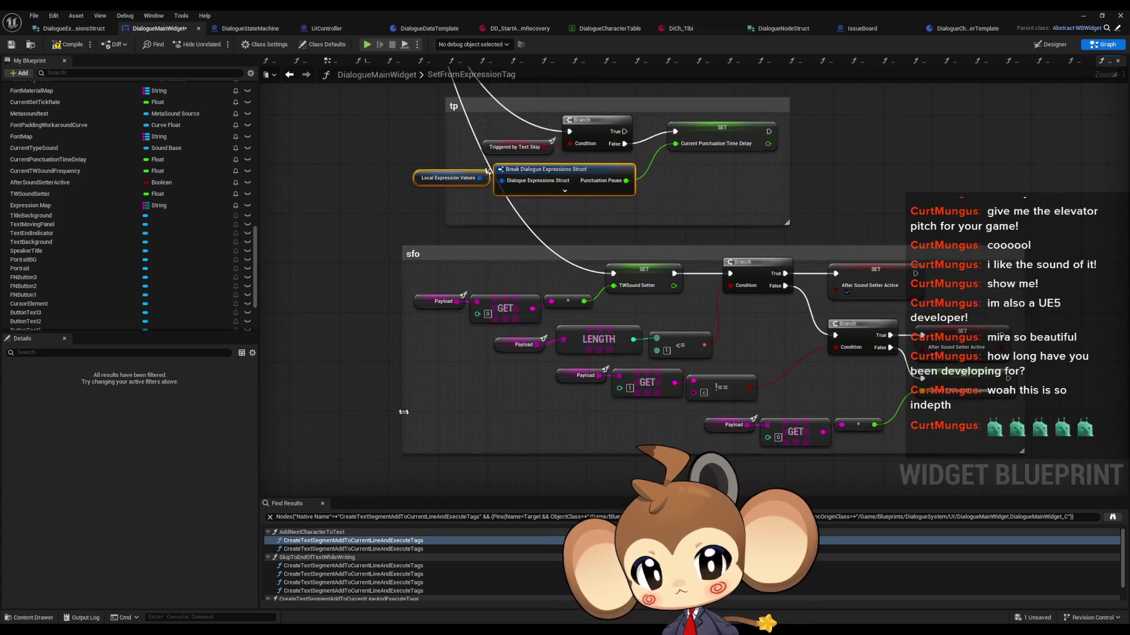
pyautogui.click(373, 398)
pyautogui.hotkey('ctrl', 'v')
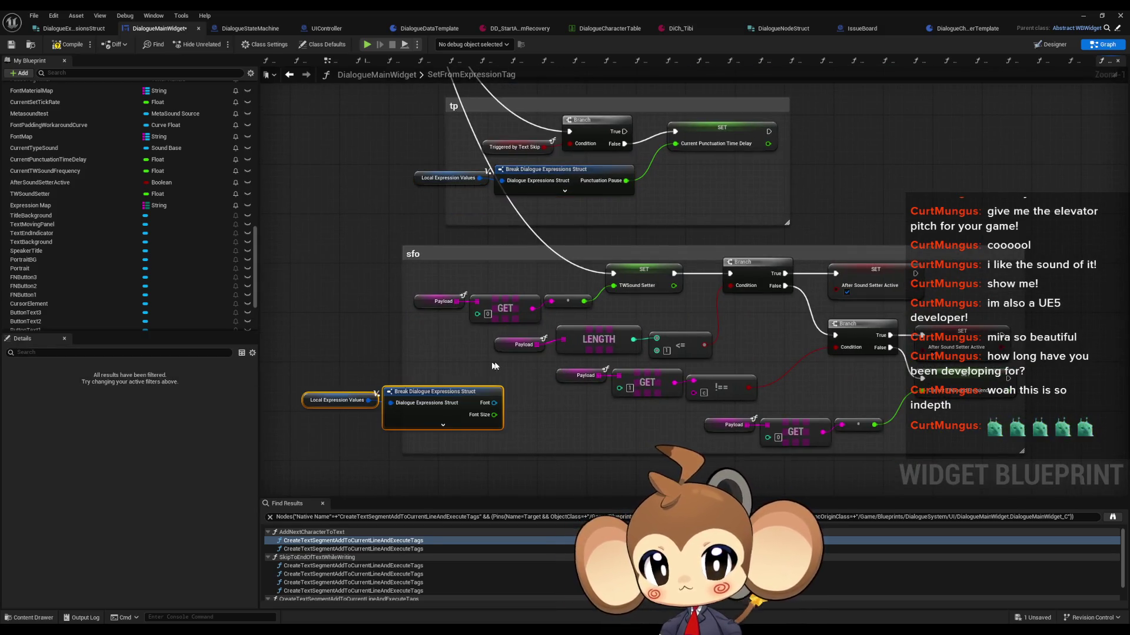
pyautogui.scroll(1, 494, 366)
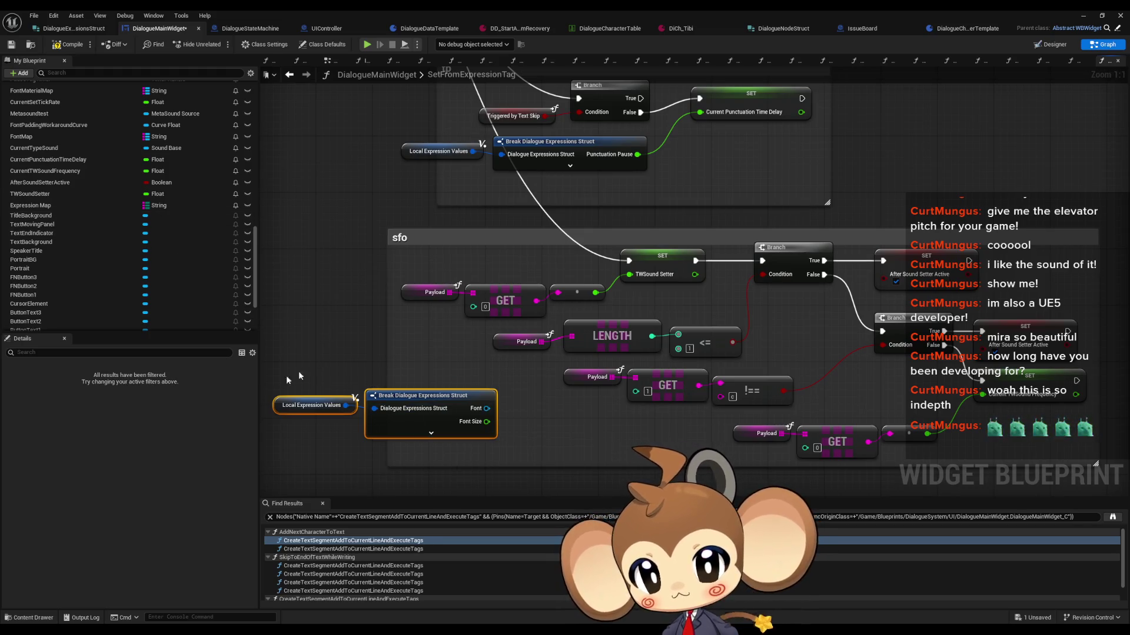
pyautogui.click(412, 411)
pyautogui.click(158, 500)
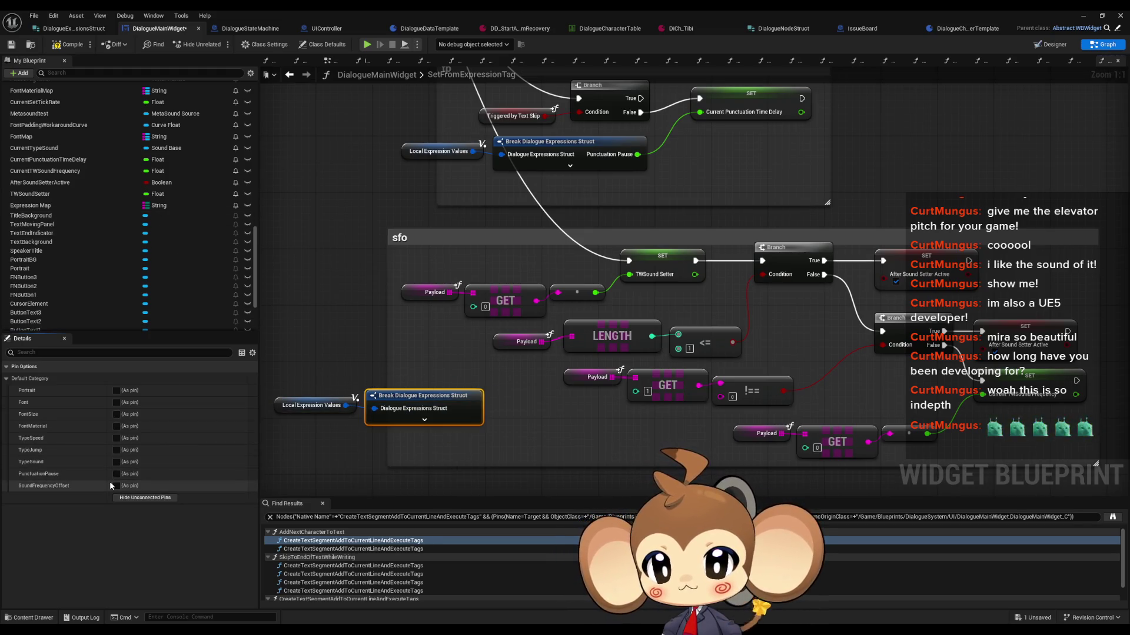
pyautogui.click(116, 486)
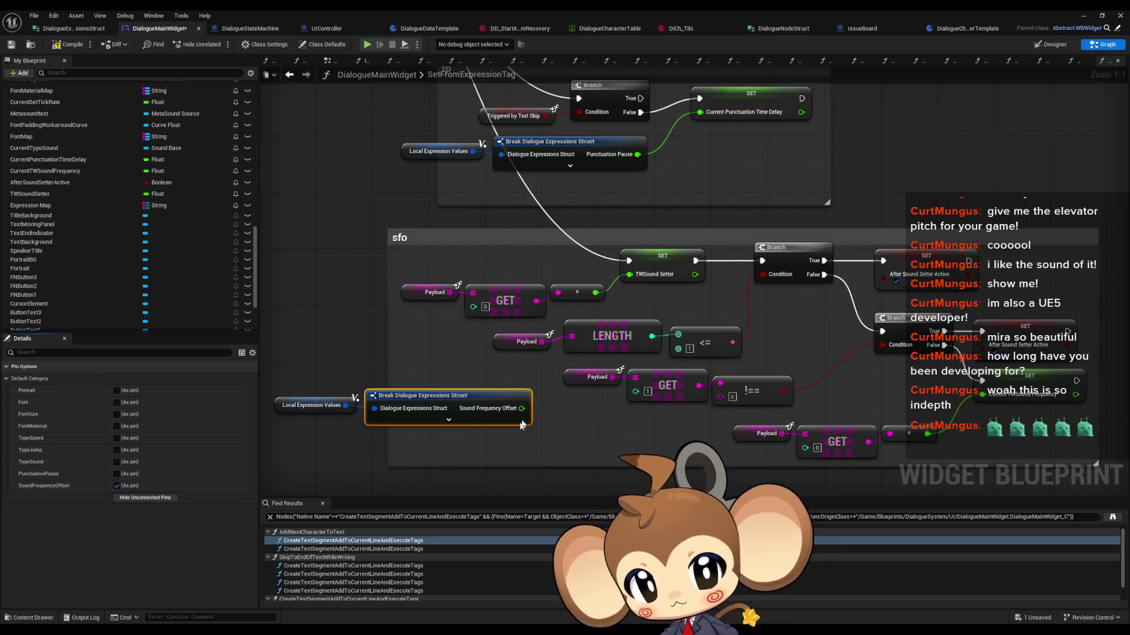
pyautogui.moveTo(521, 408); pyautogui.dragTo(629, 275)
# Delete the old payload lookup nodes and move the expression nodes up into the sfo section
pyautogui.moveTo(394, 277); pyautogui.dragTo(609, 312)
pyautogui.press('Delete')
pyautogui.moveTo(433, 365); pyautogui.dragTo(330, 415)
pyautogui.moveTo(454, 395)
pyautogui.mouseDown()
pyautogui.moveTo(510, 280)
pyautogui.moveTo(531, 282)
pyautogui.mouseUp()
pyautogui.click(403, 286)
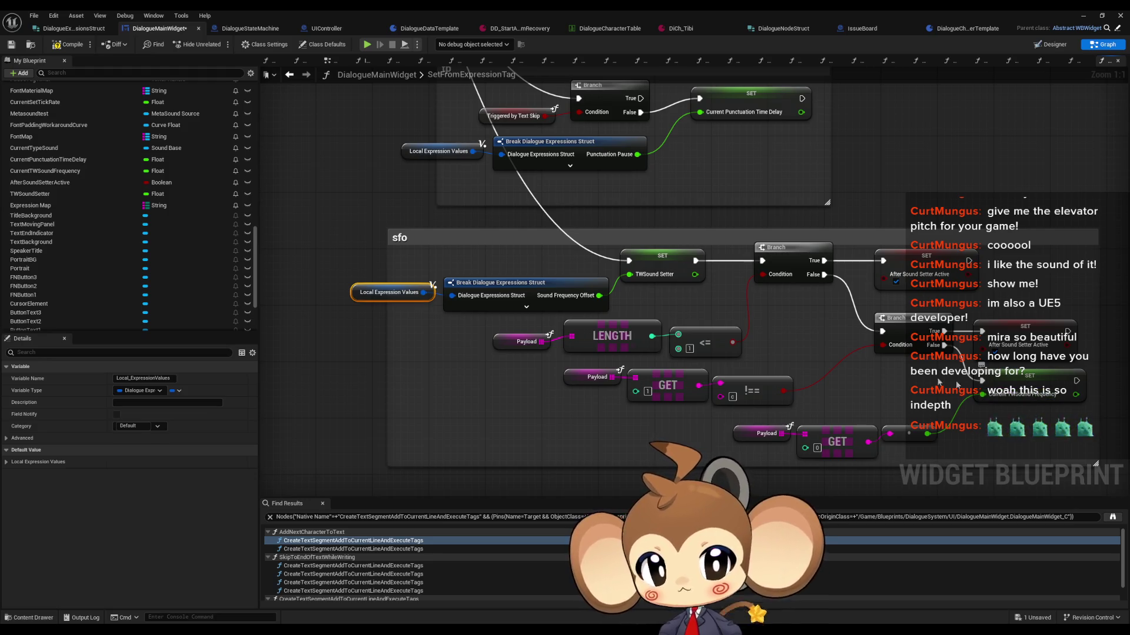
# Add a second expression values/Break struct pair whose Sound Frequency Offset drives Current TWSound Frequency
pyautogui.moveTo(378, 279); pyautogui.dragTo(489, 301)
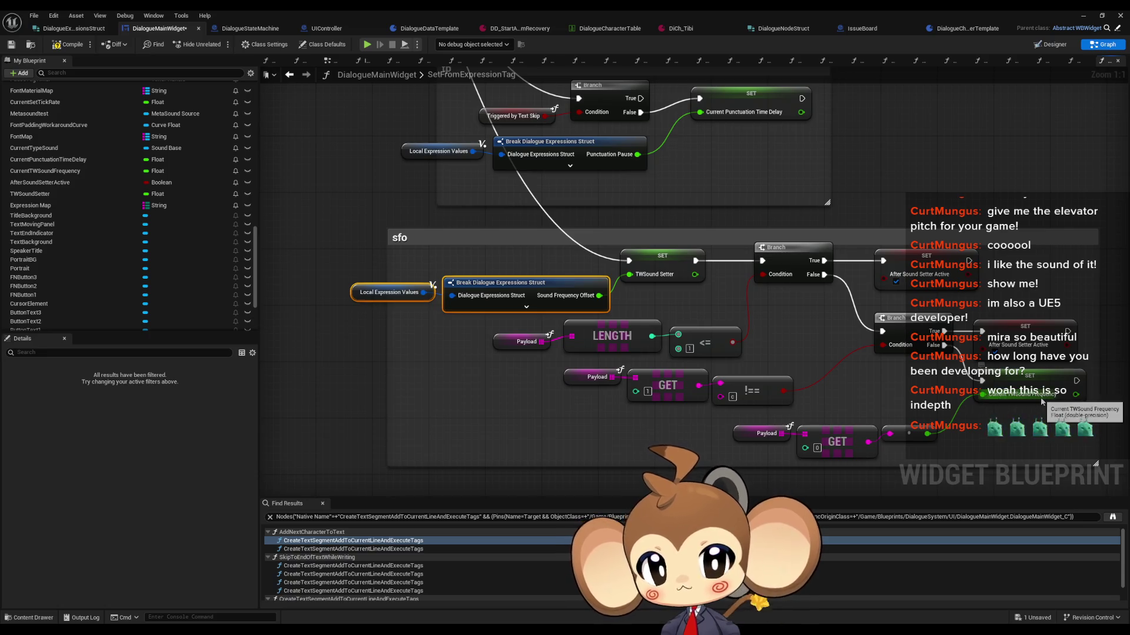
pyautogui.moveTo(1036, 404); pyautogui.dragTo(966, 337)
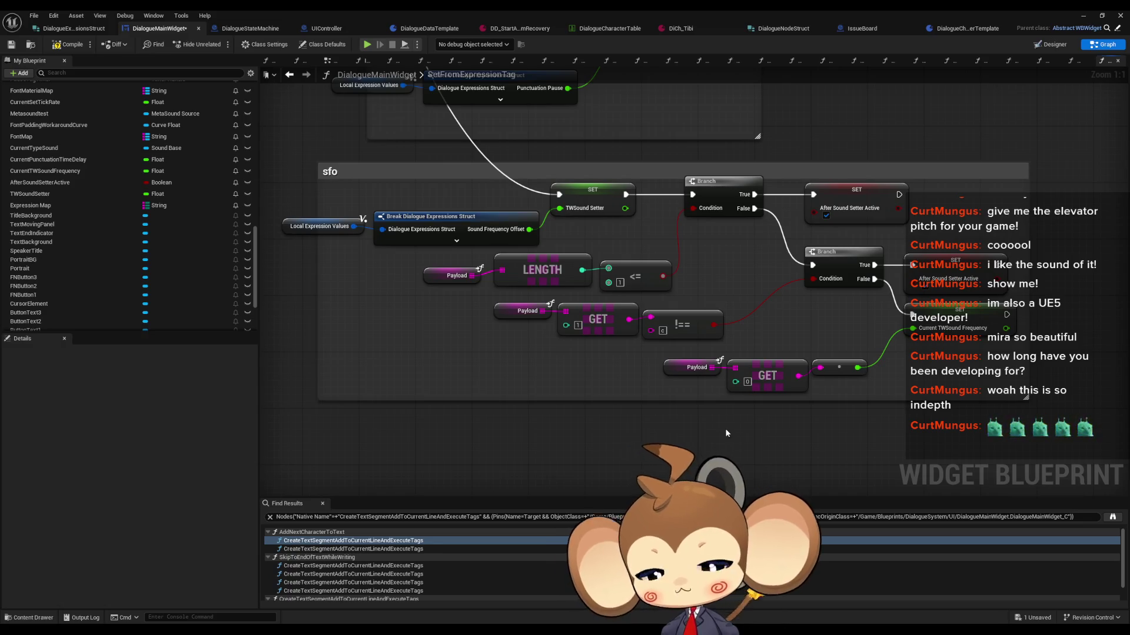
pyautogui.hotkey('ctrl', 'z')
pyautogui.hotkey('ctrl', 'z')
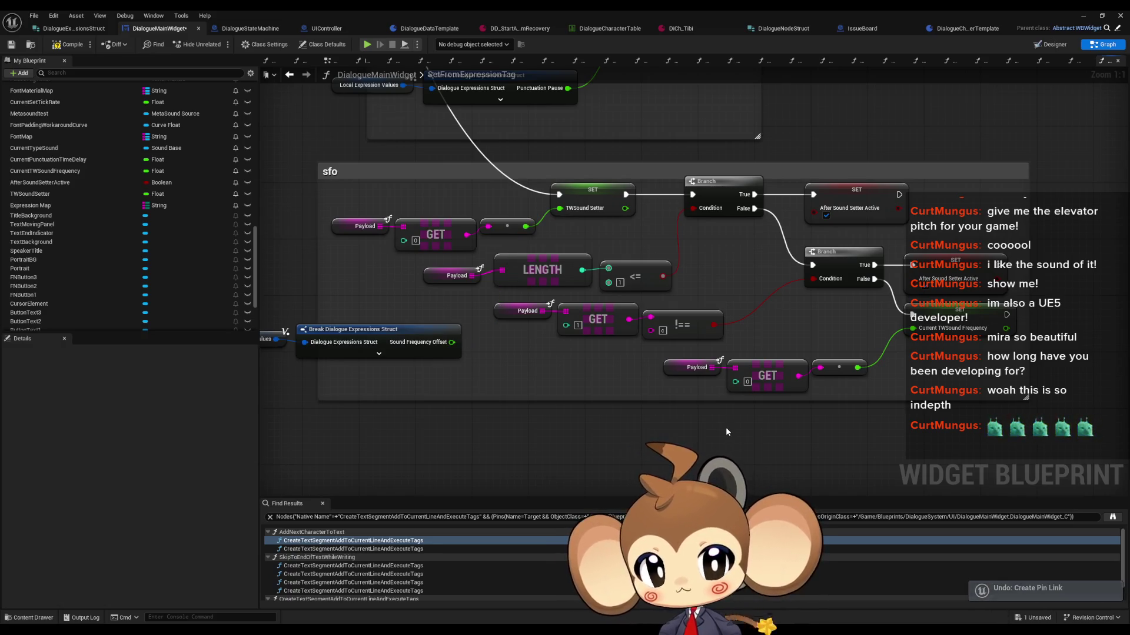
pyautogui.hotkey('ctrl', 'y')
pyautogui.hotkey('ctrl', 'y')
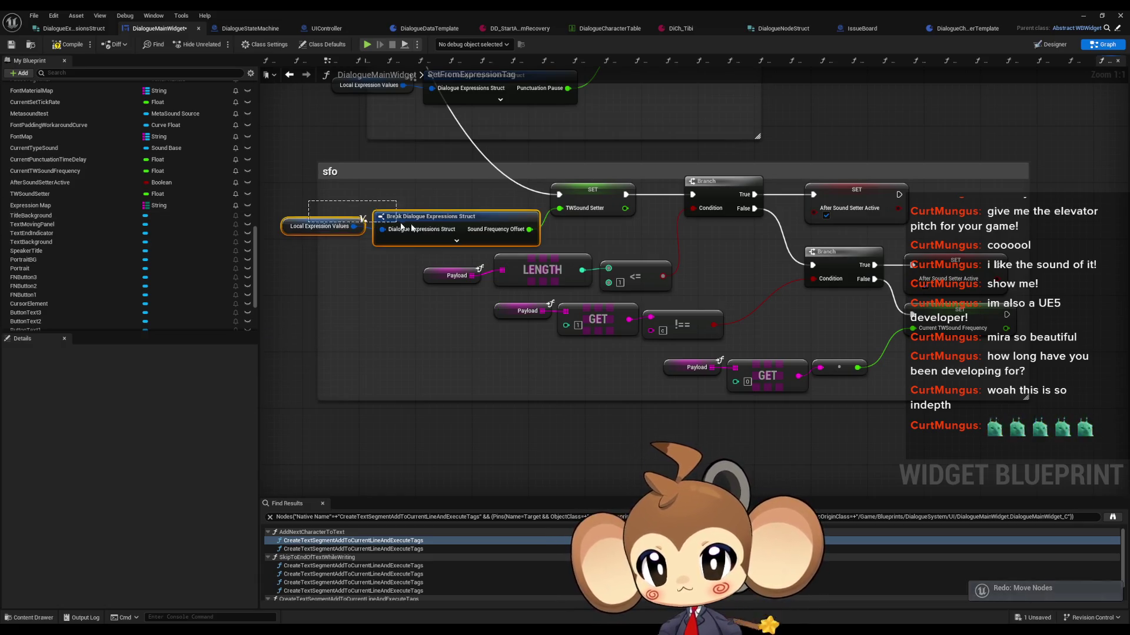
pyautogui.hotkey('ctrl', 'y')
pyautogui.hotkey('ctrl', 'y')
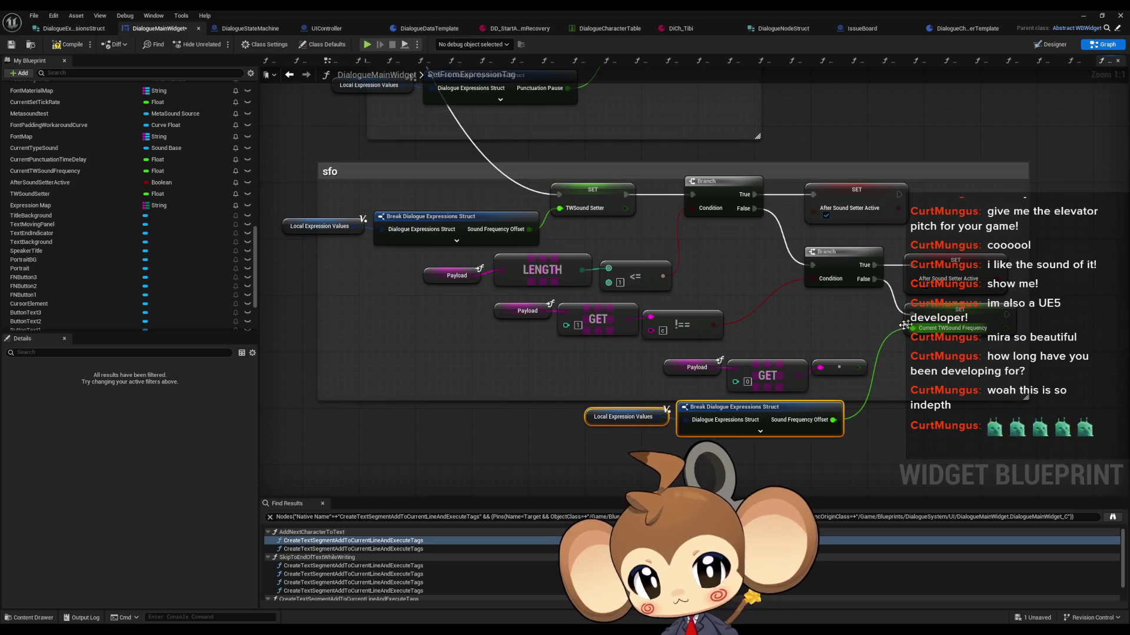
pyautogui.hotkey('ctrl', 'y')
pyautogui.hotkey('ctrl', 'y')
pyautogui.hotkey('ctrl', 'y')
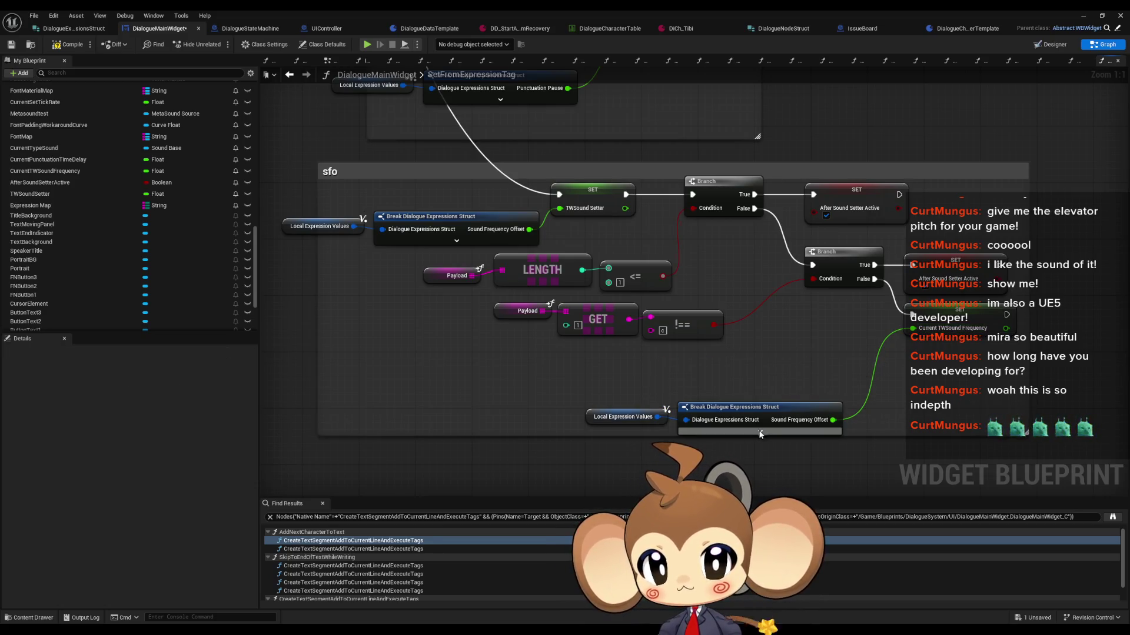
pyautogui.hotkey('ctrl', 'z')
pyautogui.hotkey('ctrl', 'z')
pyautogui.hotkey('ctrl', 'z')
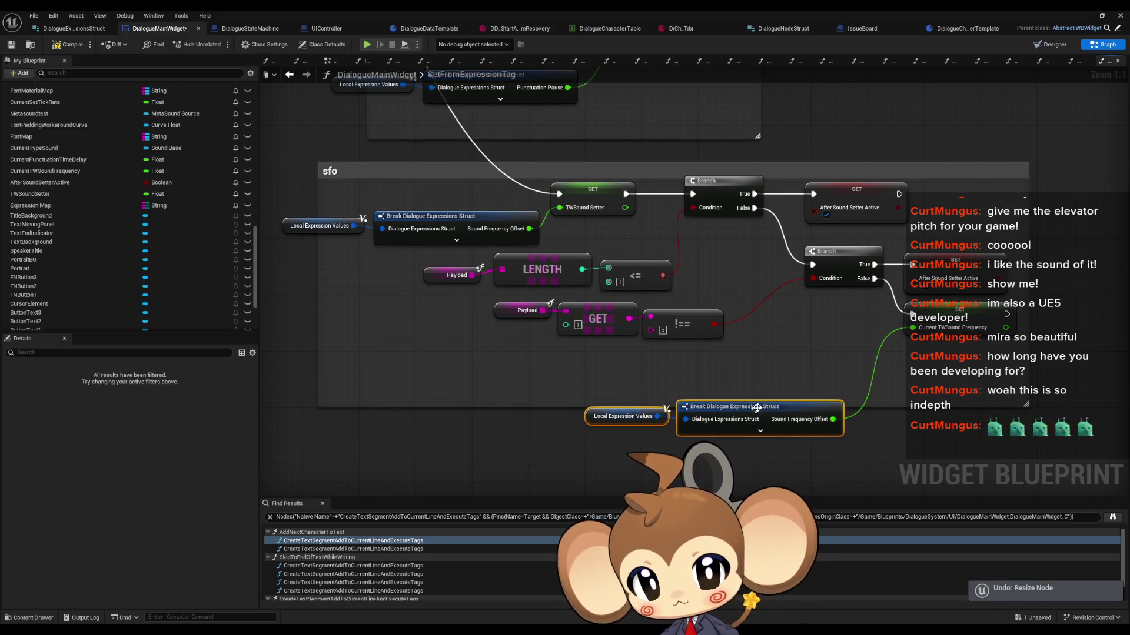
pyautogui.click(718, 412)
# Save the dialogue widget blueprint
pyautogui.scroll(-8, 683, 414)
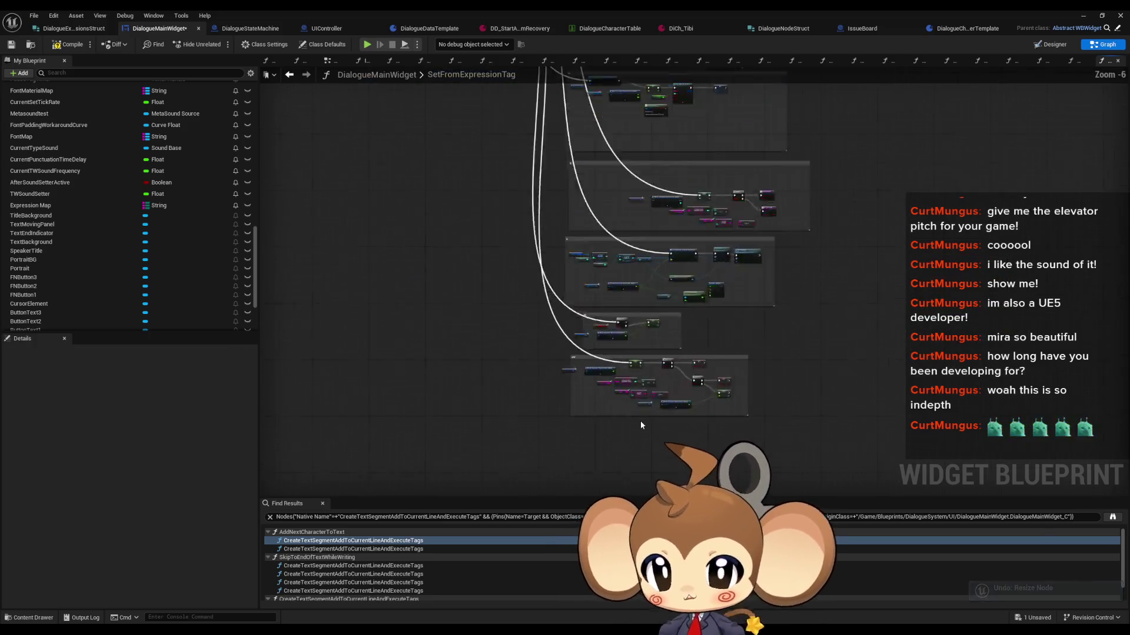
pyautogui.scroll(6, 549, 312)
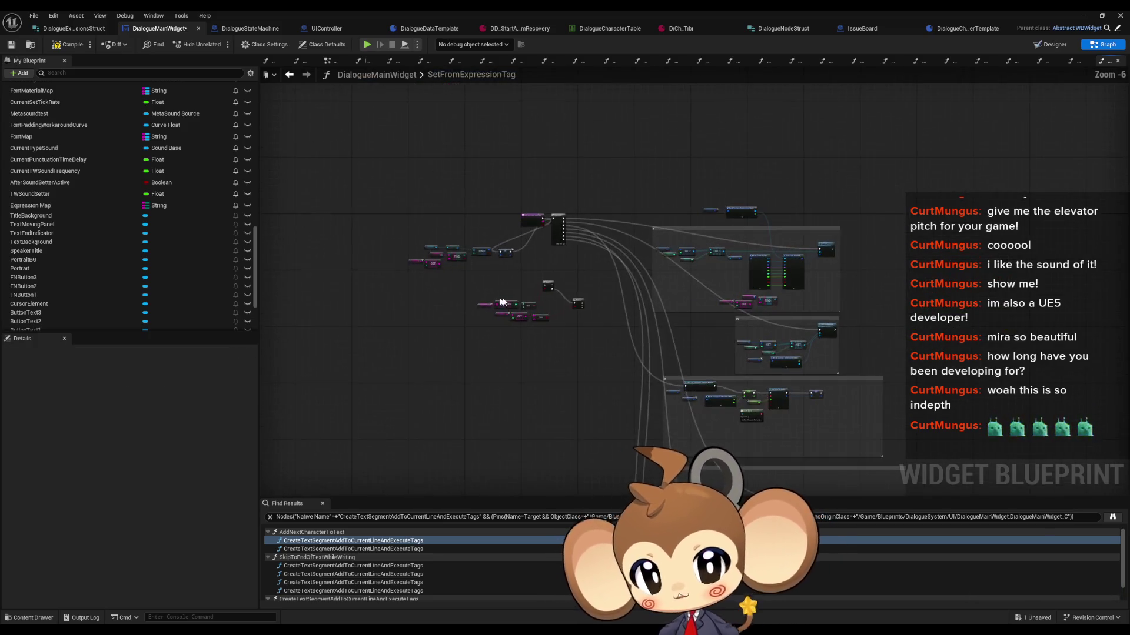
pyautogui.moveTo(530, 306)
pyautogui.mouseDown()
pyautogui.moveTo(499, 324)
pyautogui.moveTo(478, 361)
pyautogui.mouseUp()
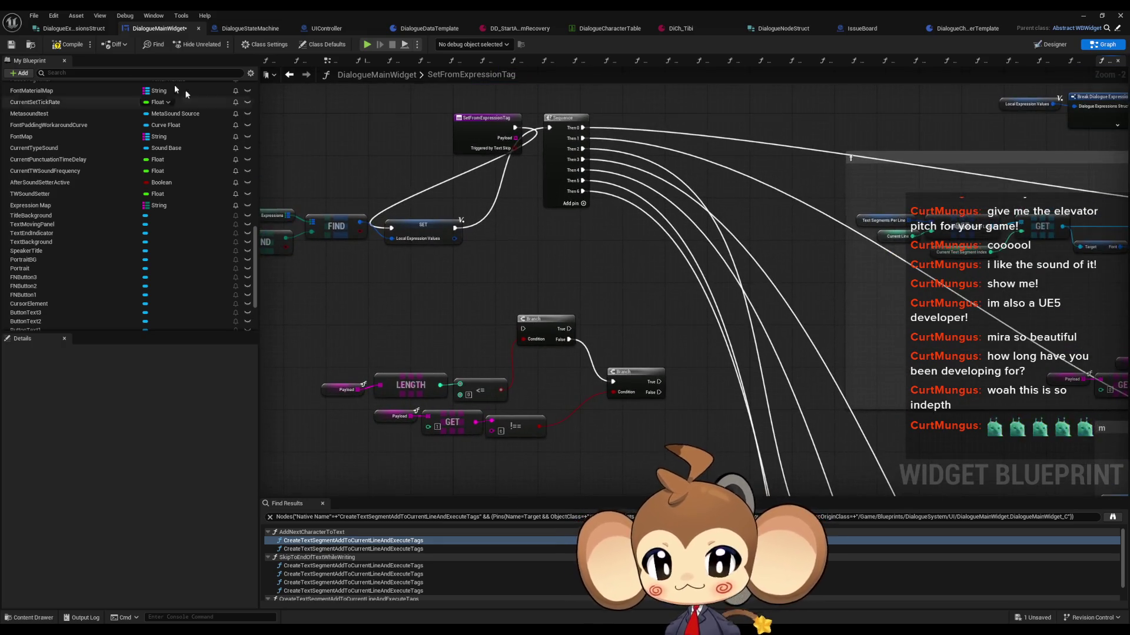
pyautogui.hotkey('ctrl', 's')
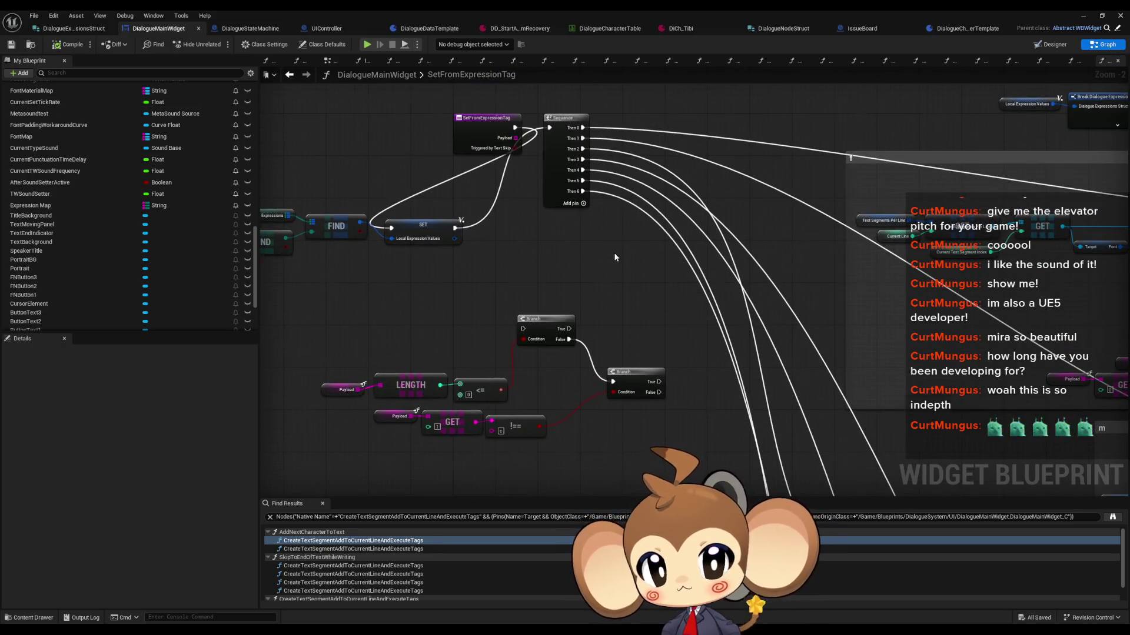
# Review SetFromExpressionTag's Sequence and tag groups, then open the TextTagFunctionExecuter function graph
pyautogui.scroll(-3, 613, 252)
pyautogui.moveTo(694, 246); pyautogui.dragTo(646, 129)
pyautogui.scroll(-1, 646, 129)
pyautogui.scroll(2, 732, 338)
pyautogui.moveTo(732, 337); pyautogui.dragTo(747, 236)
pyautogui.scroll(-2, 759, 438)
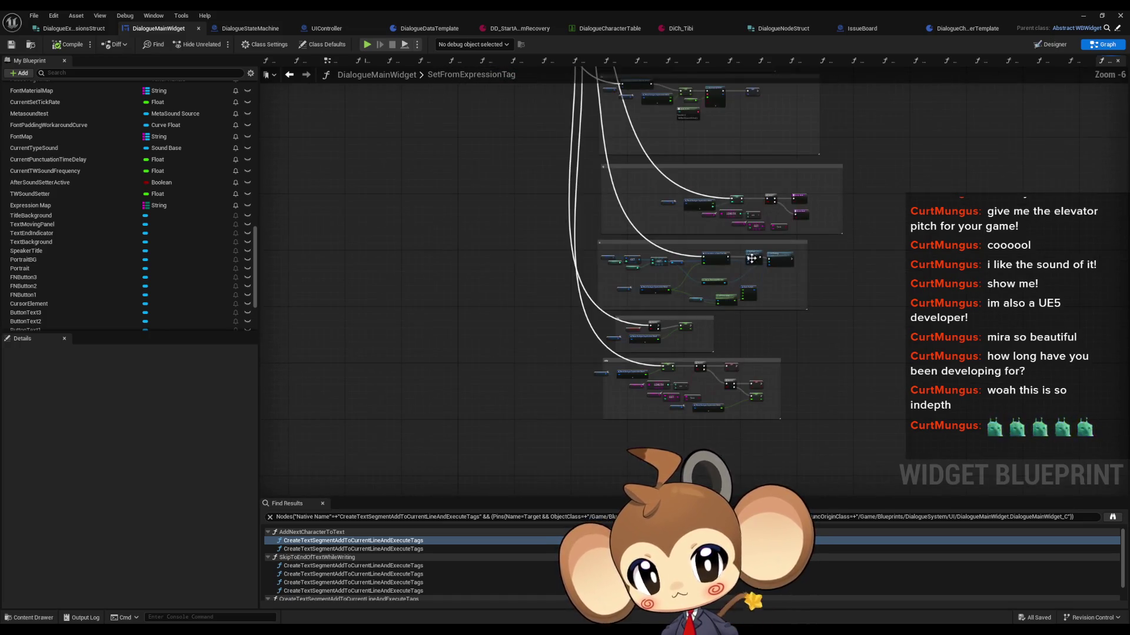
pyautogui.scroll(7, 565, 306)
pyautogui.click(604, 259)
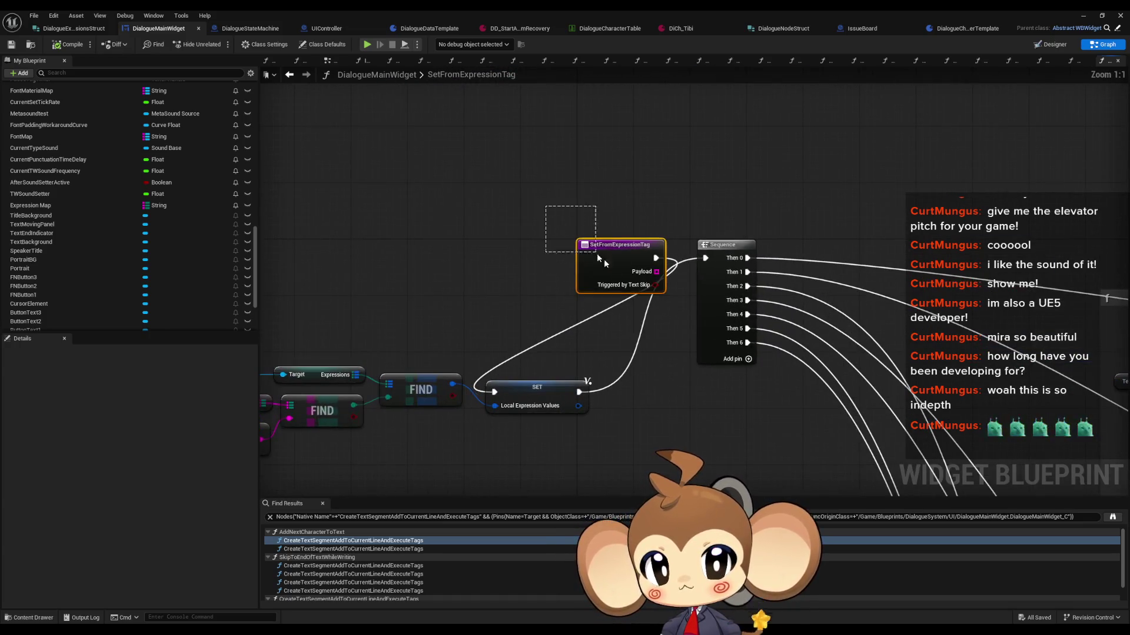
pyautogui.scroll(-2, 748, 359)
pyautogui.moveTo(748, 359)
pyautogui.mouseDown()
pyautogui.moveTo(606, 288)
pyautogui.moveTo(438, 266)
pyautogui.mouseUp()
pyautogui.moveTo(592, 296); pyautogui.dragTo(707, 317)
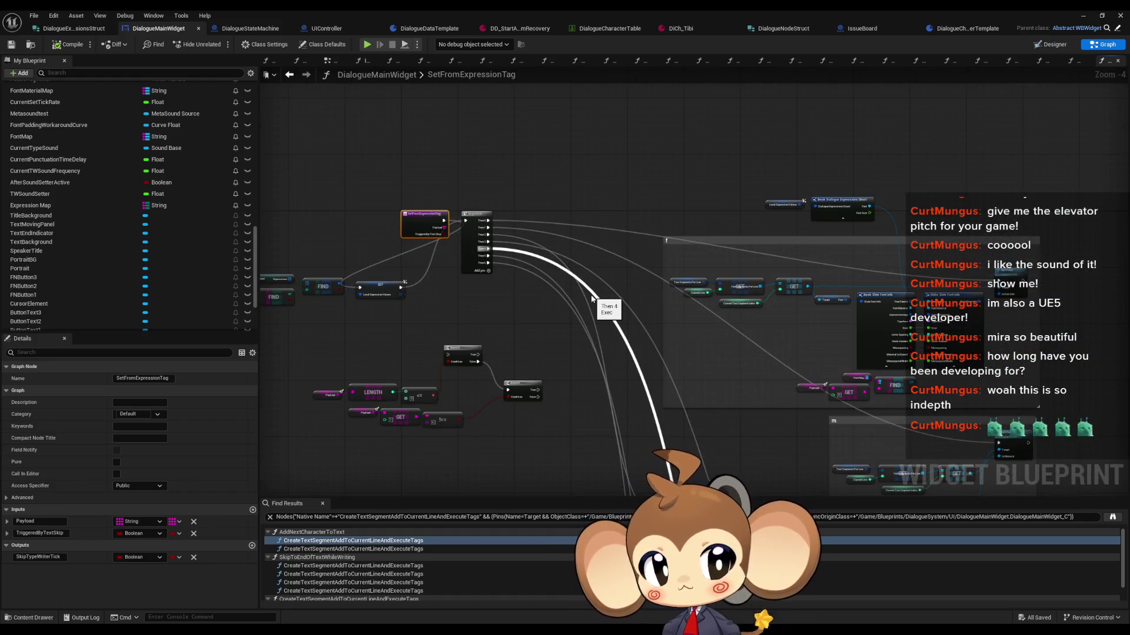
pyautogui.scroll(-2, 443, 275)
pyautogui.moveTo(443, 275); pyautogui.dragTo(749, 314)
pyautogui.scroll(10, 154, 232)
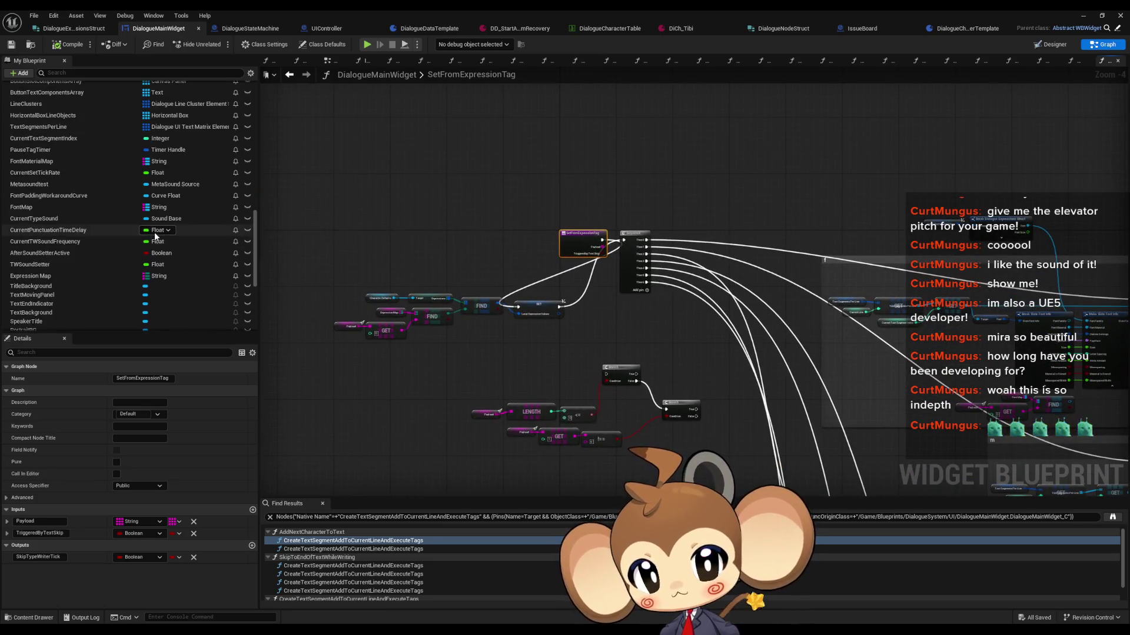
pyautogui.scroll(5, 190, 234)
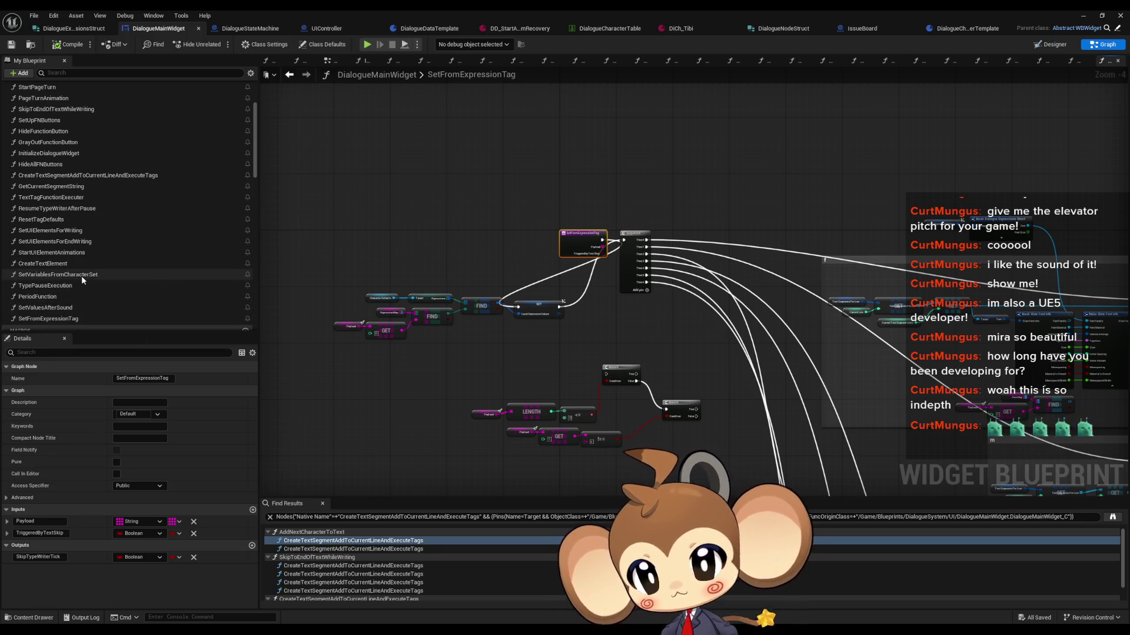
pyautogui.doubleClick(51, 197)
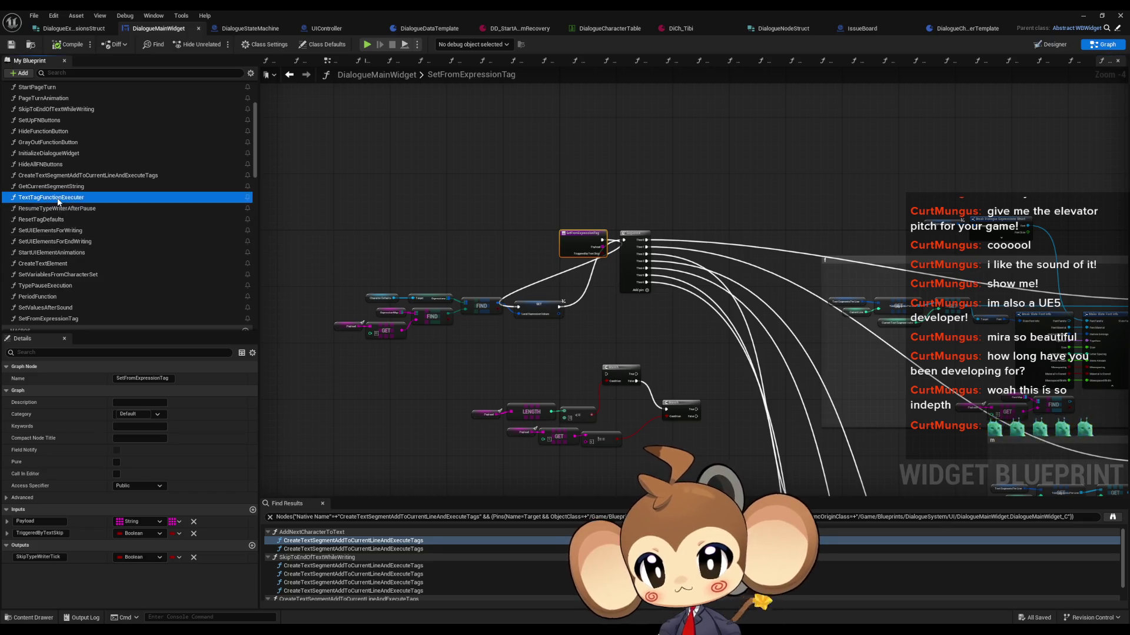
# Route the switch's ex case directly into Set from Expression Tag
pyautogui.scroll(-6, 383, 269)
pyautogui.scroll(5, 480, 309)
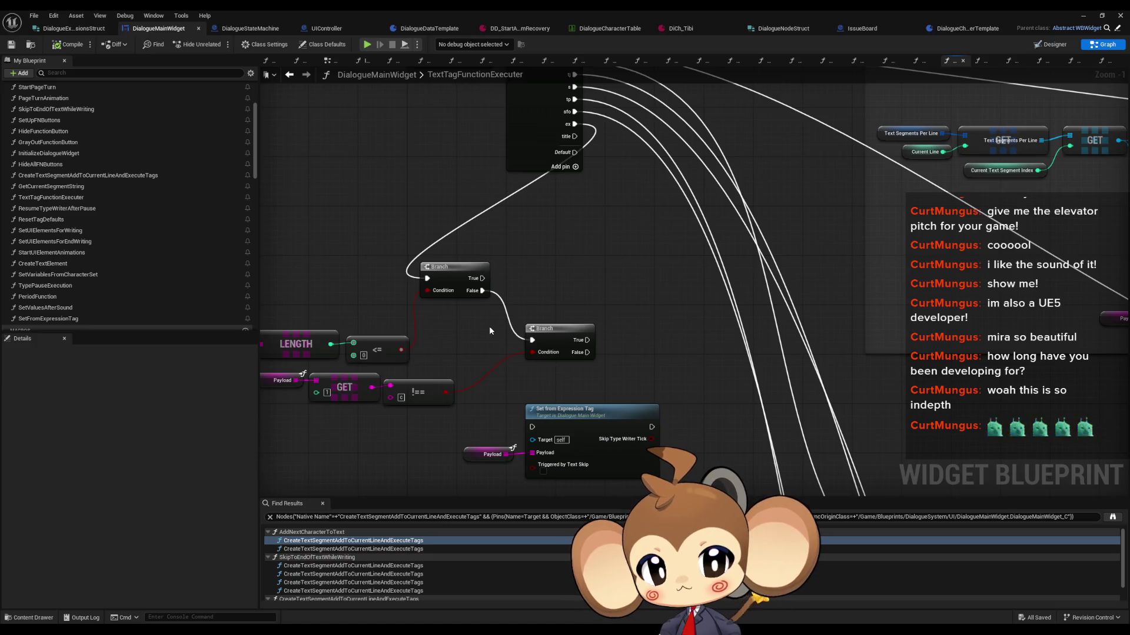
pyautogui.moveTo(586, 163); pyautogui.dragTo(595, 199)
pyautogui.moveTo(583, 160)
pyautogui.mouseDown()
pyautogui.moveTo(538, 452)
pyautogui.moveTo(751, 396)
pyautogui.moveTo(700, 345)
pyautogui.moveTo(697, 433)
pyautogui.mouseUp()
# Move the Set from Expression Tag group up beside the switch, keeping the length-check nodes
pyautogui.scroll(-8, 685, 272)
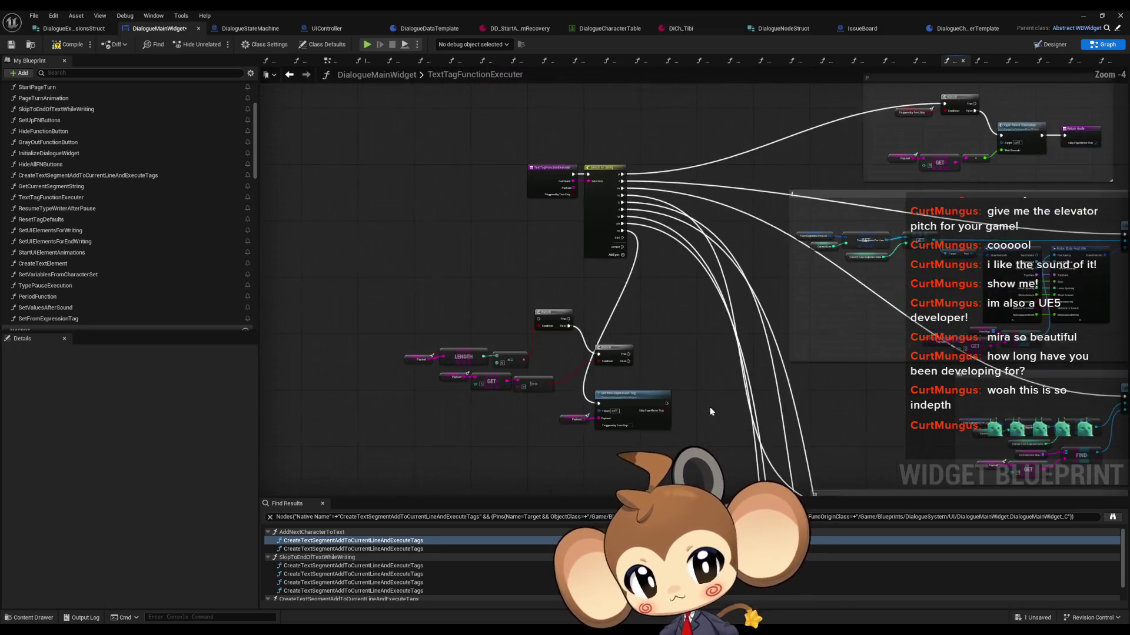
pyautogui.scroll(6, 685, 273)
pyautogui.moveTo(558, 251)
pyautogui.mouseDown()
pyautogui.moveTo(557, 308)
pyautogui.moveTo(592, 337)
pyautogui.mouseUp()
pyautogui.click(590, 301)
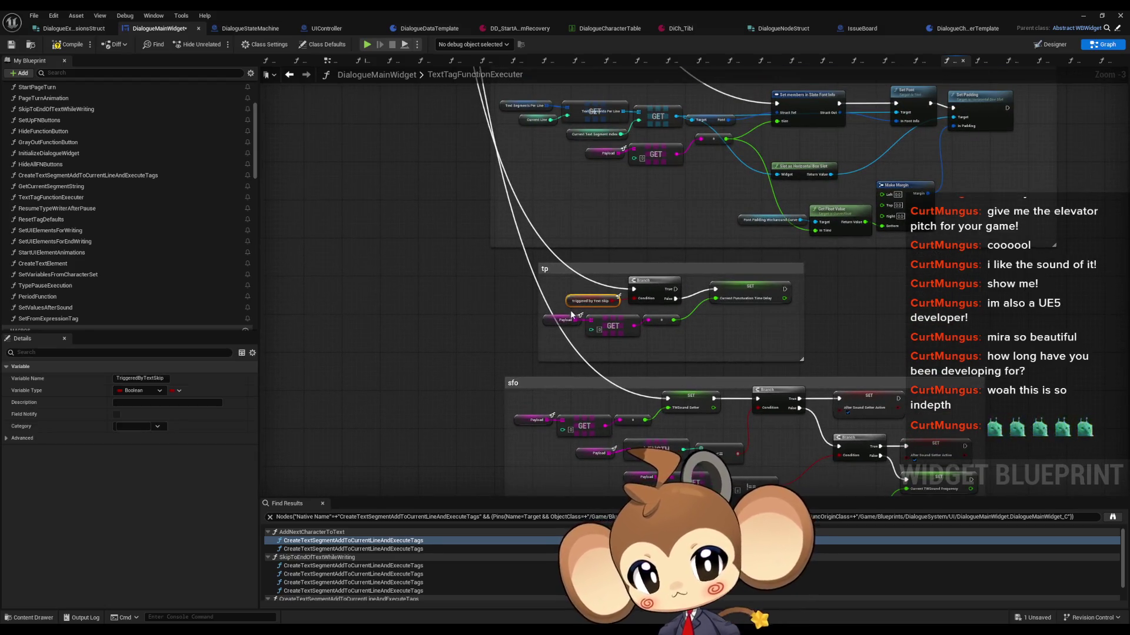
pyautogui.scroll(-4, 542, 333)
pyautogui.scroll(3, 521, 313)
pyautogui.scroll(4, 535, 346)
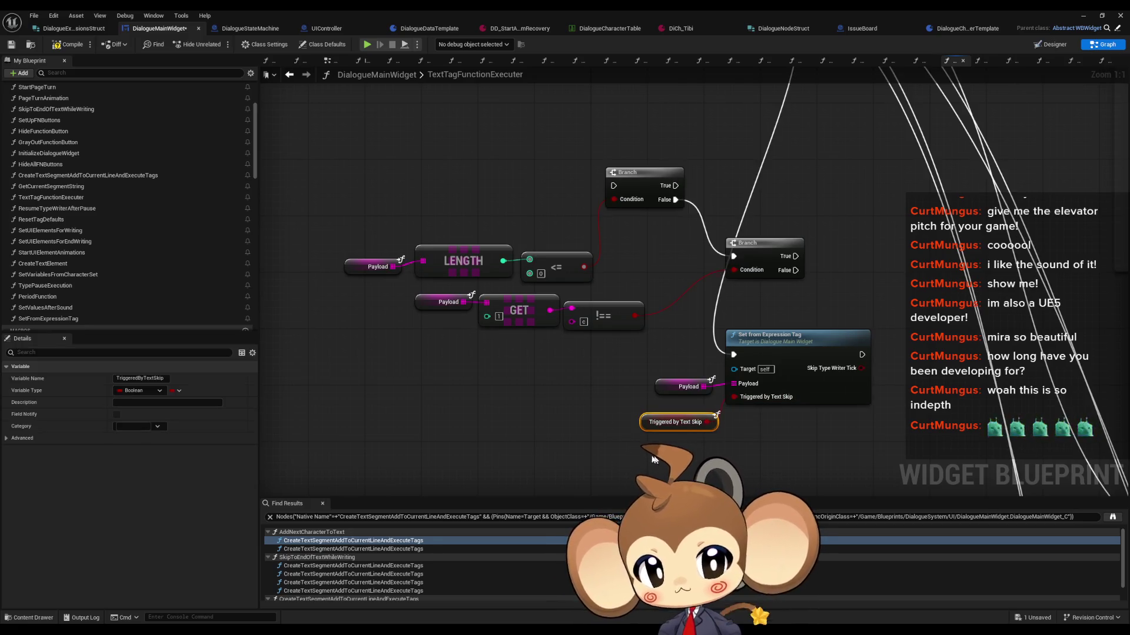
pyautogui.moveTo(386, 203)
pyautogui.mouseDown()
pyautogui.moveTo(650, 351)
pyautogui.moveTo(824, 367)
pyautogui.mouseUp()
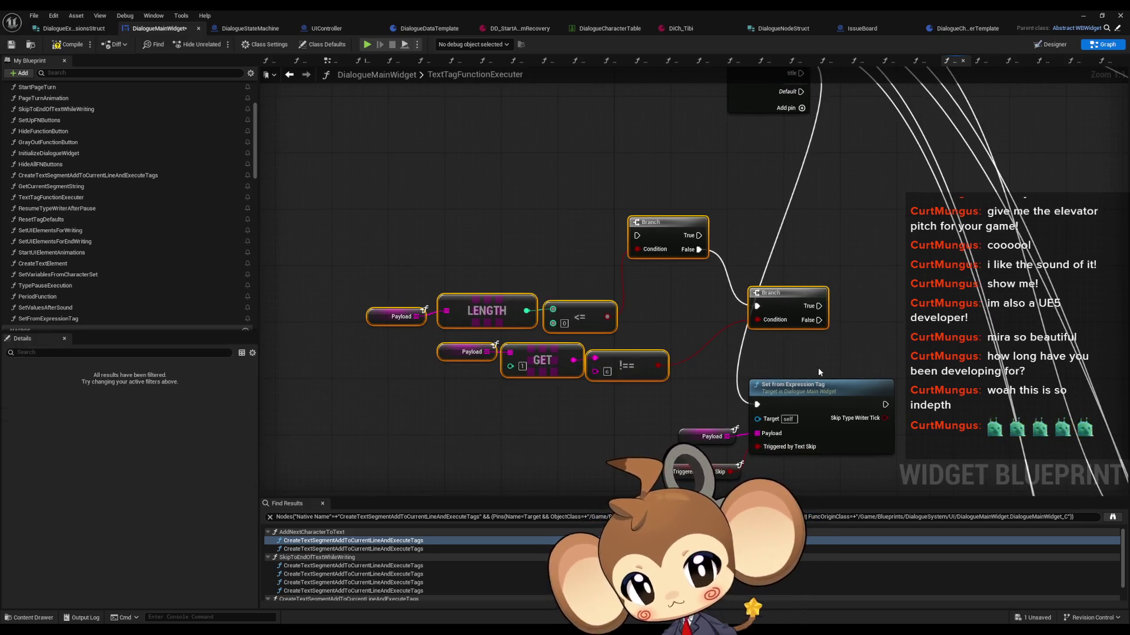
pyautogui.press('Delete')
pyautogui.moveTo(578, 344); pyautogui.dragTo(647, 389)
pyautogui.hotkey('ctrl', 'z')
pyautogui.scroll(-4, 647, 389)
pyautogui.scroll(4, 745, 248)
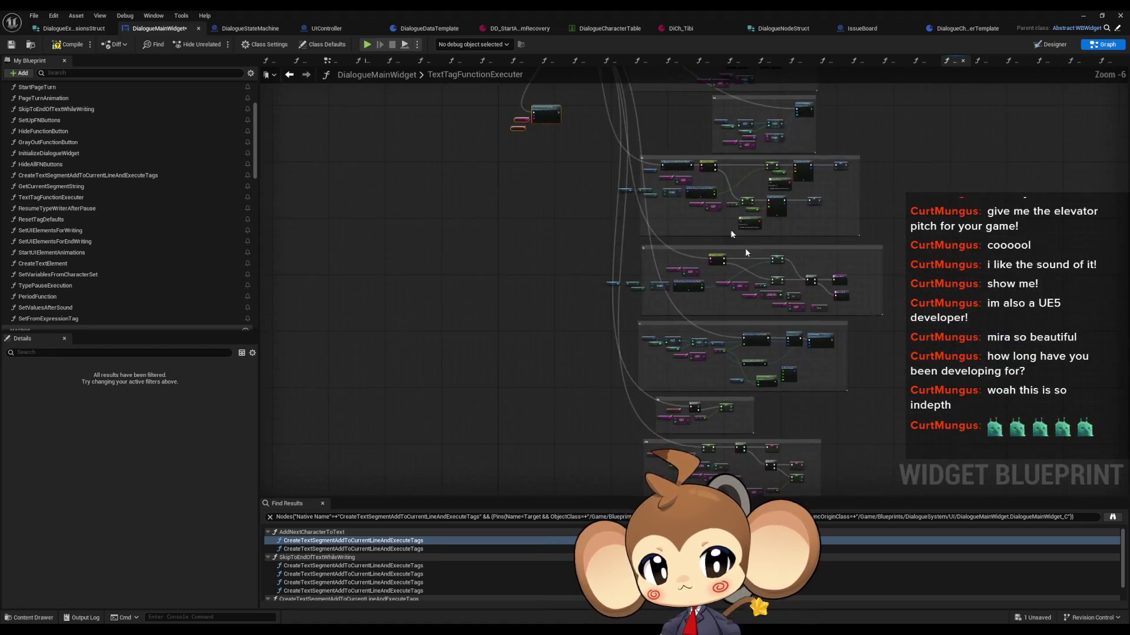
pyautogui.scroll(-5, 719, 251)
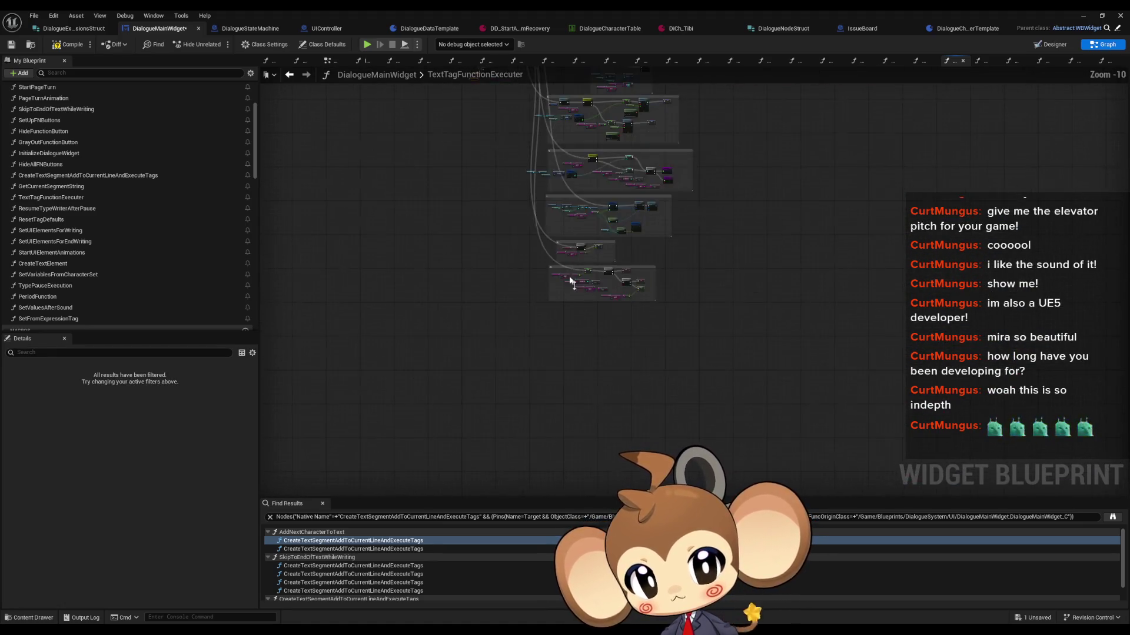
pyautogui.scroll(3, 520, 374)
pyautogui.moveTo(520, 378)
pyautogui.mouseDown()
pyautogui.moveTo(547, 278)
pyautogui.moveTo(595, 188)
pyautogui.mouseUp()
pyautogui.click(586, 281)
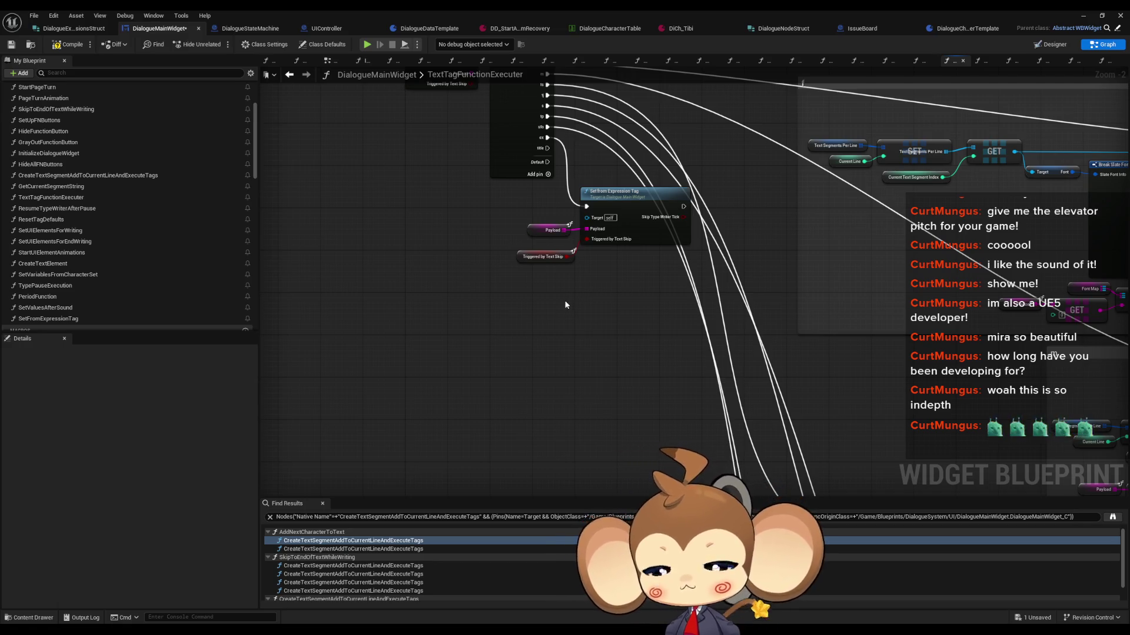
# Open the AddNextCharacterToText function graph
pyautogui.moveTo(569, 287); pyautogui.dragTo(343, 251)
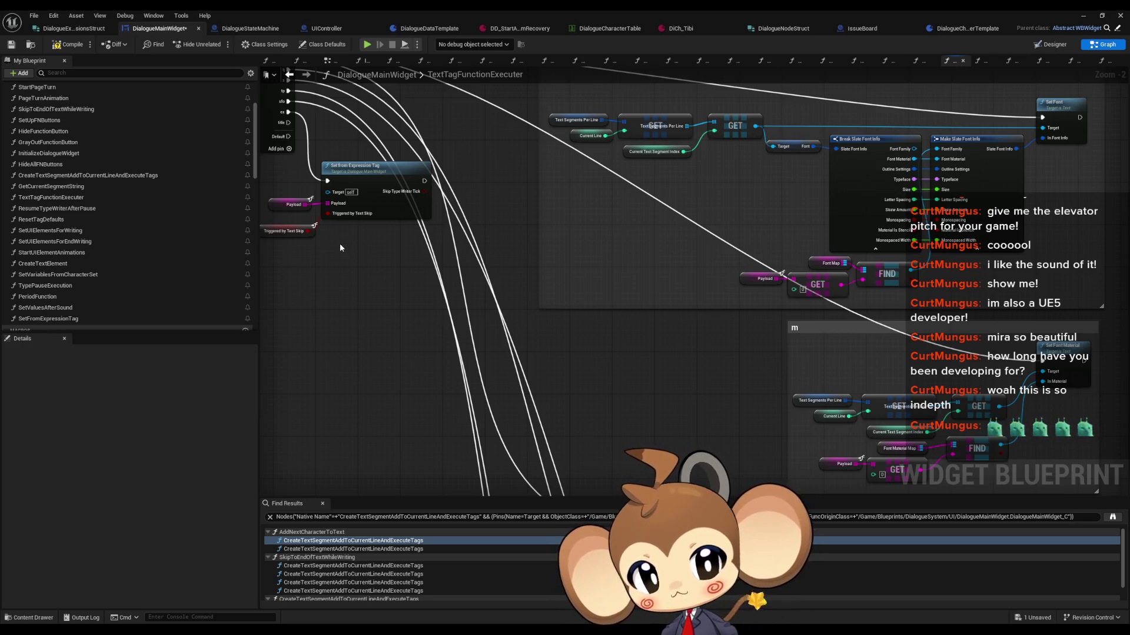
pyautogui.scroll(-2, 341, 244)
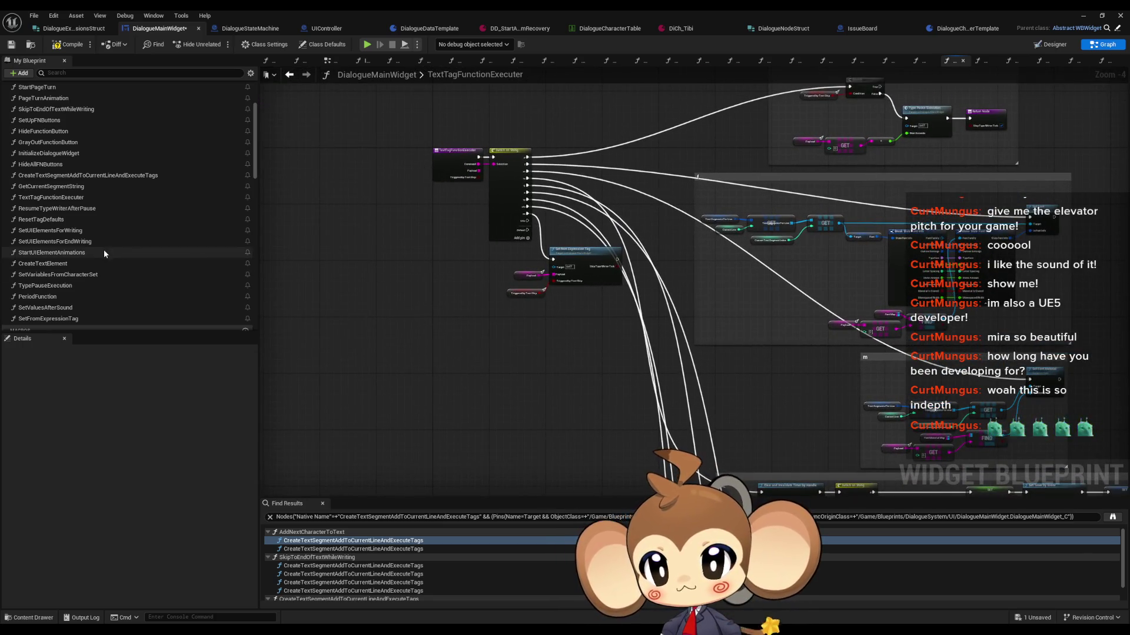
pyautogui.scroll(3, 107, 251)
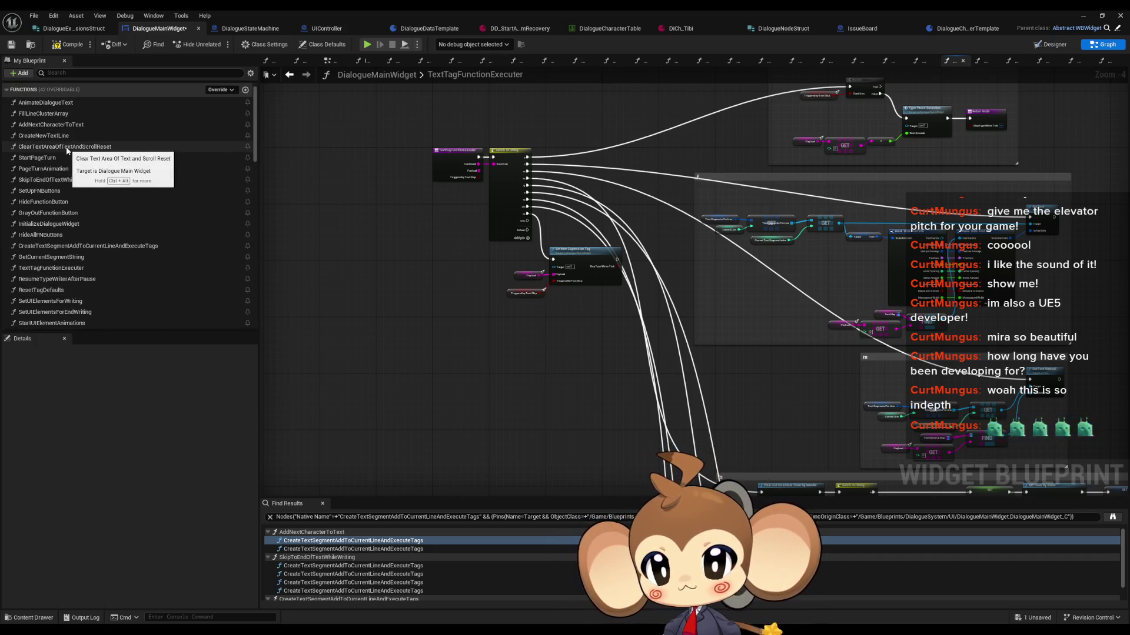
pyautogui.doubleClick(57, 125)
pyautogui.scroll(-5, 353, 207)
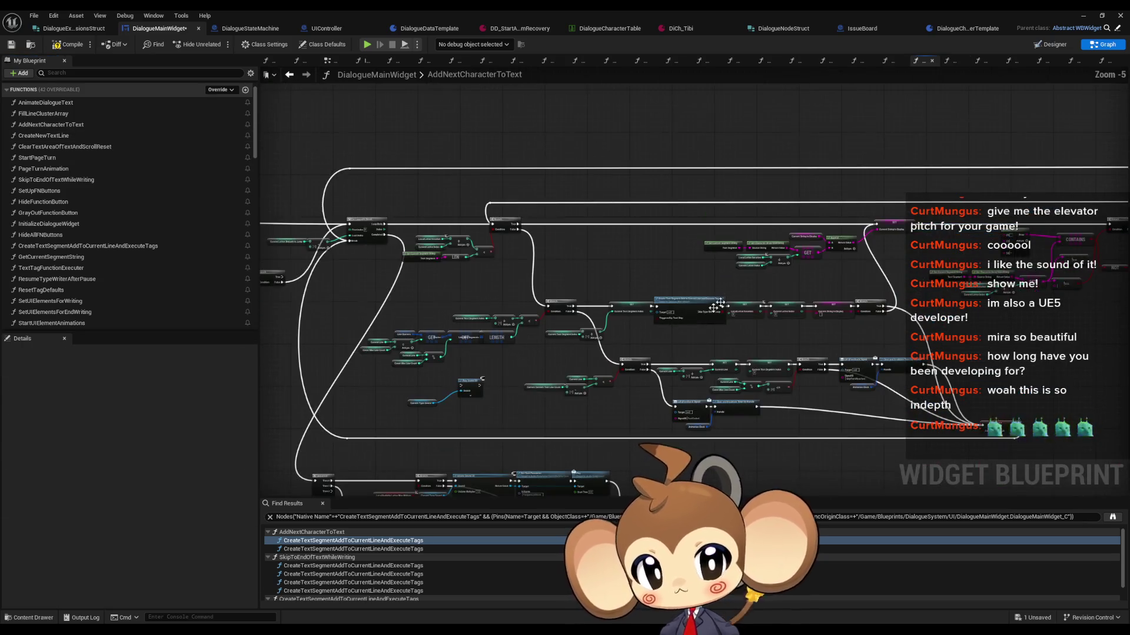
# Copy AddNextCharacterToText's SetText node group into the TextTagFunctionExecuter graph
pyautogui.scroll(5, 729, 234)
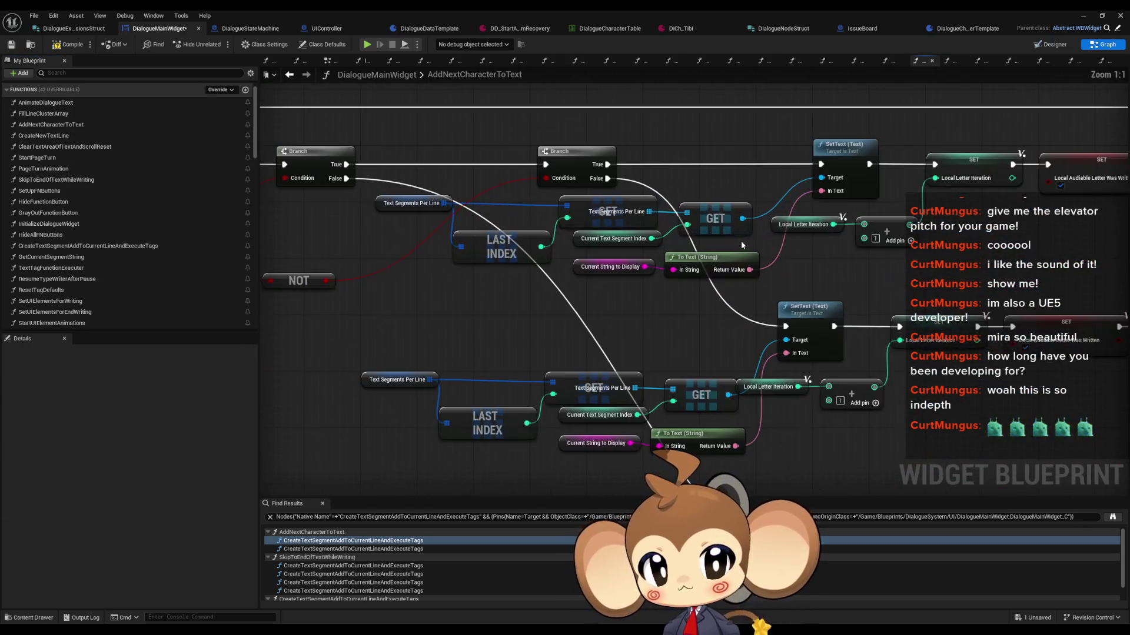
pyautogui.moveTo(354, 210)
pyautogui.mouseDown()
pyautogui.moveTo(665, 268)
pyautogui.moveTo(711, 291)
pyautogui.mouseUp()
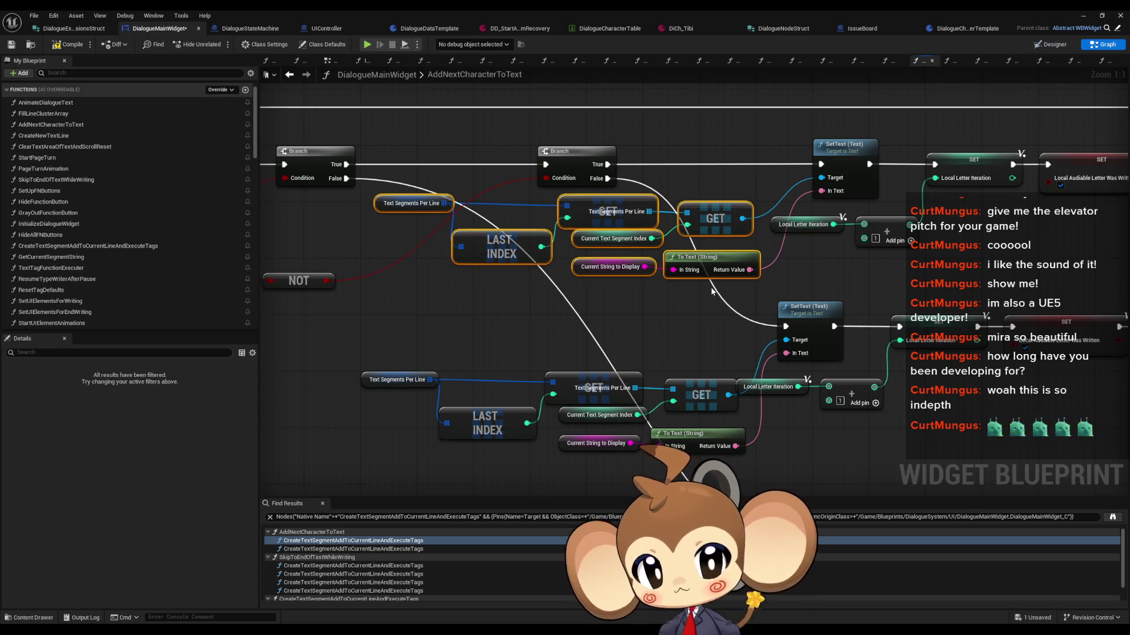
pyautogui.keyDown('ctrl'); pyautogui.click(827, 197); pyautogui.keyUp('ctrl')
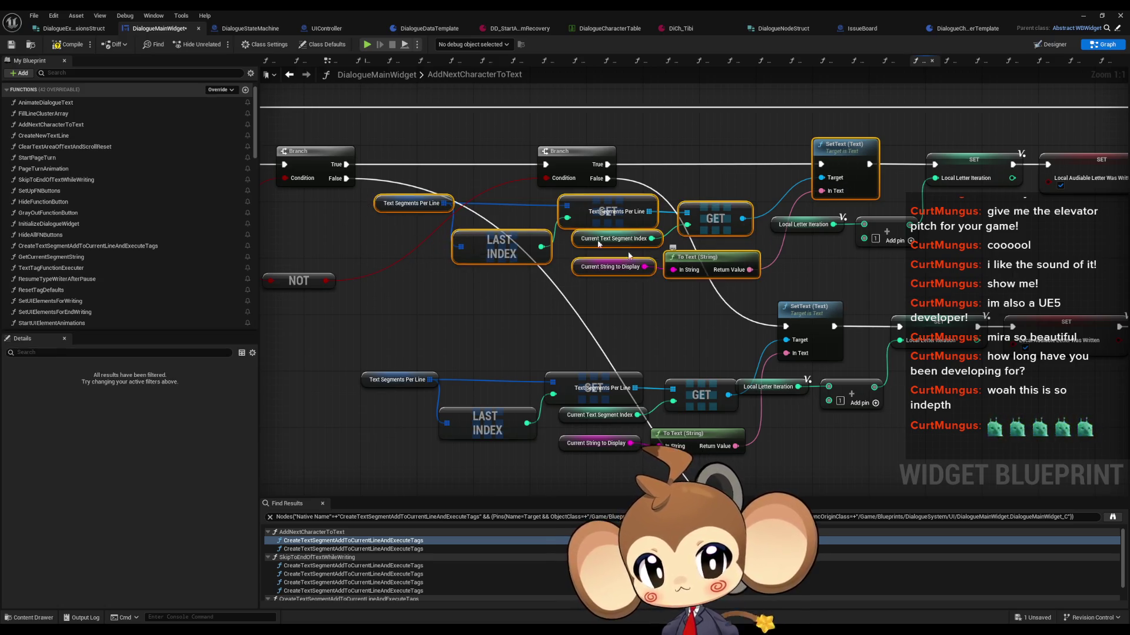
pyautogui.click(290, 77)
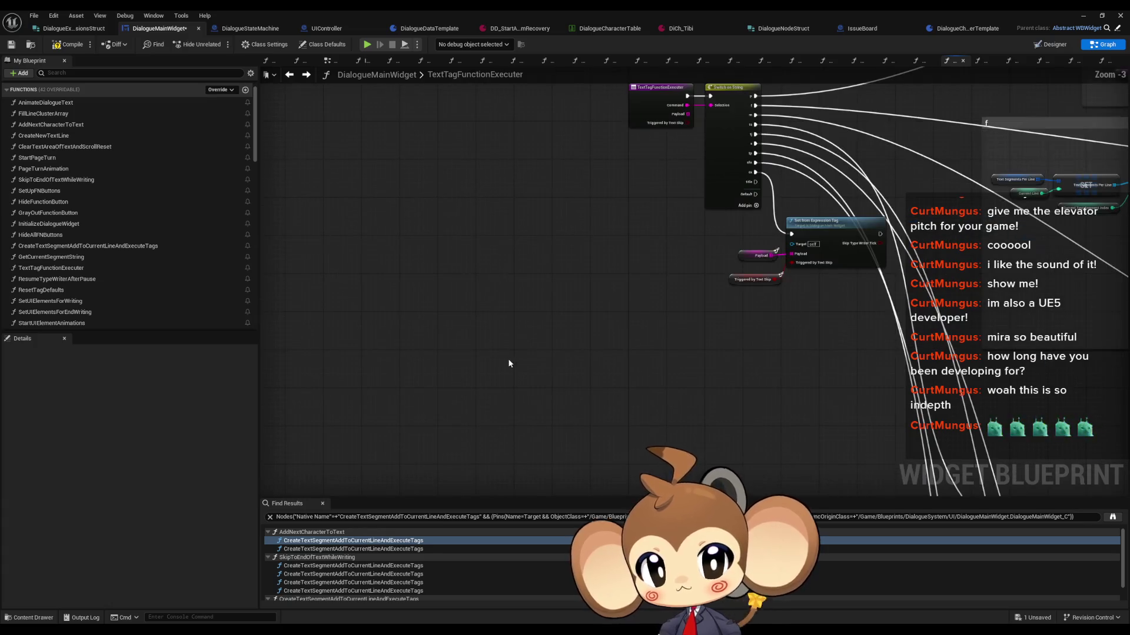
pyautogui.hotkey('ctrl', 'v')
# Place a Speaker Title getter and connect it as the SetText target
pyautogui.scroll(-10, 100, 303)
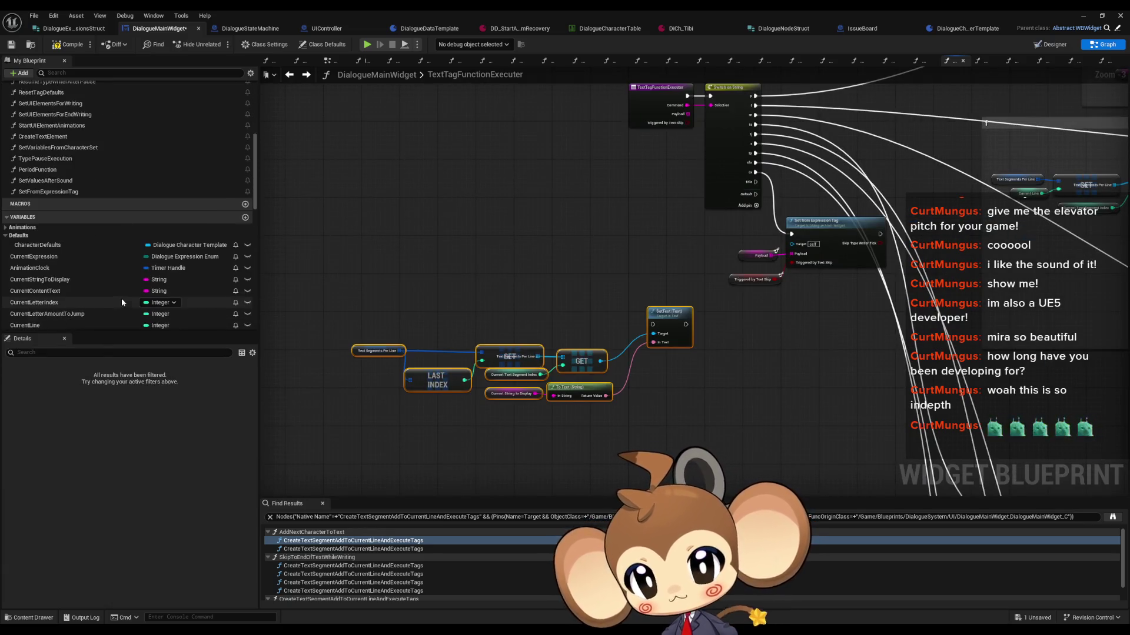
pyautogui.click(7, 157)
pyautogui.click(7, 158)
pyautogui.scroll(-5, 92, 242)
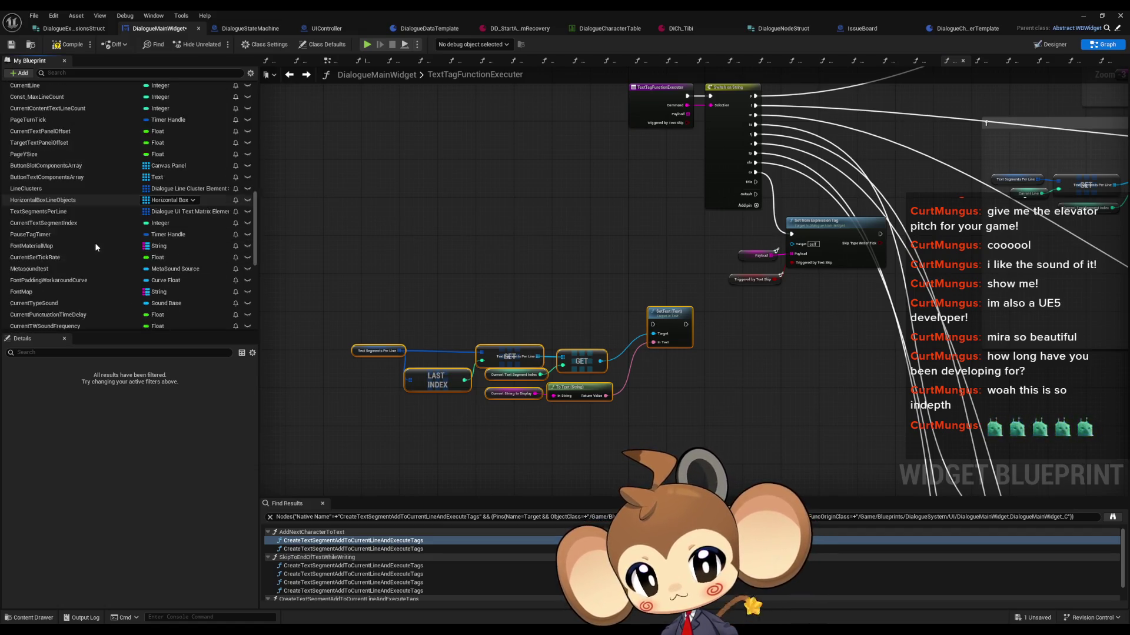
pyautogui.moveTo(35, 158); pyautogui.dragTo(327, 211)
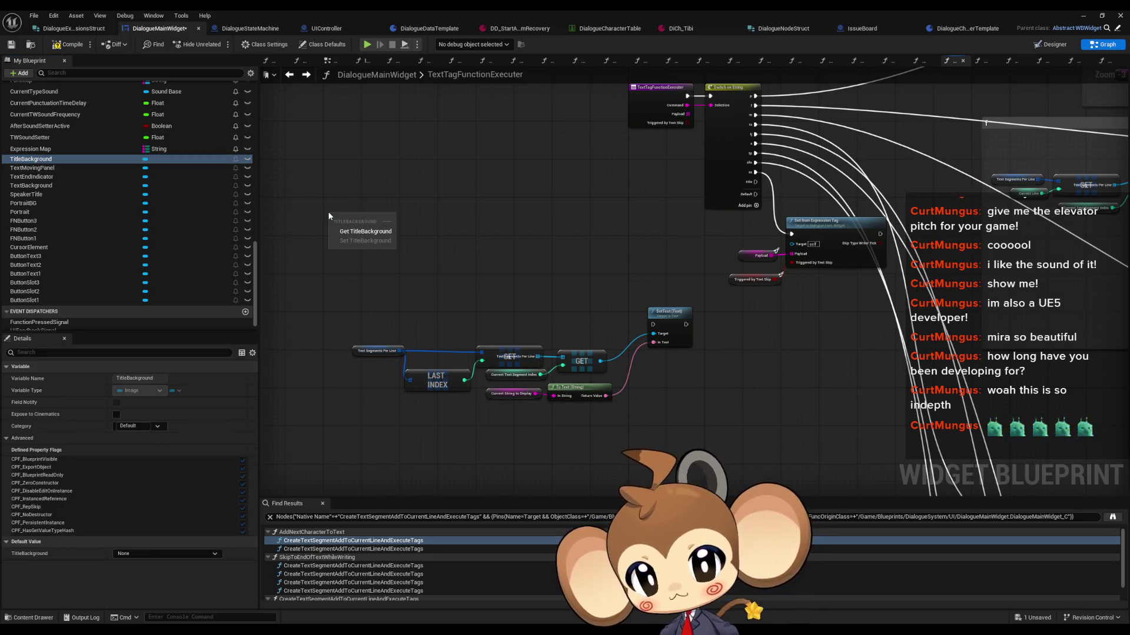
pyautogui.click(36, 177)
pyautogui.click(36, 186)
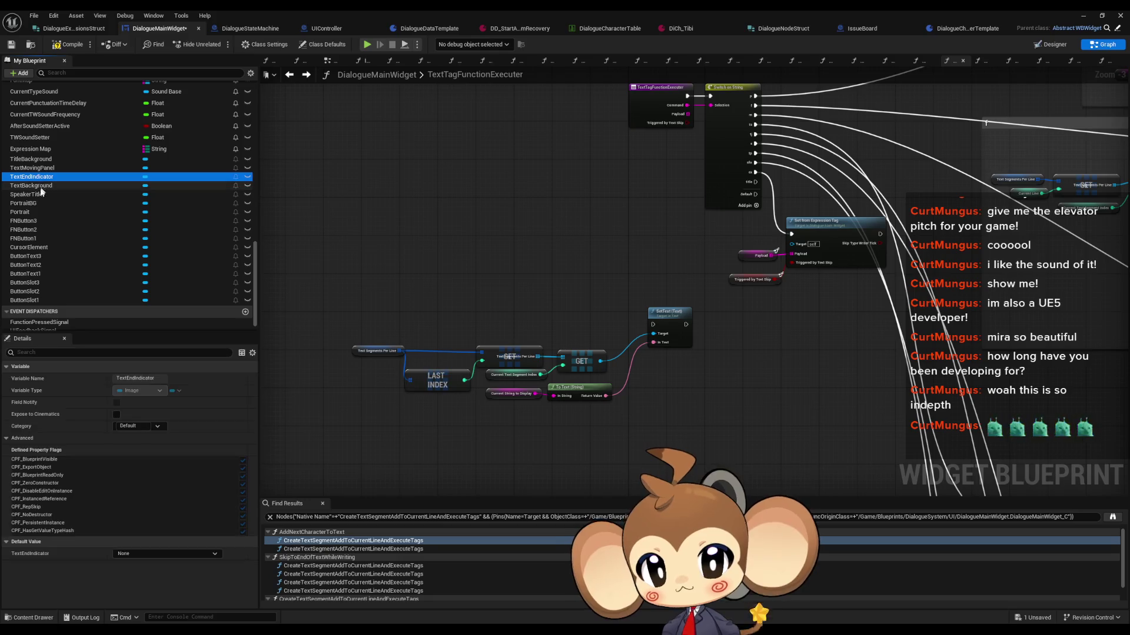
pyautogui.scroll(-1, 55, 210)
pyautogui.scroll(1, 55, 216)
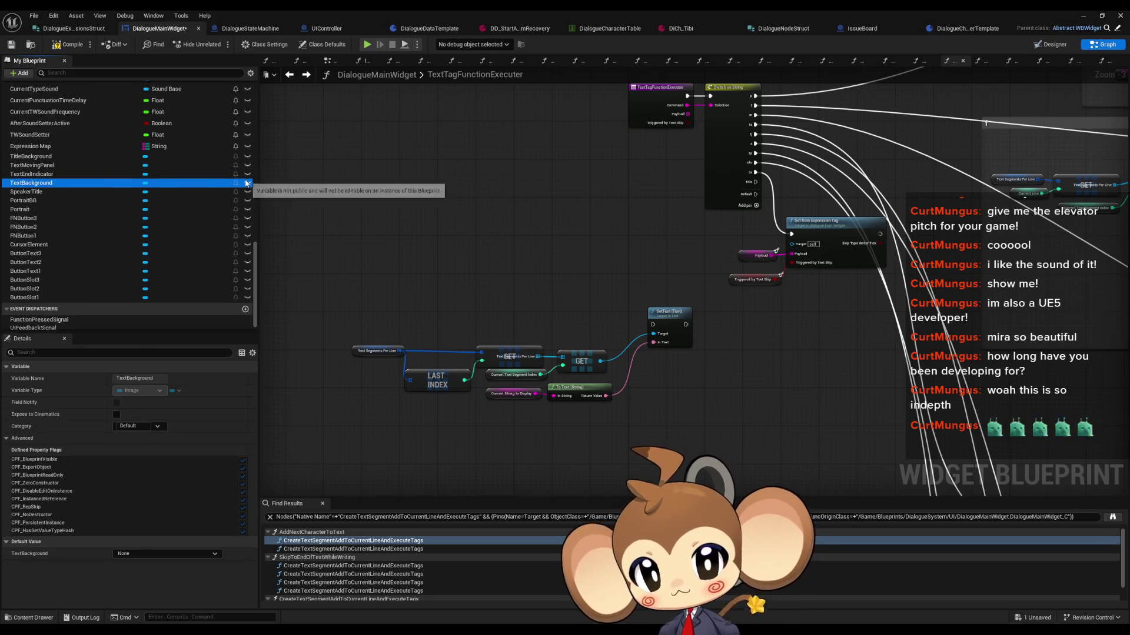
pyautogui.moveTo(27, 192)
pyautogui.mouseDown()
pyautogui.moveTo(540, 301)
pyautogui.moveTo(639, 343)
pyautogui.mouseUp()
pyautogui.scroll(3, 453, 329)
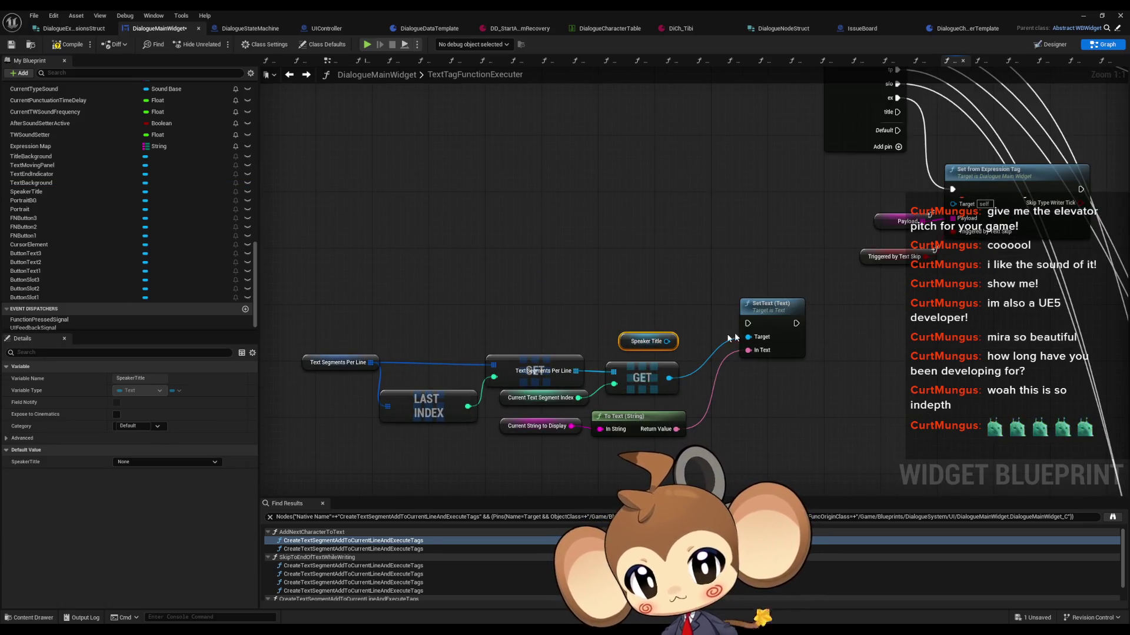
pyautogui.moveTo(748, 337); pyautogui.dragTo(667, 341)
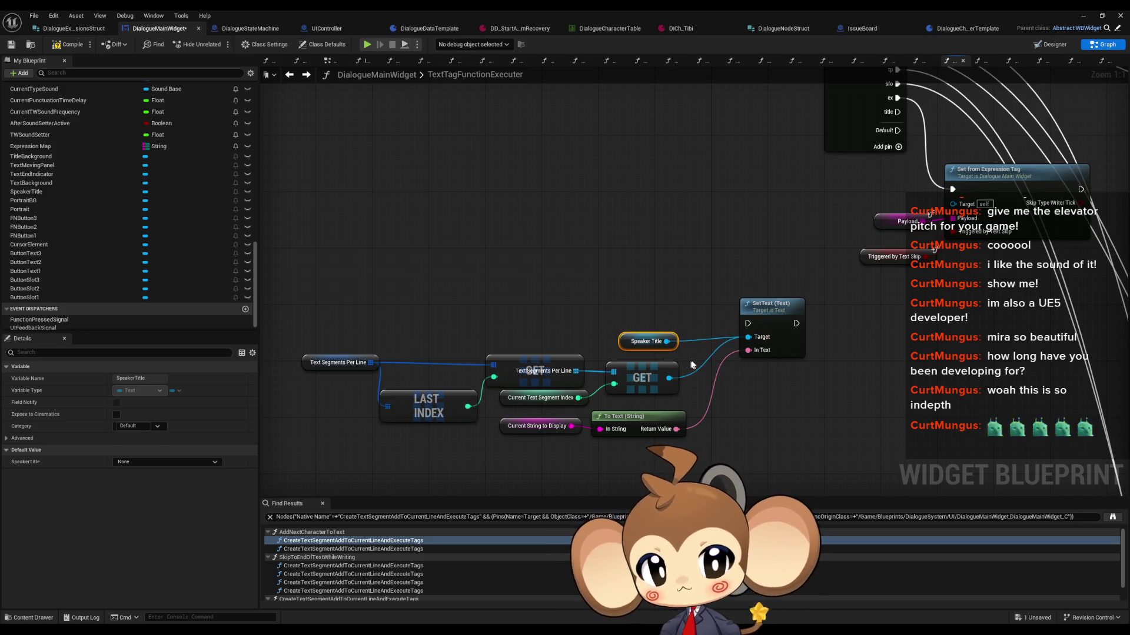
# Find all SpeakerTitle references and jump to its use in TextTagFunctionExecuter
pyautogui.rightClick(626, 342)
pyautogui.moveTo(659, 426)
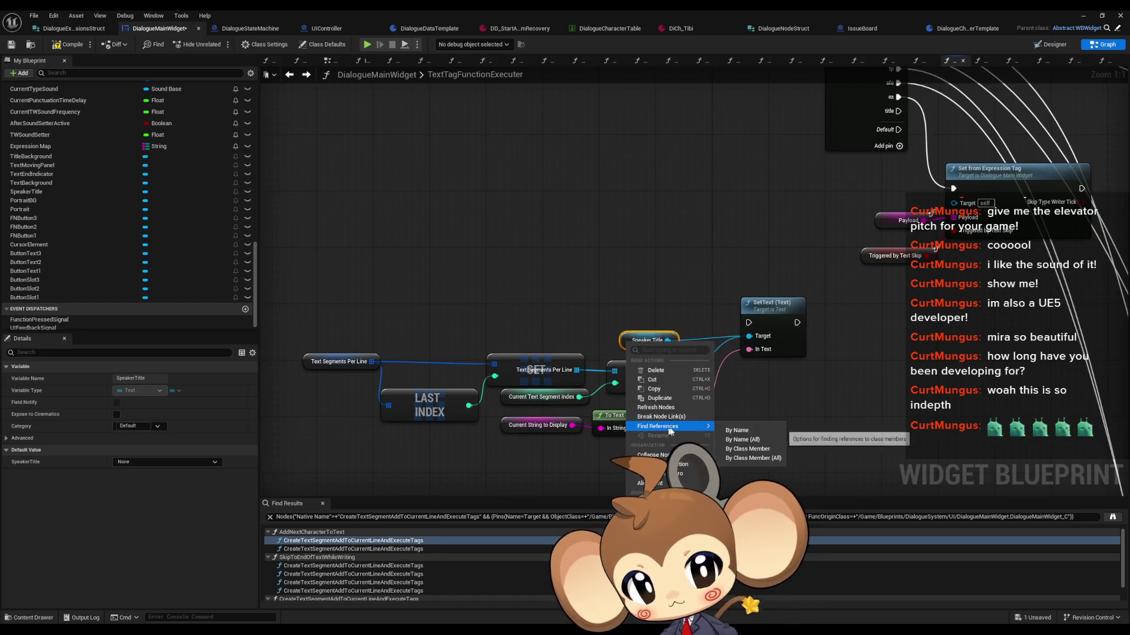
pyautogui.click(735, 449)
pyautogui.doubleClick(304, 541)
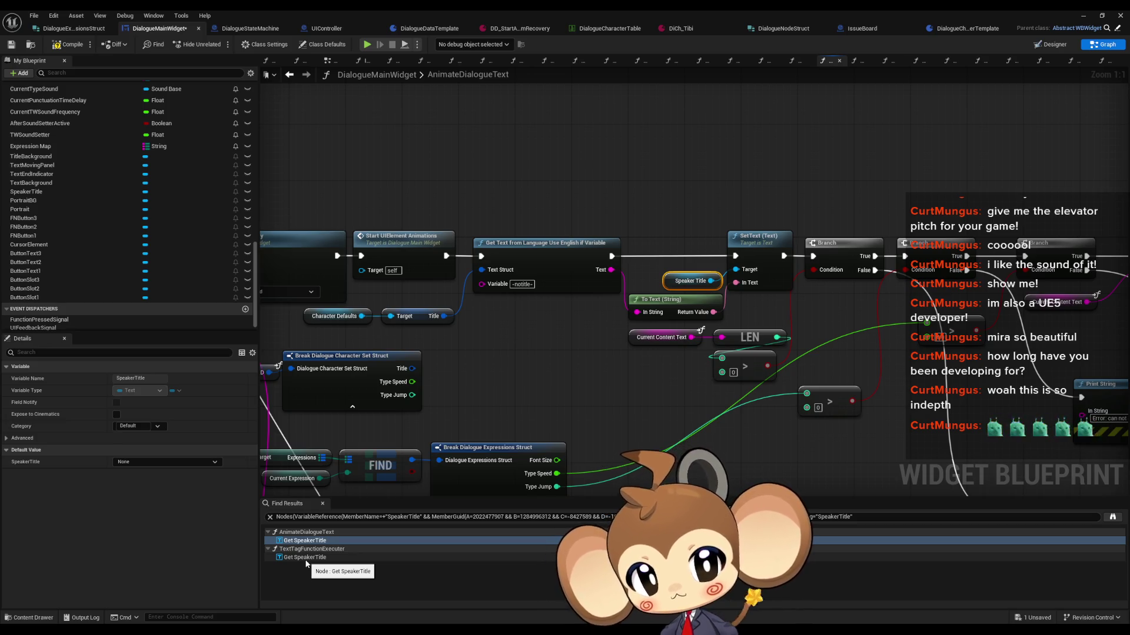
pyautogui.click(306, 559)
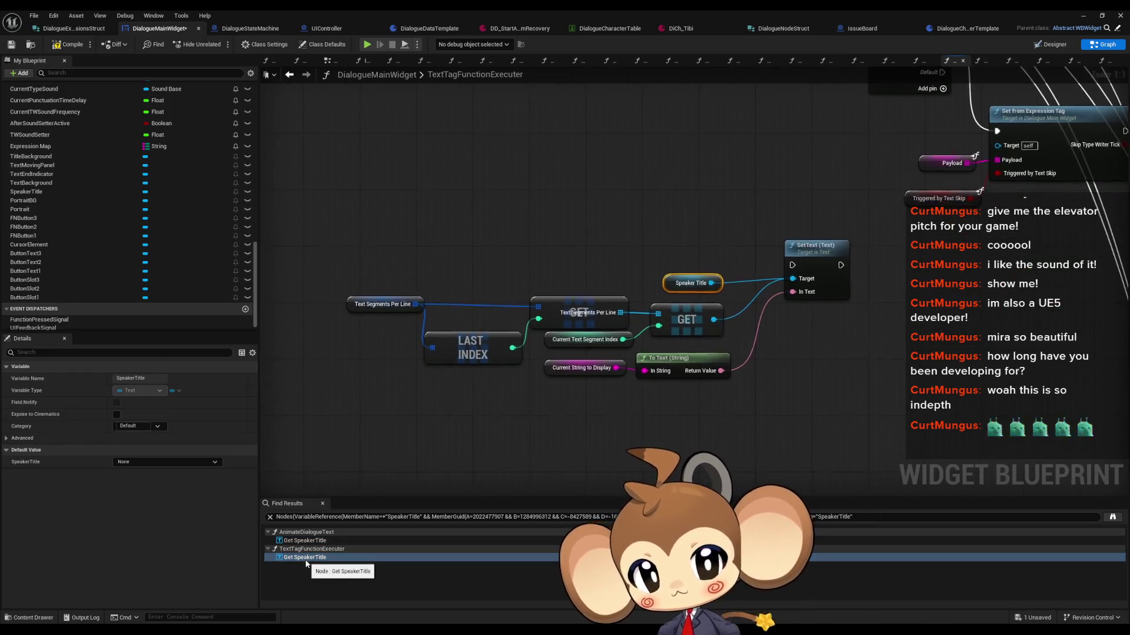
# Paste a Payload→GET pair and wire its result into To Text's string input
pyautogui.scroll(-2, 667, 426)
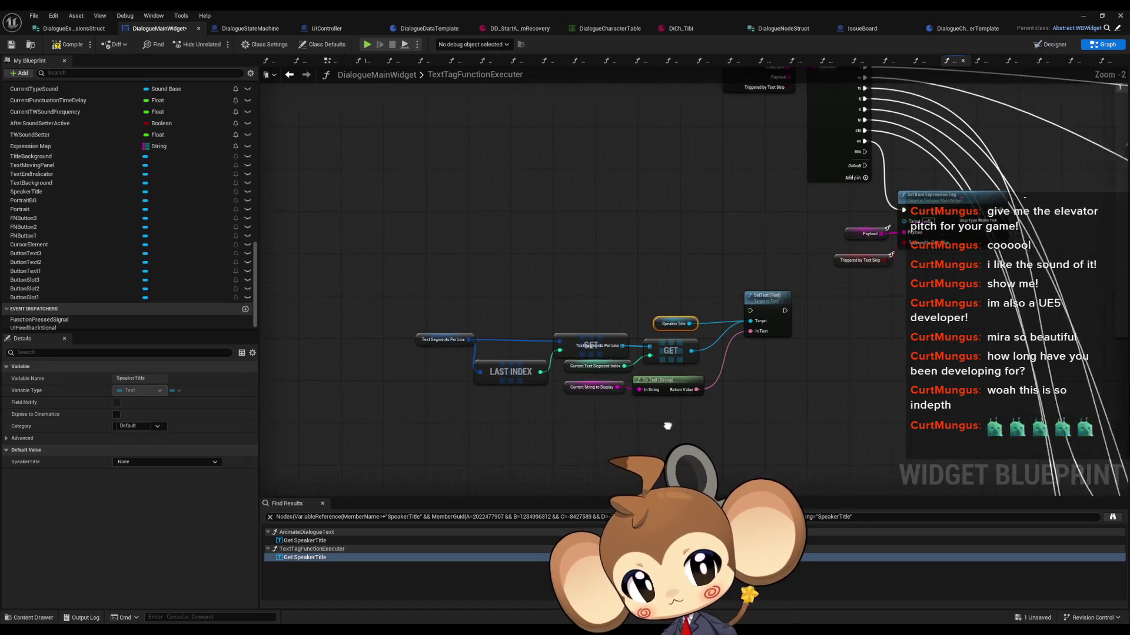
pyautogui.moveTo(668, 425); pyautogui.dragTo(530, 461)
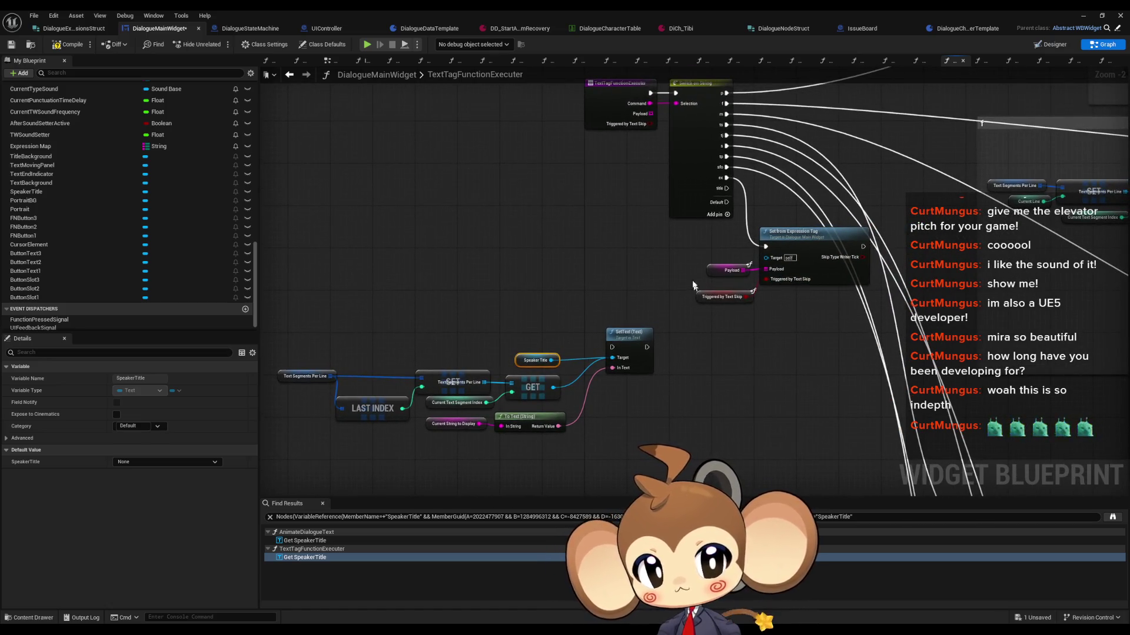
pyautogui.scroll(-2, 690, 262)
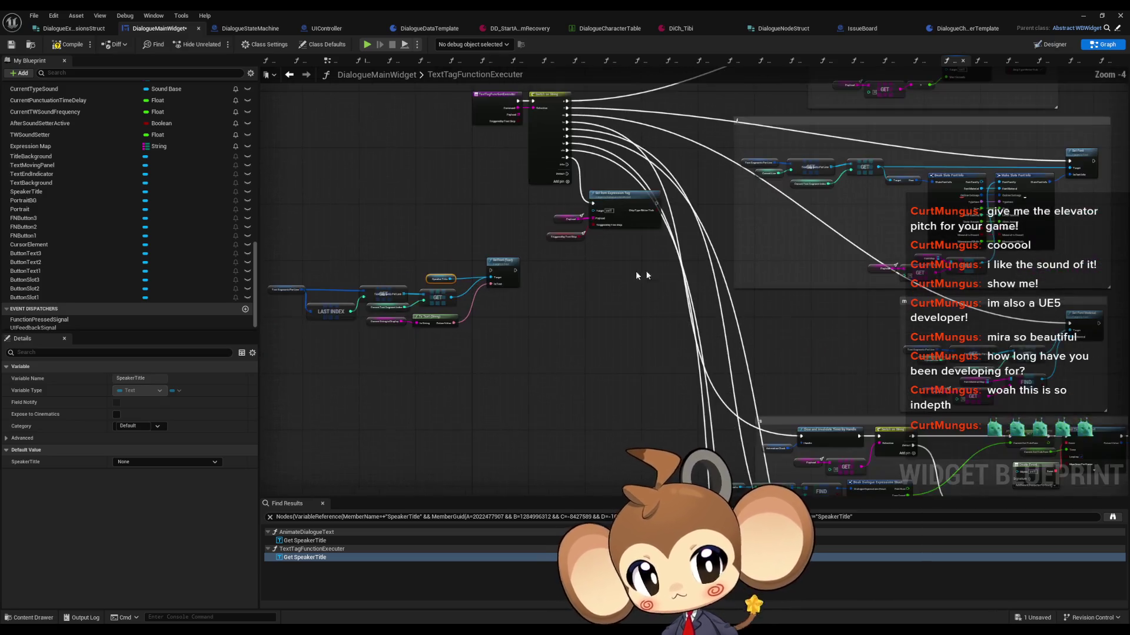
pyautogui.click(774, 255)
pyautogui.scroll(3, 820, 275)
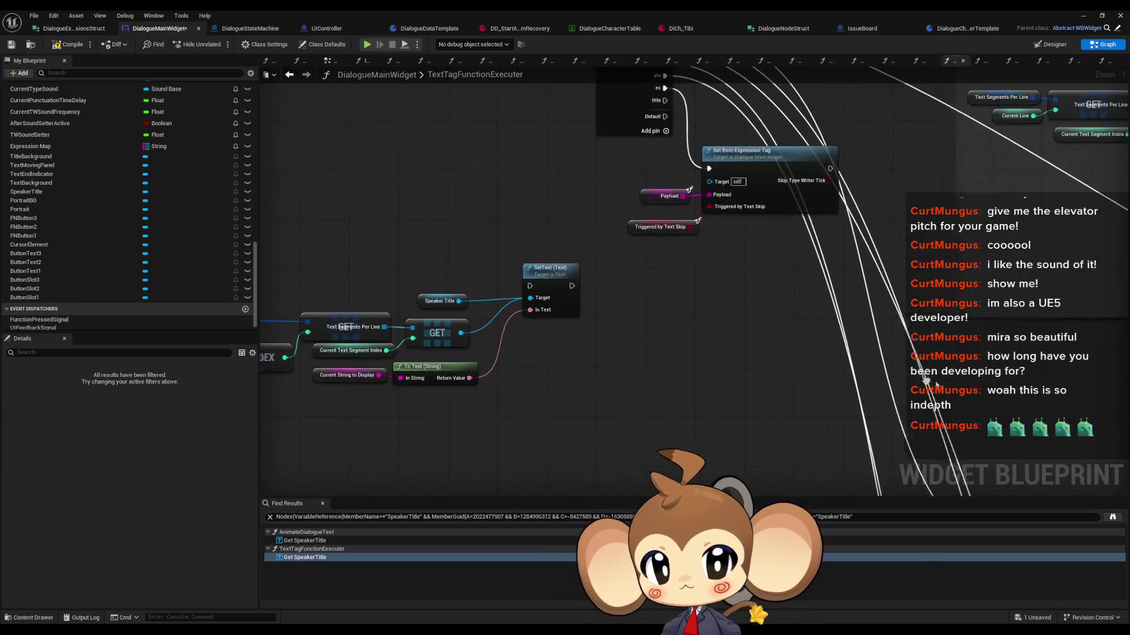
pyautogui.scroll(2, 935, 383)
pyautogui.hotkey('ctrl', 'v')
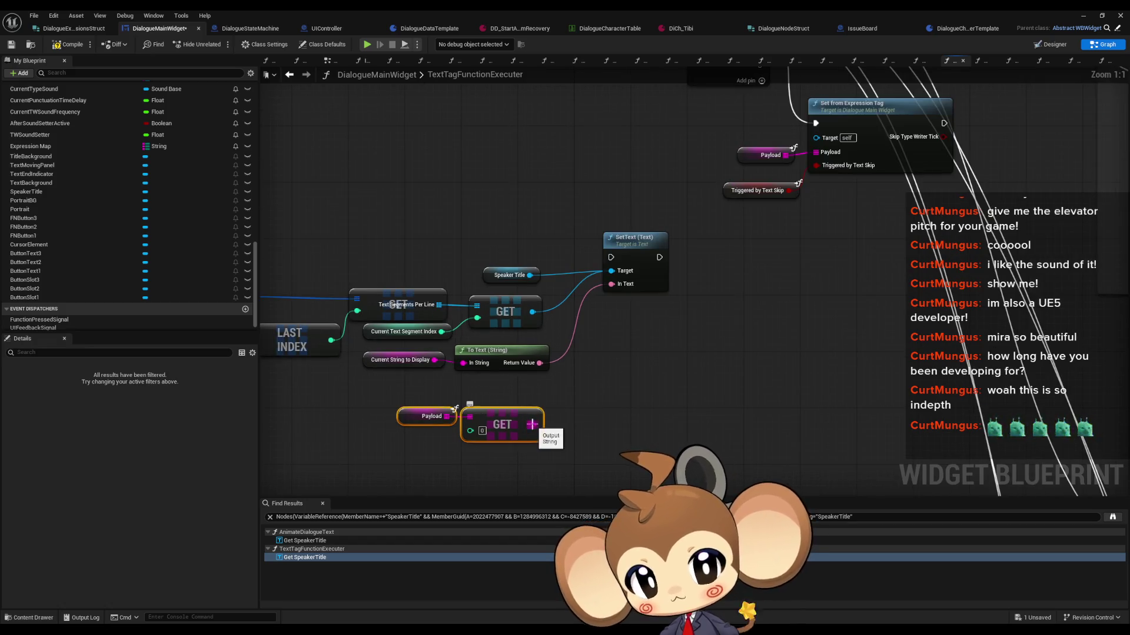
pyautogui.moveTo(532, 424); pyautogui.dragTo(463, 363)
# Delete the segment-index nodes, leftover nodes and the Current String to Display node
pyautogui.moveTo(363, 283); pyautogui.dragTo(508, 363)
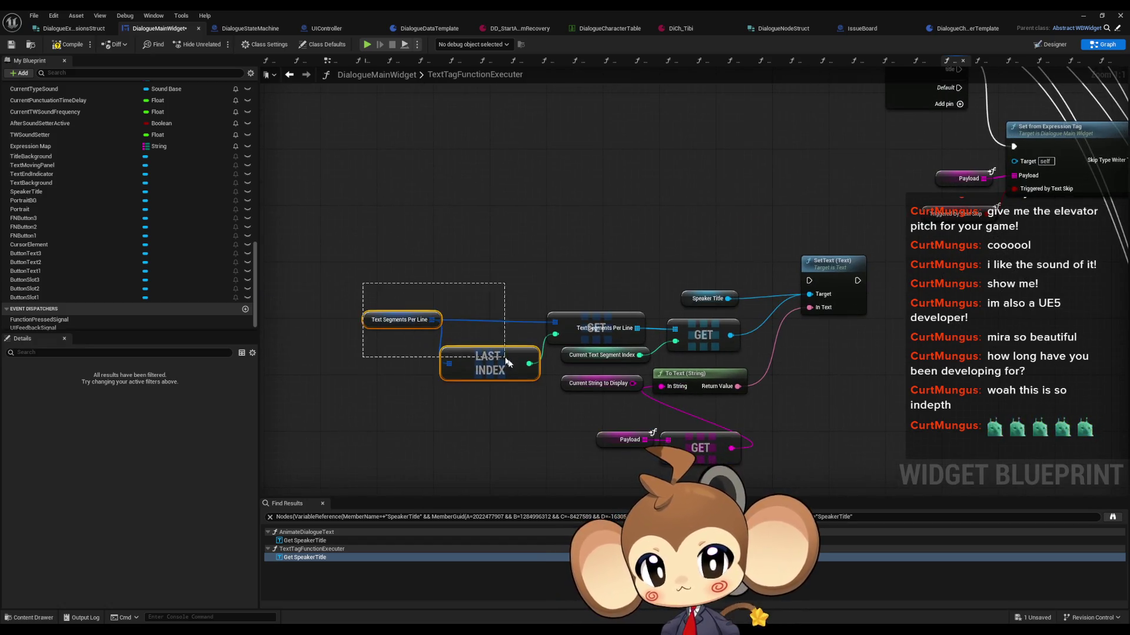
pyautogui.press('Delete')
pyautogui.click(596, 328)
pyautogui.press('Delete')
pyautogui.click(703, 335)
pyautogui.keyDown('ctrl'); pyautogui.click(600, 354); pyautogui.keyUp('ctrl')
pyautogui.press('Delete')
pyautogui.click(596, 383)
pyautogui.press('Delete')
# Arrange Payload, GET and To Text beside SetText and run SetText from the switch's title pin
pyautogui.moveTo(711, 443)
pyautogui.mouseDown()
pyautogui.moveTo(666, 432)
pyautogui.moveTo(612, 394)
pyautogui.moveTo(619, 387)
pyautogui.mouseUp()
pyautogui.keyDown('ctrl'); pyautogui.click(716, 376); pyautogui.keyUp('ctrl')
pyautogui.moveTo(716, 375)
pyautogui.mouseDown()
pyautogui.moveTo(737, 340)
pyautogui.moveTo(700, 320)
pyautogui.mouseUp()
pyautogui.moveTo(608, 273)
pyautogui.mouseDown()
pyautogui.moveTo(708, 294)
pyautogui.moveTo(815, 297)
pyautogui.mouseUp()
pyautogui.hotkey('ctrl', 'z')
pyautogui.moveTo(797, 356)
pyautogui.mouseDown()
pyautogui.moveTo(747, 356)
pyautogui.moveTo(707, 137)
pyautogui.mouseUp()
pyautogui.click(813, 363)
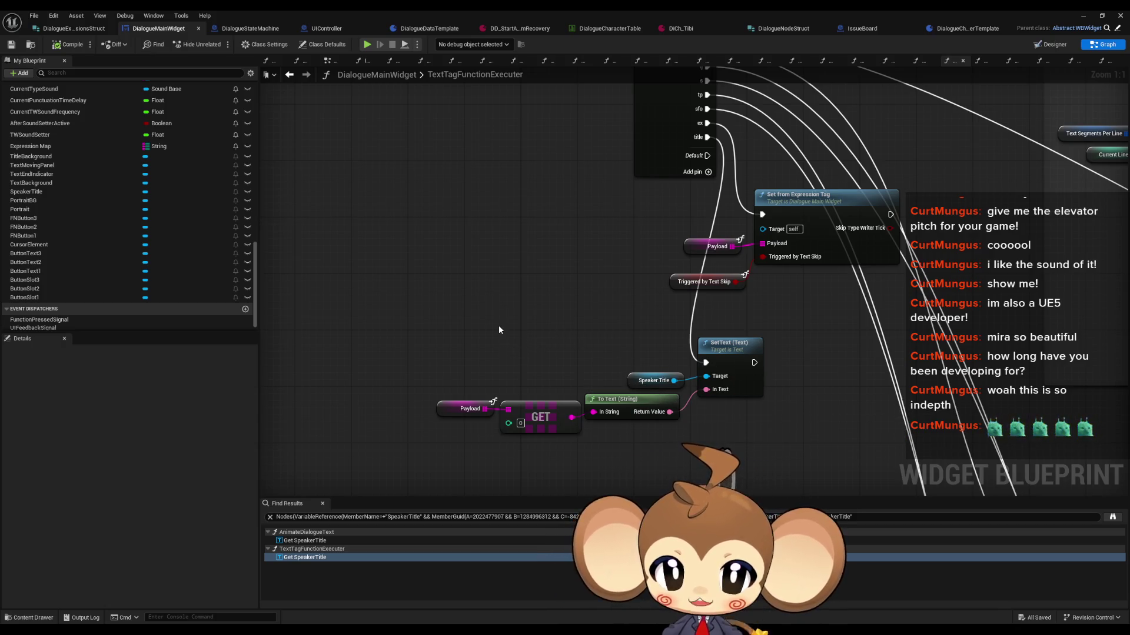
pyautogui.moveTo(499, 330); pyautogui.dragTo(407, 308)
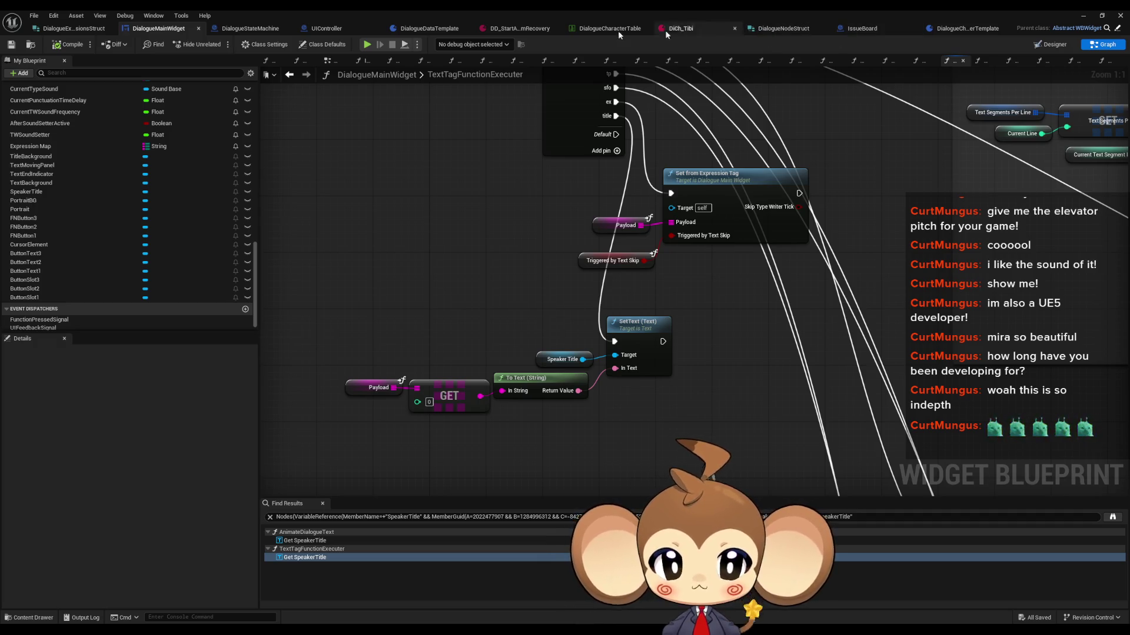
pyautogui.click(78, 30)
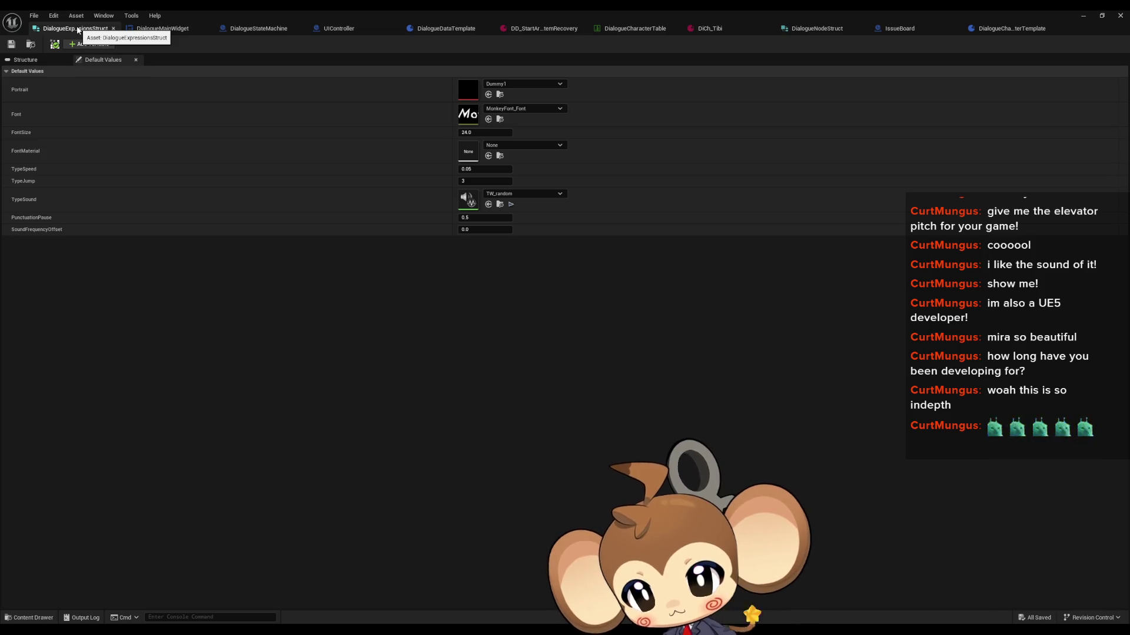
# Review Tibi's DiCh_Tibi expressions and the DD_StartArea_ItemRecovery tree, ending back on DiCh_Tibi
pyautogui.click(729, 29)
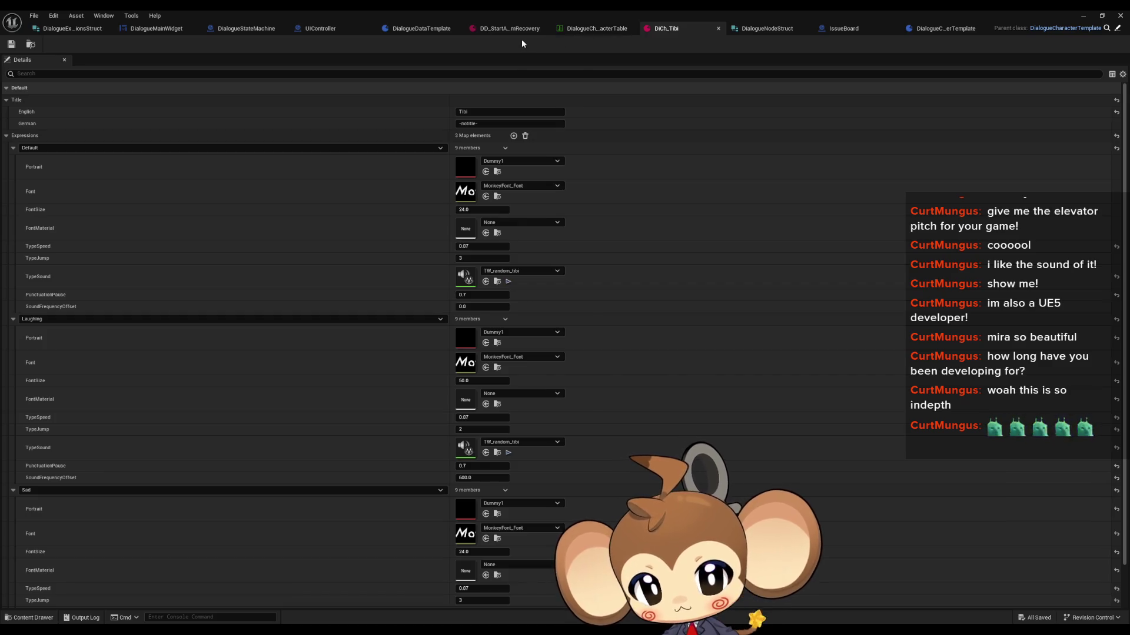
pyautogui.click(510, 29)
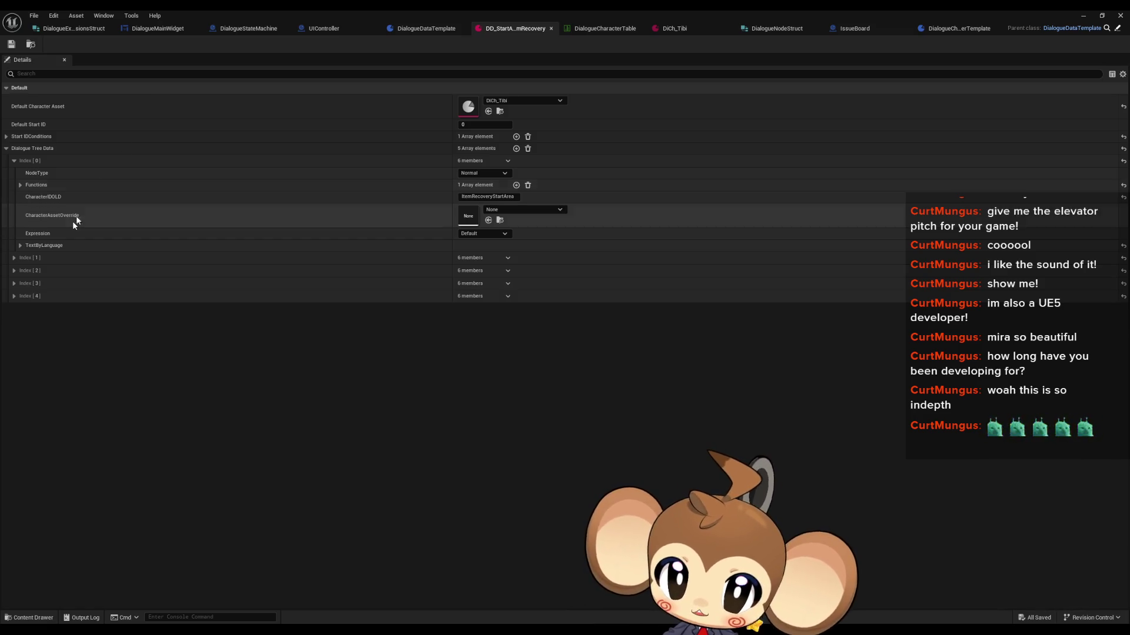
pyautogui.click(671, 29)
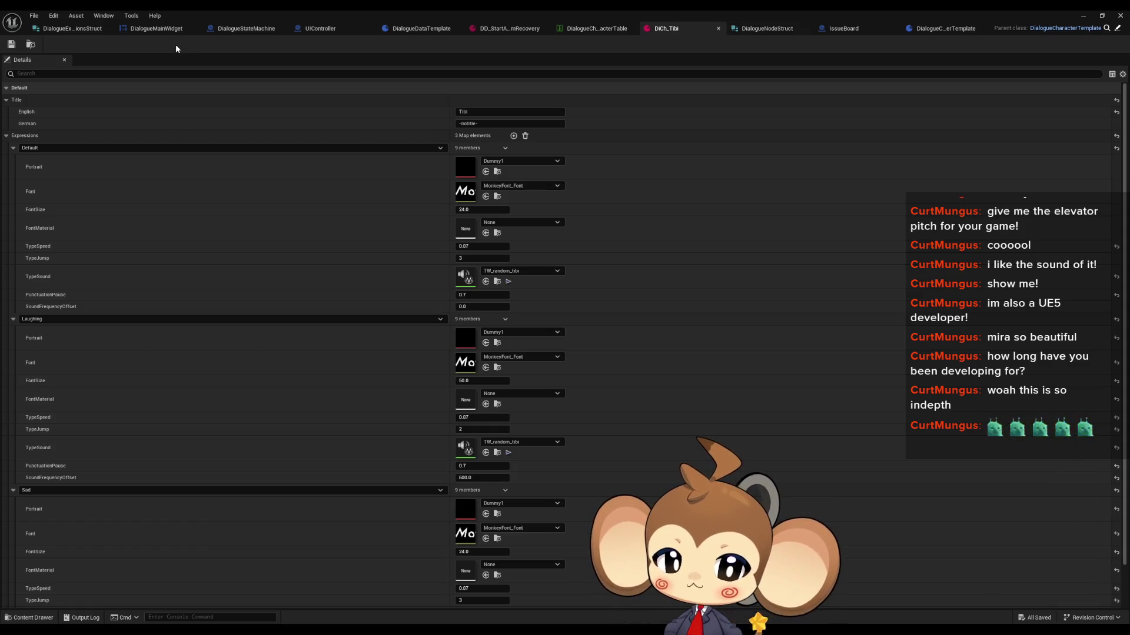
# Restore the DialogueMainWidget editor into a floating window beside the level editor
pyautogui.click(153, 30)
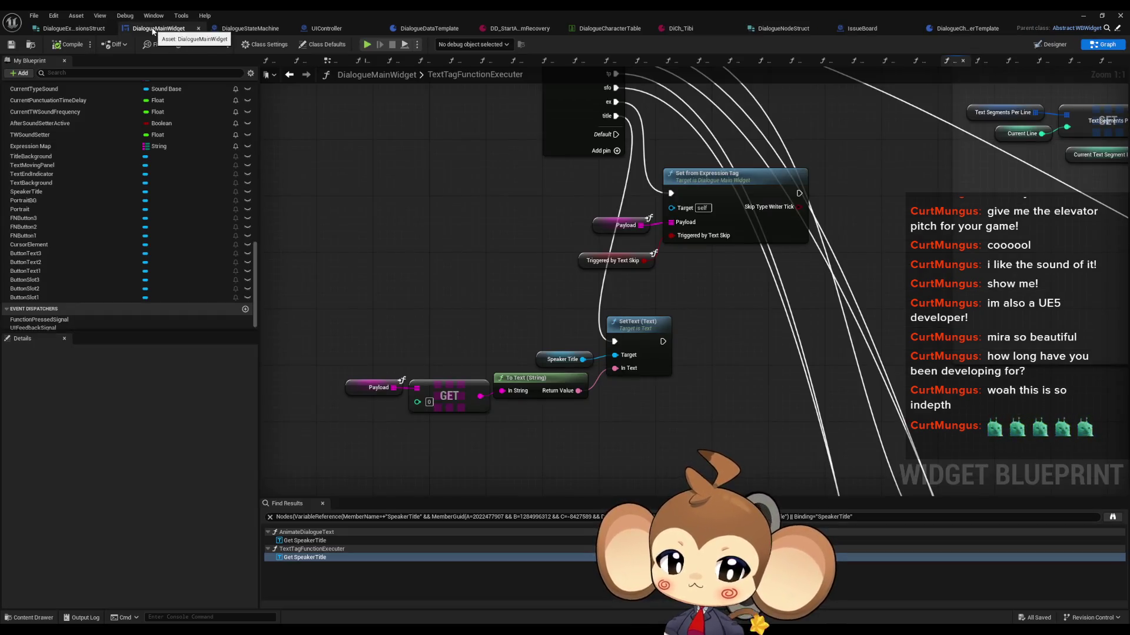
pyautogui.doubleClick(495, 10)
pyautogui.moveTo(588, 179)
pyautogui.mouseDown()
pyautogui.moveTo(537, 137)
pyautogui.moveTo(253, 42)
pyautogui.mouseUp()
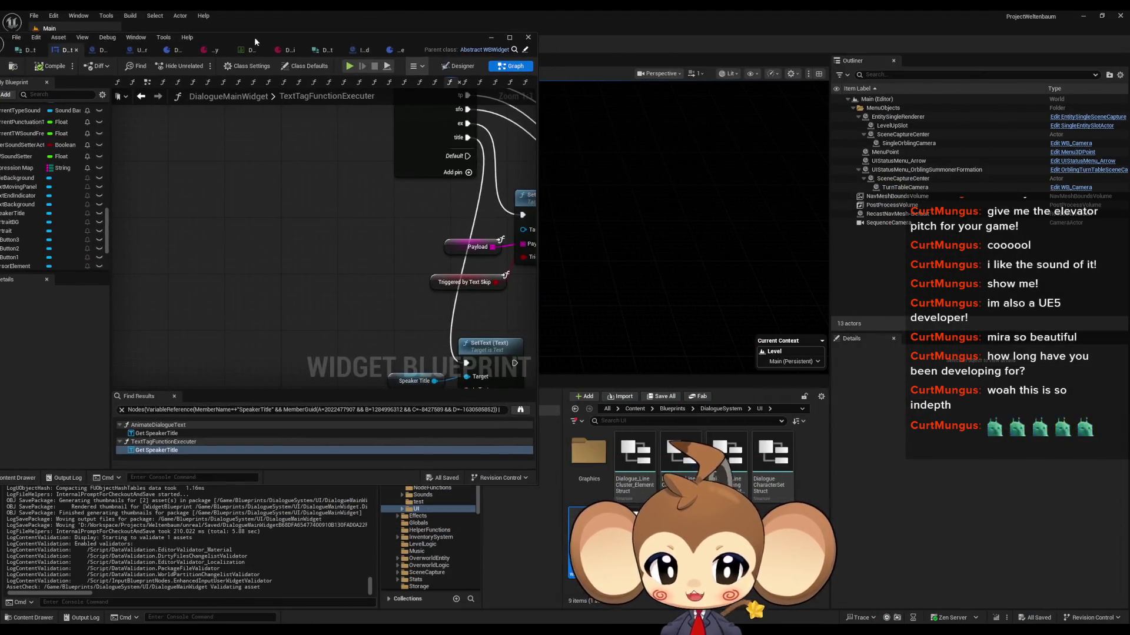
# Save all modified assets from the File menu
pyautogui.click(645, 406)
pyautogui.scroll(-1, 655, 497)
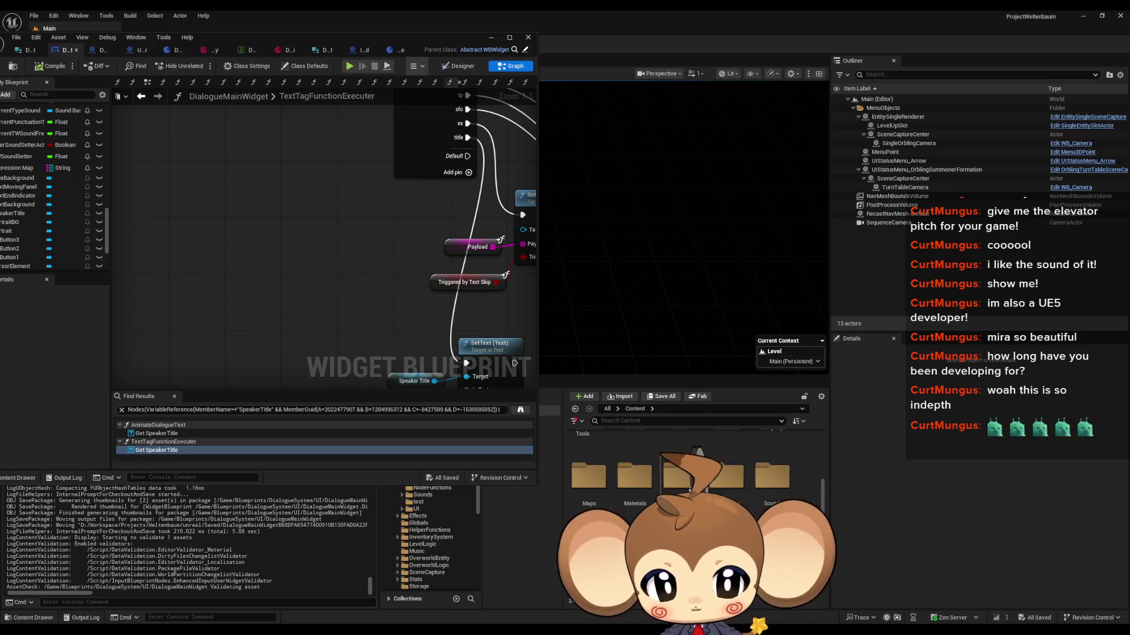
pyautogui.scroll(1, 655, 497)
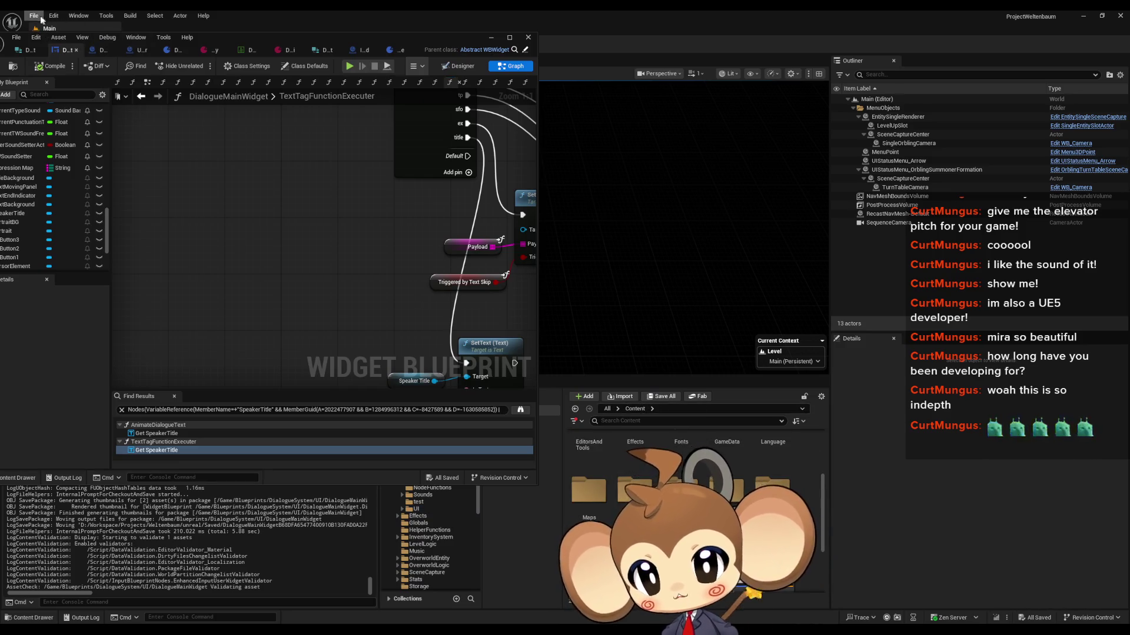
pyautogui.click(34, 16)
pyautogui.click(94, 142)
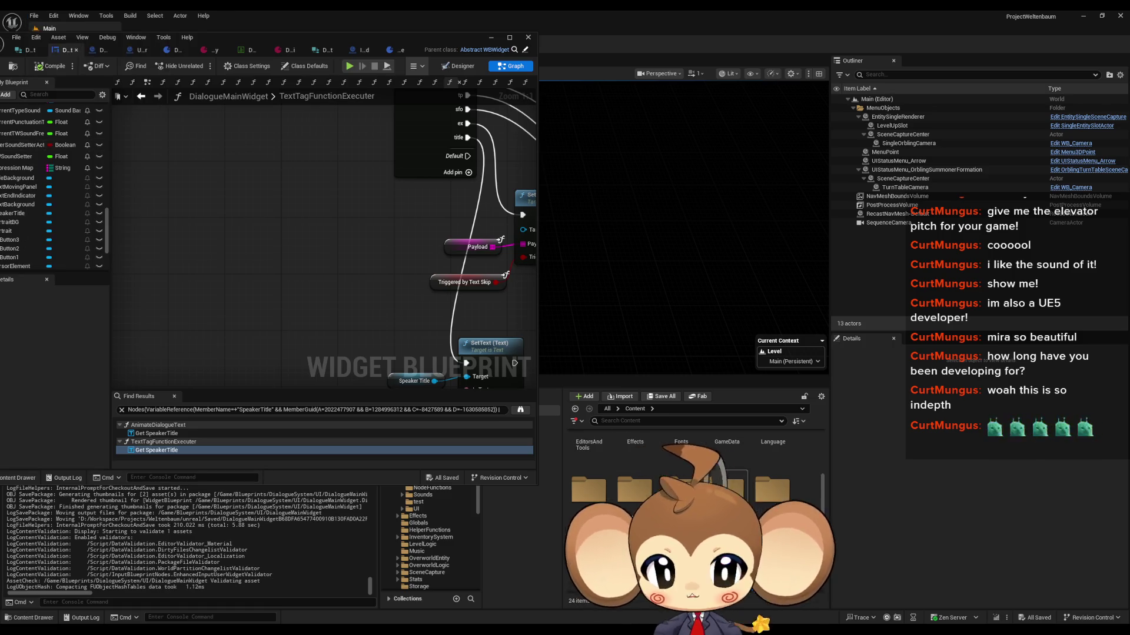
# Set LevelObjectCollectionRoot's SET node Dialogue Tree Asset to a DD_StartArea dialogue, then compile and save
pyautogui.scroll(2, 682, 453)
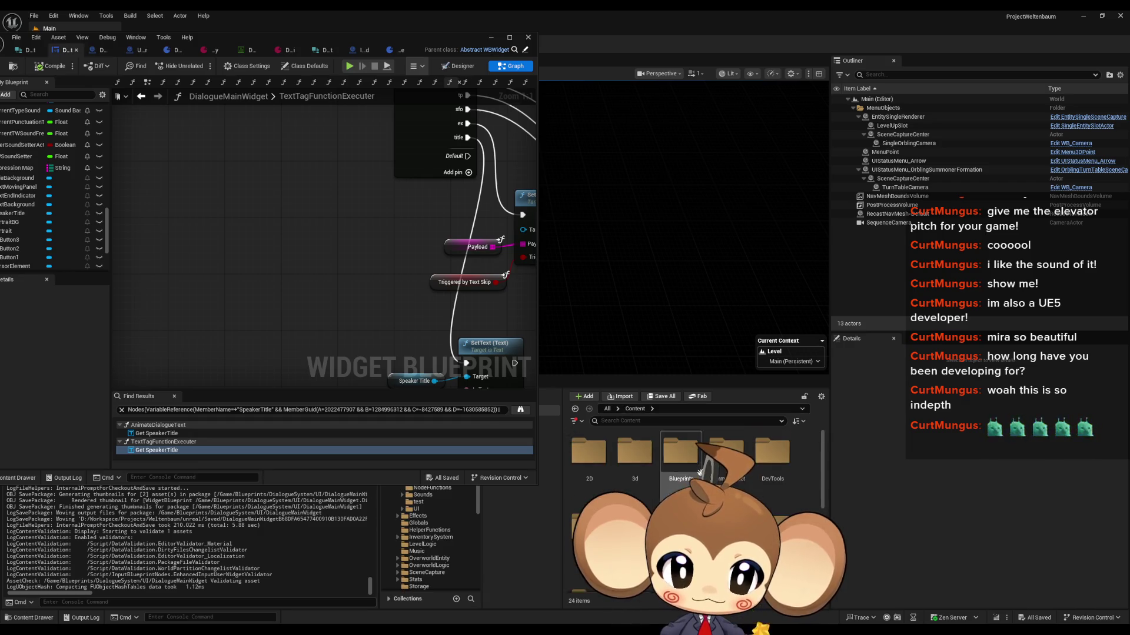
pyautogui.doubleClick(688, 464)
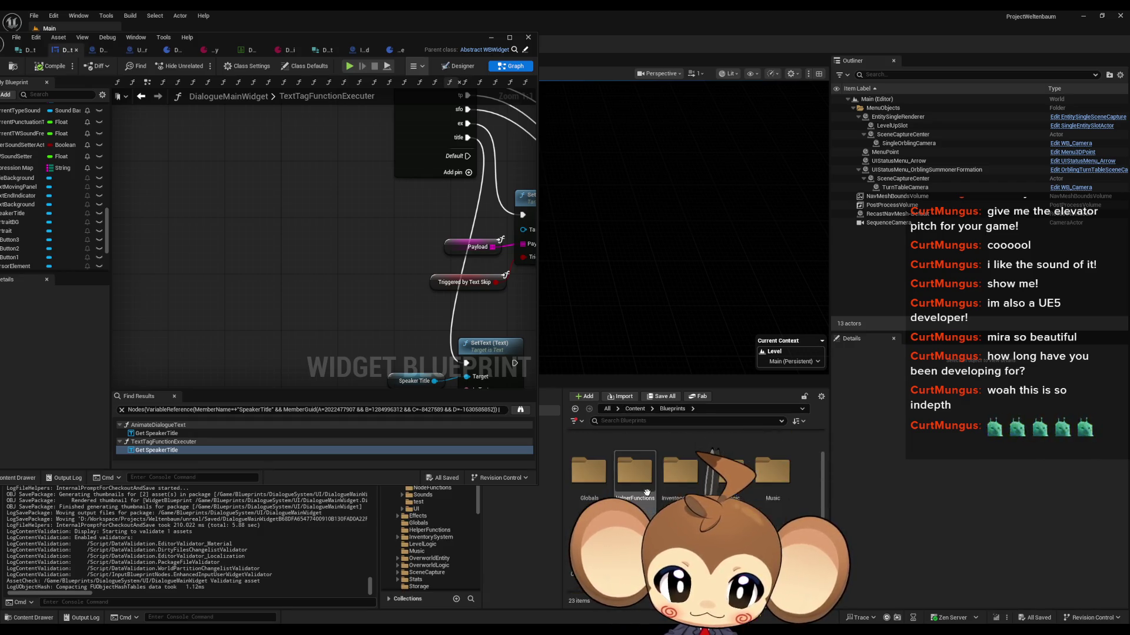
pyautogui.doubleClick(634, 456)
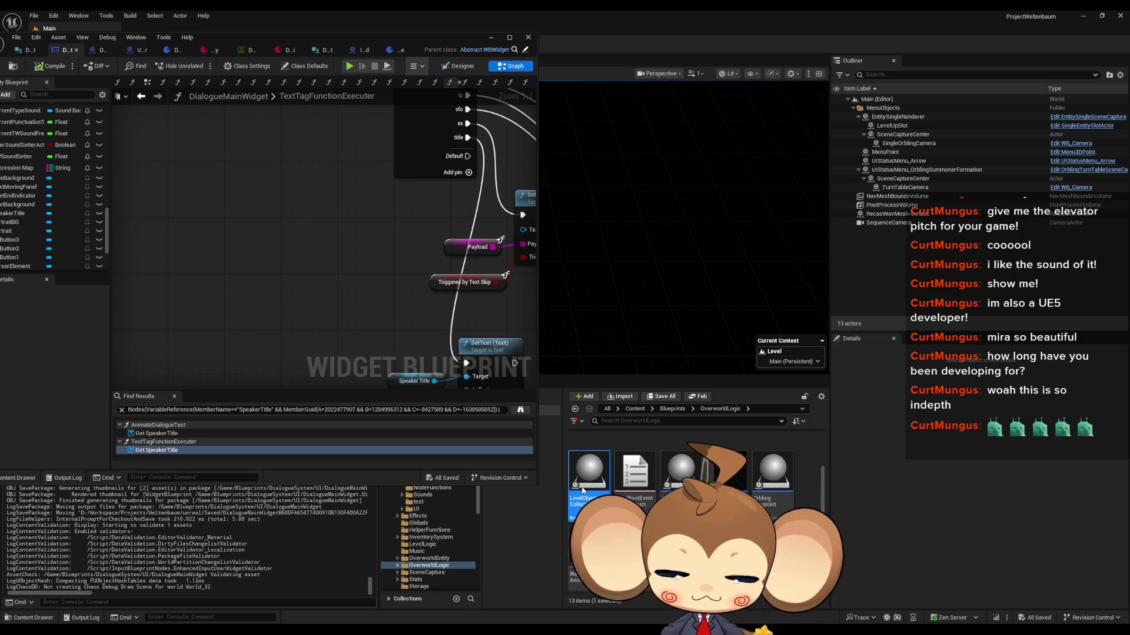
pyautogui.doubleClick(589, 474)
pyautogui.click(276, 172)
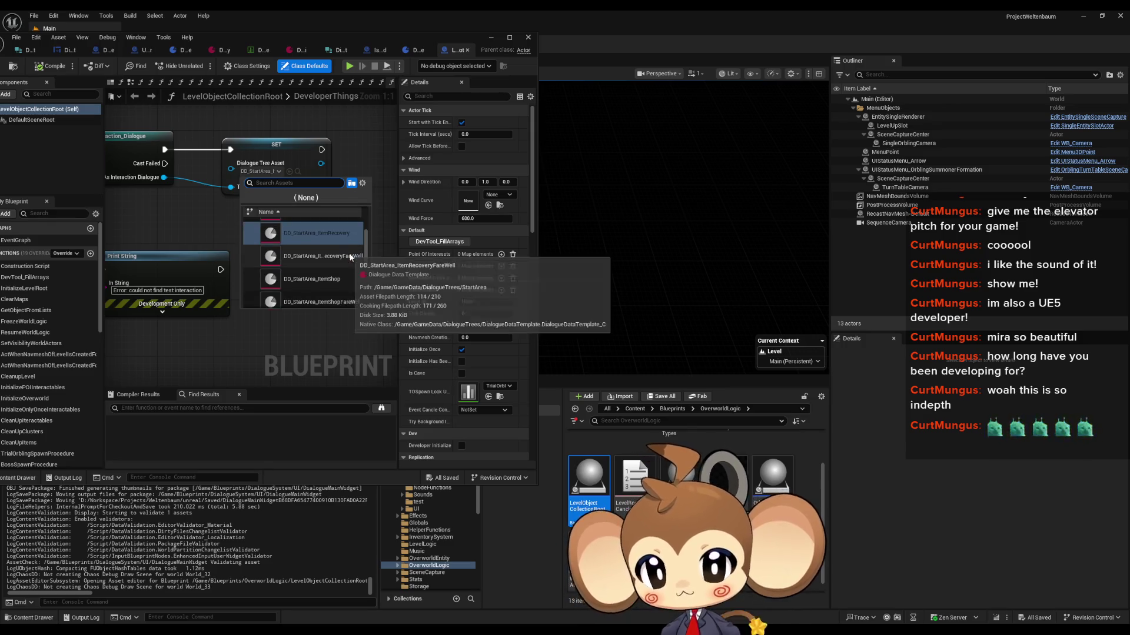
pyautogui.click(342, 256)
pyautogui.click(55, 66)
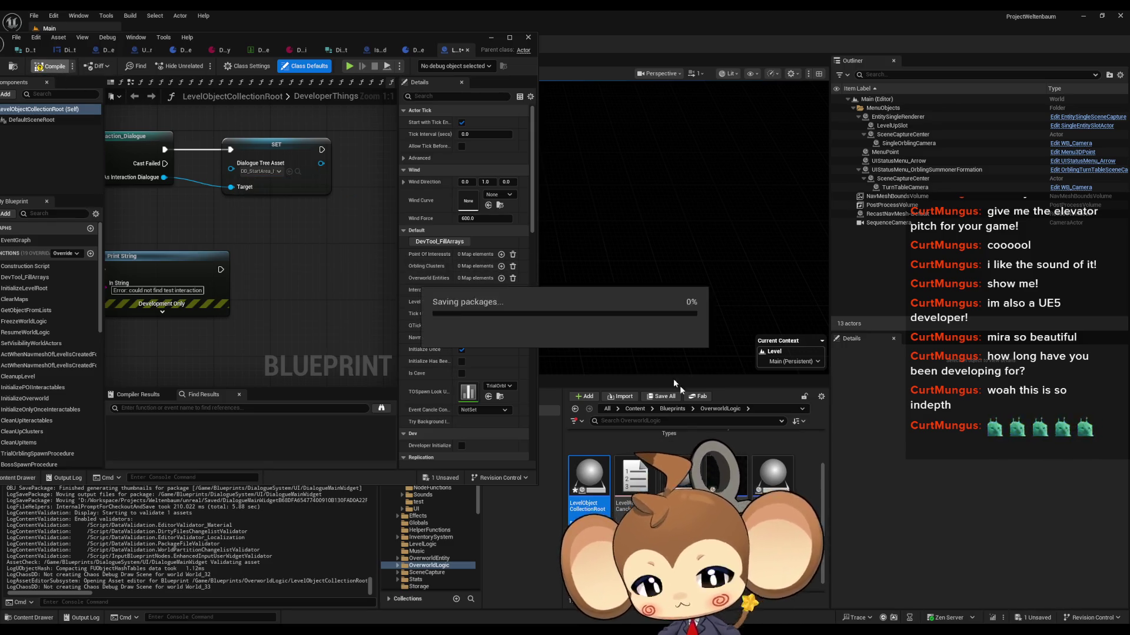
# Browse the Content Browser to GameData > DialogueTrees > StartArea
pyautogui.click(635, 408)
pyautogui.scroll(1, 694, 483)
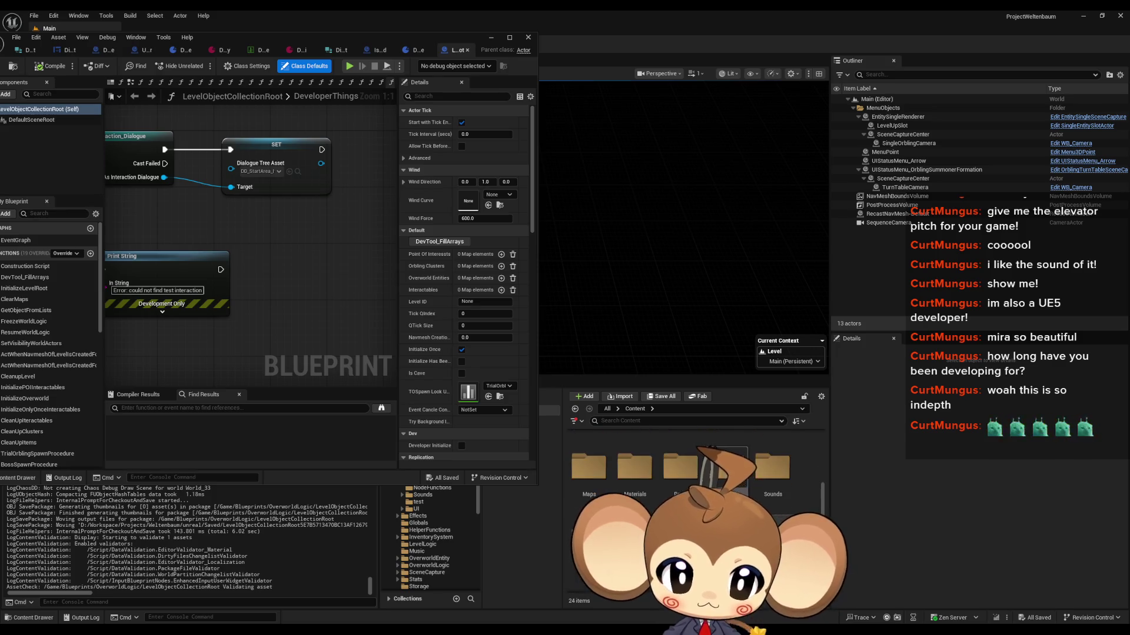
pyautogui.doubleClick(730, 486)
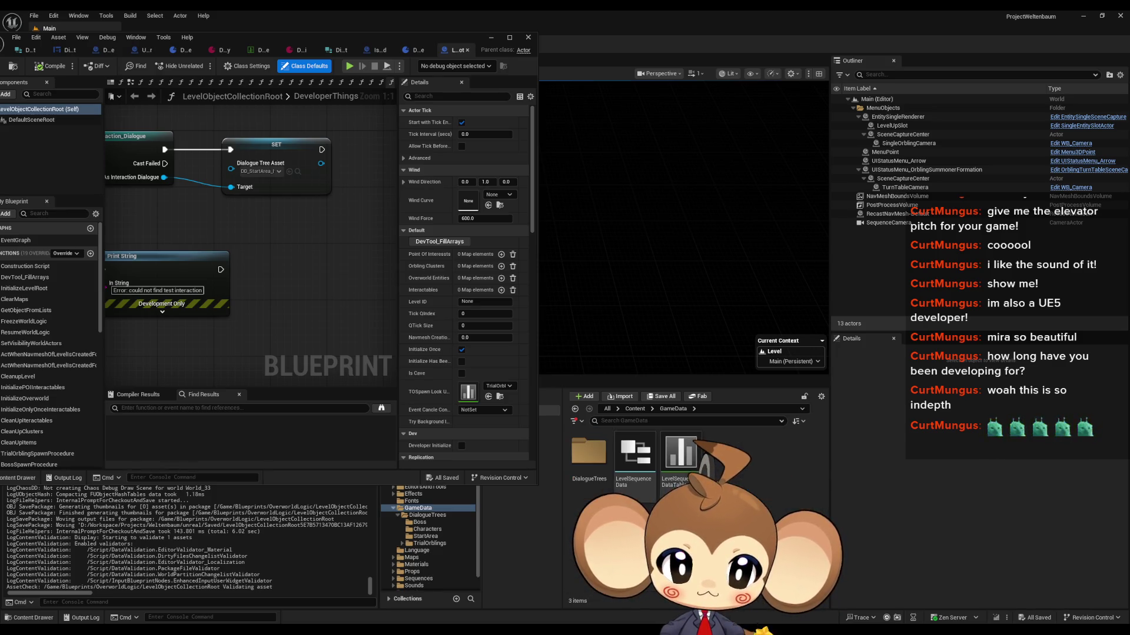
pyautogui.doubleClick(589, 450)
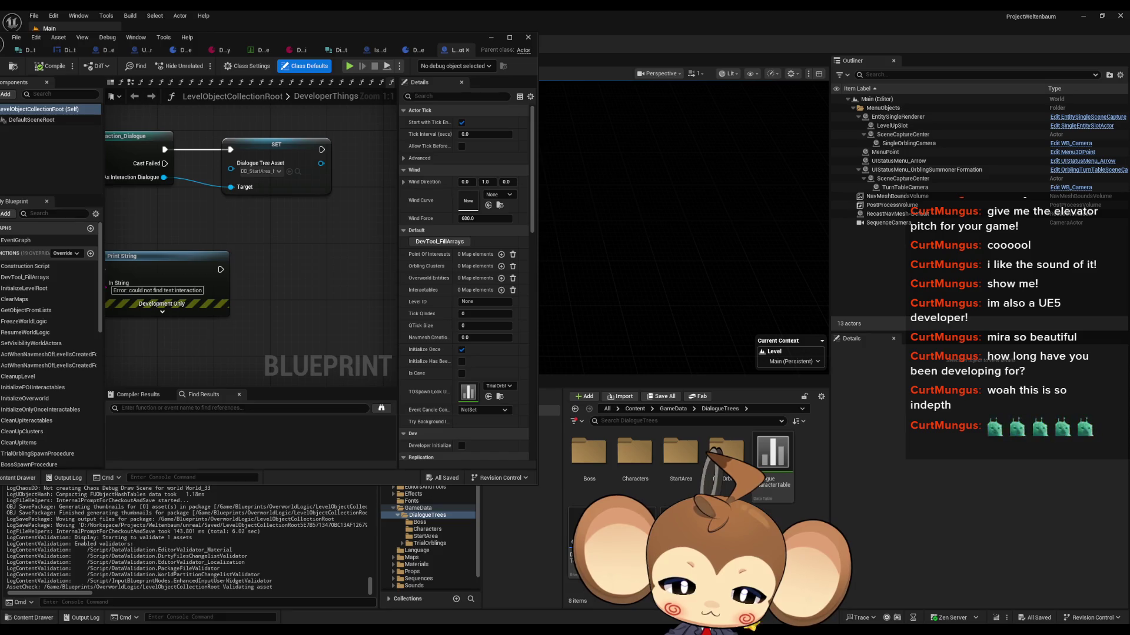
pyautogui.doubleClick(698, 454)
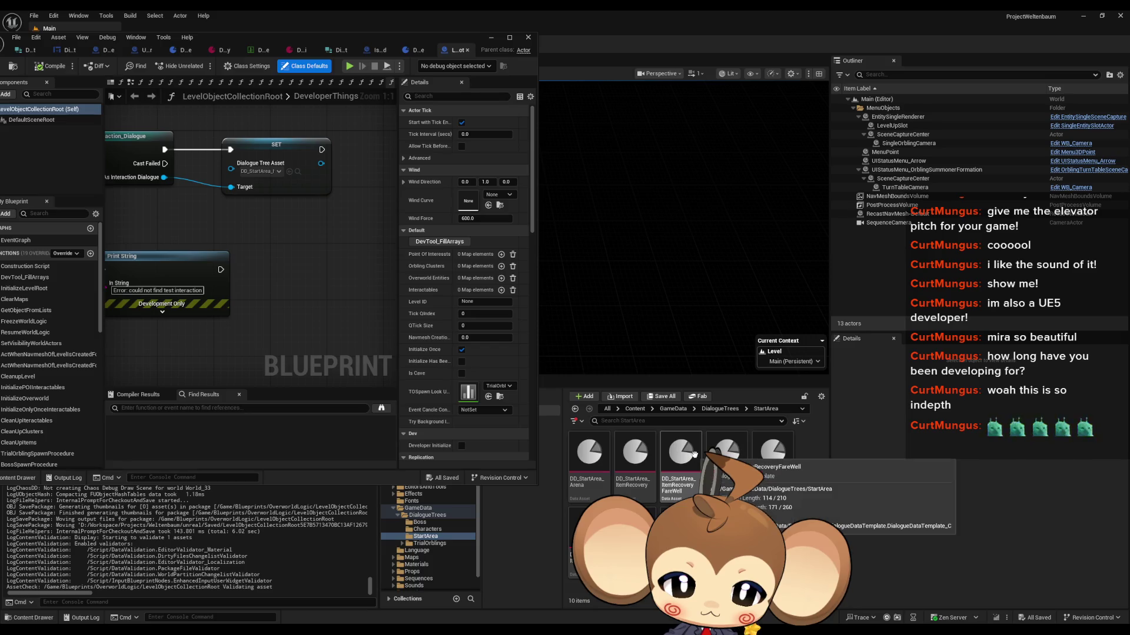
# Open the start-area item shop dialogue and show the first line's per-language text
pyautogui.doubleClick(727, 456)
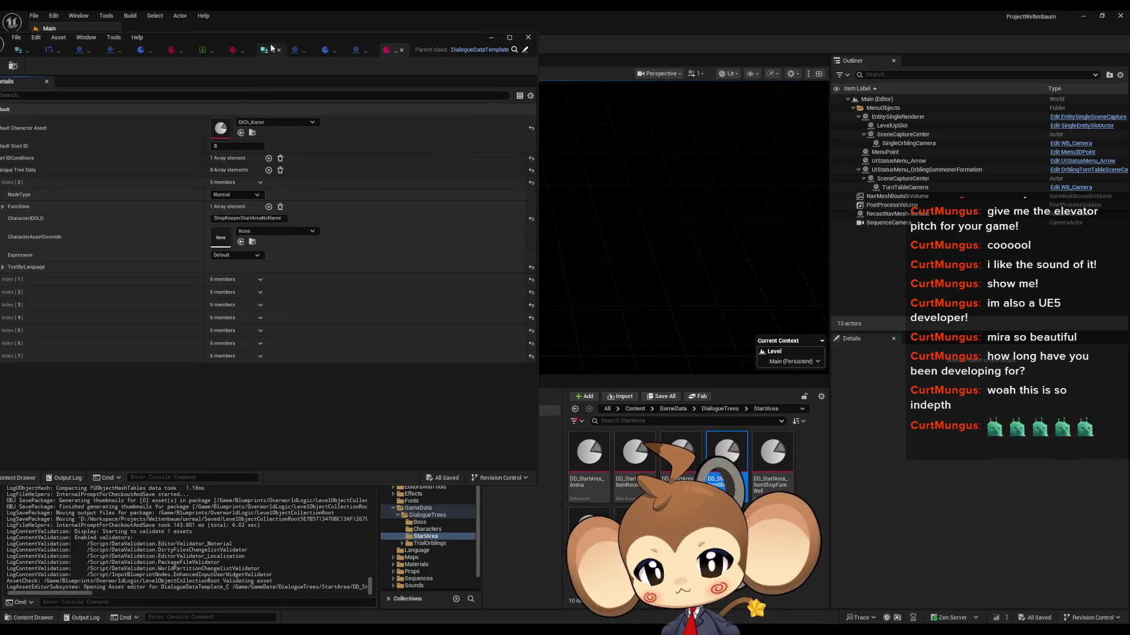
pyautogui.moveTo(316, 44); pyautogui.dragTo(479, 56)
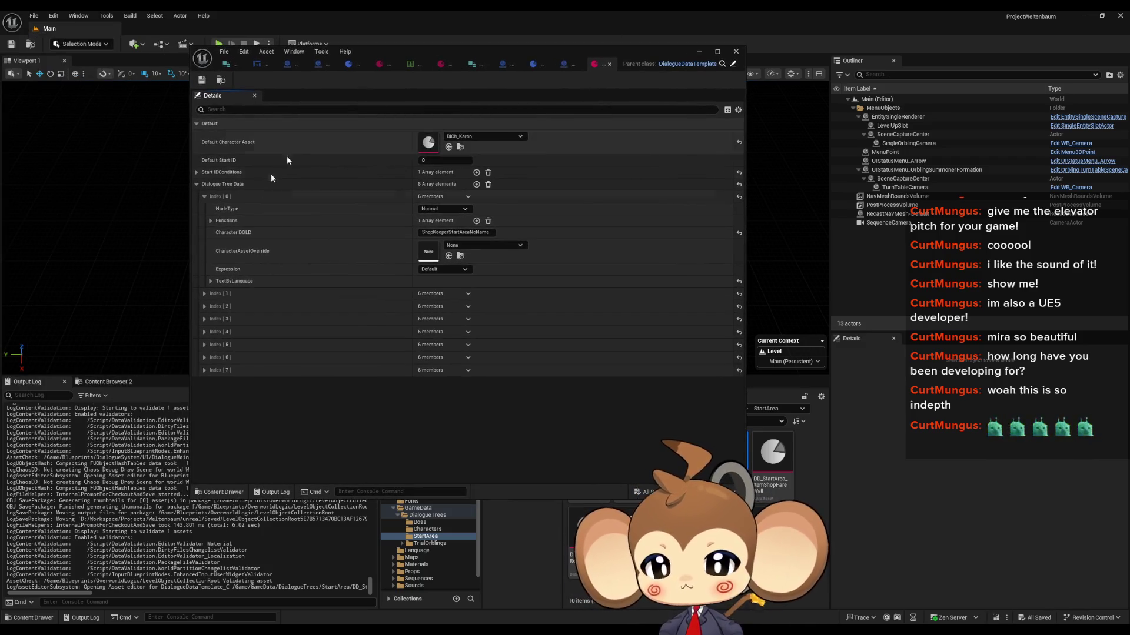
pyautogui.click(211, 281)
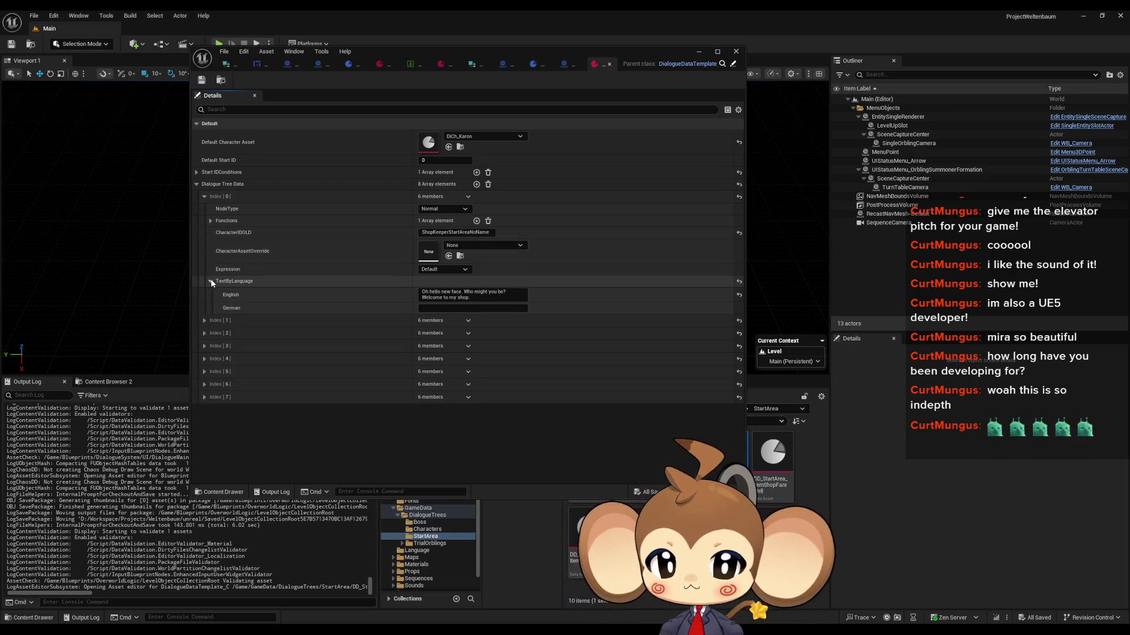
pyautogui.click(205, 321)
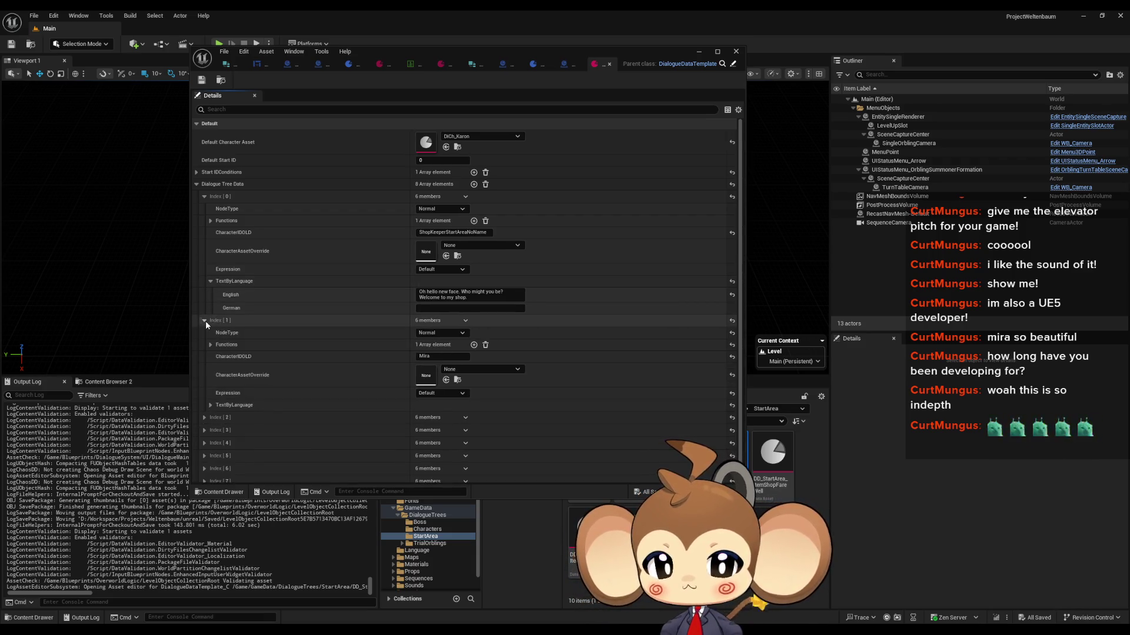
pyautogui.click(206, 321)
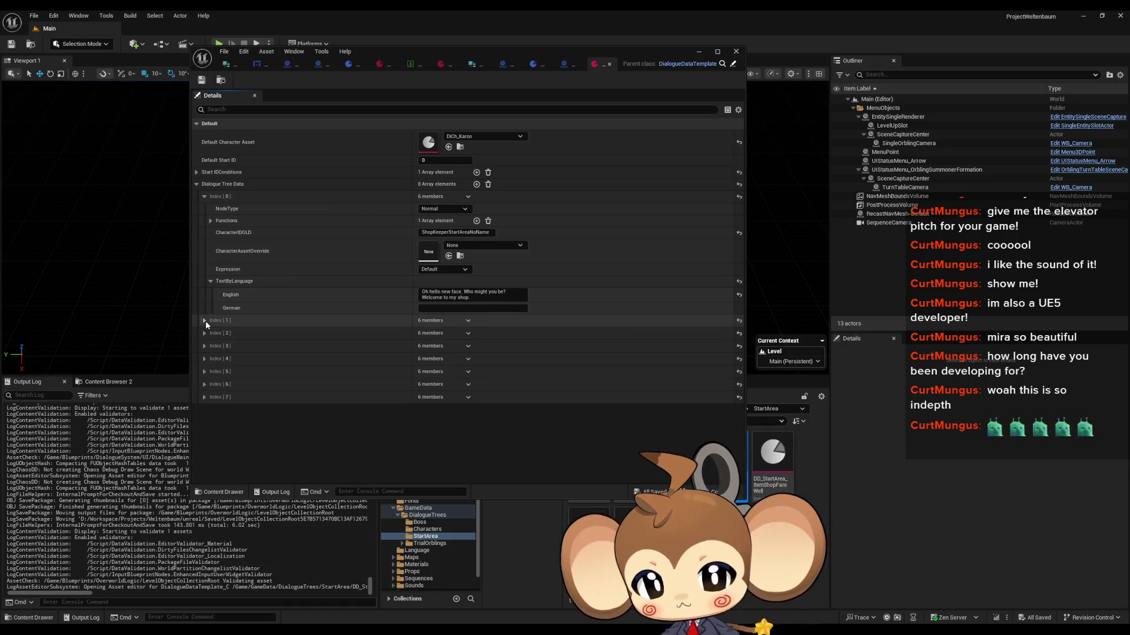
# Change the first English line's title tag from karon to Shop Keeper and commit it
pyautogui.click(427, 292)
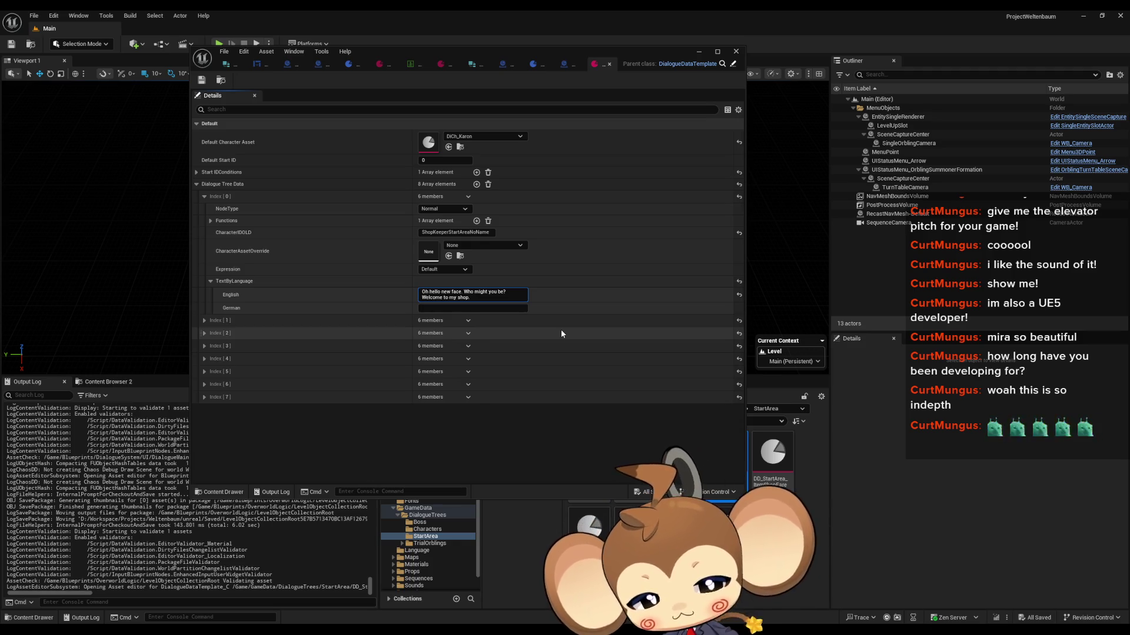
pyautogui.write('\\[]')
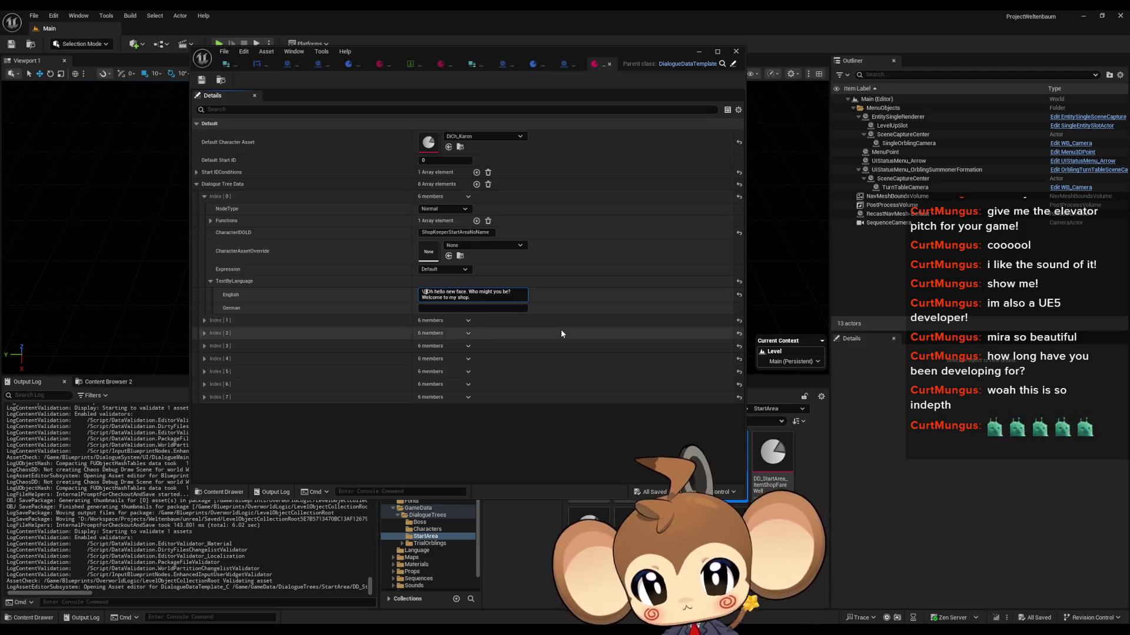
pyautogui.write('tit')
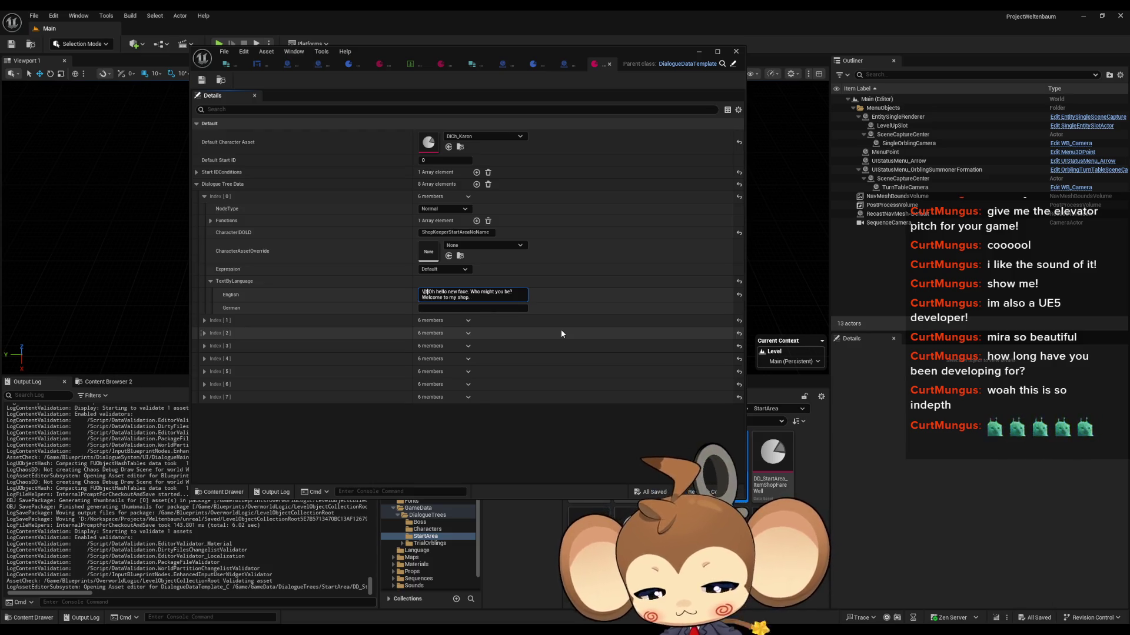
pyautogui.write('le')
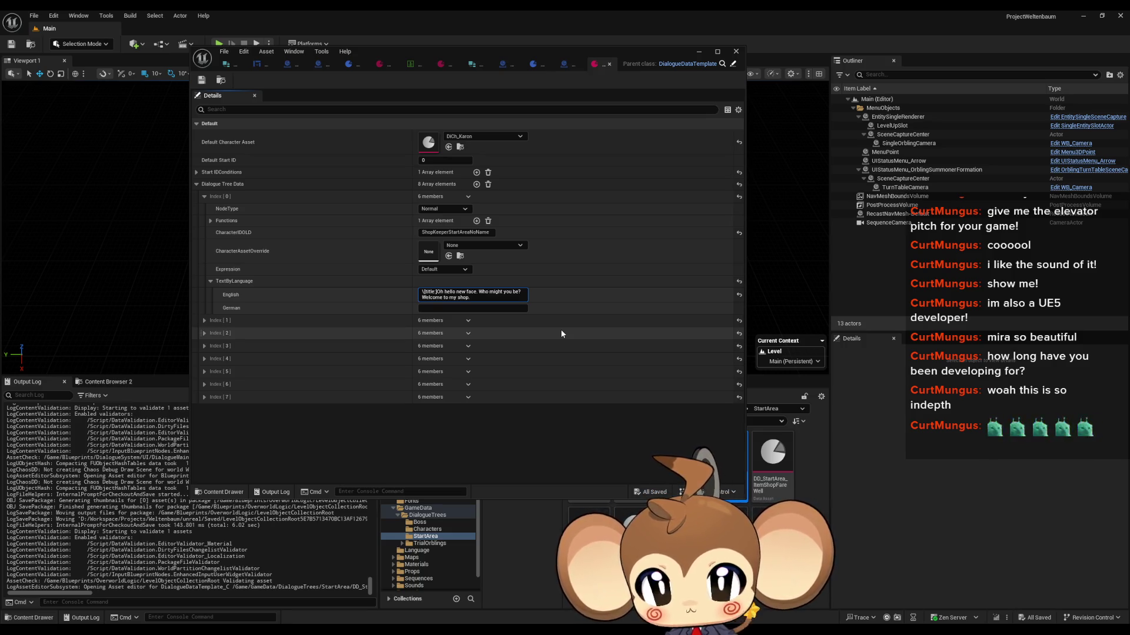
pyautogui.write(':karon')
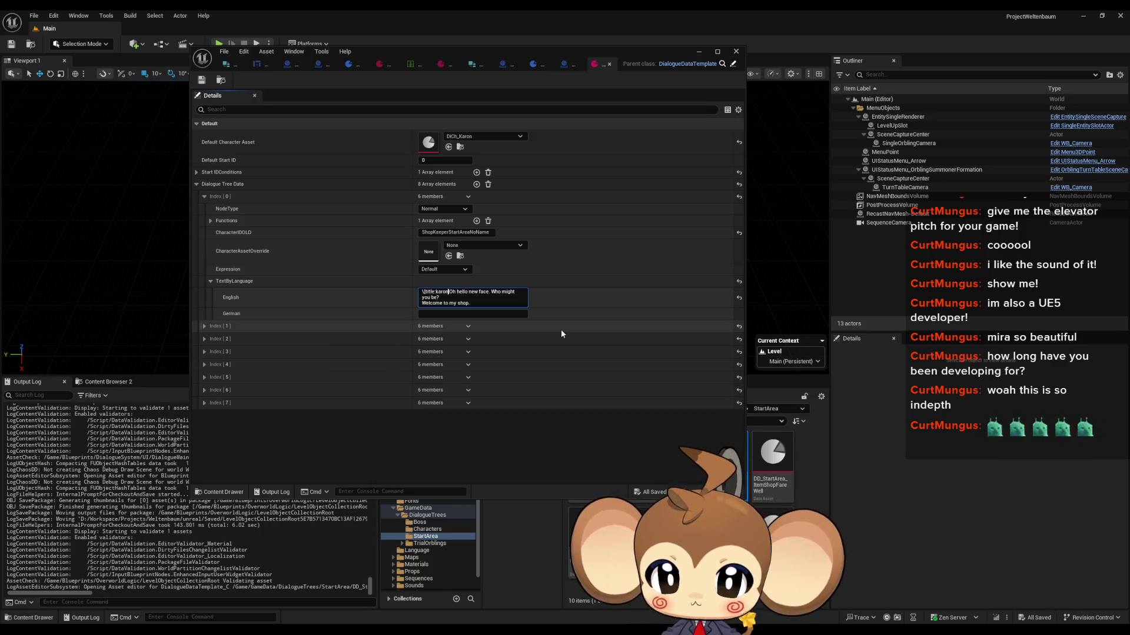
pyautogui.press('BackSpace')
pyautogui.press('BackSpace')
pyautogui.press('BackSpace')
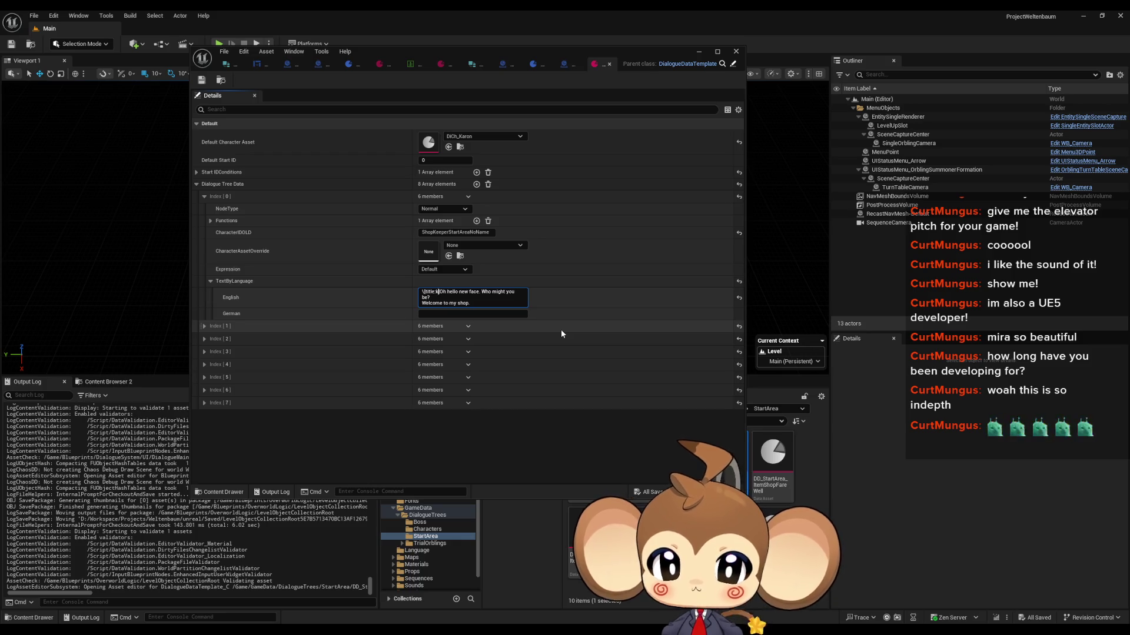
pyautogui.write(':Shop')
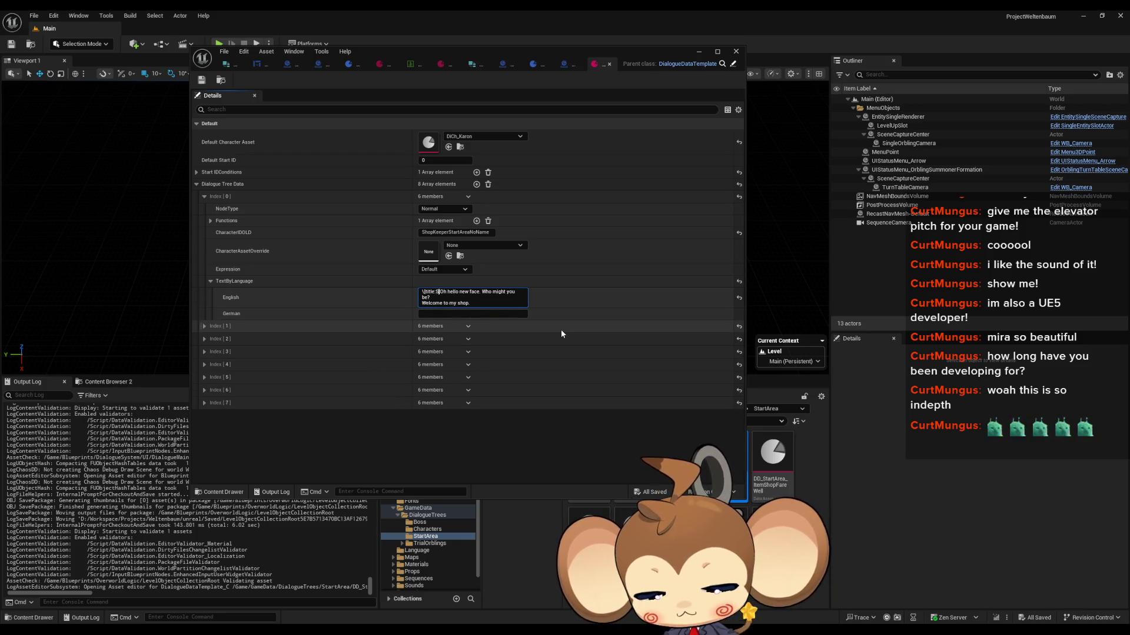
pyautogui.write(' Keeper')
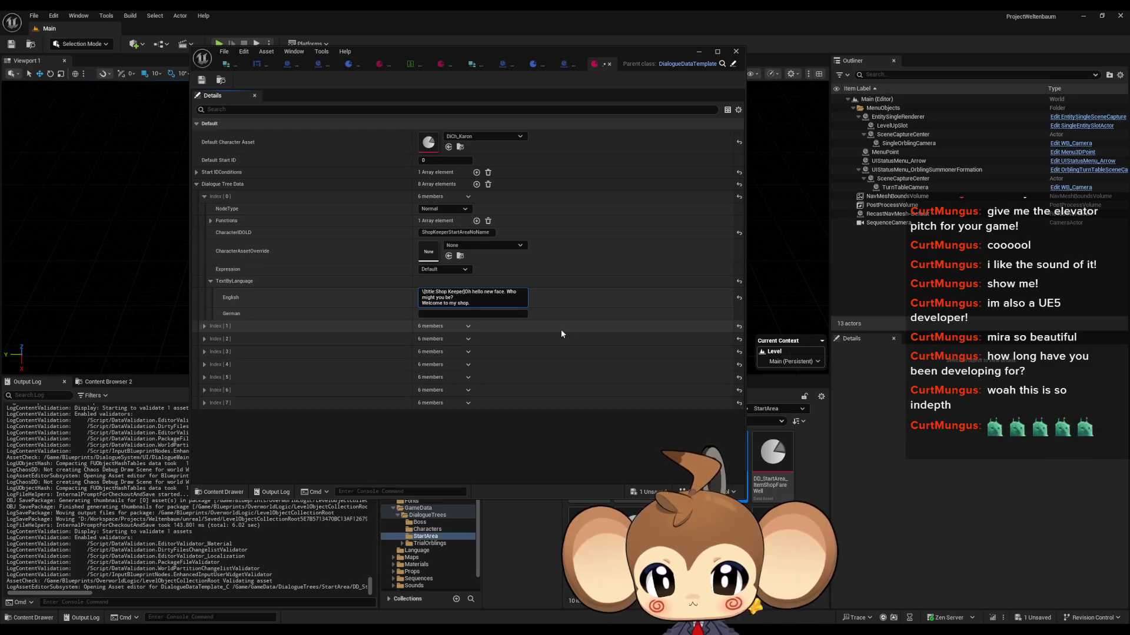
pyautogui.click(11, 45)
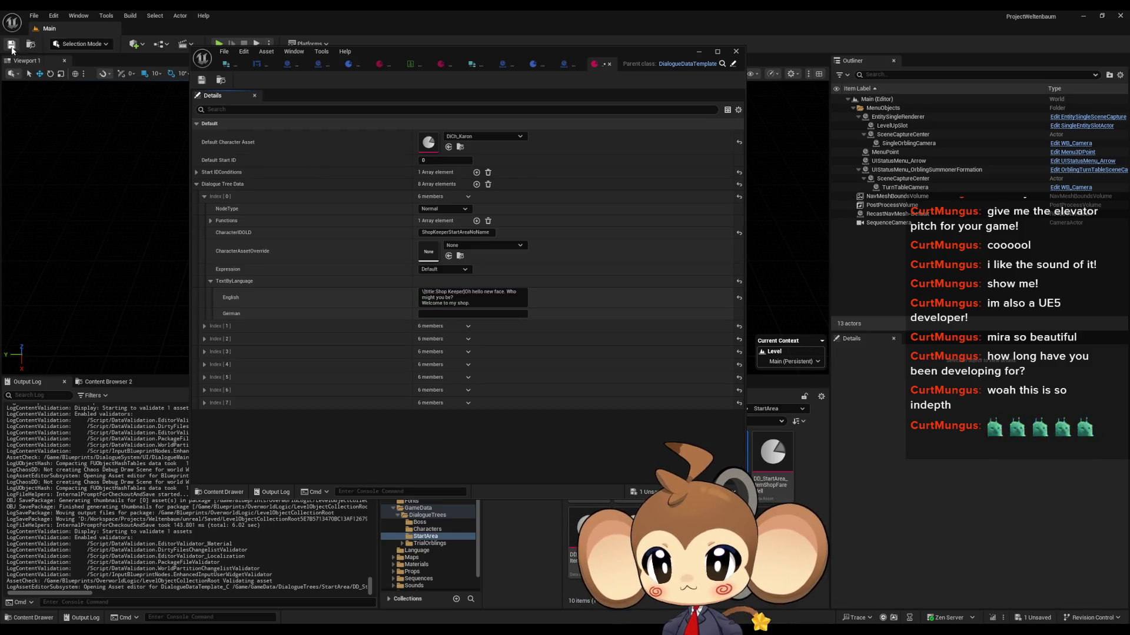
pyautogui.click(698, 52)
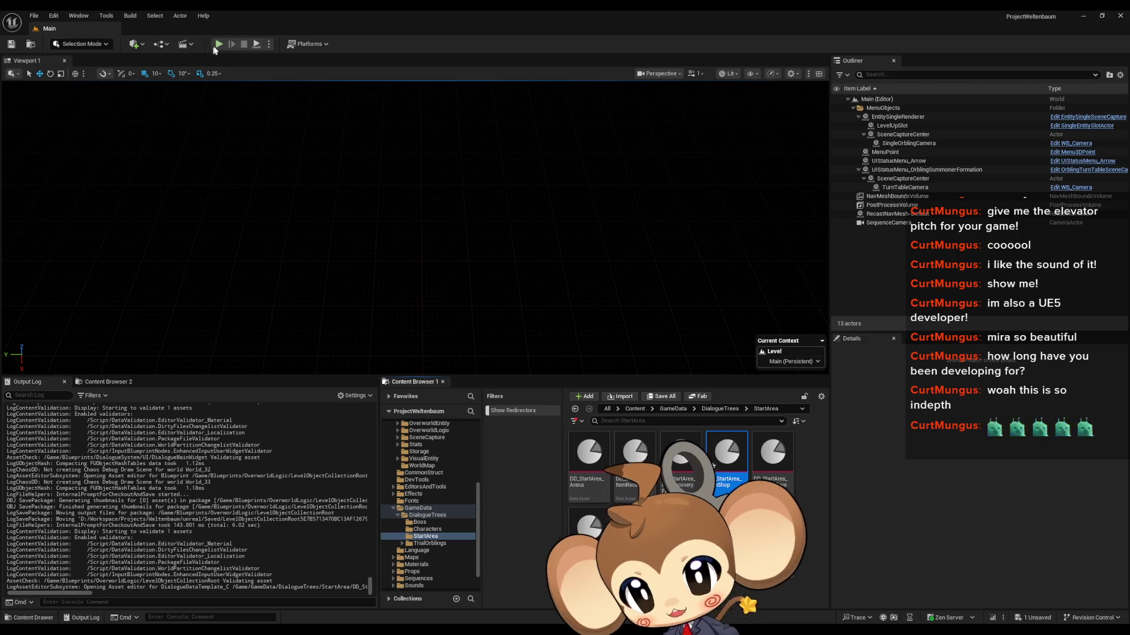
pyautogui.hotkey('alt', 'p')
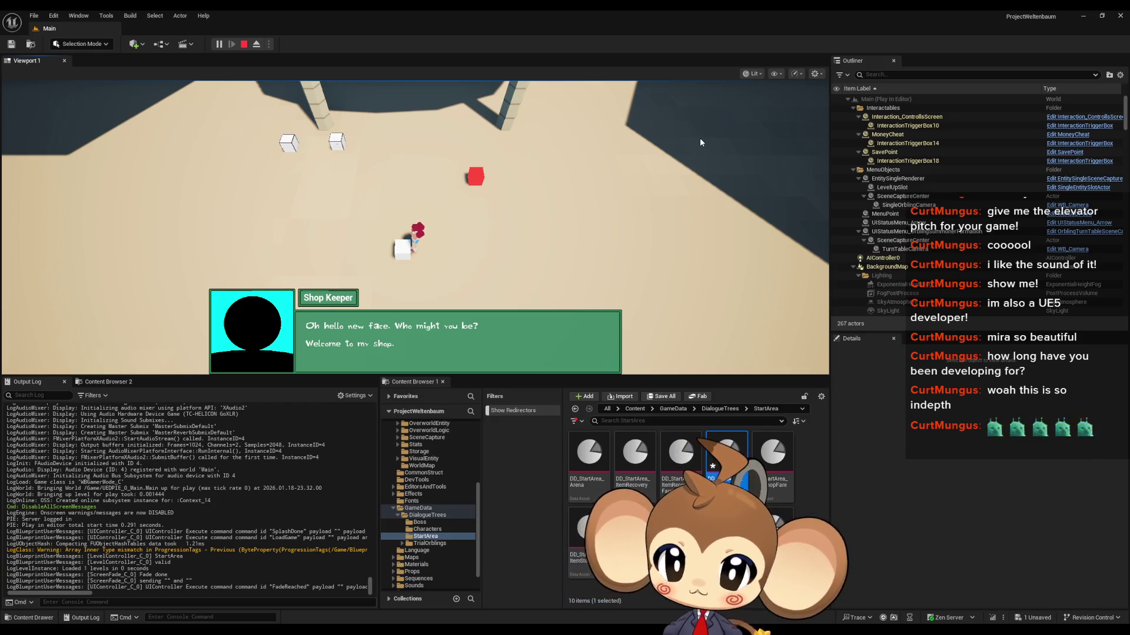
pyautogui.press('space')
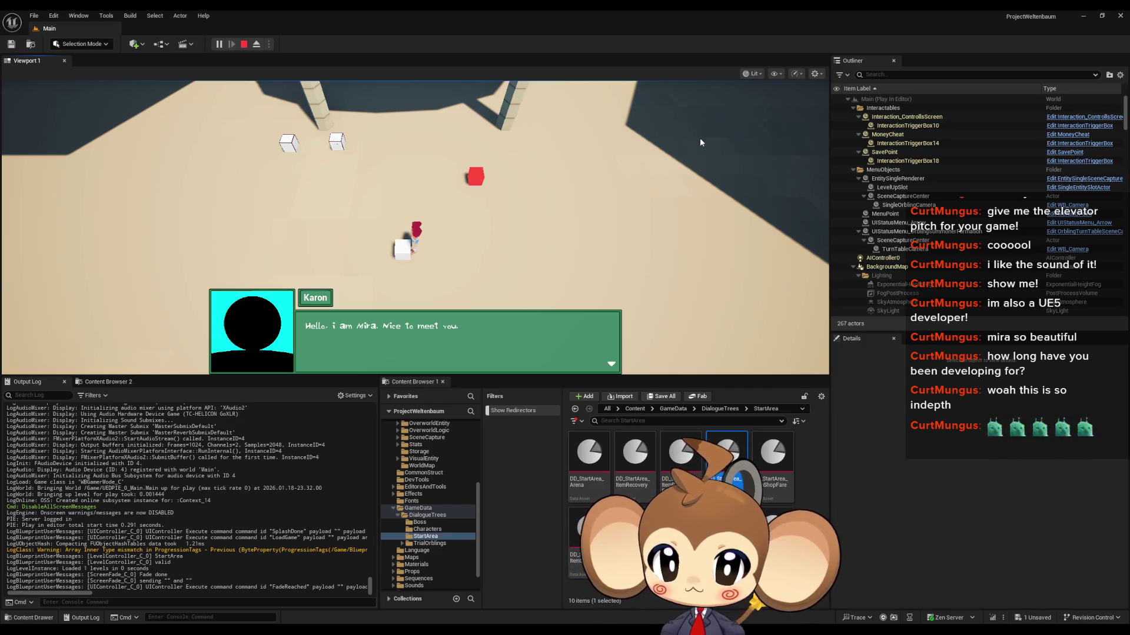
pyautogui.click(244, 44)
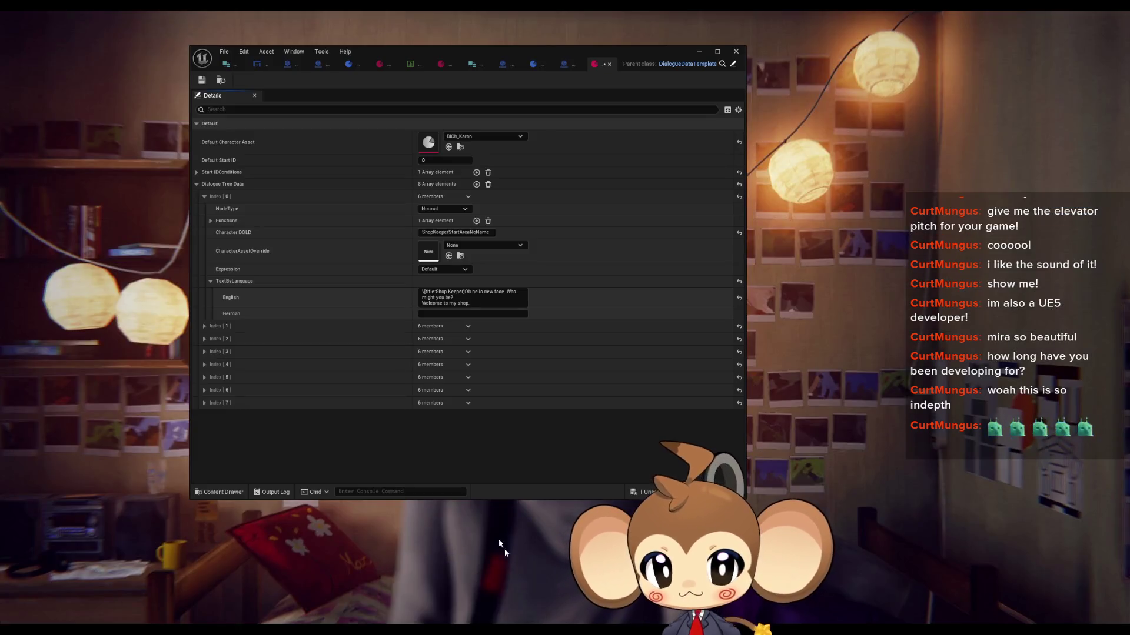
# Set Index [1]'s CharacterAssetOverride to DiCh_Mira and save DD_StartArea_ItemShop
pyautogui.click(510, 594)
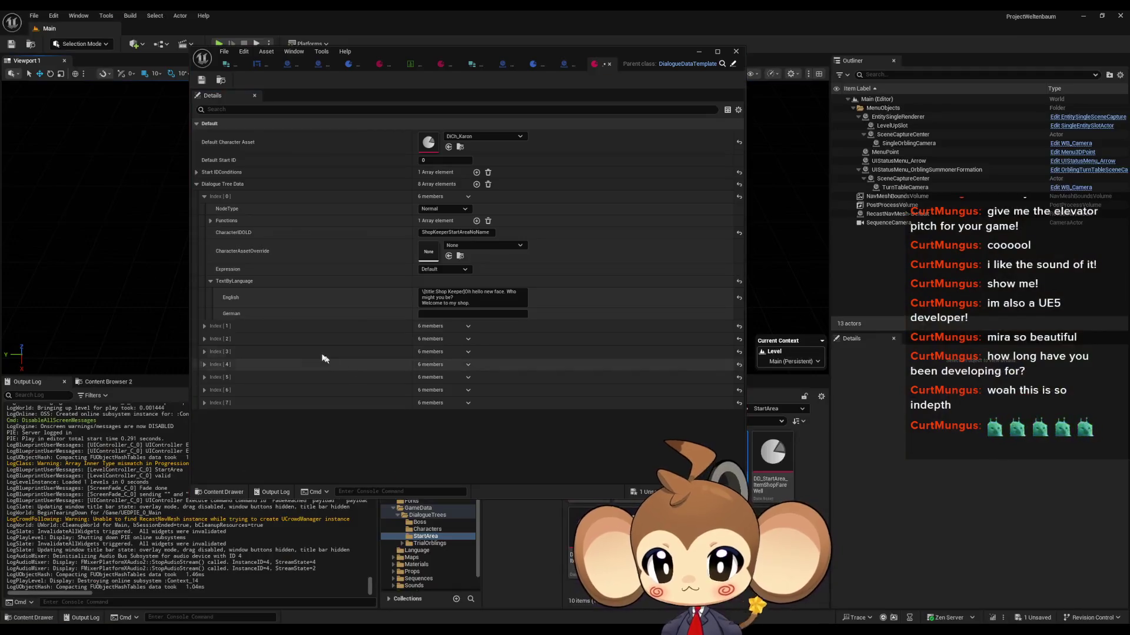
pyautogui.click(204, 197)
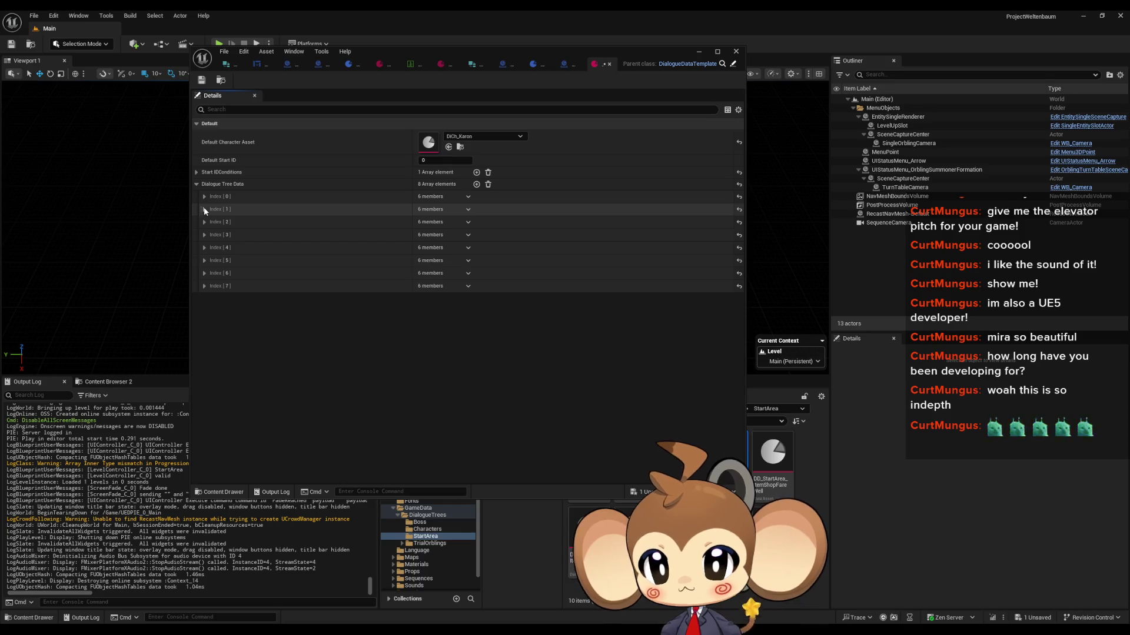
pyautogui.click(204, 208)
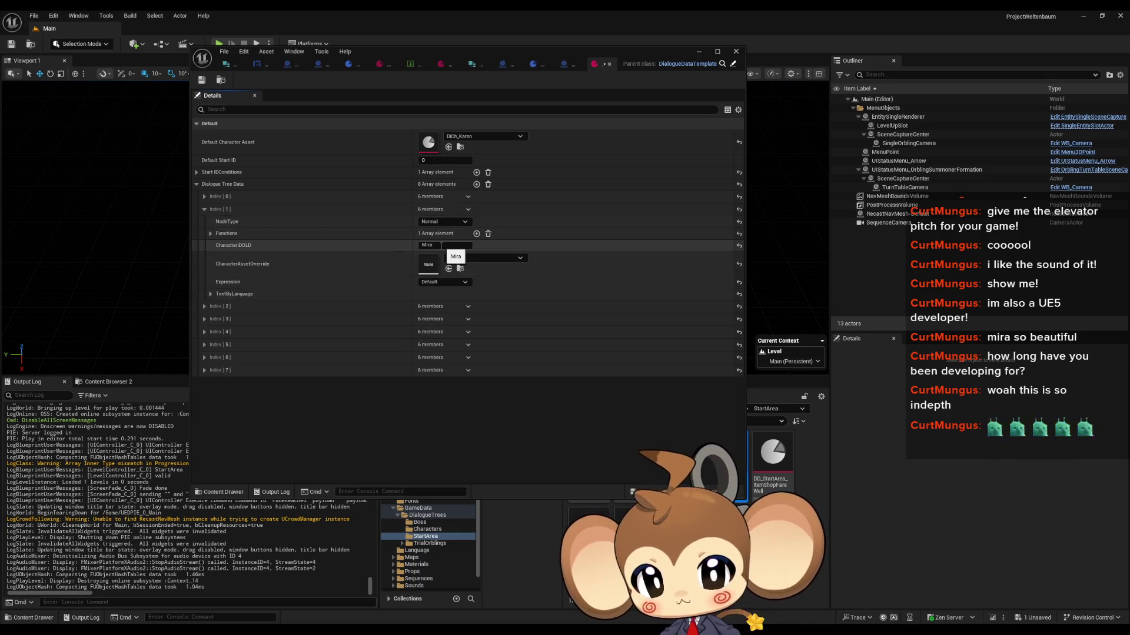
pyautogui.click(469, 259)
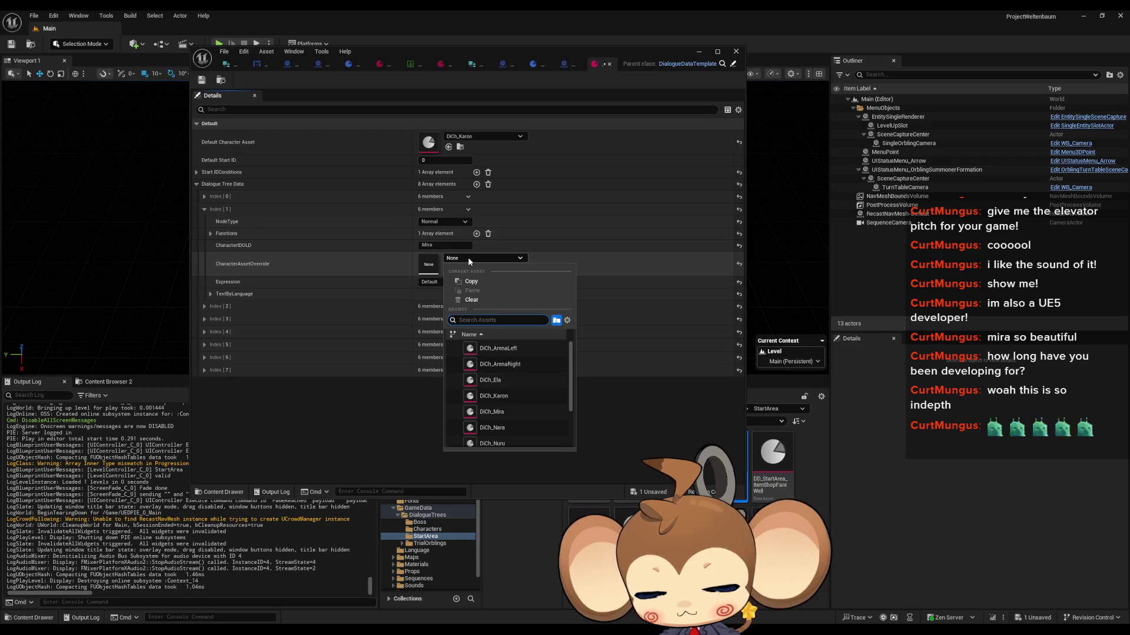
pyautogui.write('mira')
pyautogui.click(497, 348)
pyautogui.click(201, 79)
pyautogui.click(735, 52)
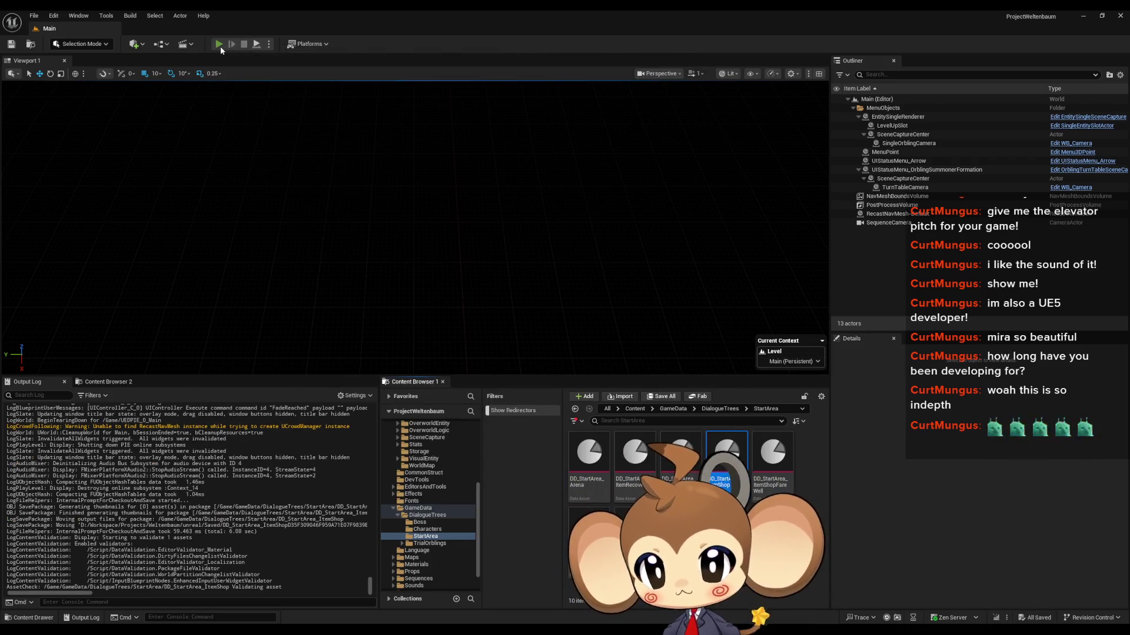
pyautogui.click(220, 46)
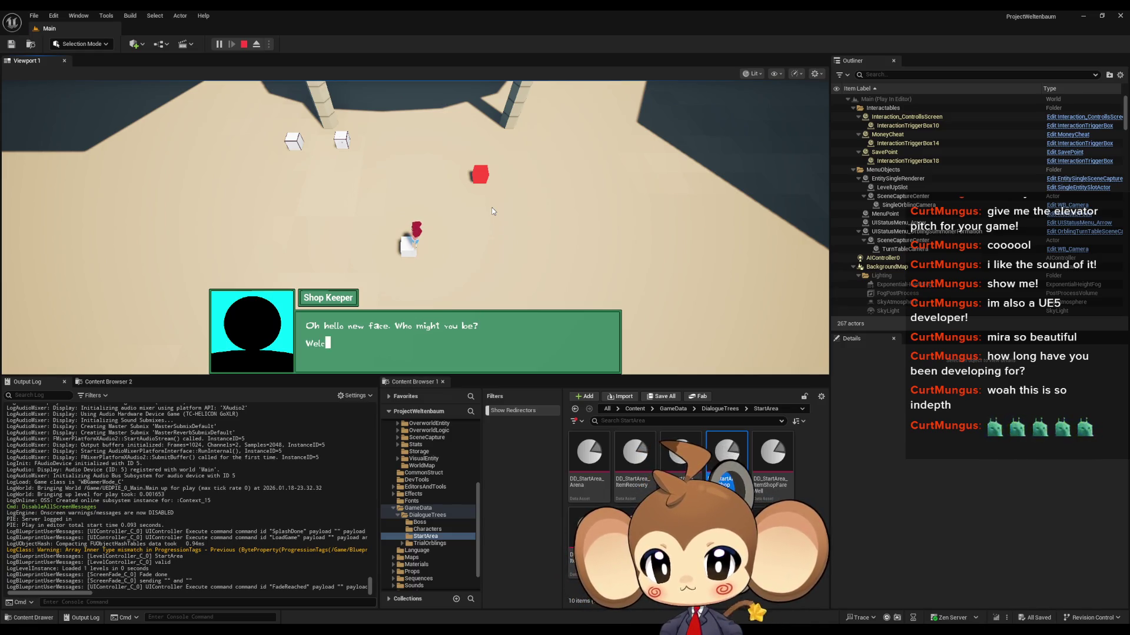
pyautogui.press('space')
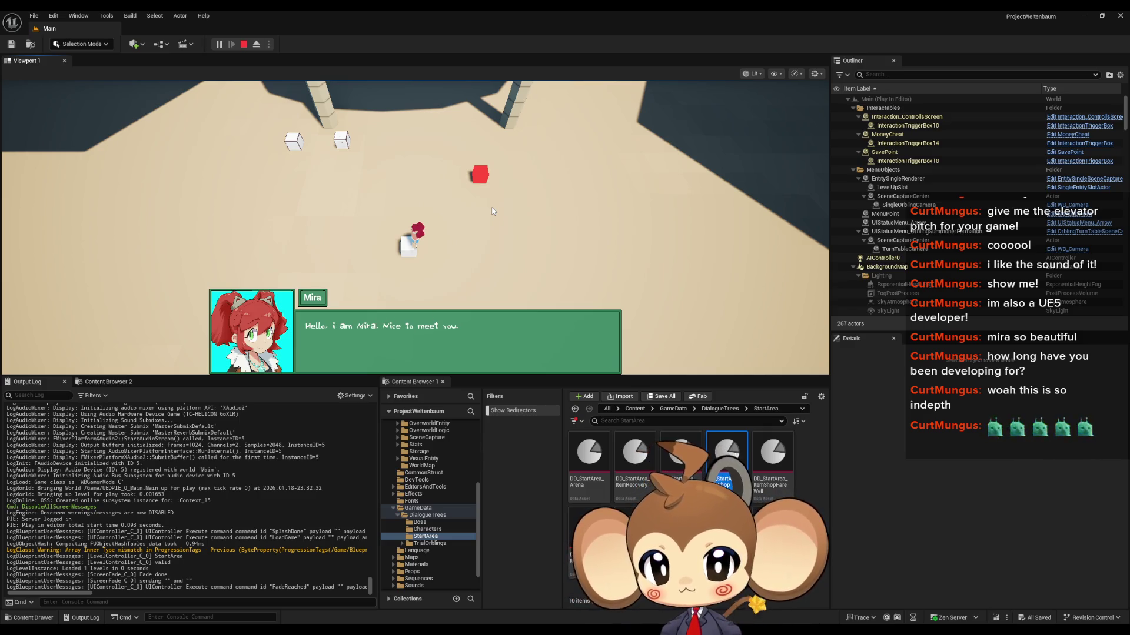
pyautogui.press('space')
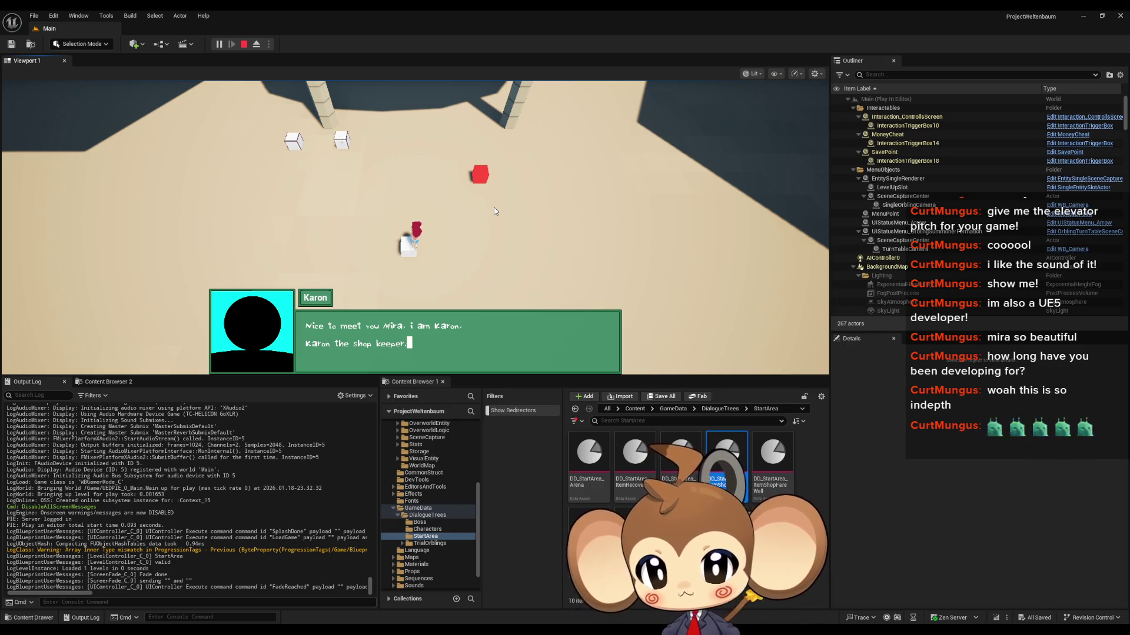
pyautogui.press('space')
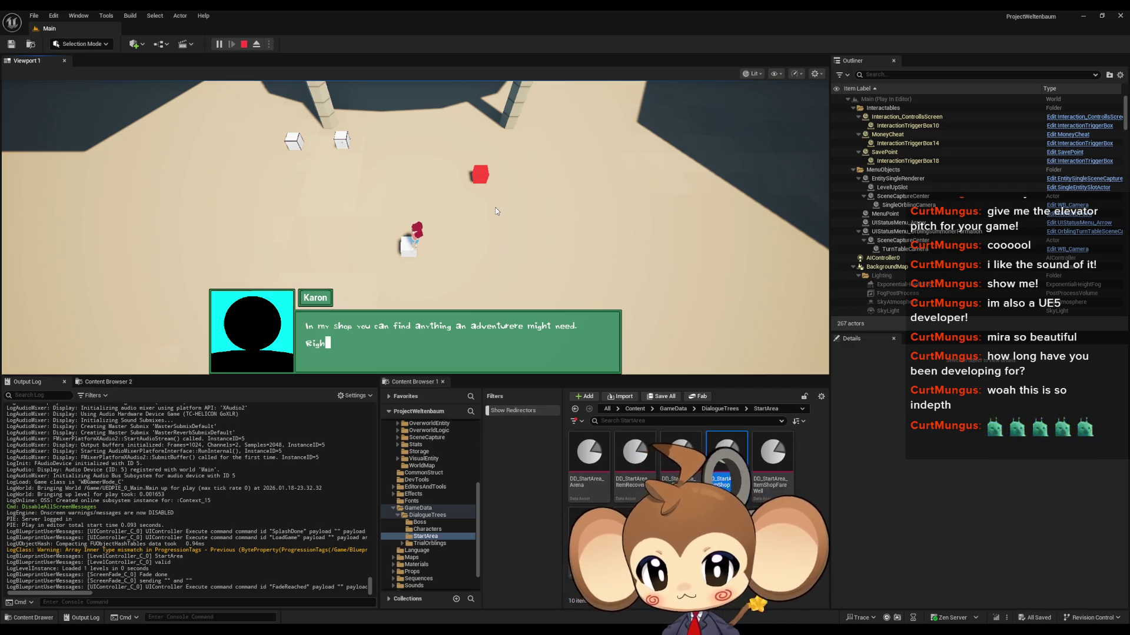
pyautogui.press('space')
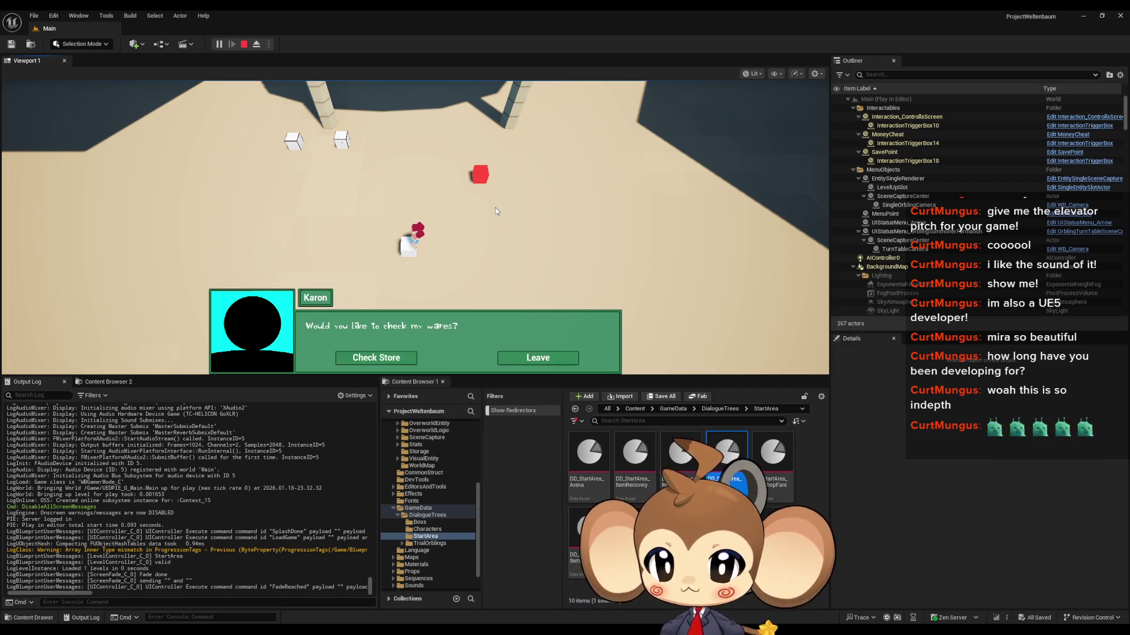
pyautogui.press('space')
pyautogui.press('space')
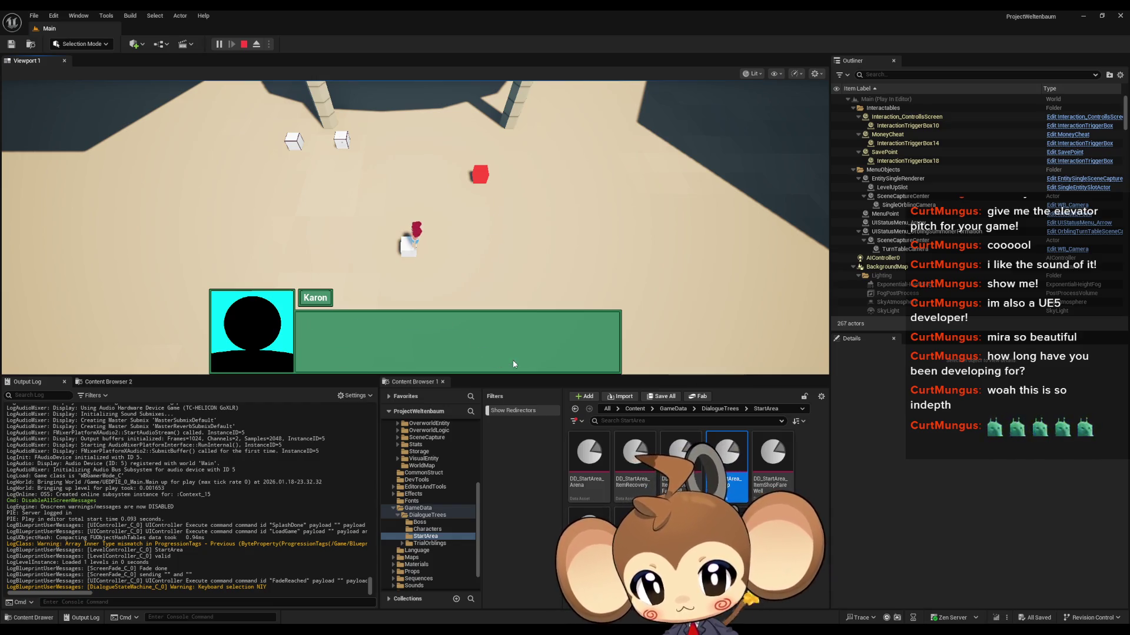
pyautogui.press('space')
pyautogui.press('e')
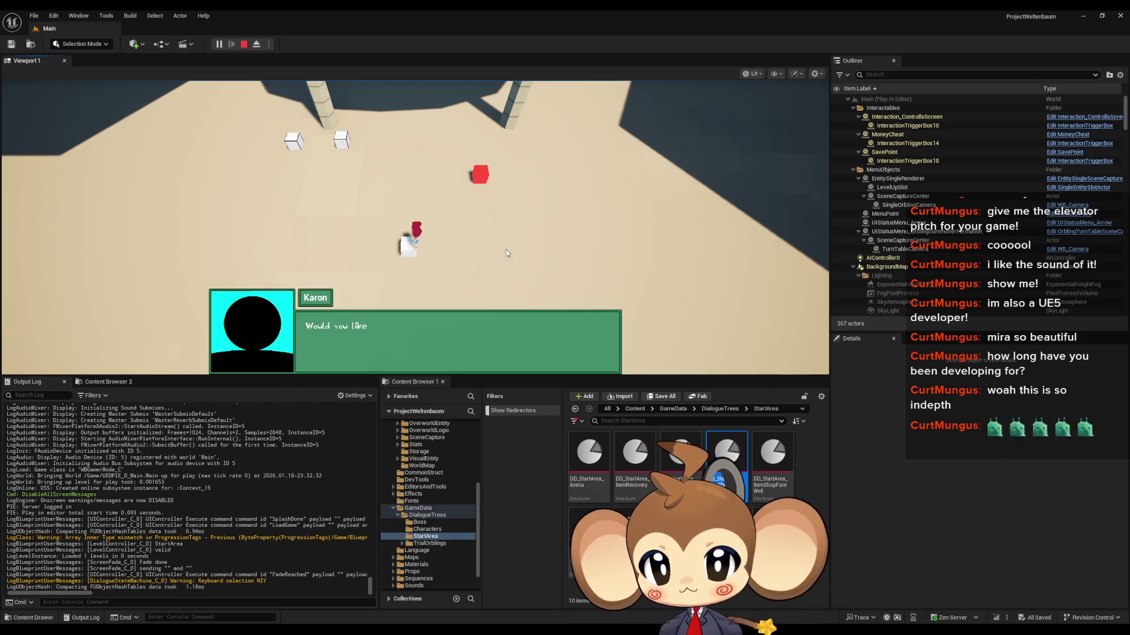
pyautogui.click(542, 360)
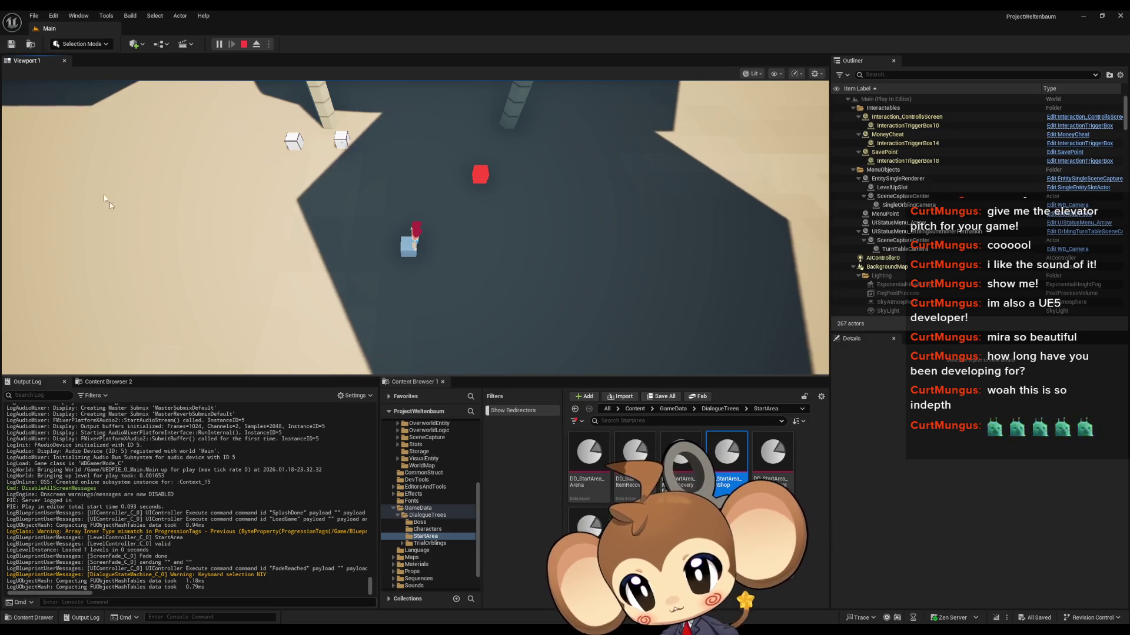
pyautogui.click(244, 45)
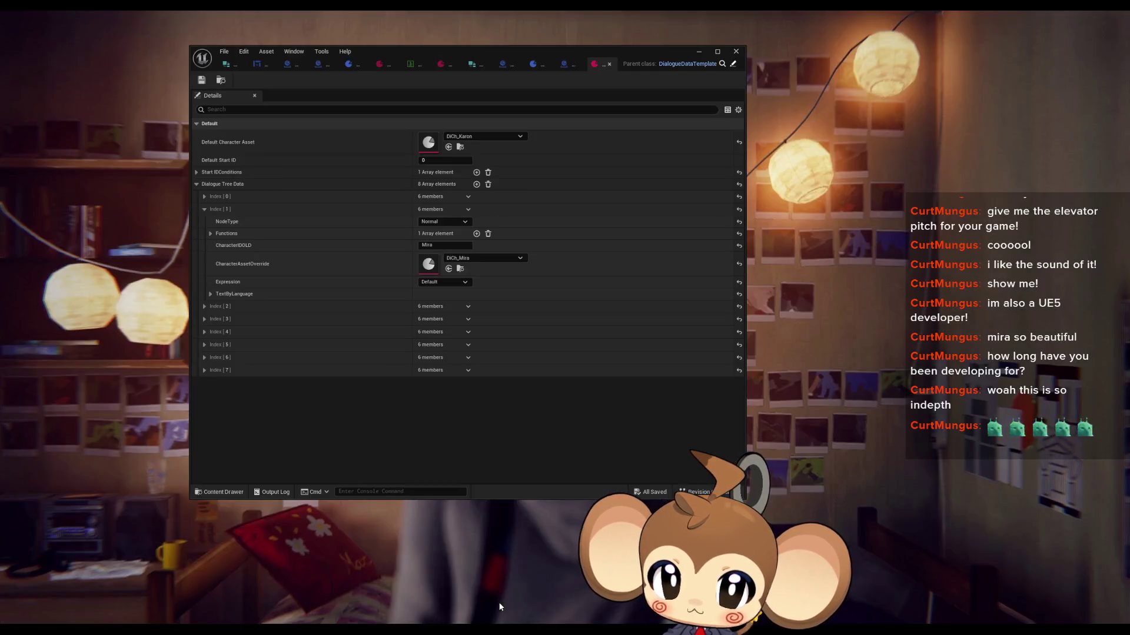
# Pick another DD_StartArea asset on the SET node, save the blueprint, and open a StartArea dialogue asset
pyautogui.click(498, 602)
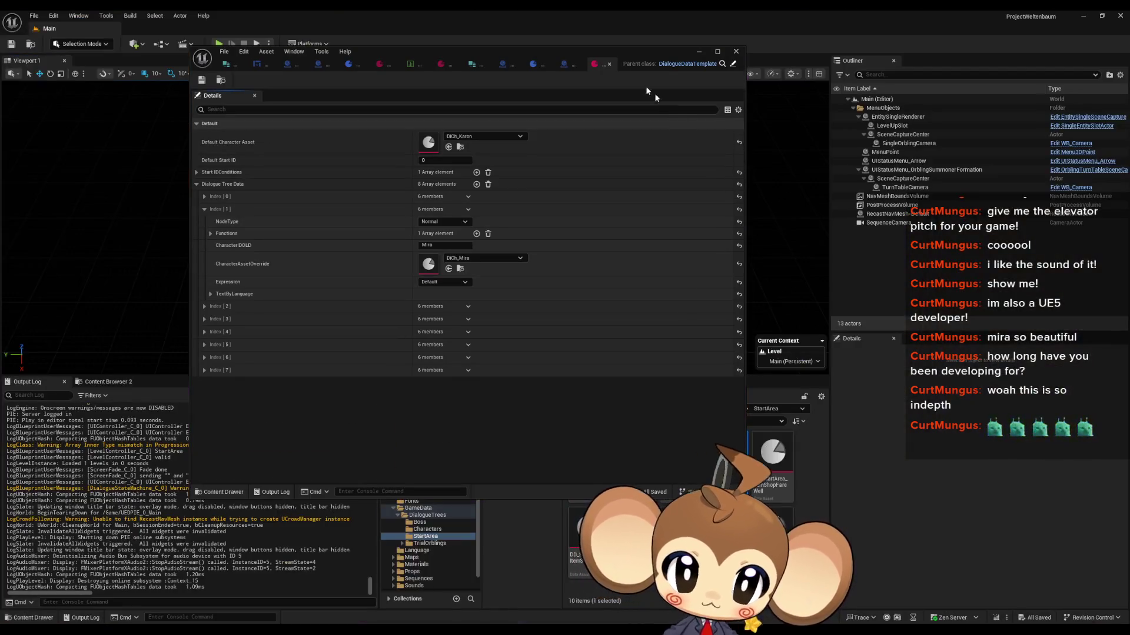
pyautogui.click(571, 69)
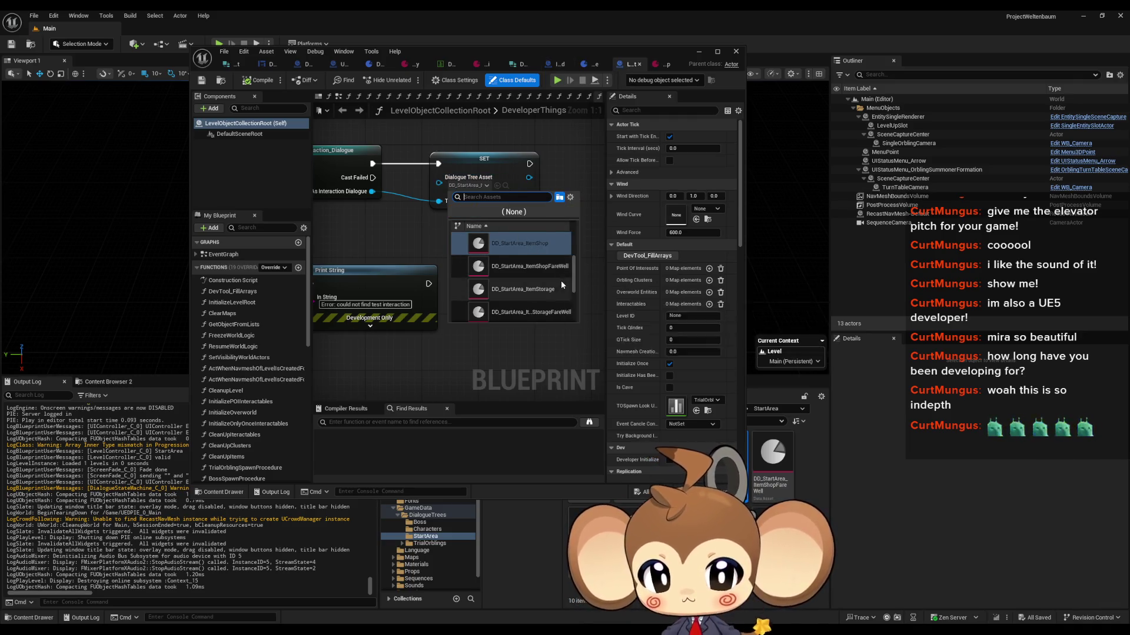
pyautogui.scroll(1, 560, 280)
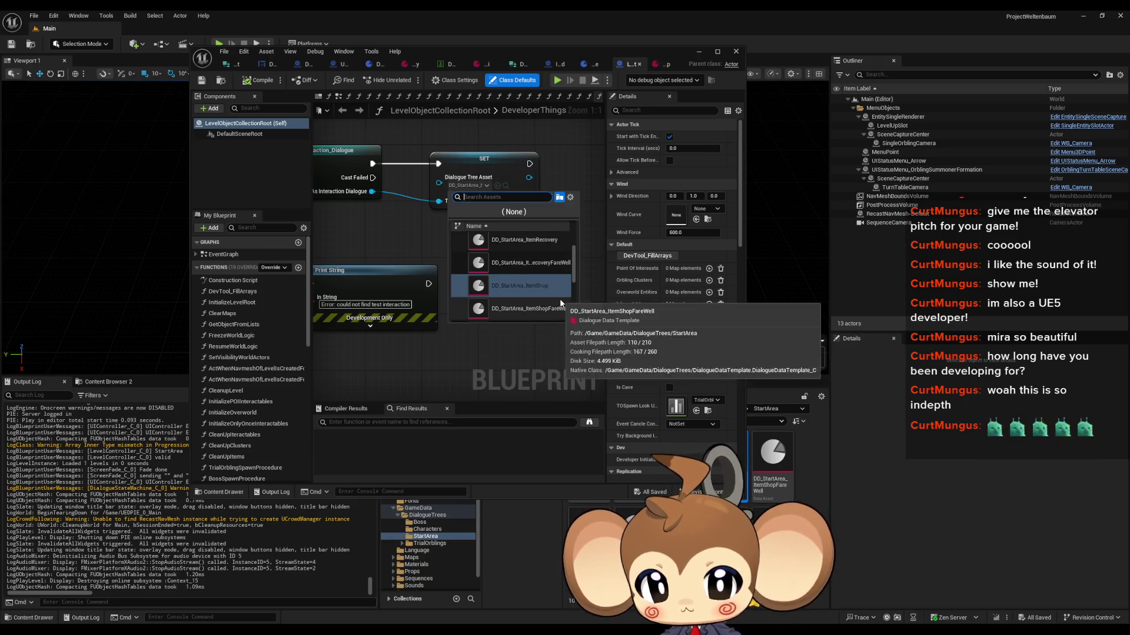
pyautogui.click(510, 253)
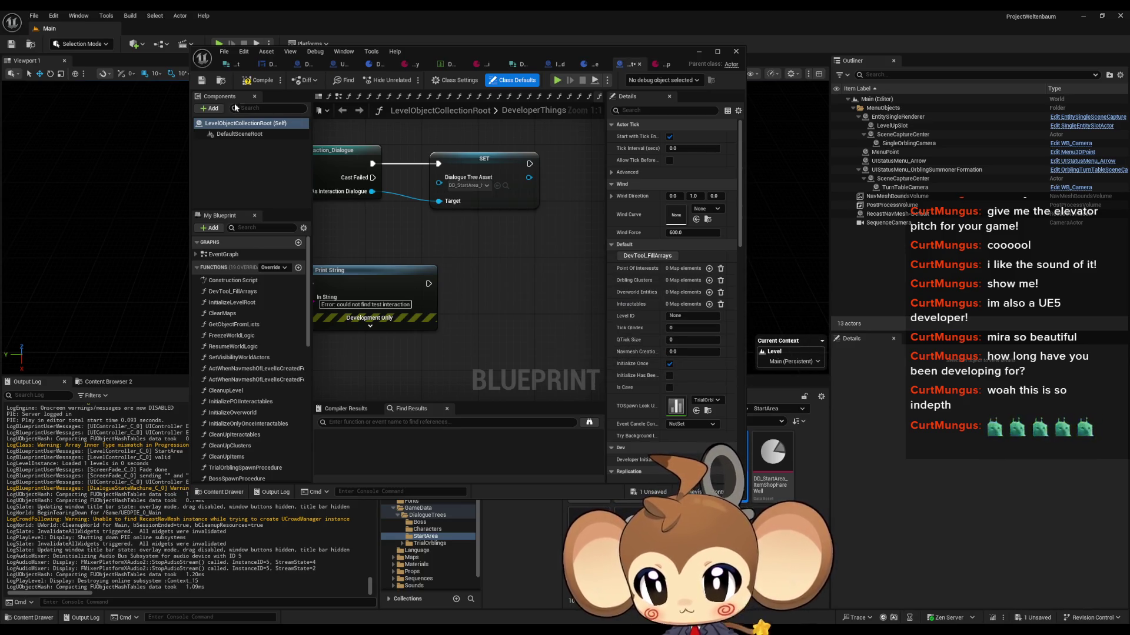
pyautogui.hotkey('ctrl', 's')
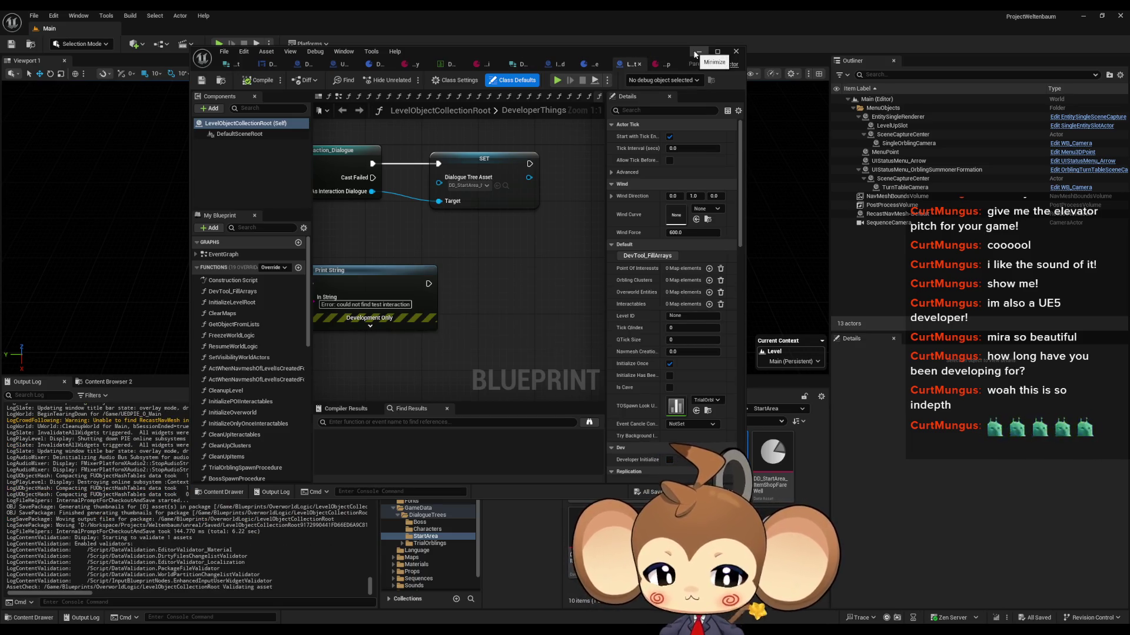
pyautogui.click(696, 51)
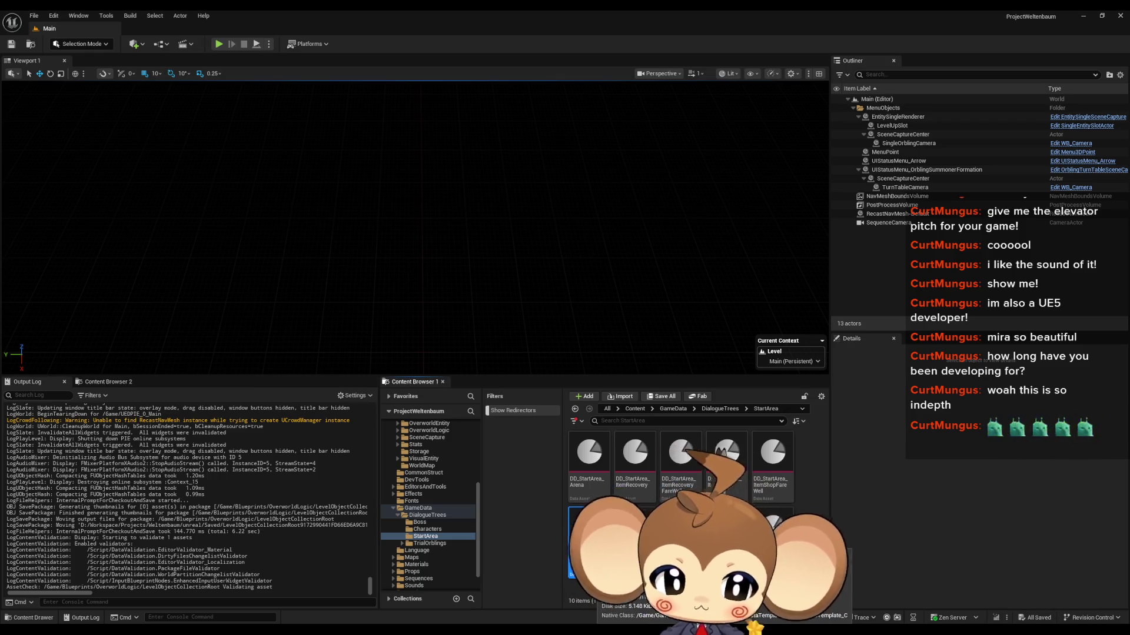
pyautogui.doubleClick(628, 459)
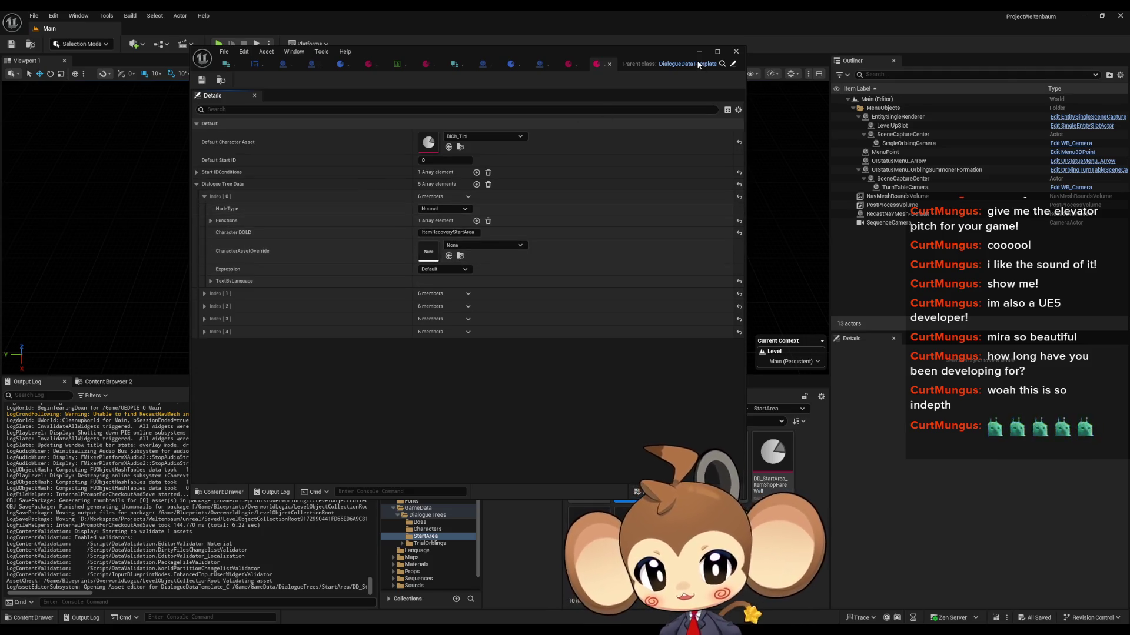
# Playtest the level, loading the saved game to see Tibi's dialogue box
pyautogui.click(736, 51)
pyautogui.click(219, 43)
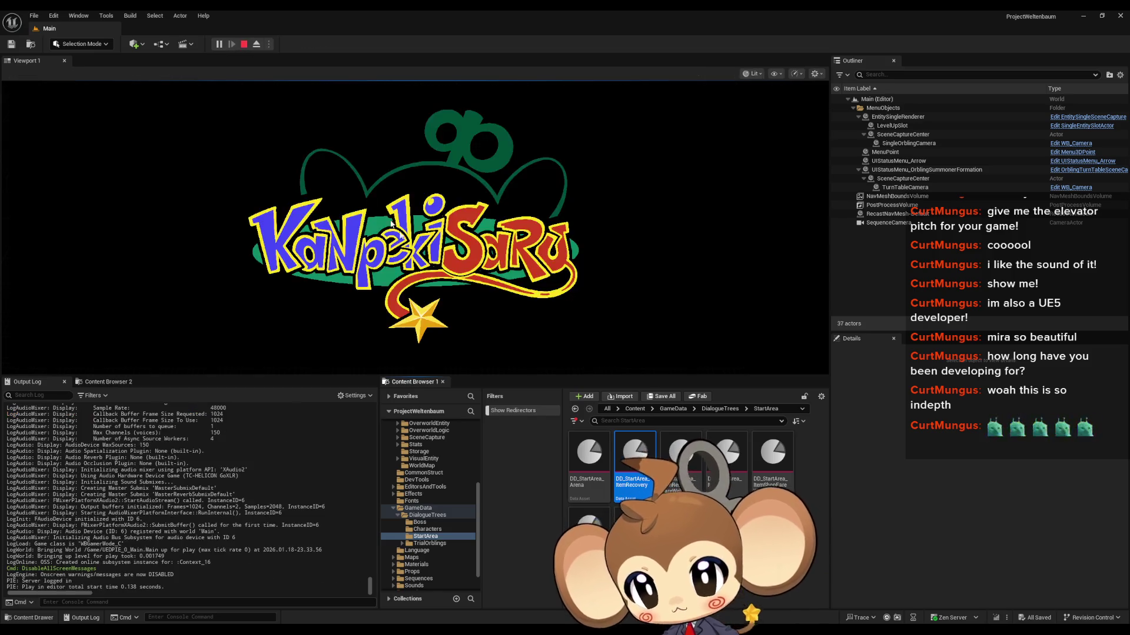
pyautogui.click(105, 323)
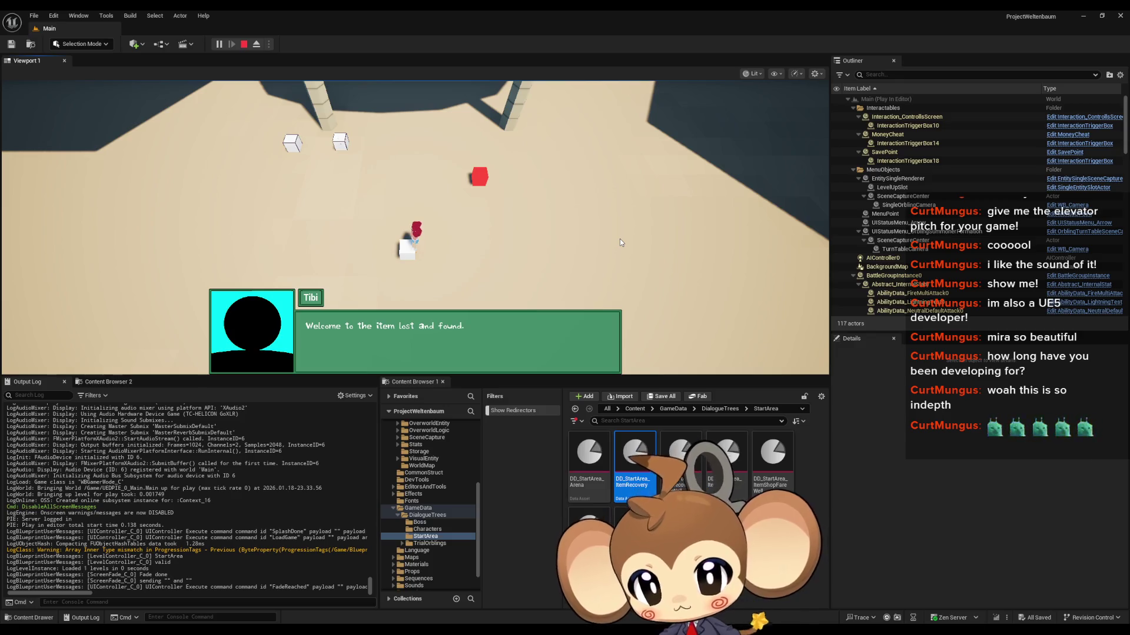
pyautogui.click(244, 43)
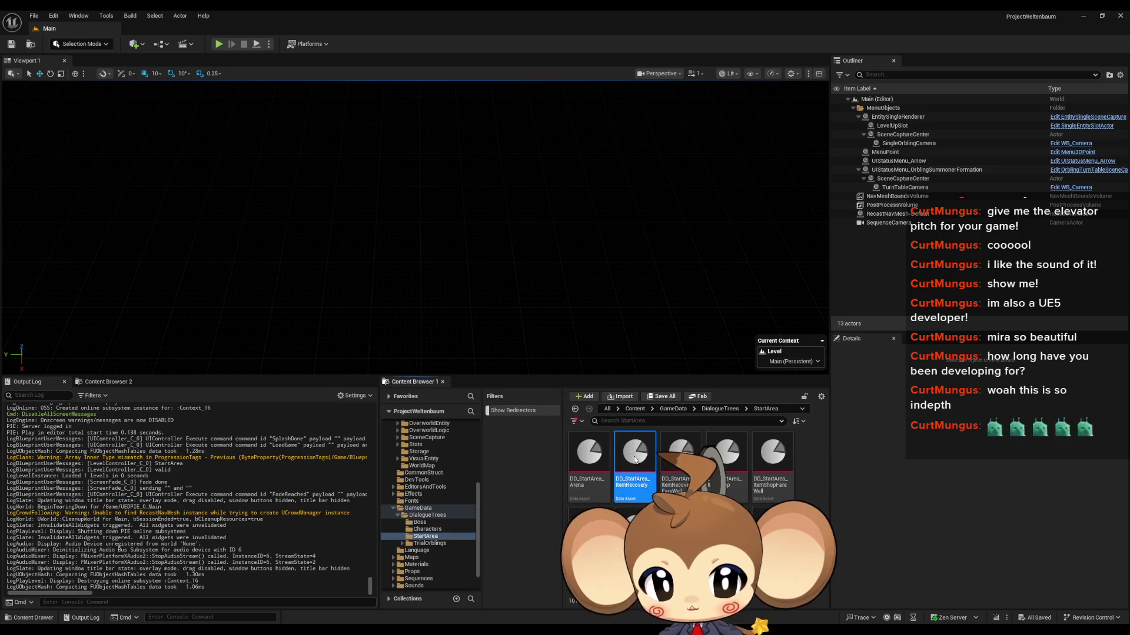
# Set DD_StartArea_ItemRecovery's Index [0] expression to Laughing
pyautogui.doubleClick(634, 453)
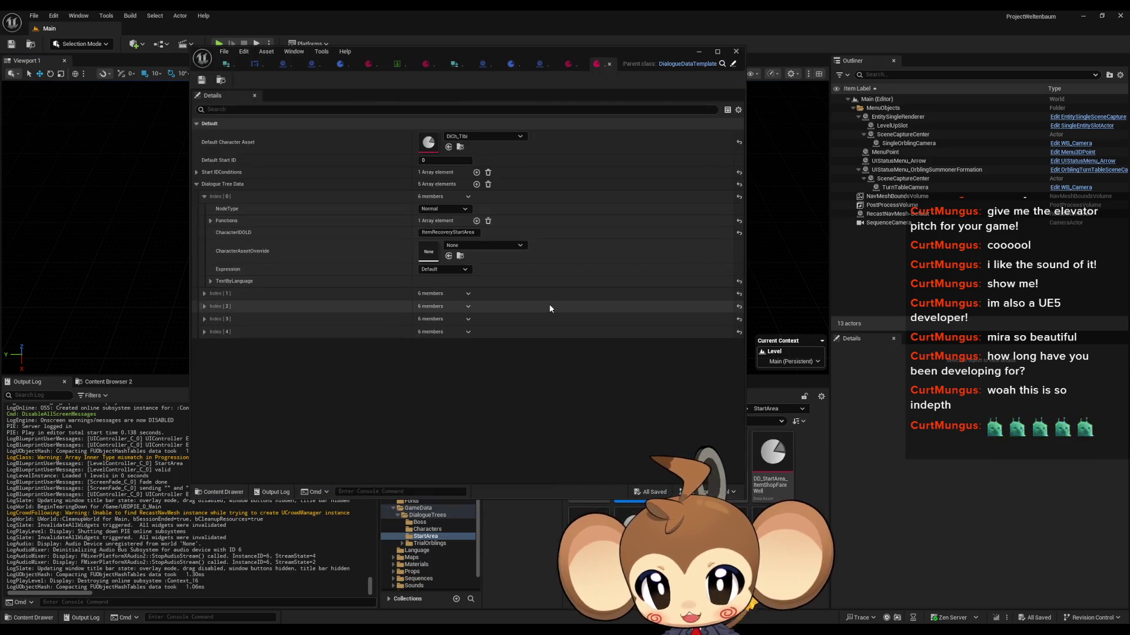
pyautogui.click(442, 269)
pyautogui.click(433, 312)
pyautogui.click(699, 51)
# Playtest again, loading the game to check Tibi's laughing greeting
pyautogui.click(218, 43)
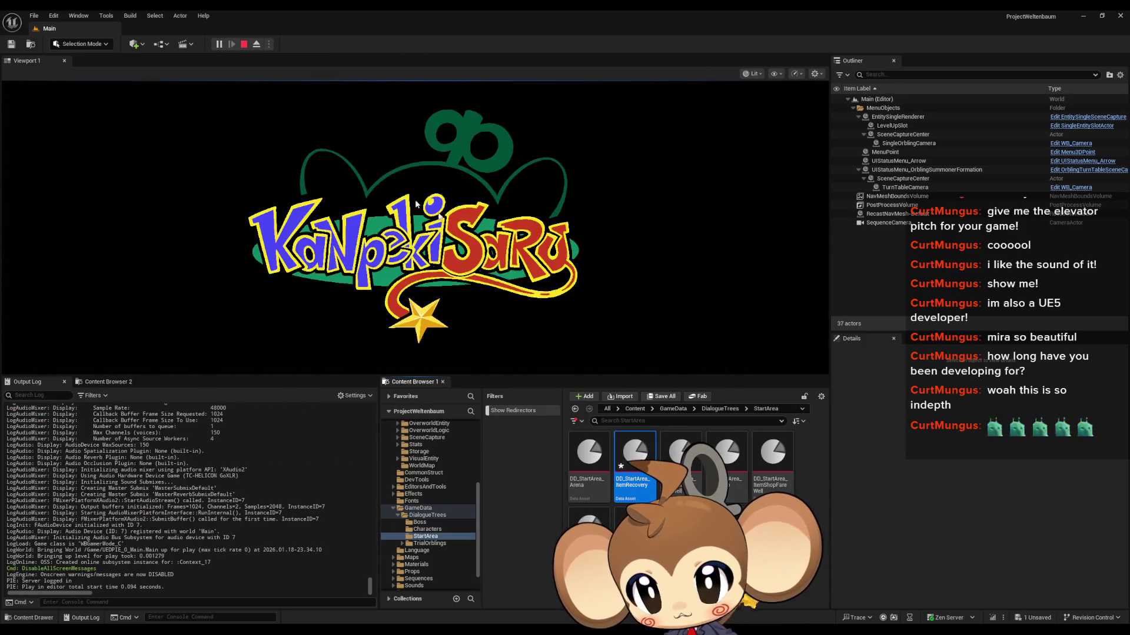
pyautogui.click(105, 323)
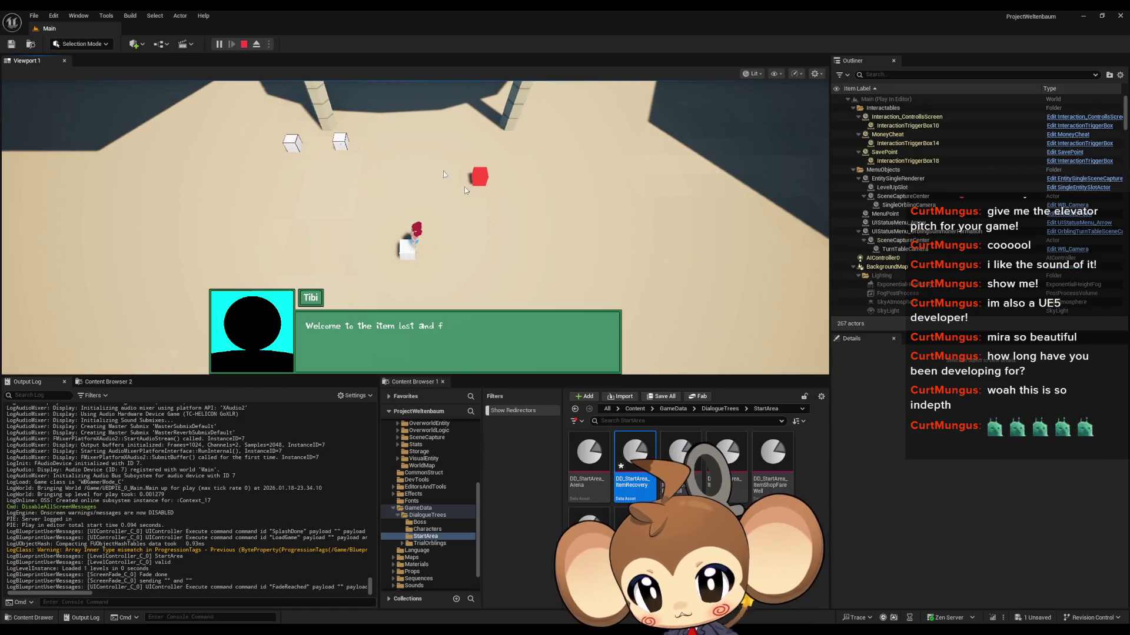
pyautogui.click(244, 45)
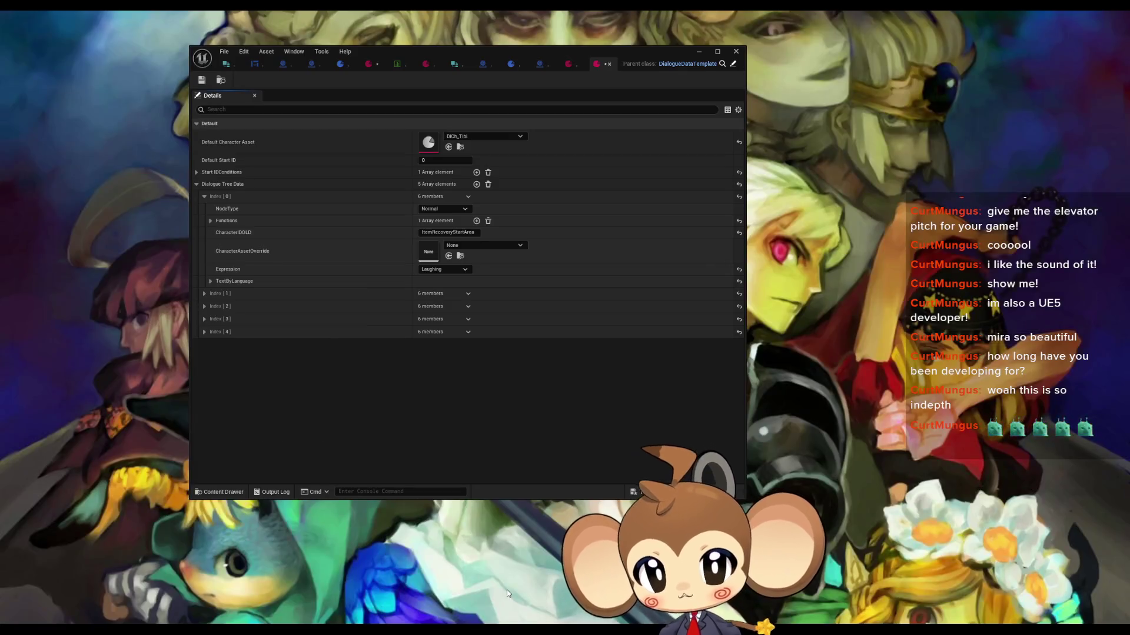
pyautogui.click(506, 589)
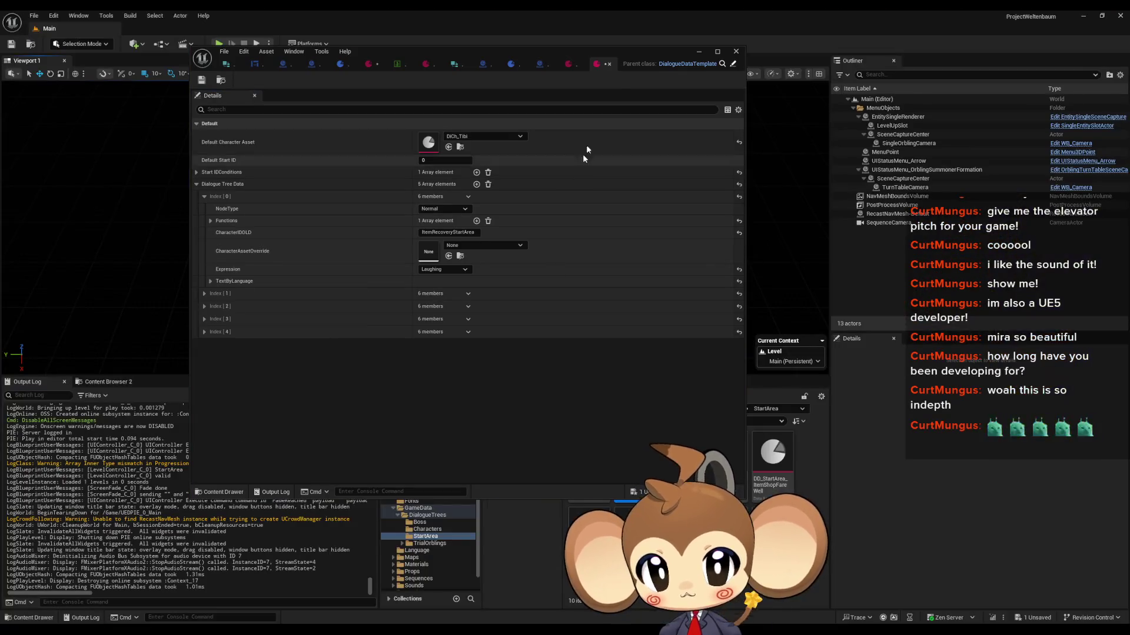
# Scroll through DiCh_Tibi's Expressions map (Laughing: FontSize 50, TypeJump 2), then switch to LevelObjectCollectionRoot
pyautogui.click(424, 65)
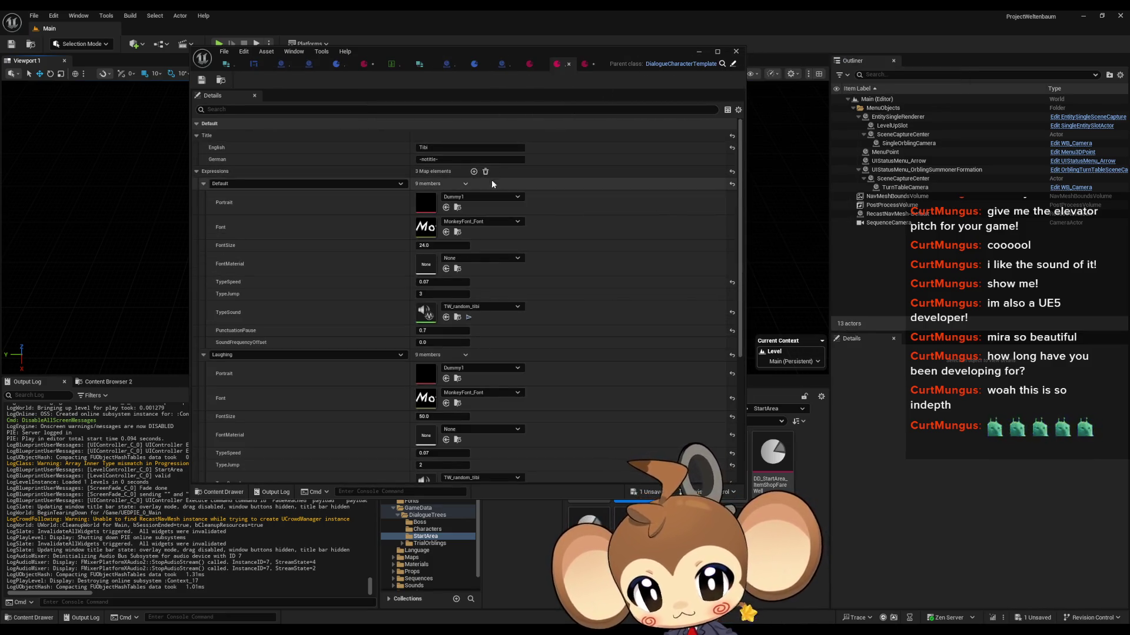
pyautogui.scroll(-3, 265, 351)
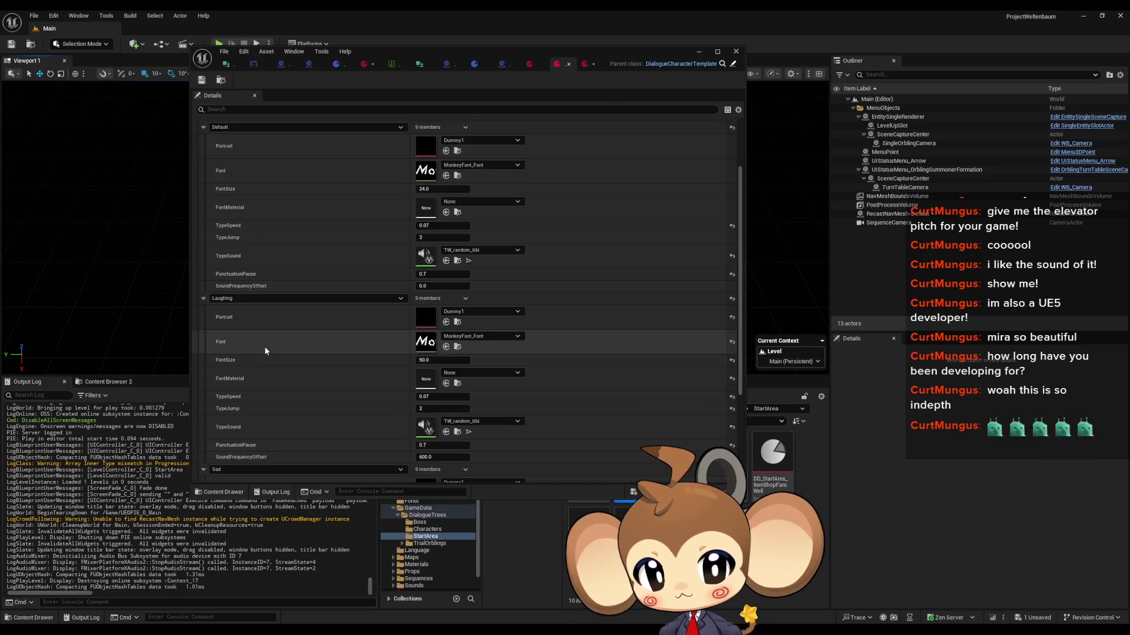
pyautogui.scroll(-2, 265, 352)
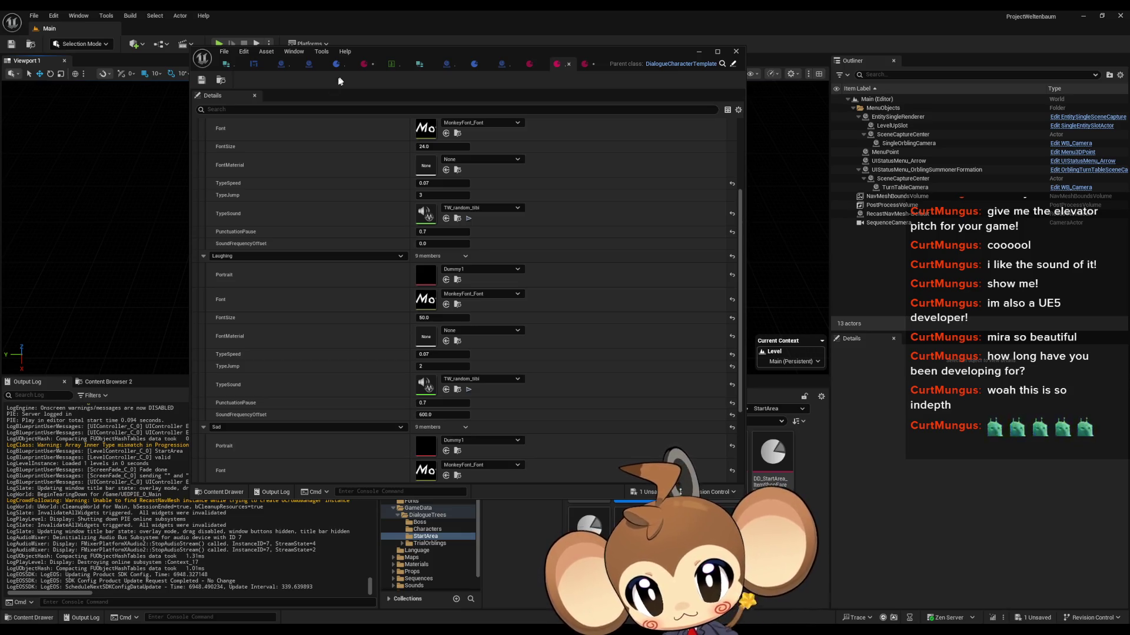
pyautogui.scroll(-3, 404, 202)
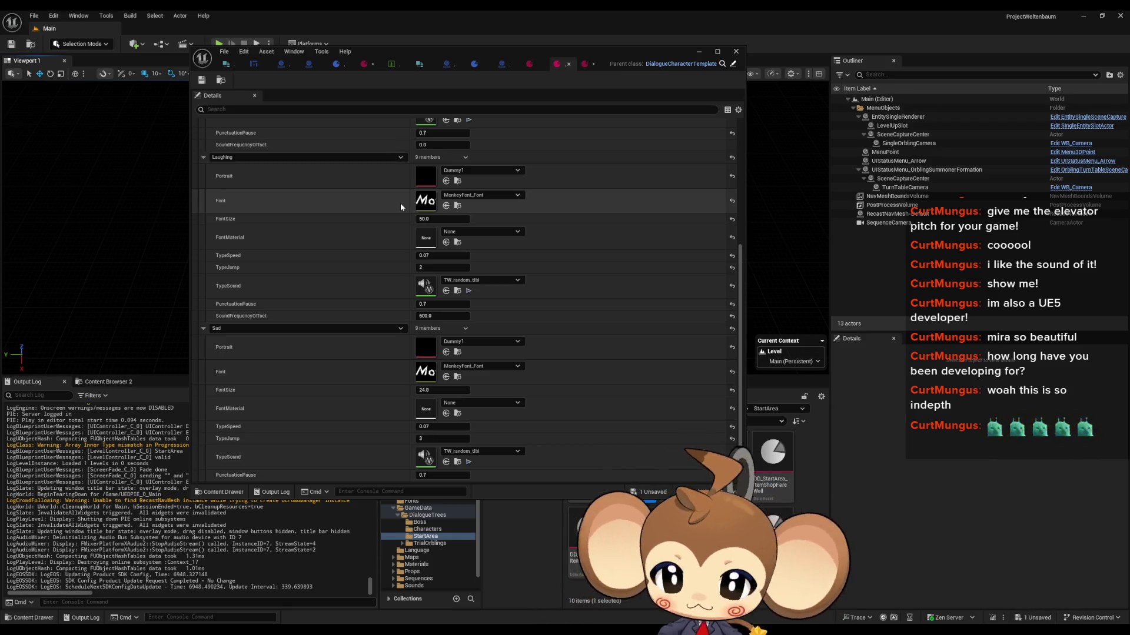
pyautogui.scroll(6, 402, 209)
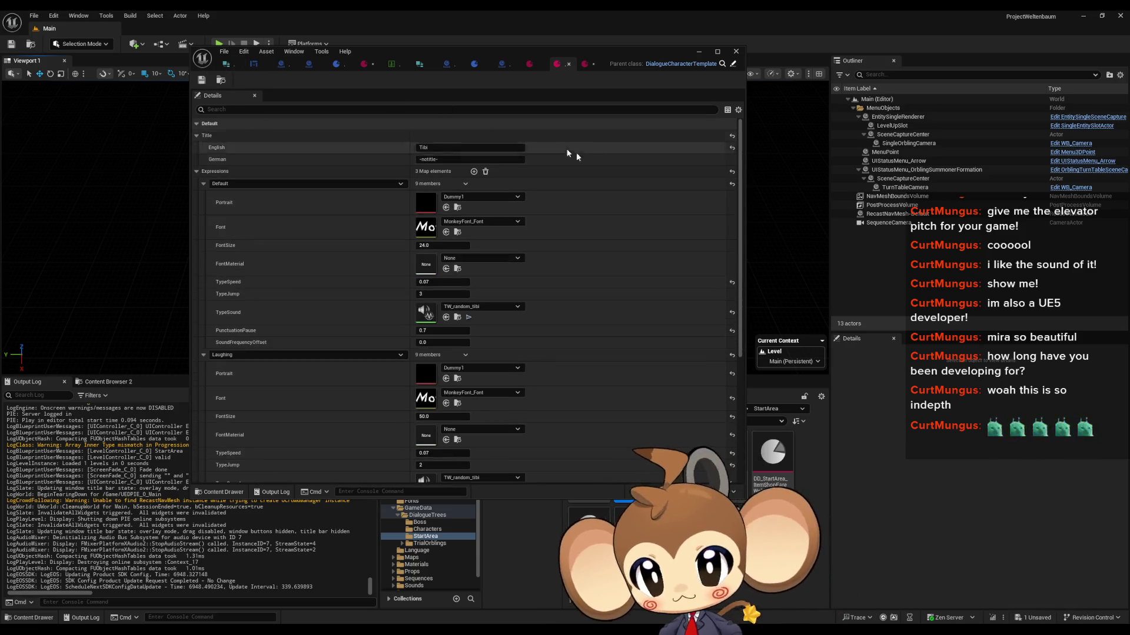
pyautogui.click(504, 64)
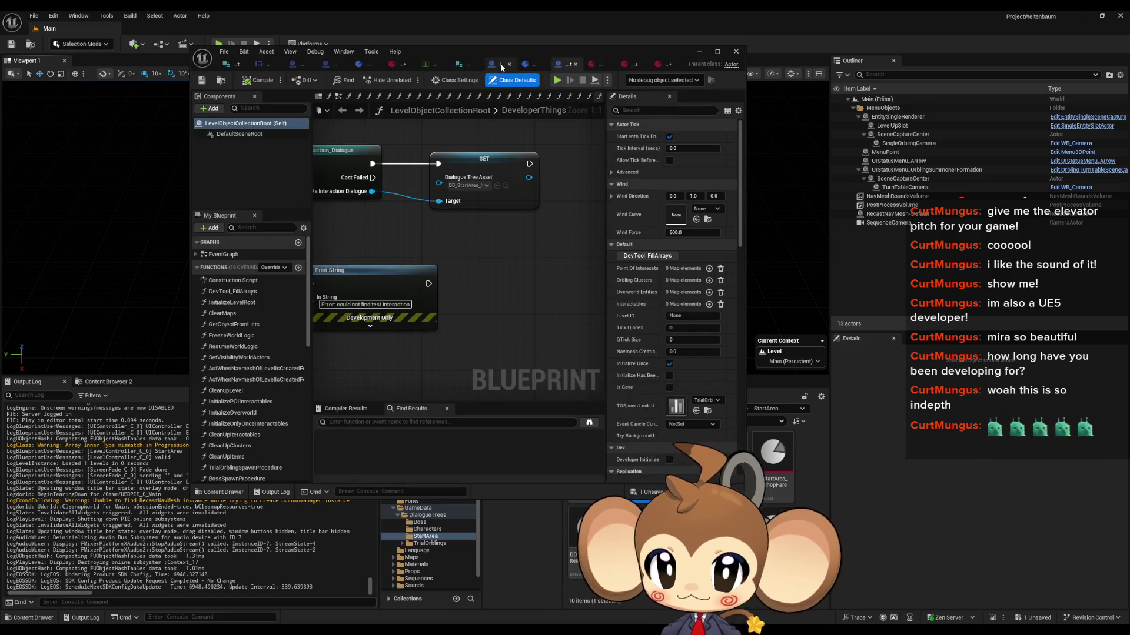
# In DialogueMainWidget, open AnimateDialogueText and then the SetVariablesFromCharacterSet function
pyautogui.doubleClick(433, 50)
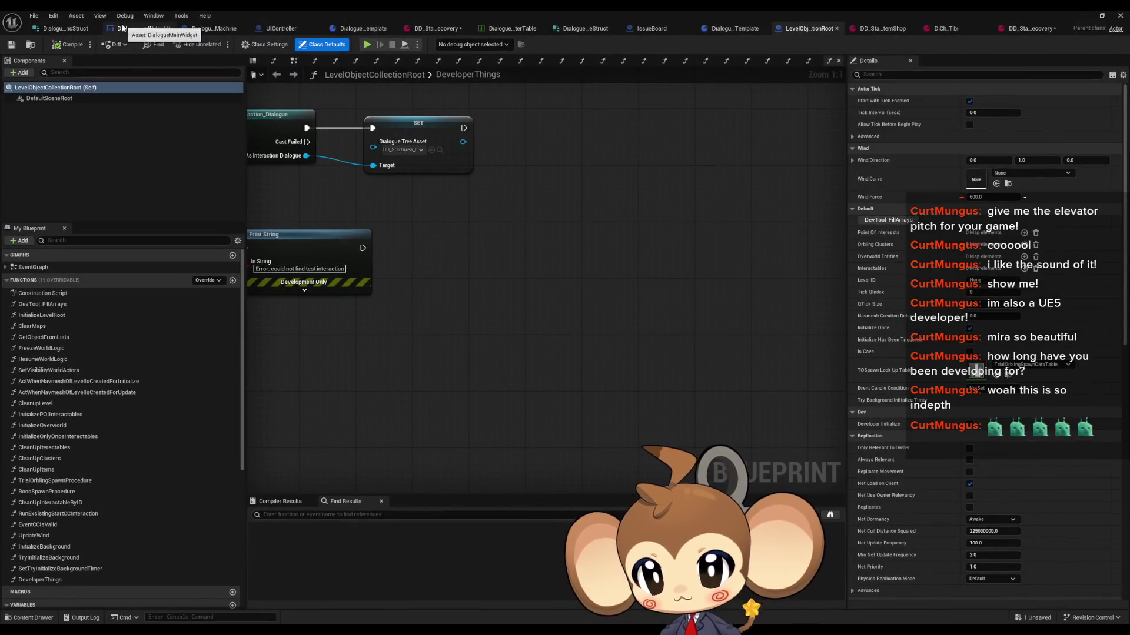
pyautogui.click(125, 30)
pyautogui.scroll(-3, 495, 223)
pyautogui.scroll(5, 129, 223)
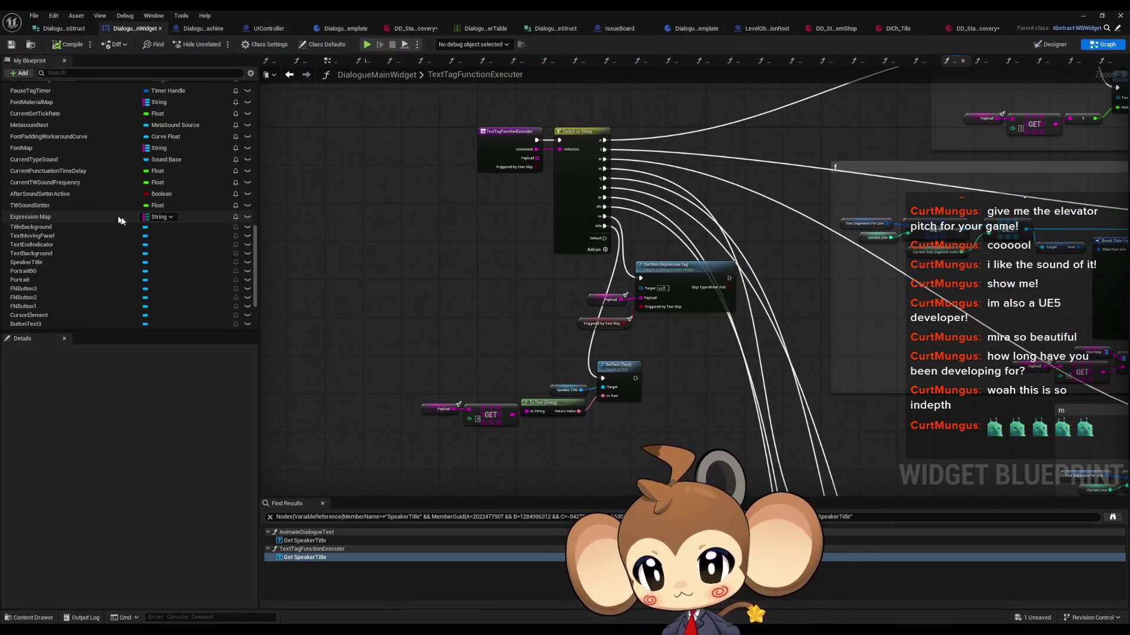
pyautogui.scroll(15, 130, 222)
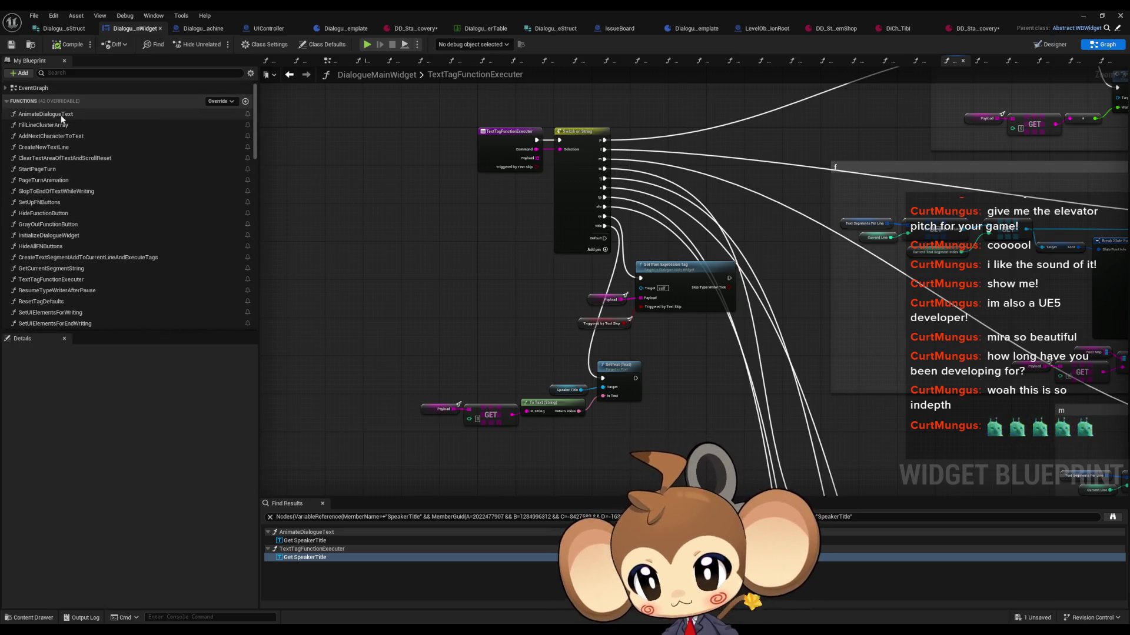
pyautogui.doubleClick(53, 113)
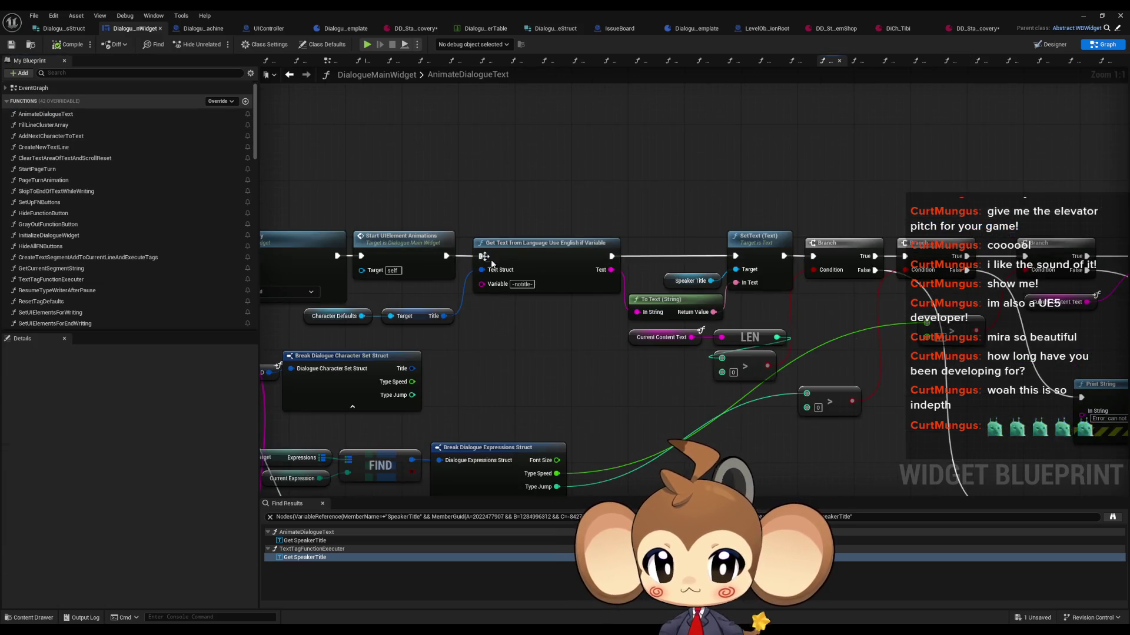
pyautogui.scroll(-2, 692, 361)
pyautogui.scroll(5, 692, 361)
pyautogui.click(703, 264)
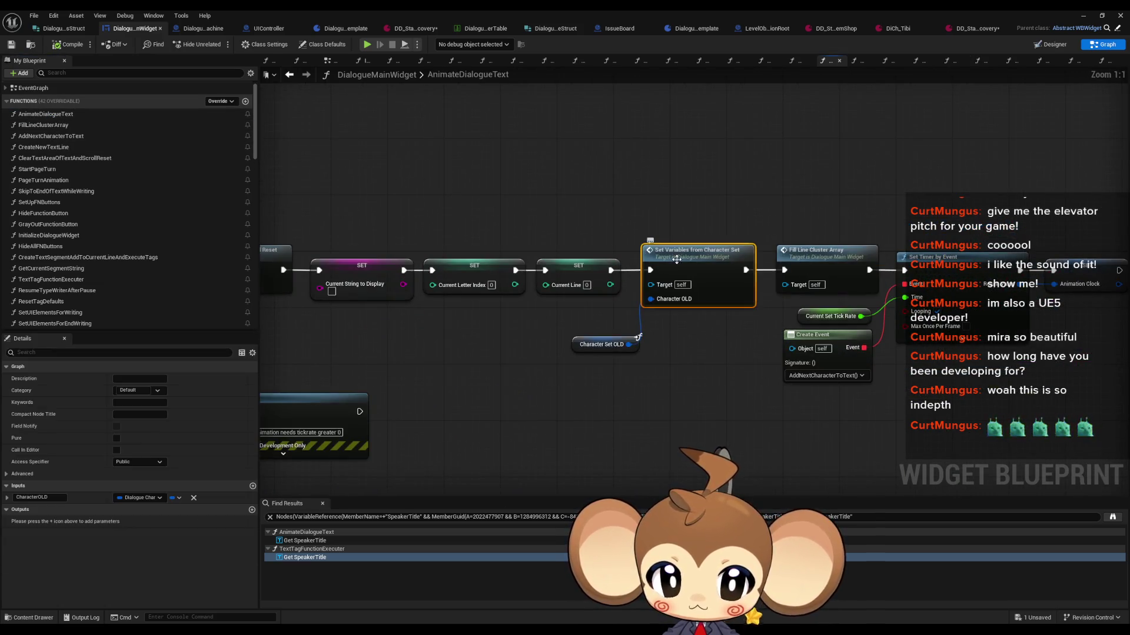
pyautogui.doubleClick(703, 263)
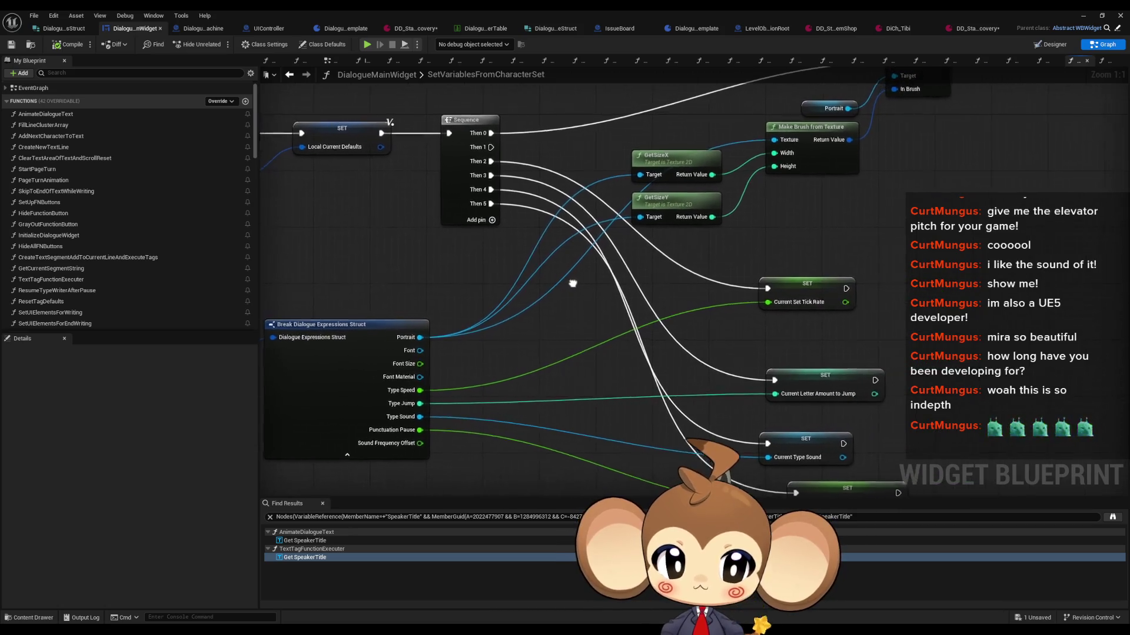
# Find references to CurrentLetterAmountToJump and jump to its read in AddNextCharacterToText
pyautogui.moveTo(549, 349); pyautogui.dragTo(569, 146)
pyautogui.moveTo(763, 214); pyautogui.dragTo(794, 246)
pyautogui.click(783, 246)
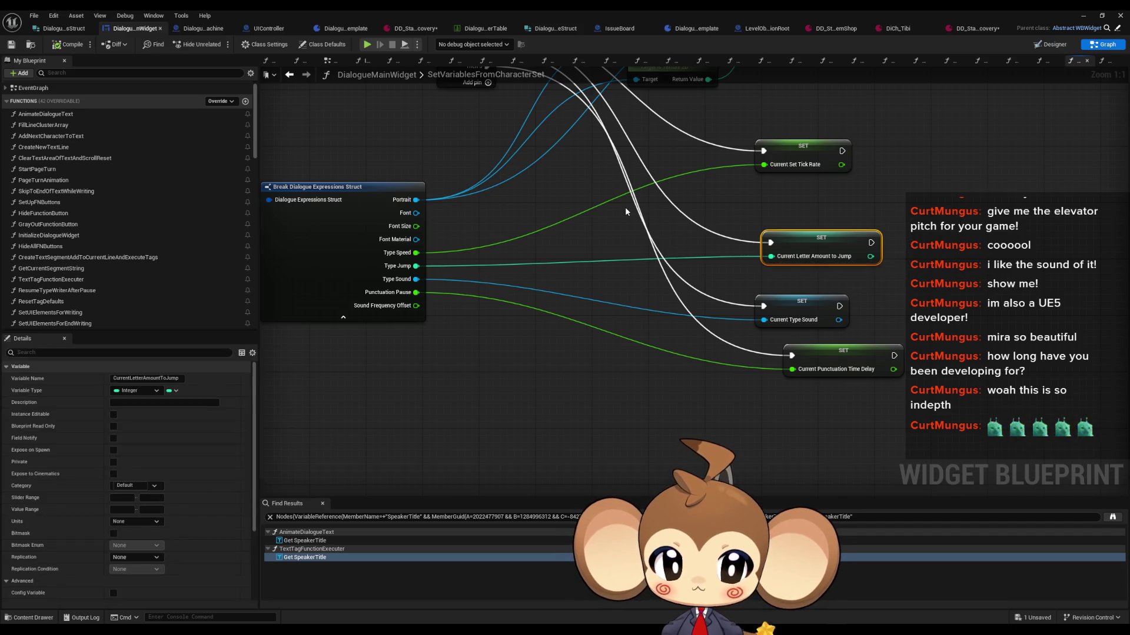
pyautogui.rightClick(782, 247)
pyautogui.moveTo(883, 338)
pyautogui.click(841, 329)
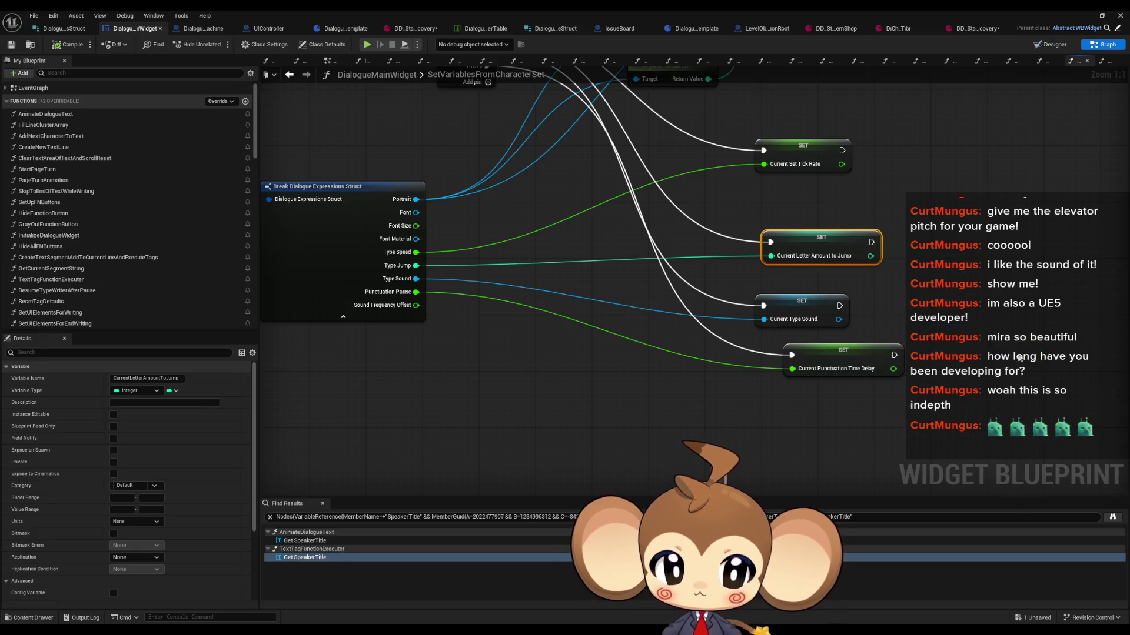
pyautogui.click(318, 540)
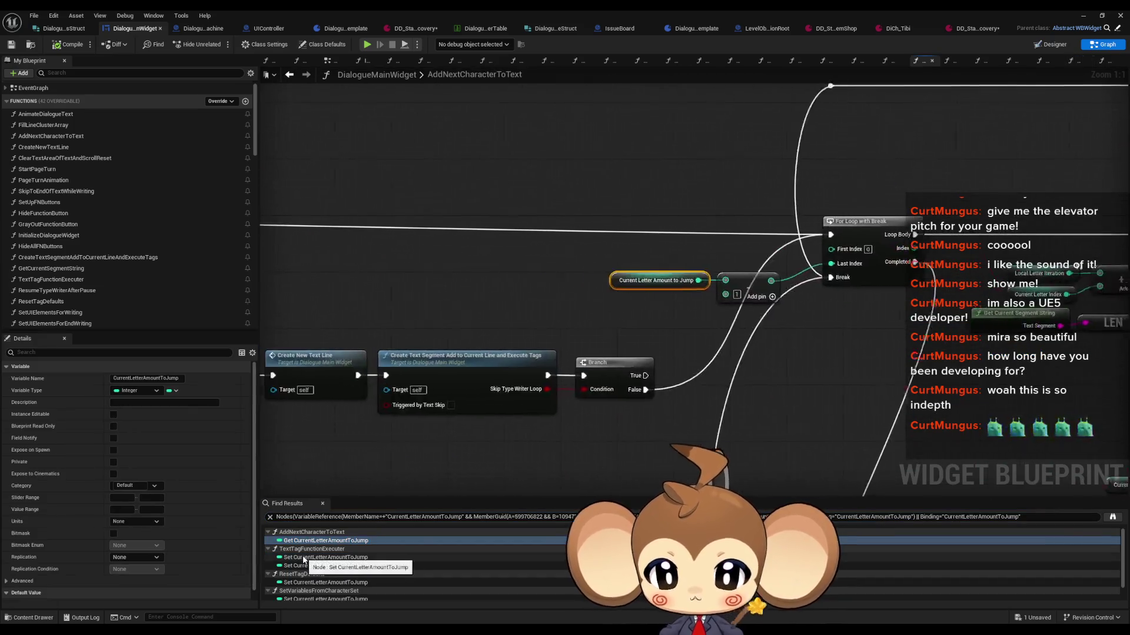
pyautogui.scroll(-5, 600, 421)
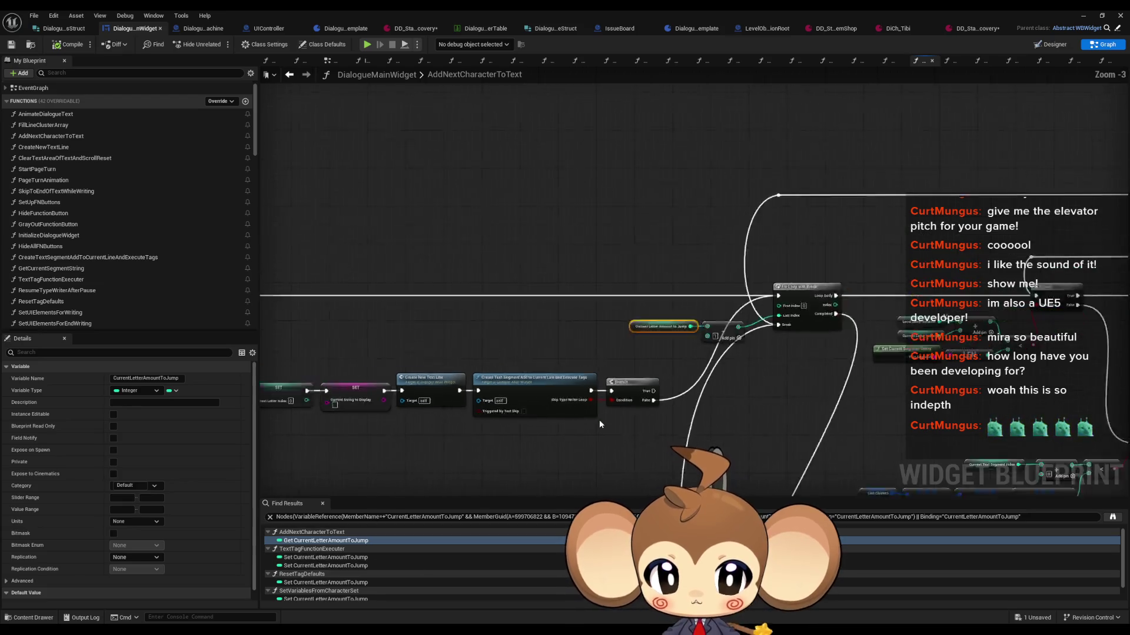
pyautogui.moveTo(658, 431)
pyautogui.mouseDown()
pyautogui.moveTo(676, 395)
pyautogui.moveTo(662, 341)
pyautogui.mouseUp()
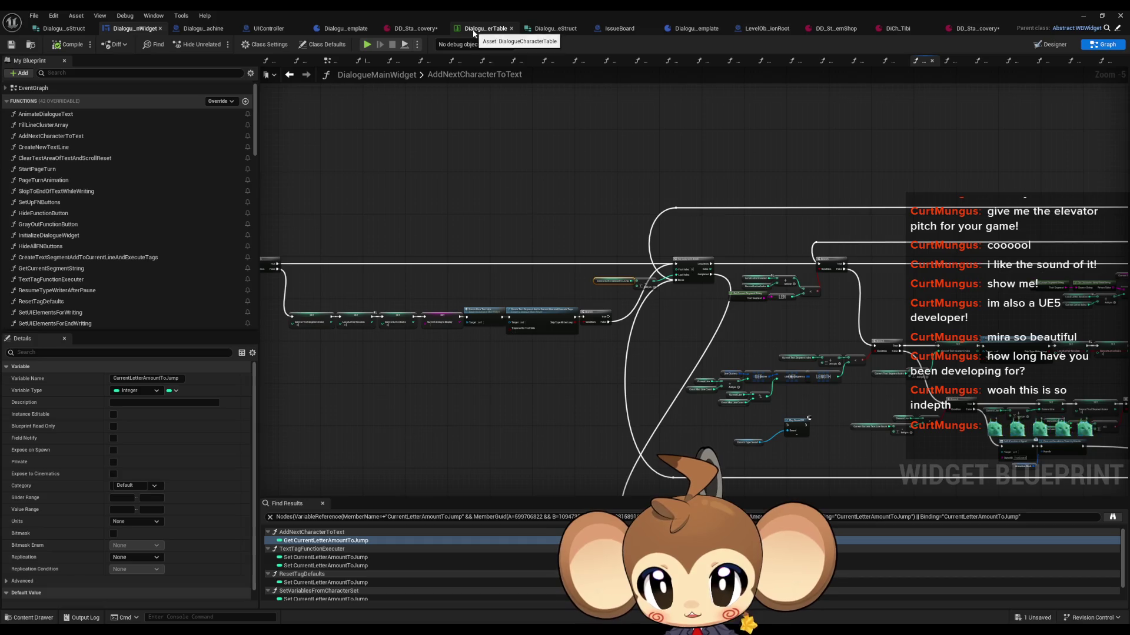
# Review the item recovery dialogue's second line in English and German
pyautogui.click(891, 28)
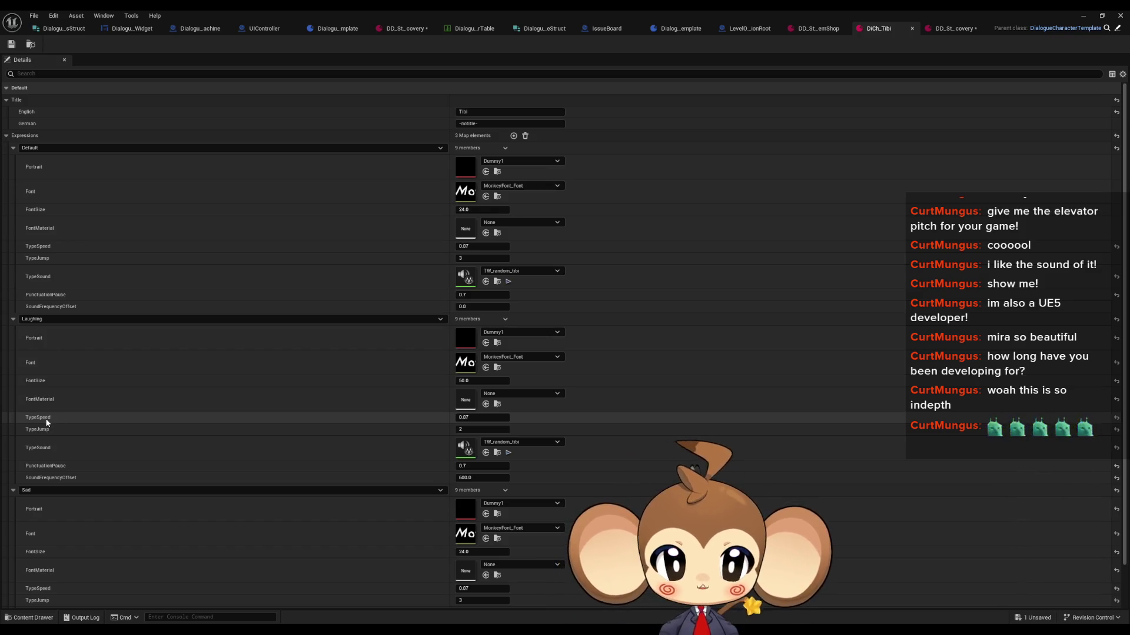
pyautogui.click(829, 28)
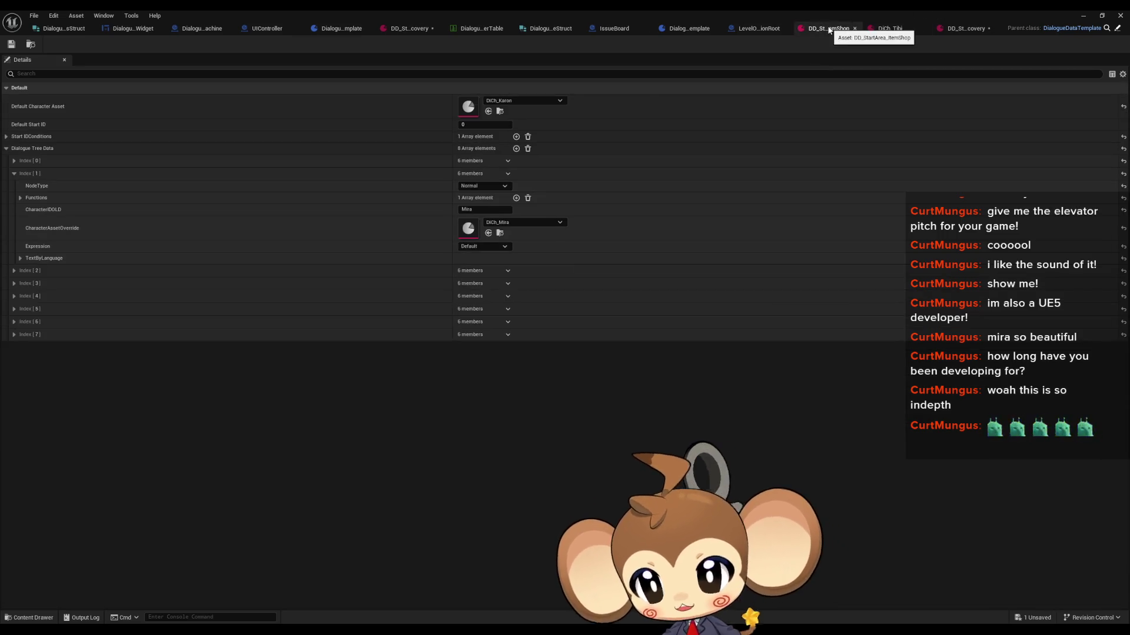
pyautogui.click(966, 28)
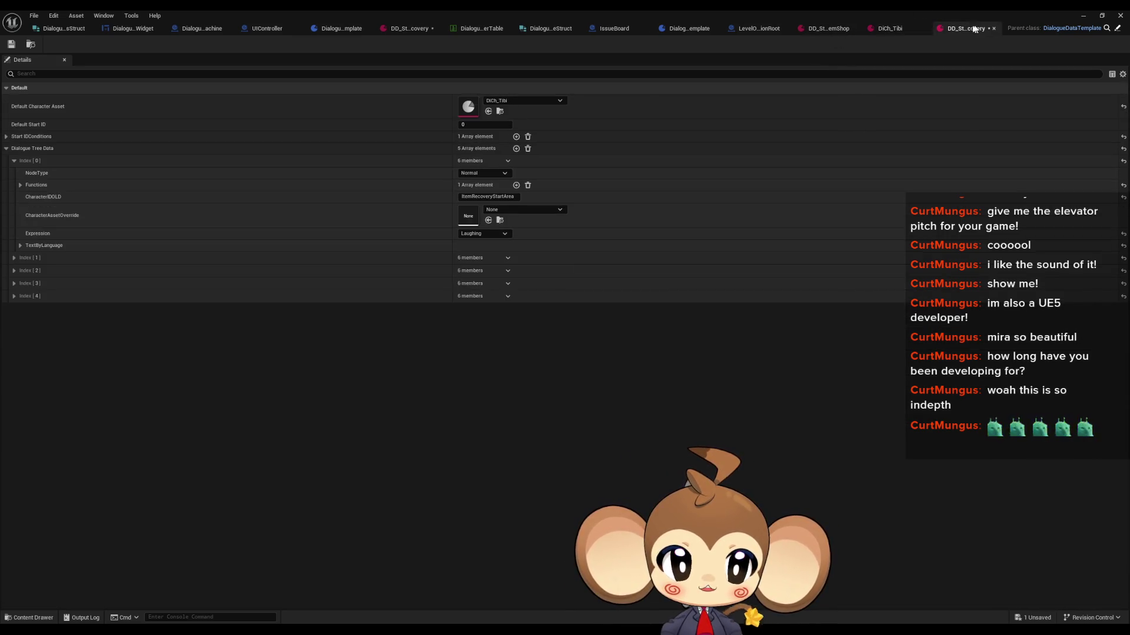
pyautogui.click(14, 259)
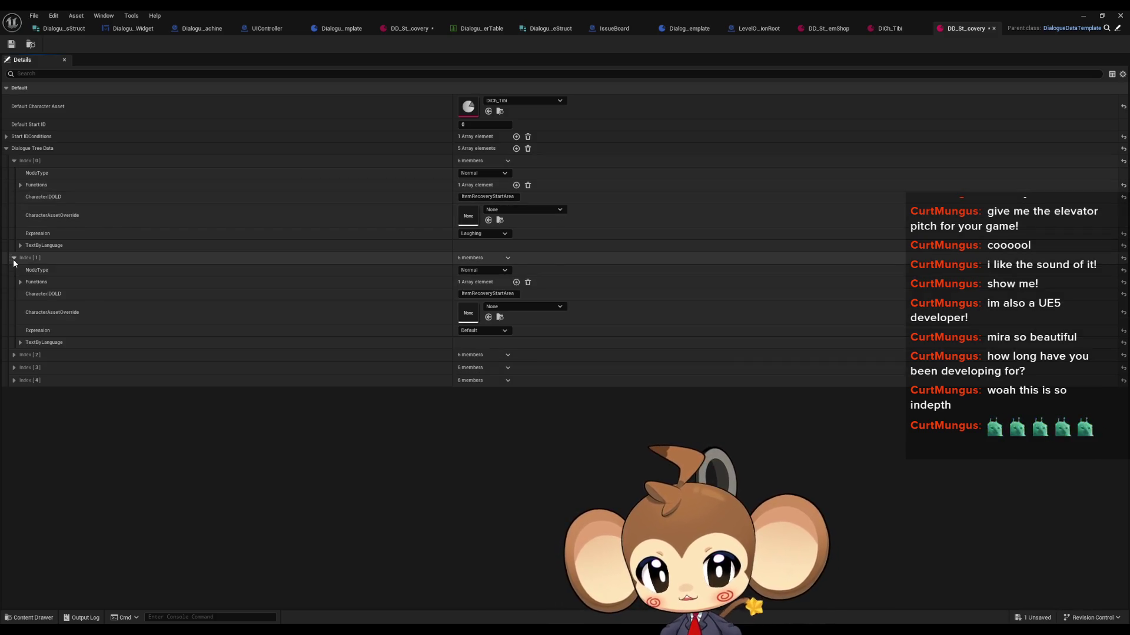
pyautogui.click(21, 342)
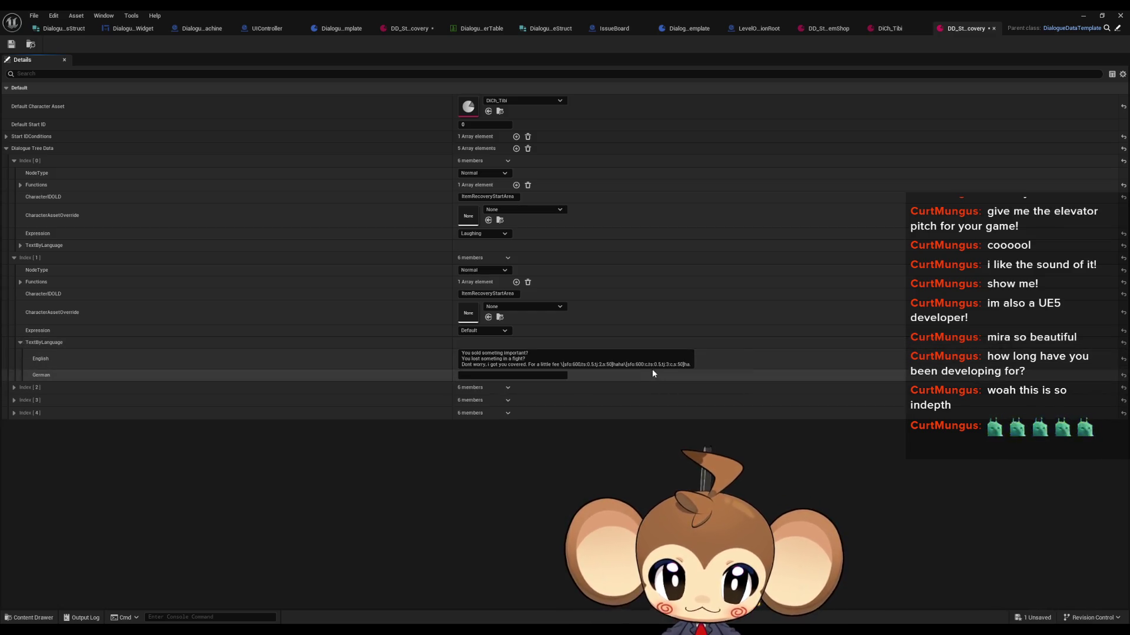
# Set Tibi's Laughing TypeSpeed to 0.5 and playtest the dialogue box
pyautogui.click(894, 29)
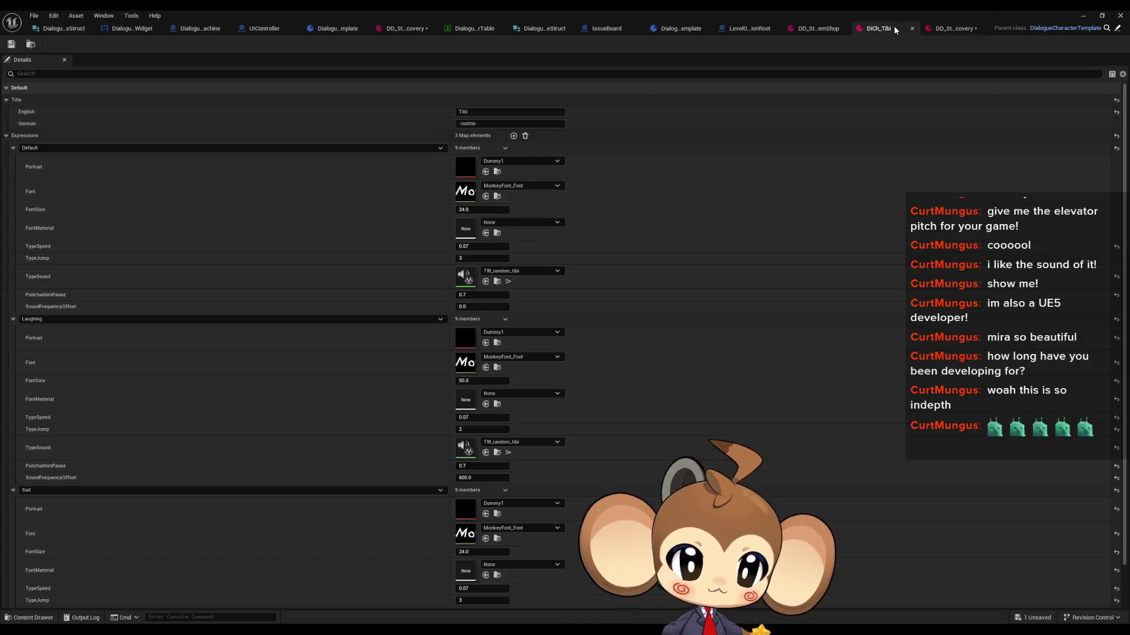
pyautogui.click(464, 417)
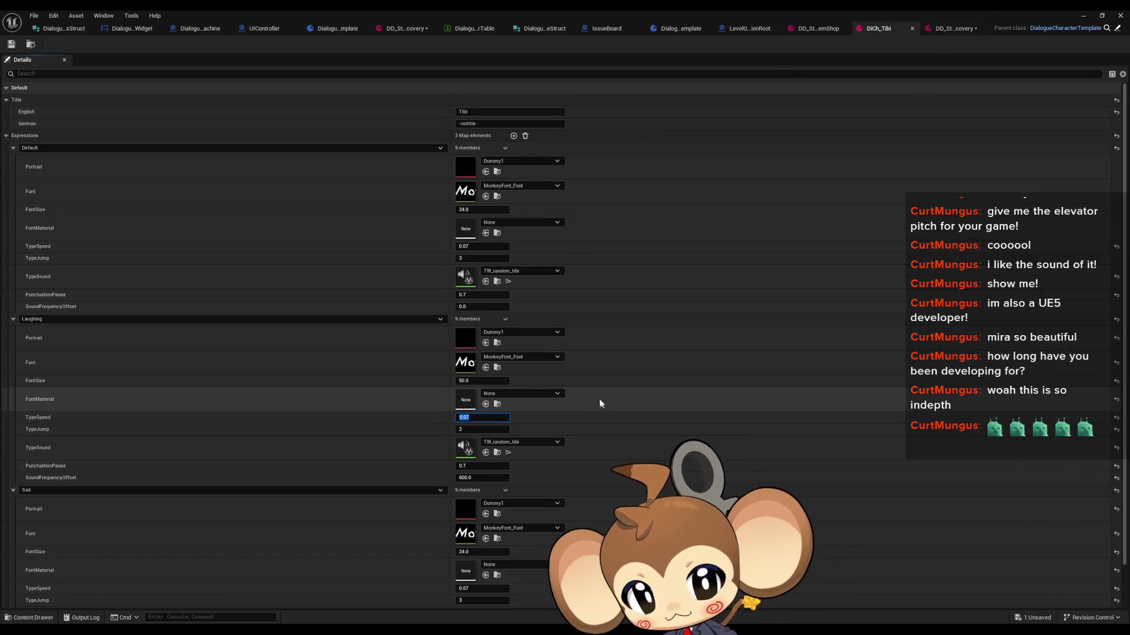
pyautogui.write('0.5')
pyautogui.press('Return')
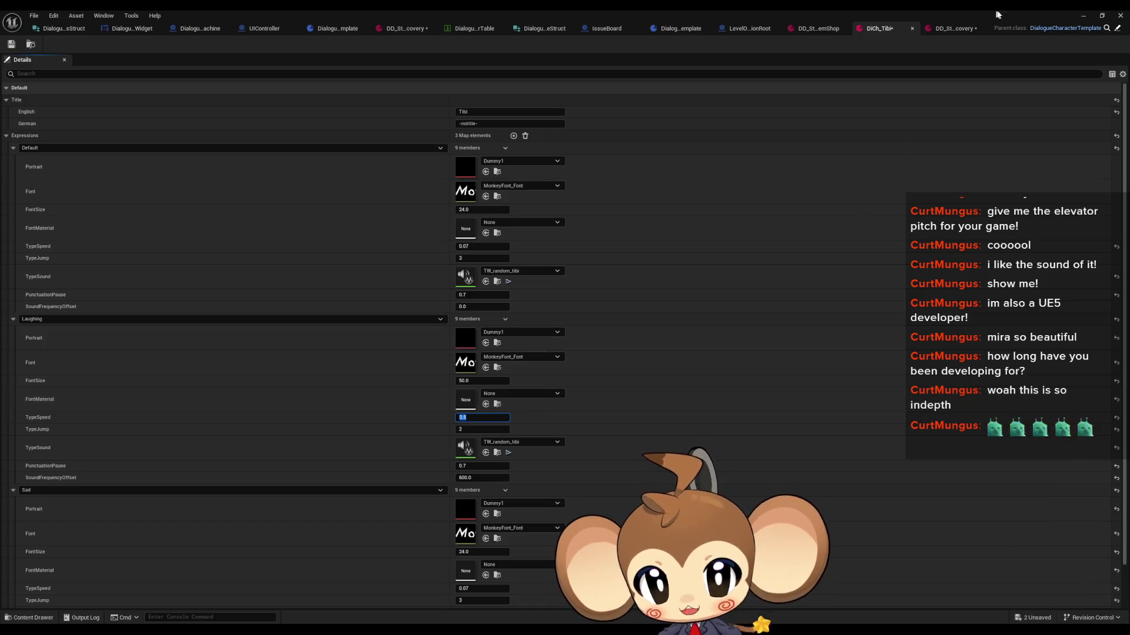
pyautogui.click(1083, 15)
pyautogui.click(234, 44)
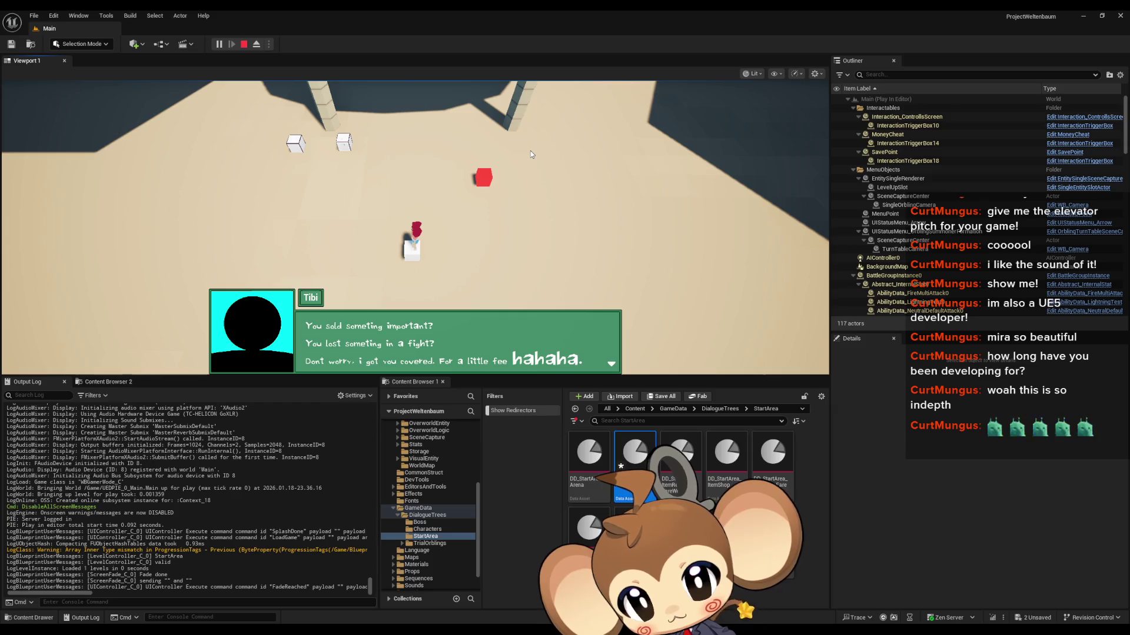
pyautogui.click(244, 45)
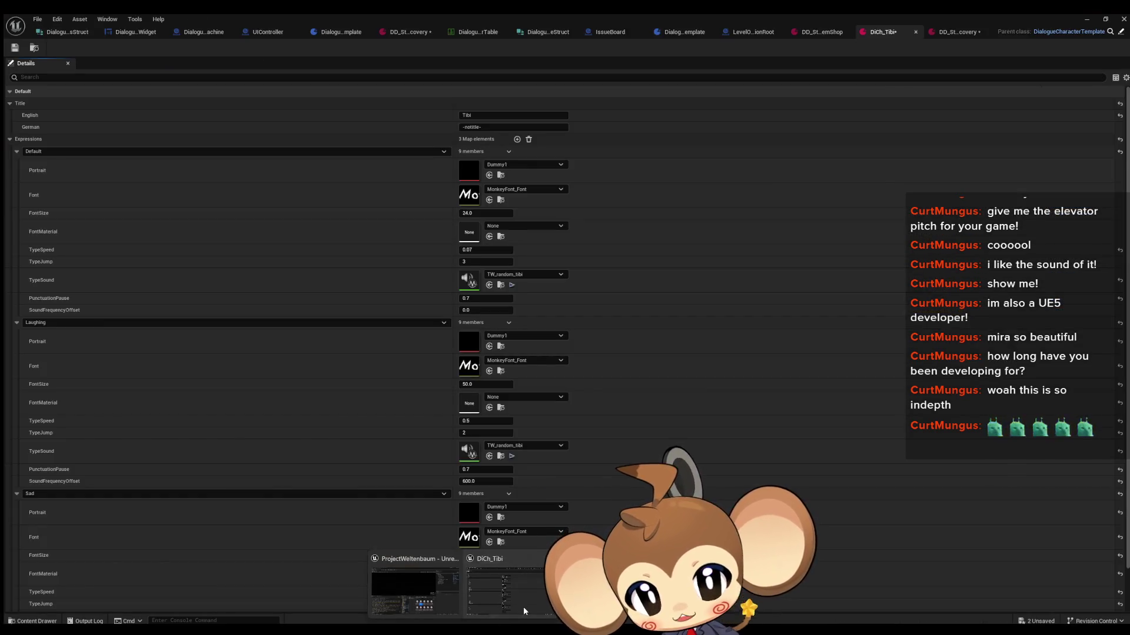
pyautogui.click(523, 606)
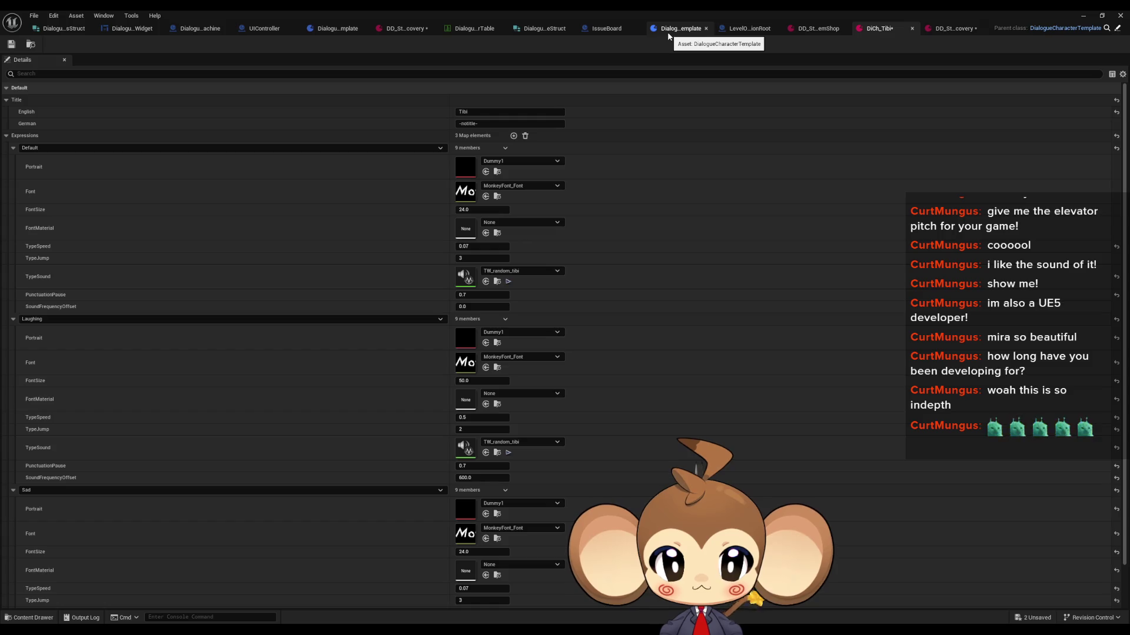
# Set the item recovery dialogue's Index [0] expression back to Default
pyautogui.click(959, 30)
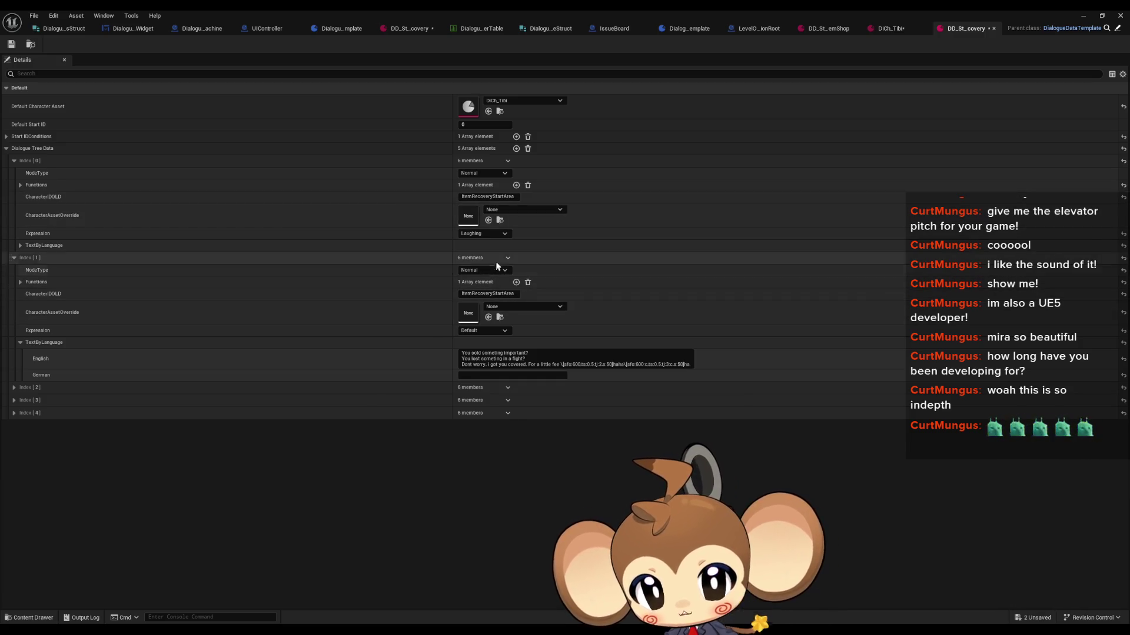
pyautogui.click(485, 235)
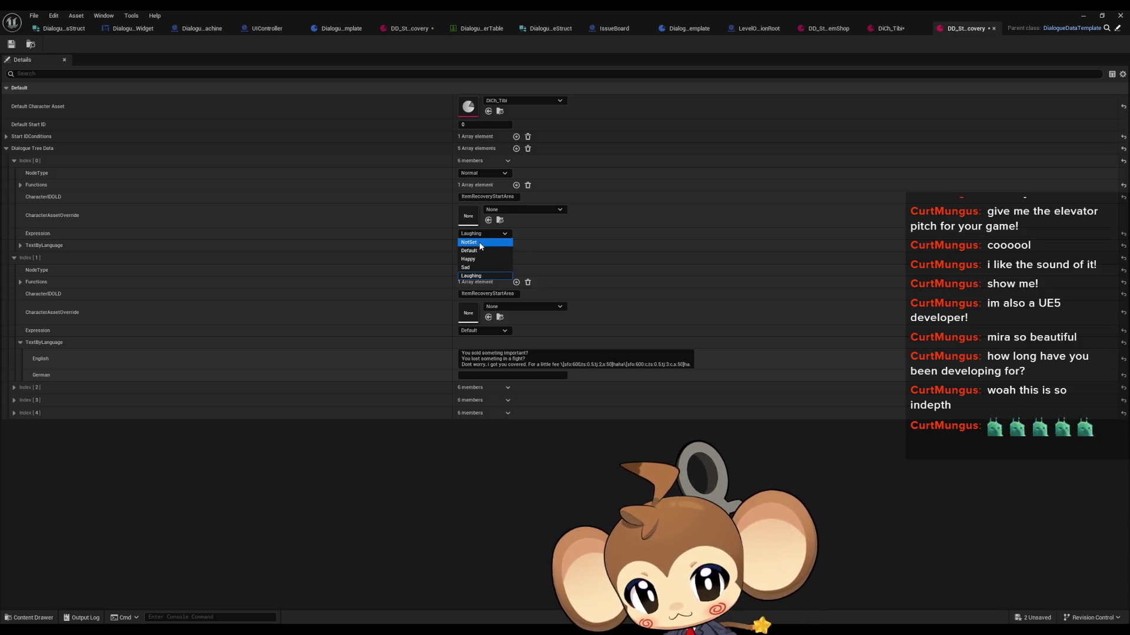
pyautogui.click(479, 251)
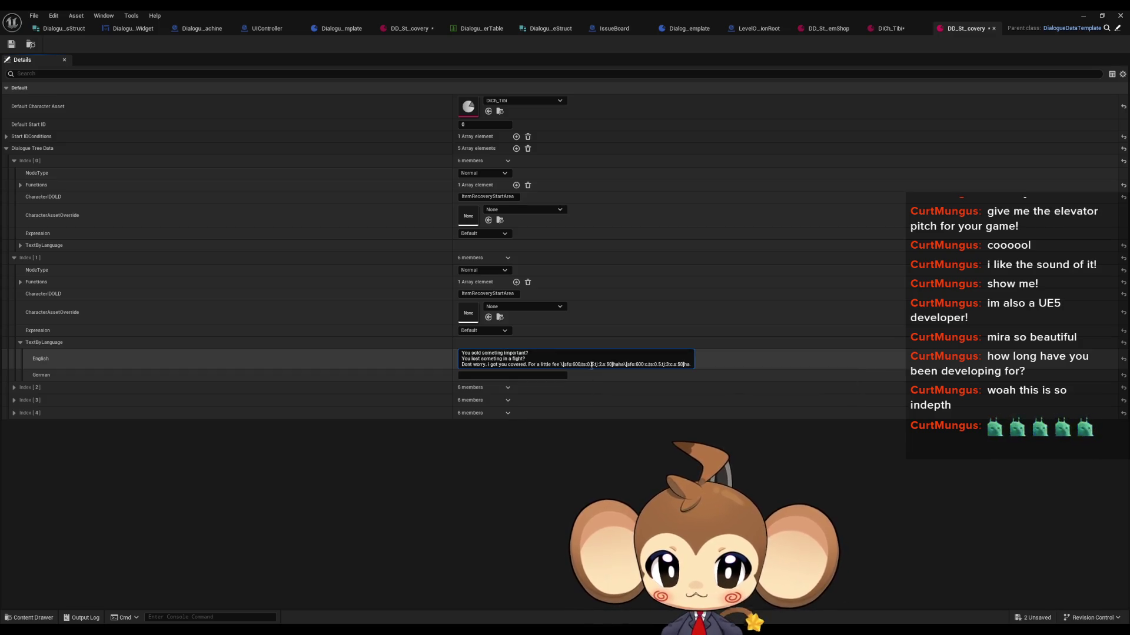
# Copy the line's English text into Notepad to inspect its inline sfo, ts and tj tags
pyautogui.click(619, 361)
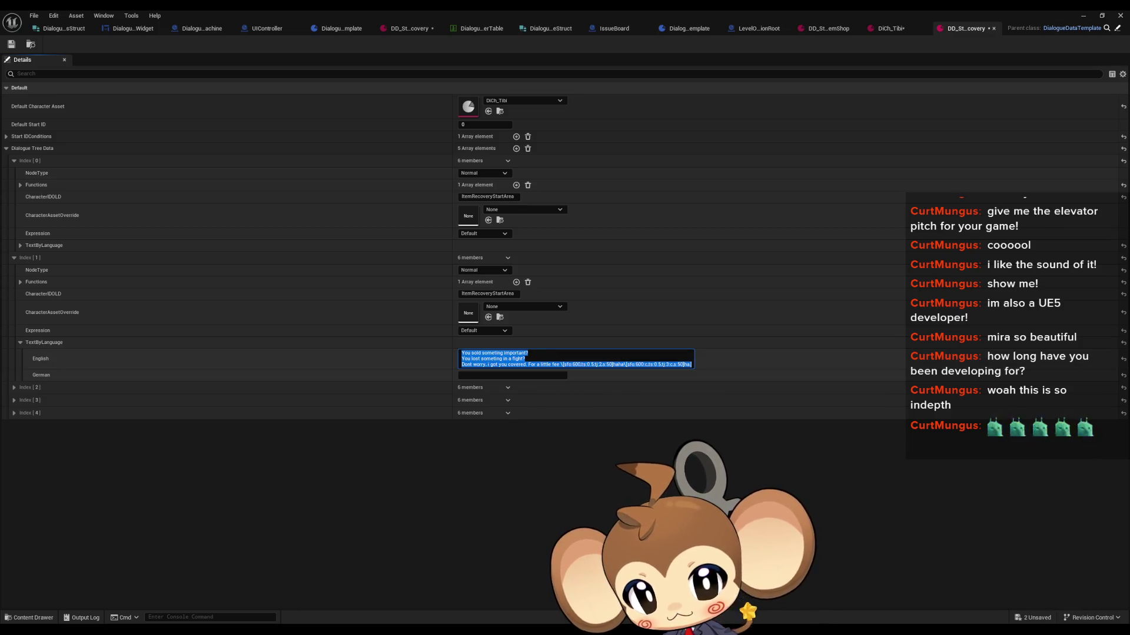
pyautogui.write('You sold someting important? You lost someting in a fight? Dont worry, i got you covered. For a little fee \\[sfo:600,ts:0.5,tj:2,s:50]haha\\[sfo:600:c,ts:0.5,tj:3:c,s:50]ha.')
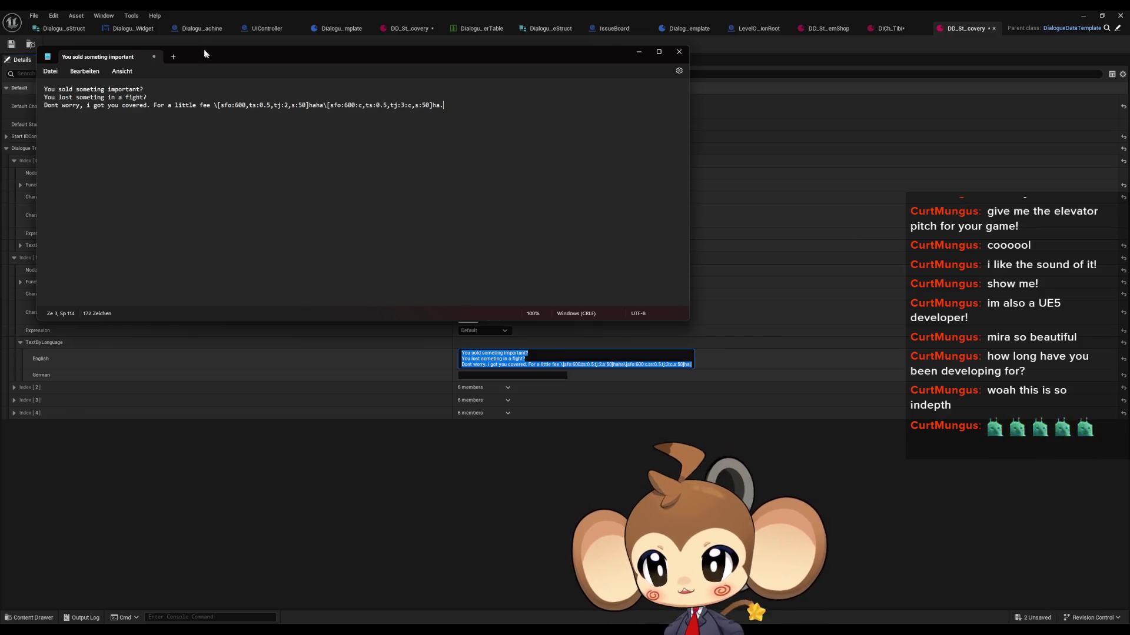
pyautogui.hotkey('alt', 'Tab')
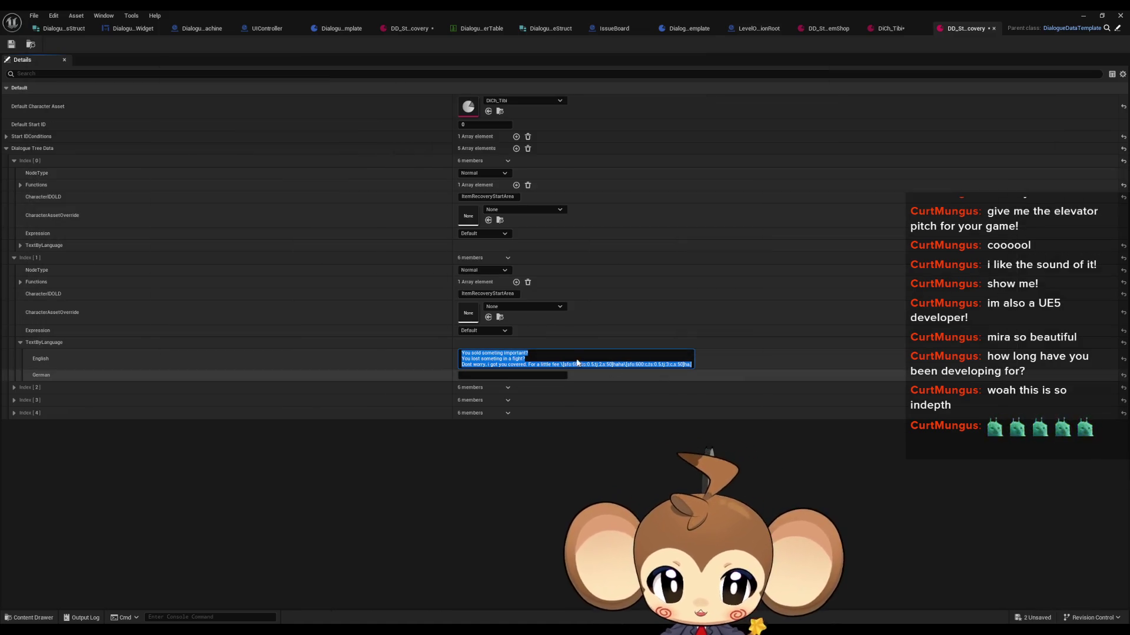
pyautogui.click(566, 364)
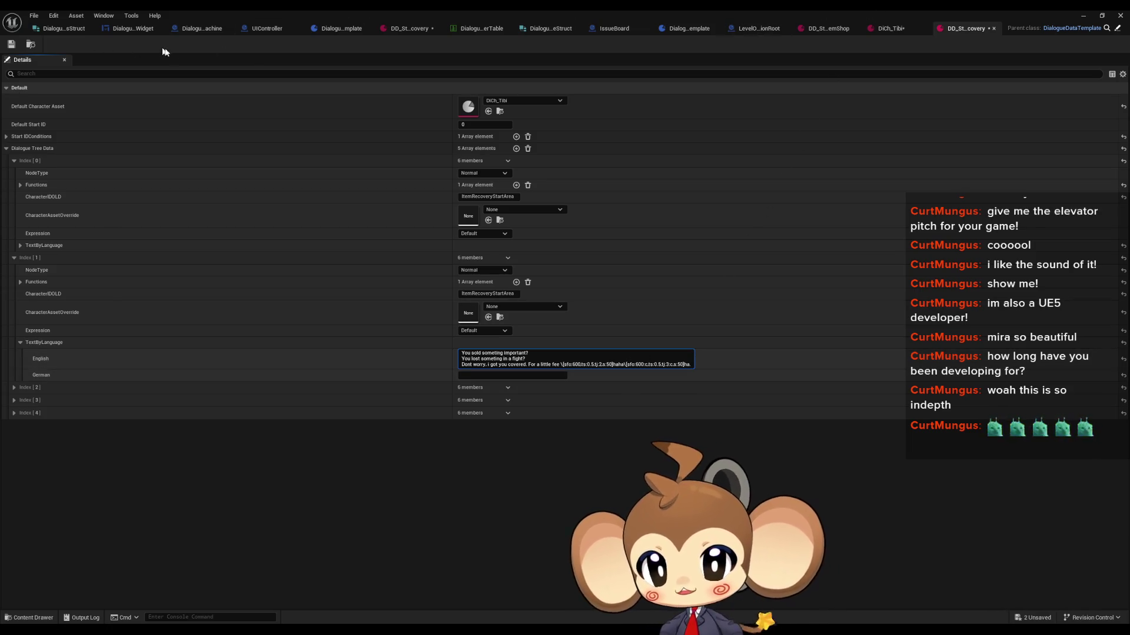
pyautogui.doubleClick(386, 12)
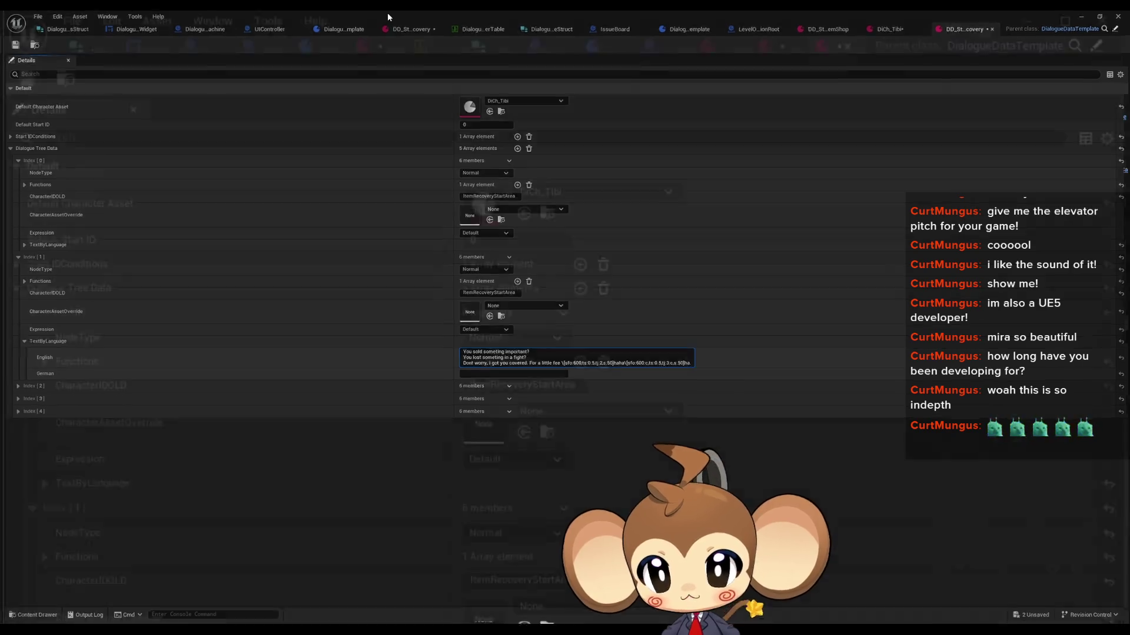
# Open Blueprints > DialogueSystem > Dialogue Expression Enum and look at its Laughing entry
pyautogui.moveTo(530, 51); pyautogui.dragTo(263, 126)
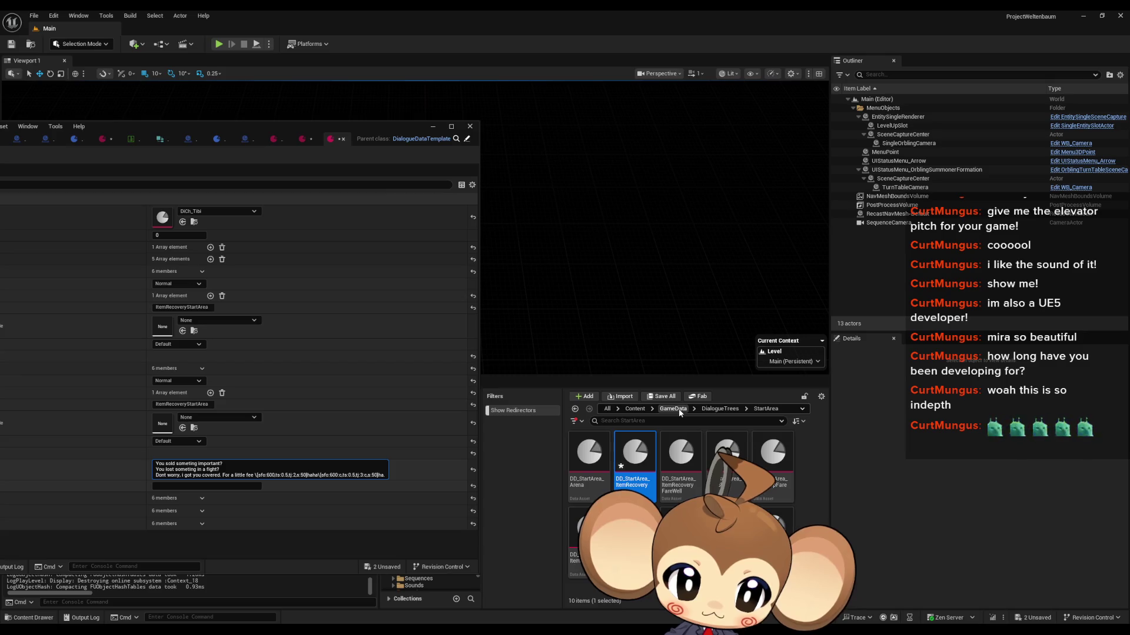
pyautogui.click(635, 408)
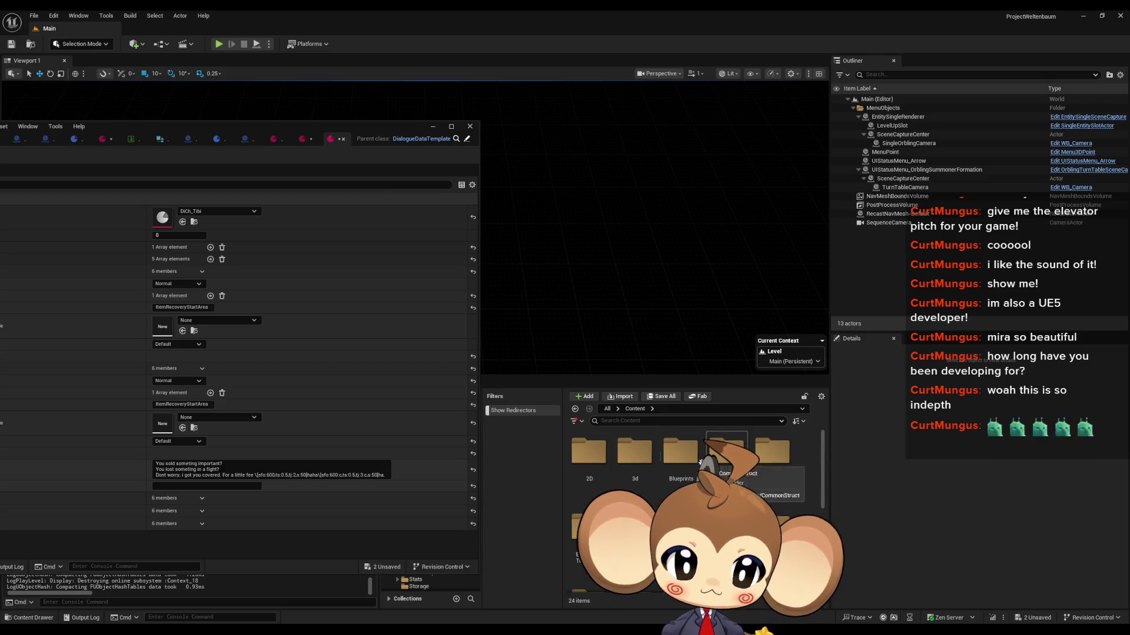
pyautogui.doubleClick(684, 462)
pyautogui.doubleClick(643, 463)
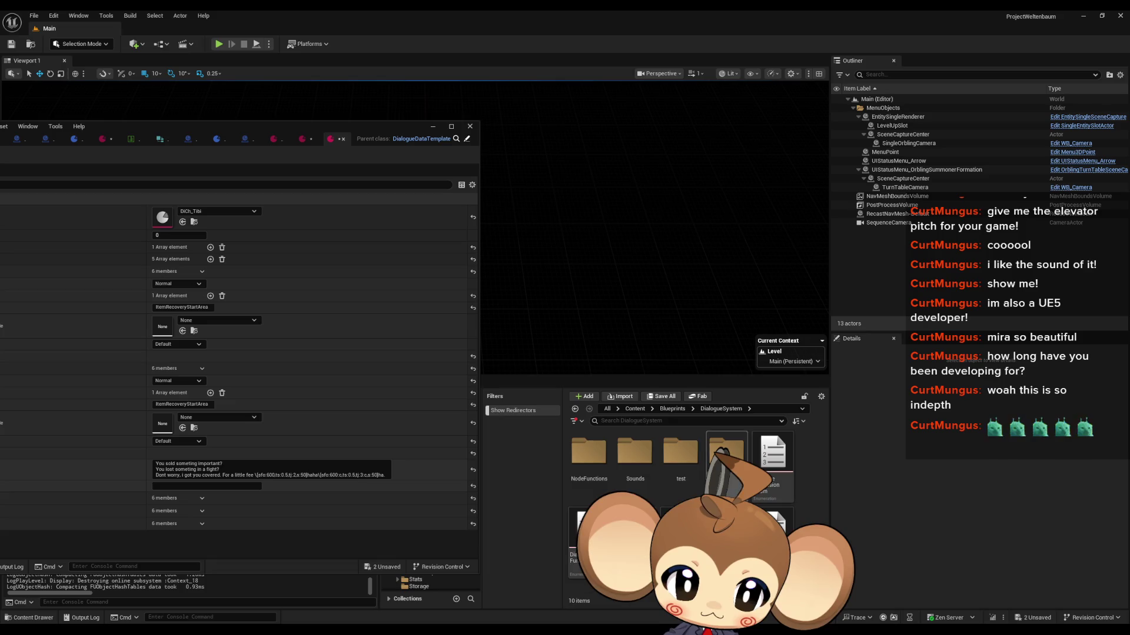
pyautogui.doubleClick(772, 456)
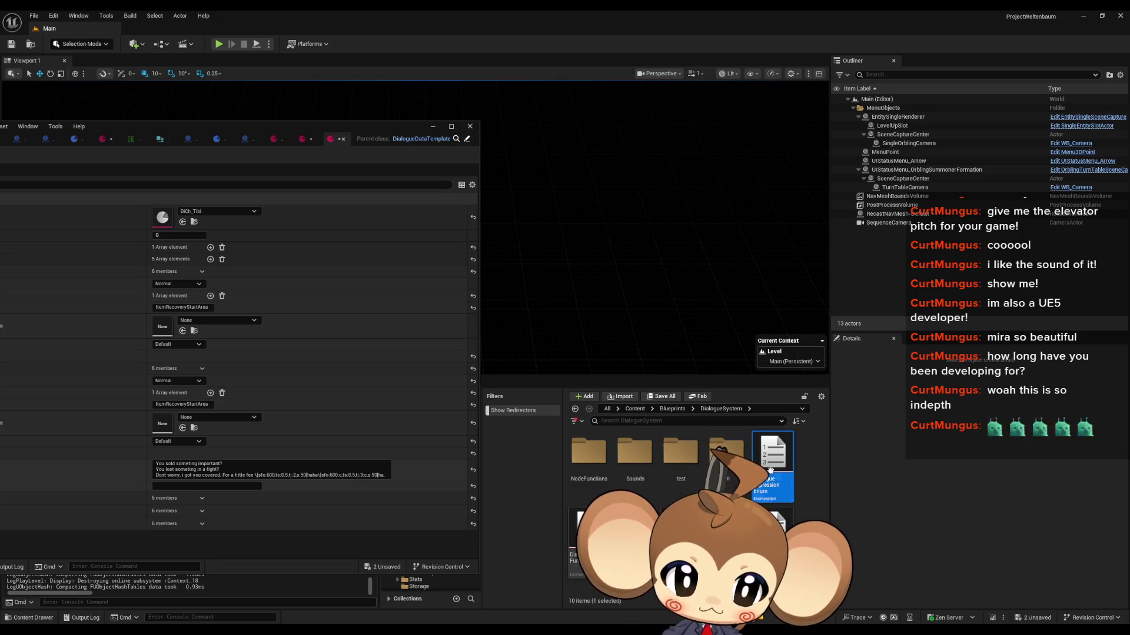
pyautogui.click(39, 252)
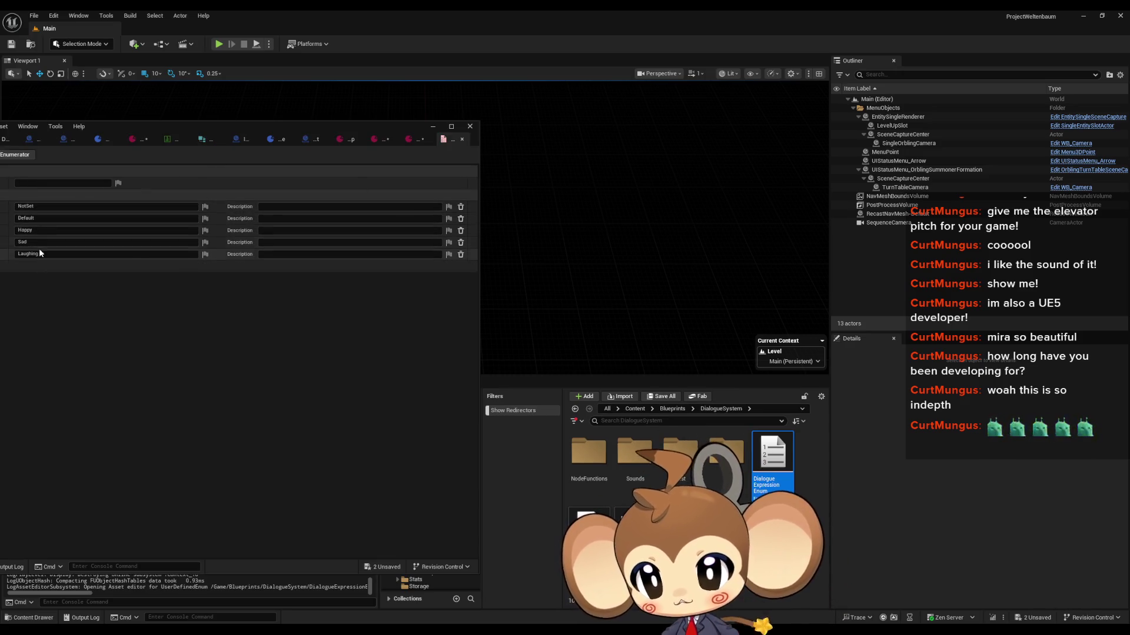
# Return to the item recovery dialogue asset and maximize its editor
pyautogui.moveTo(253, 124); pyautogui.dragTo(569, 126)
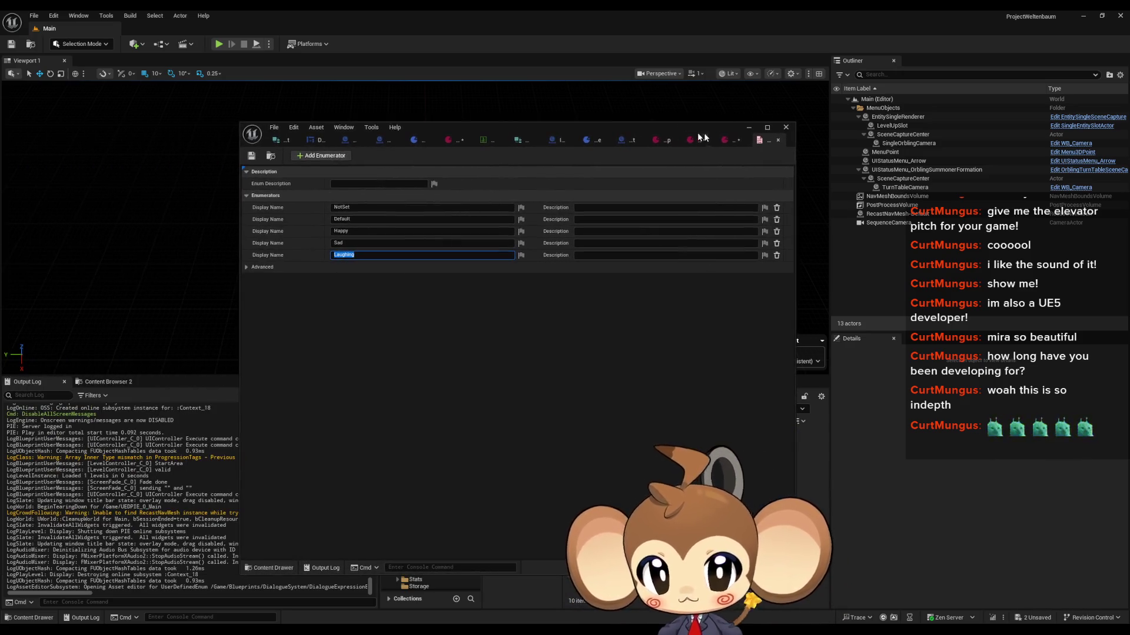
pyautogui.click(694, 140)
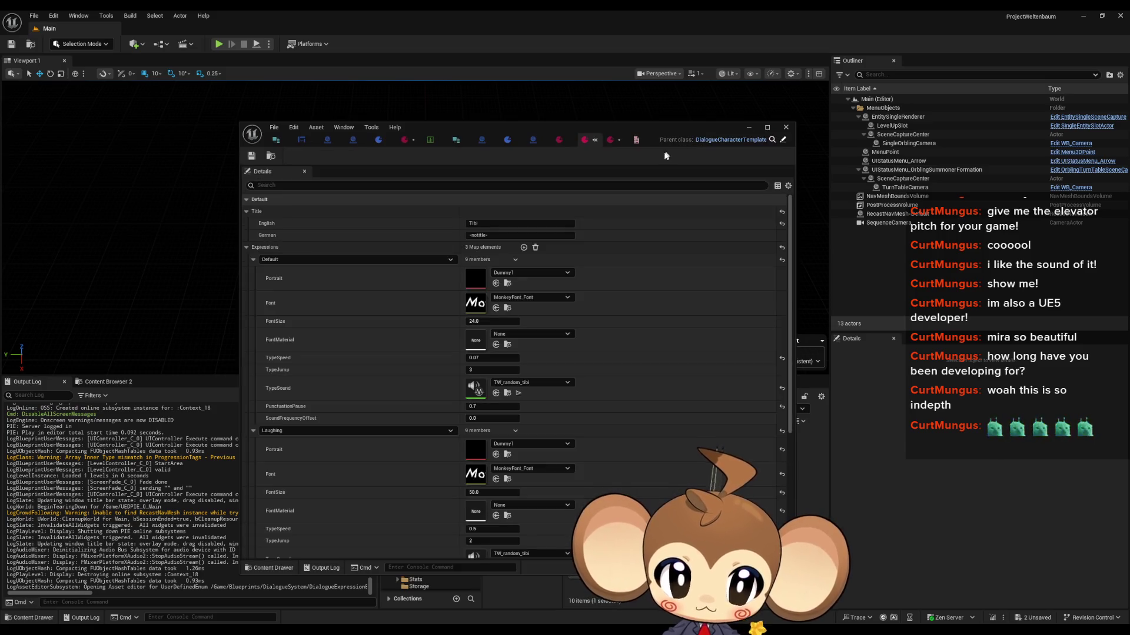
pyautogui.doubleClick(599, 128)
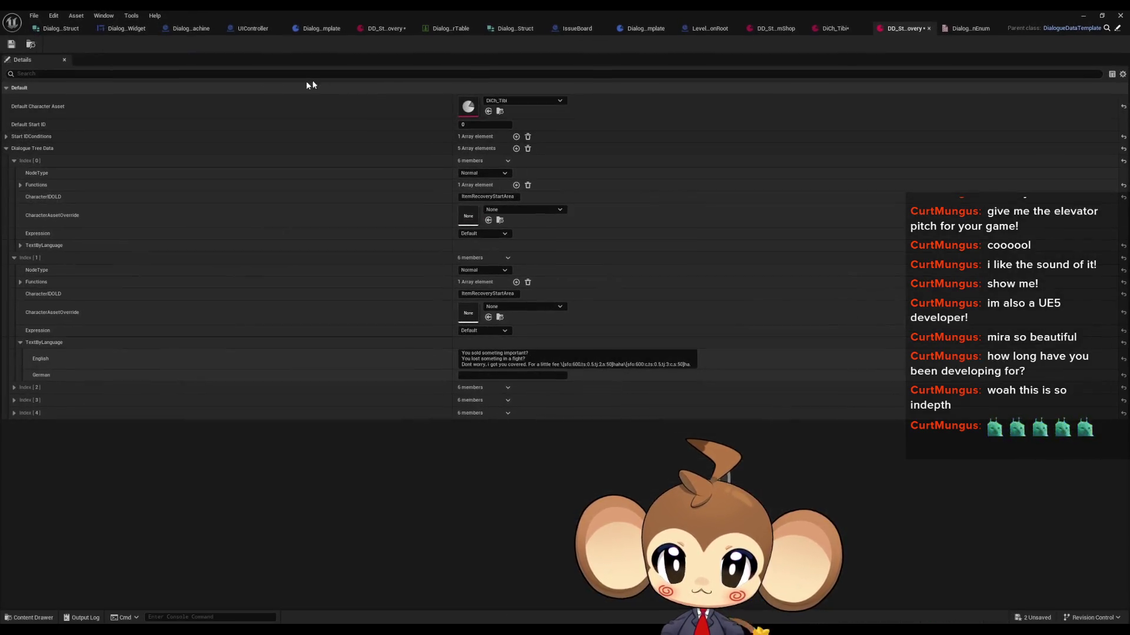
pyautogui.click(34, 16)
pyautogui.click(56, 68)
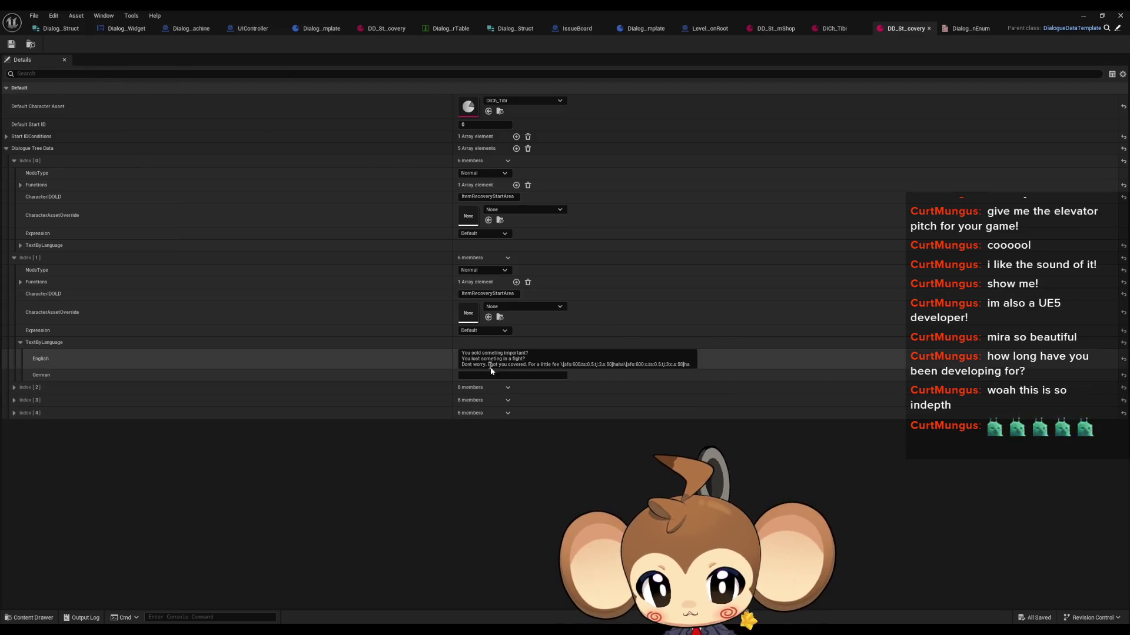
pyautogui.click(563, 364)
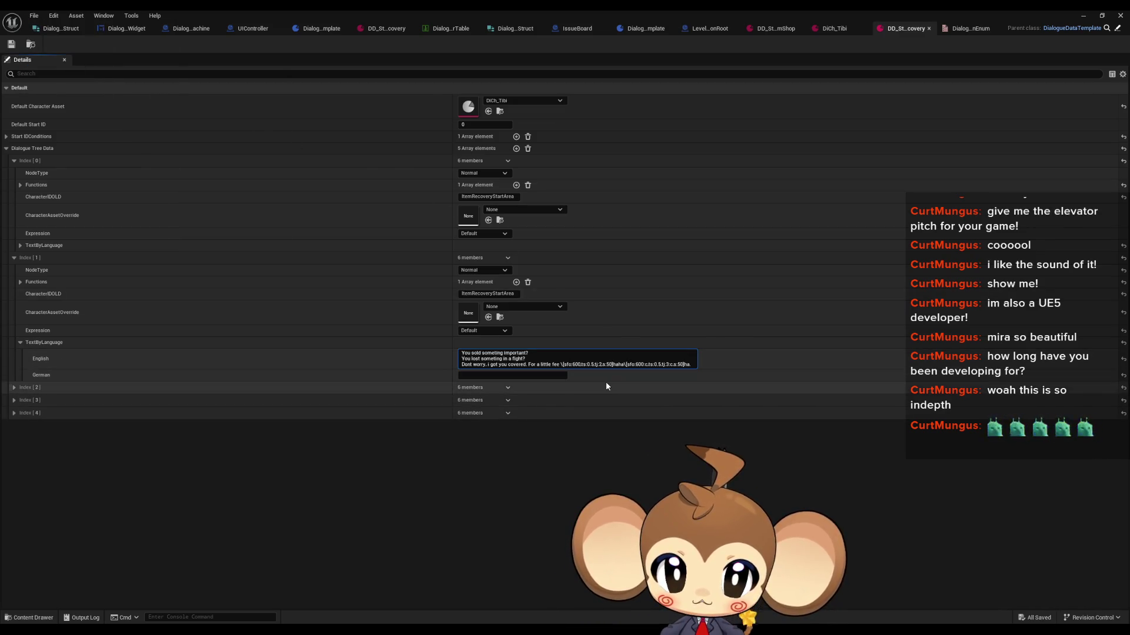
pyautogui.press('BackSpace')
pyautogui.press('BackSpace')
pyautogui.press('Delete')
pyautogui.press('Delete')
pyautogui.press('Delete')
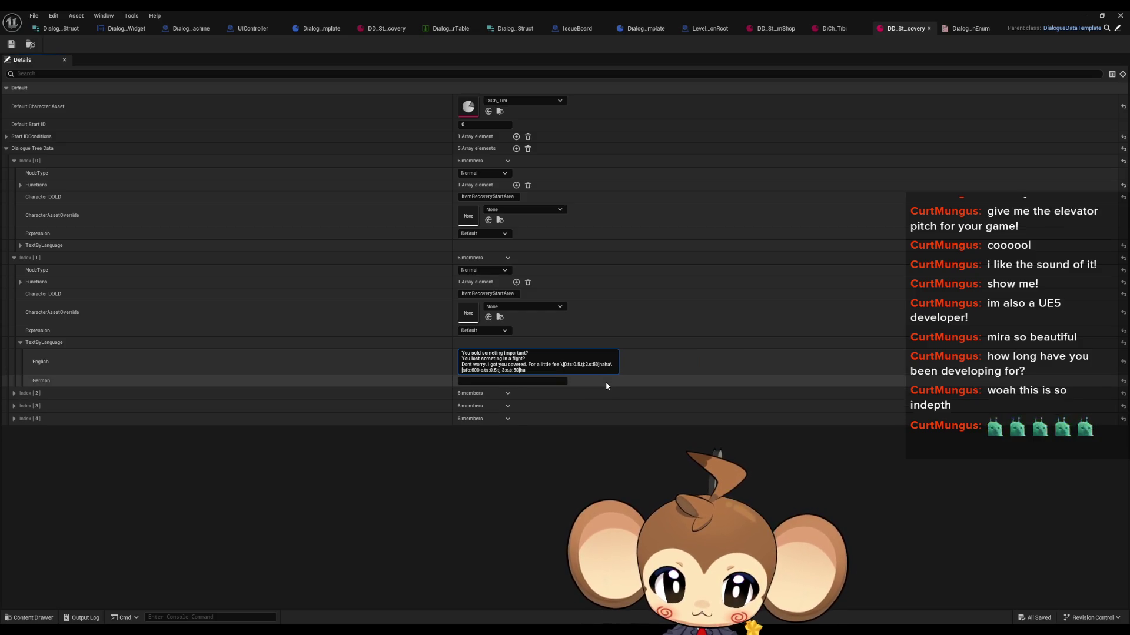
pyautogui.press('Delete')
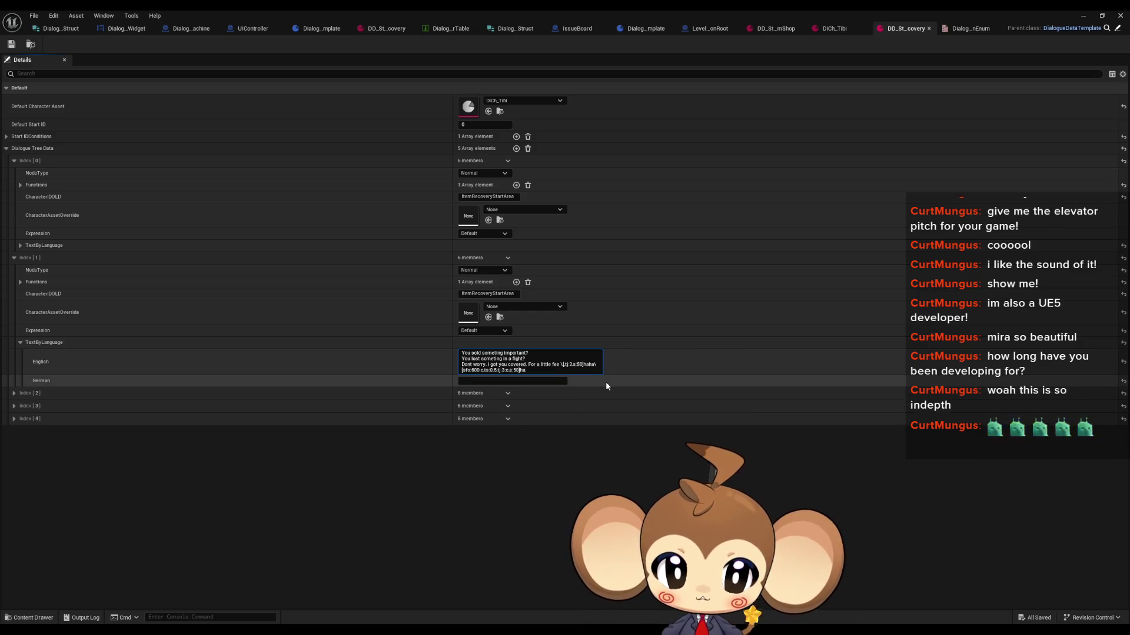
pyautogui.press('Delete')
pyautogui.press('Delete')
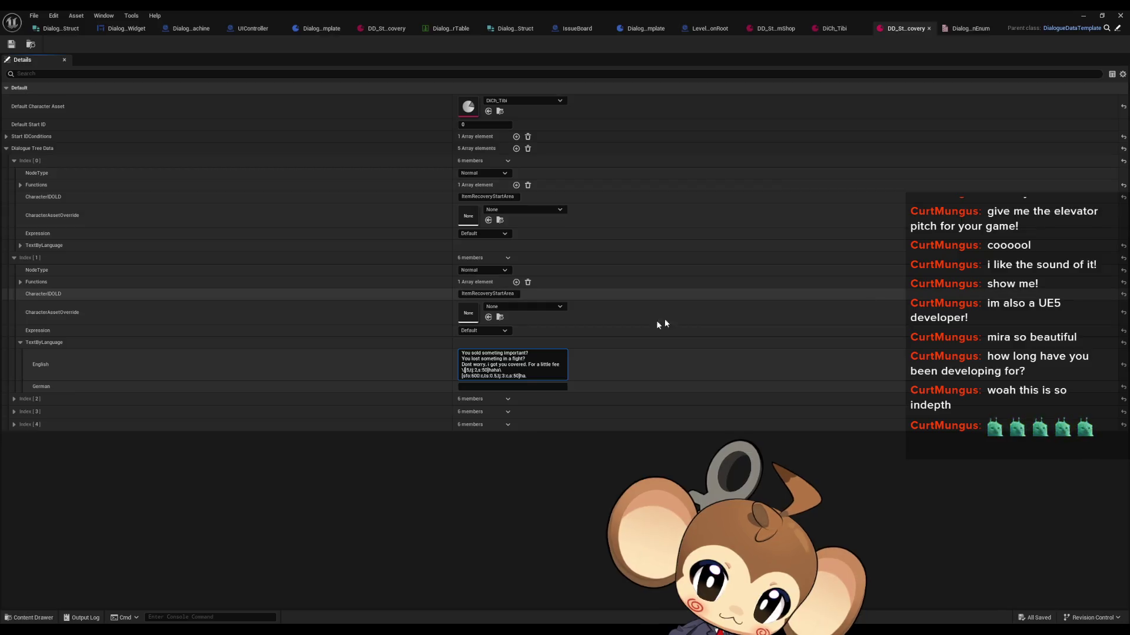
pyautogui.hotkey('ctrl', 'z')
pyautogui.hotkey('ctrl', 'z')
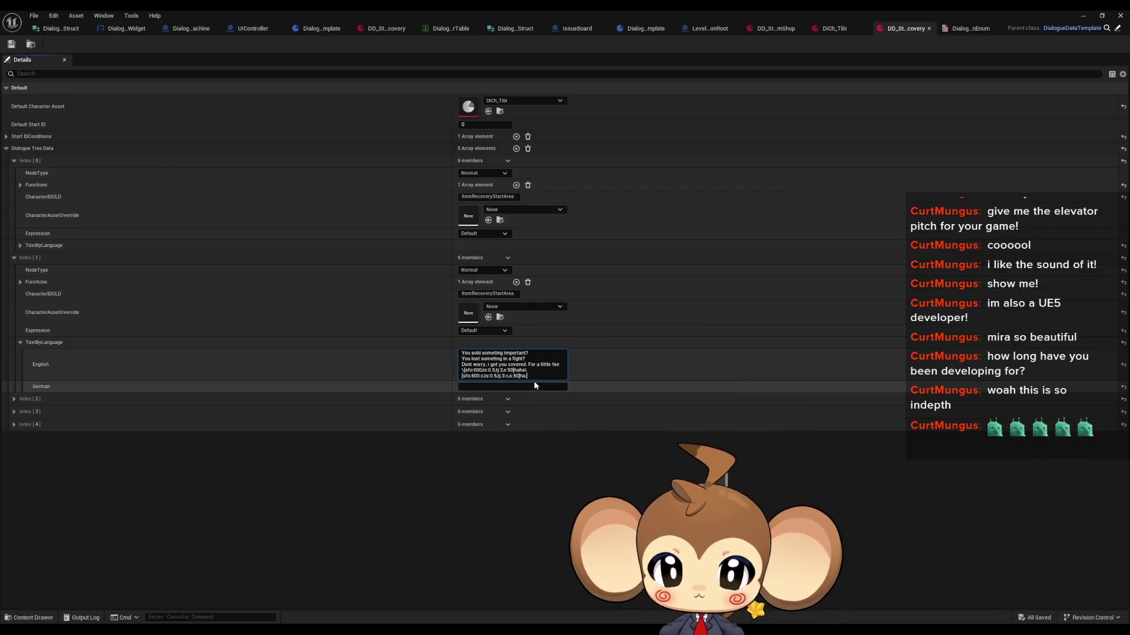
pyautogui.hotkey('ctrl', 'a')
pyautogui.hotkey('ctrl', 'x')
pyautogui.hotkey('ctrl', 'v')
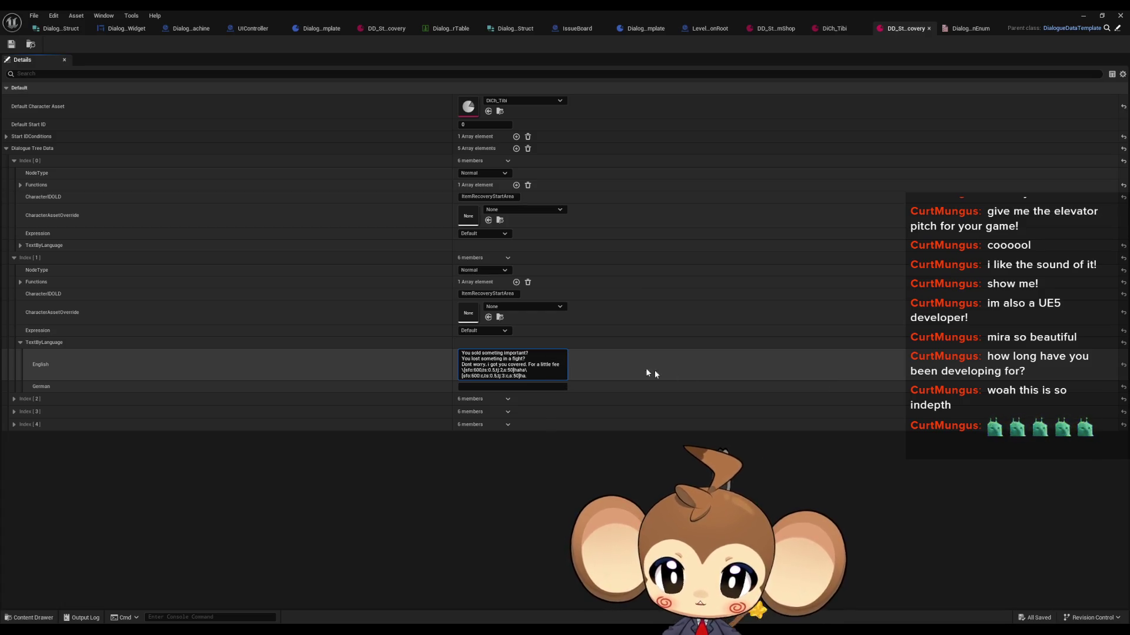
pyautogui.press('Delete')
pyautogui.press('Delete')
pyautogui.press('Delete')
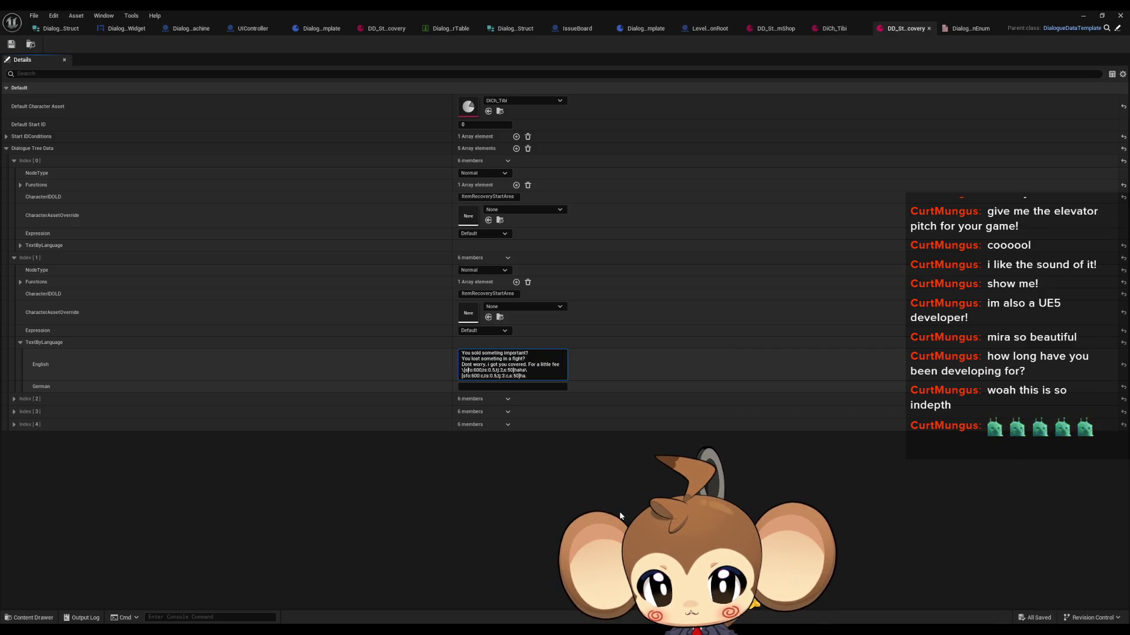
pyautogui.click(543, 358)
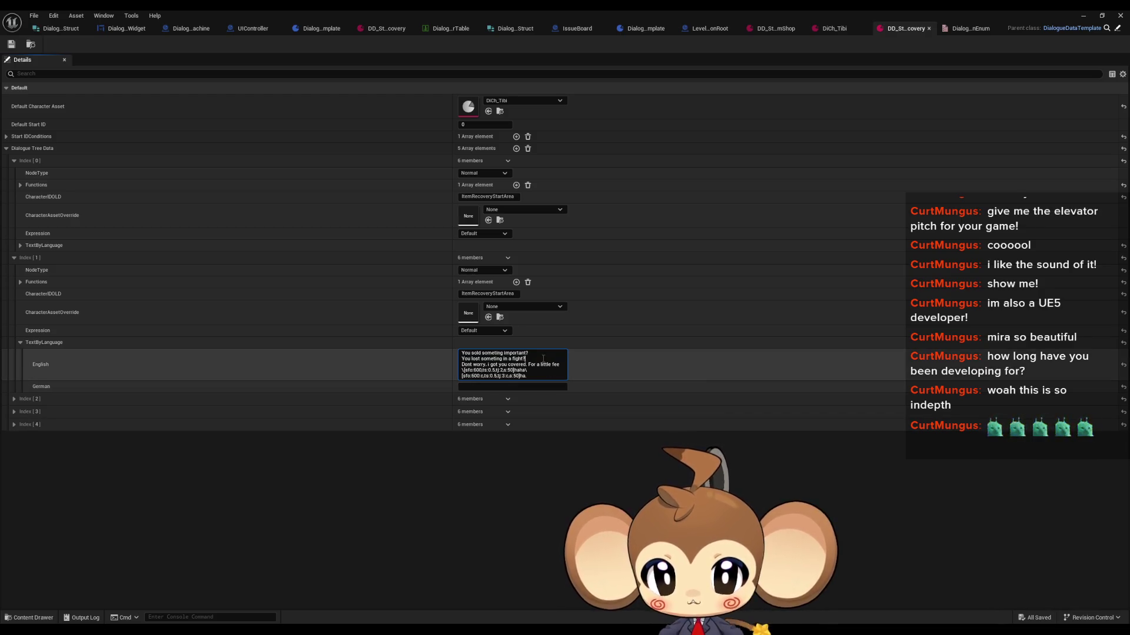
pyautogui.click(624, 224)
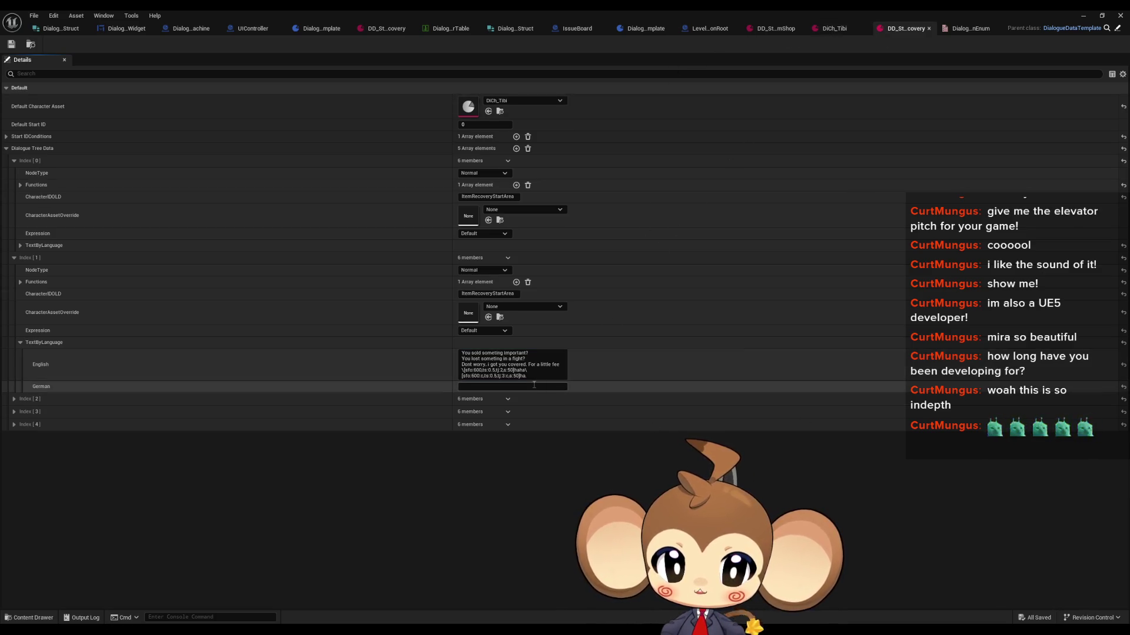
pyautogui.click(479, 370)
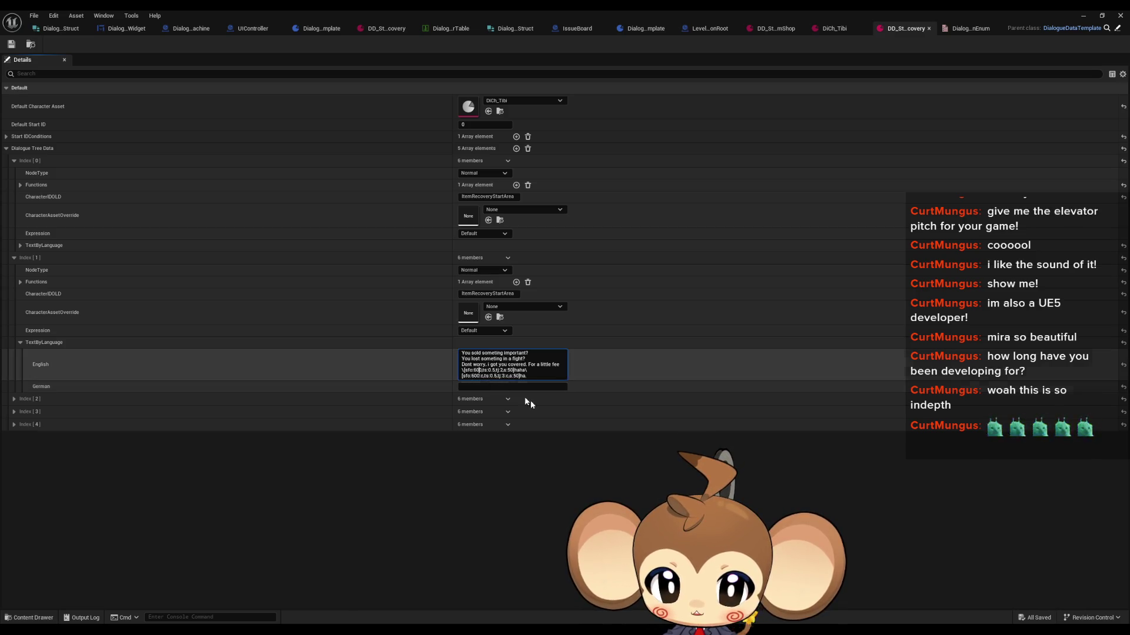
# Replace the timing tag before the laugh with an ex:Laughing tag in the English text
pyautogui.write('0')
pyautogui.press('Right')
pyautogui.press('Right')
pyautogui.press('Right')
pyautogui.write('0')
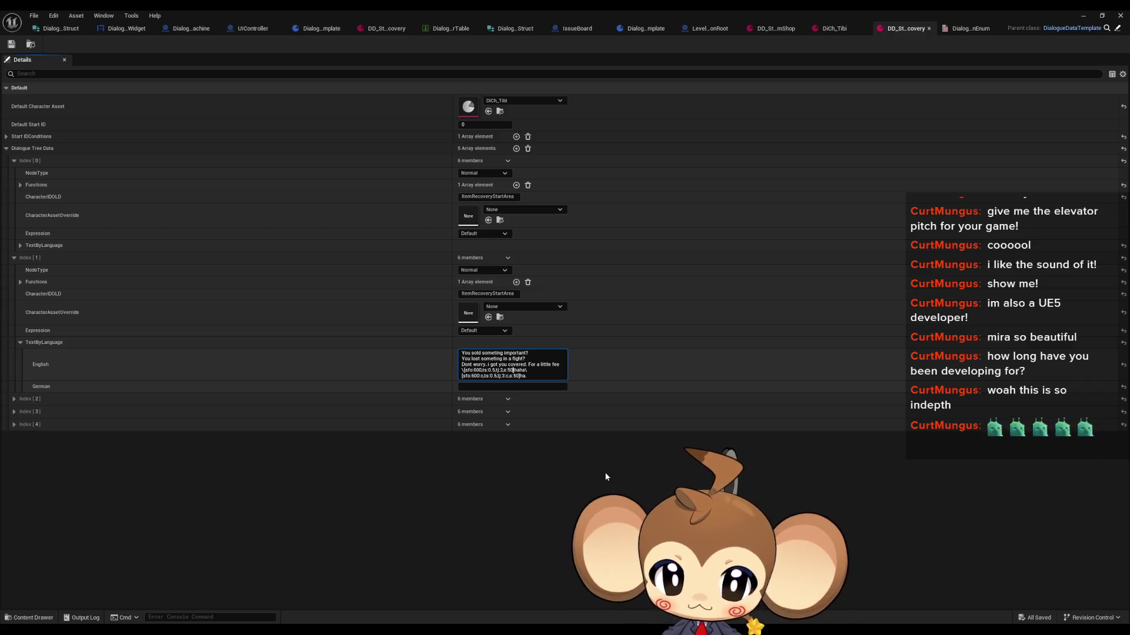
pyautogui.press('BackSpace')
pyautogui.press('Delete')
pyautogui.press('BackSpace')
pyautogui.press('BackSpace')
pyautogui.press('BackSpace')
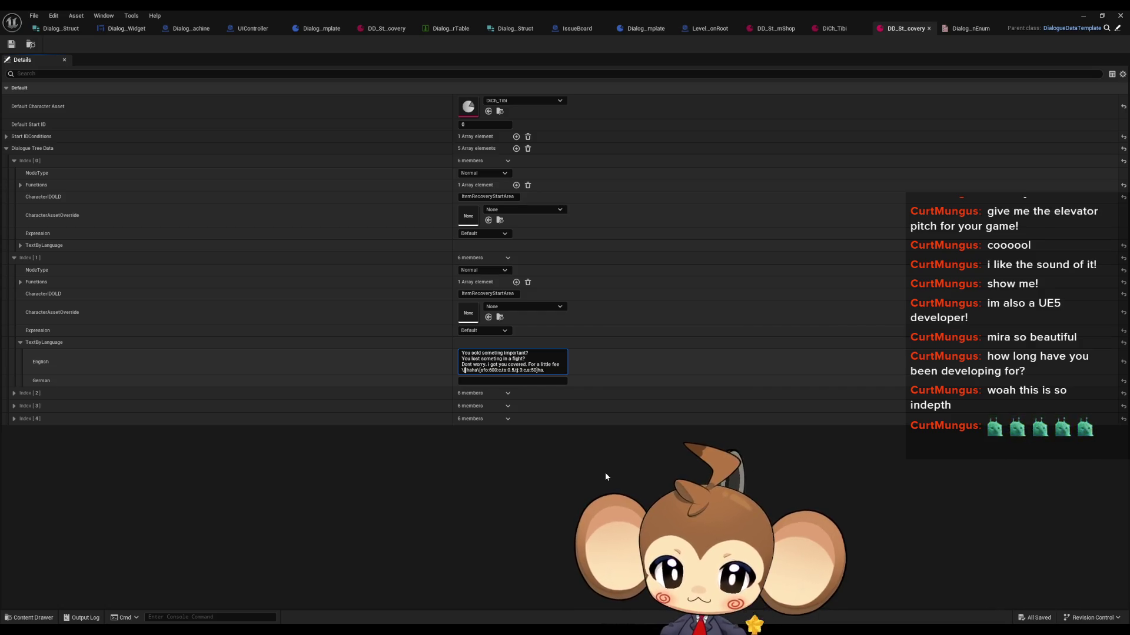
pyautogui.write('ex:')
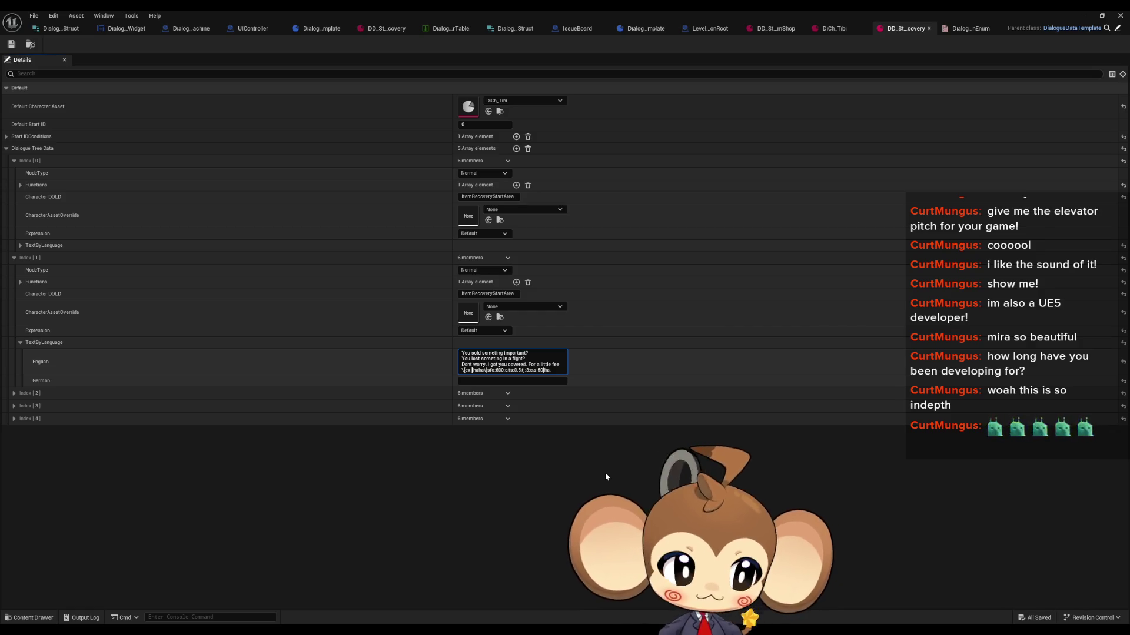
pyautogui.write('L]')
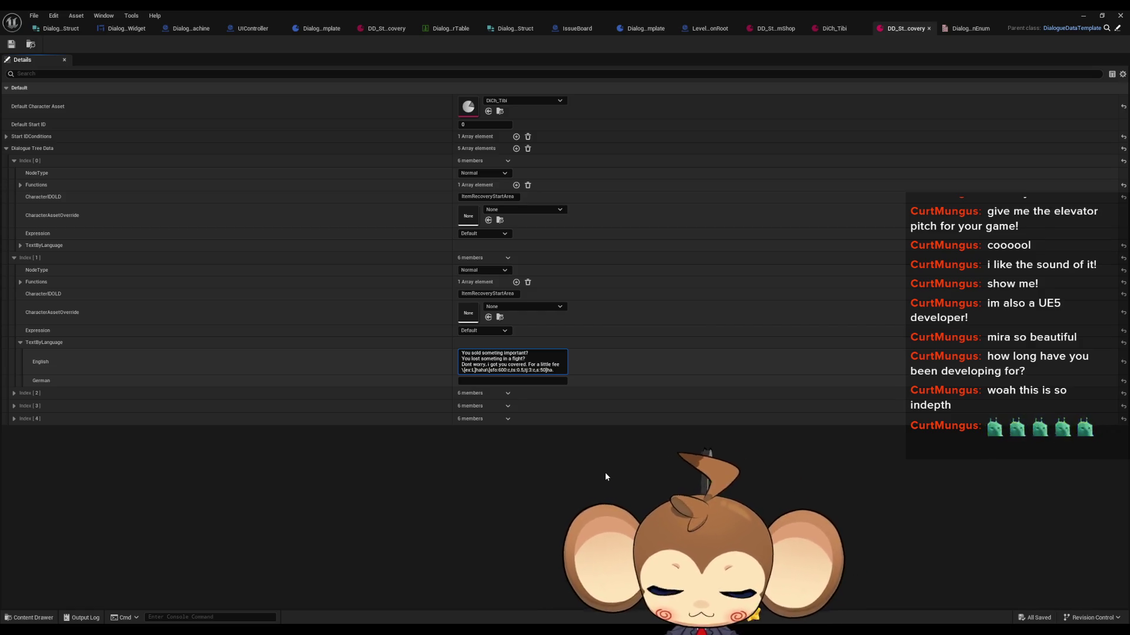
pyautogui.write('au')
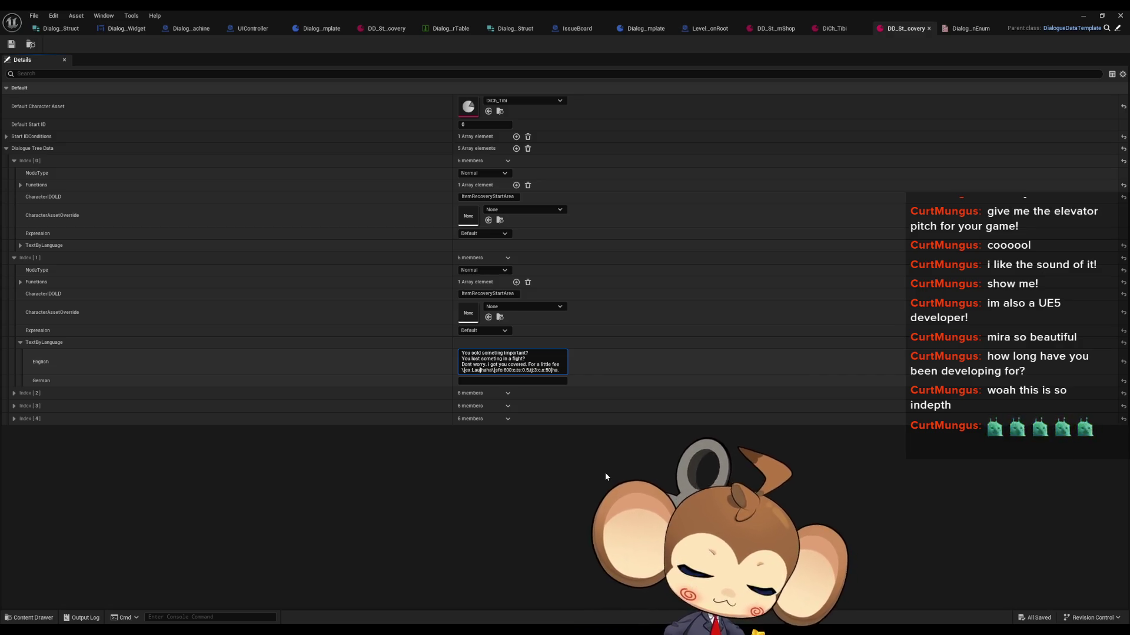
pyautogui.write('ghinhaha\\')
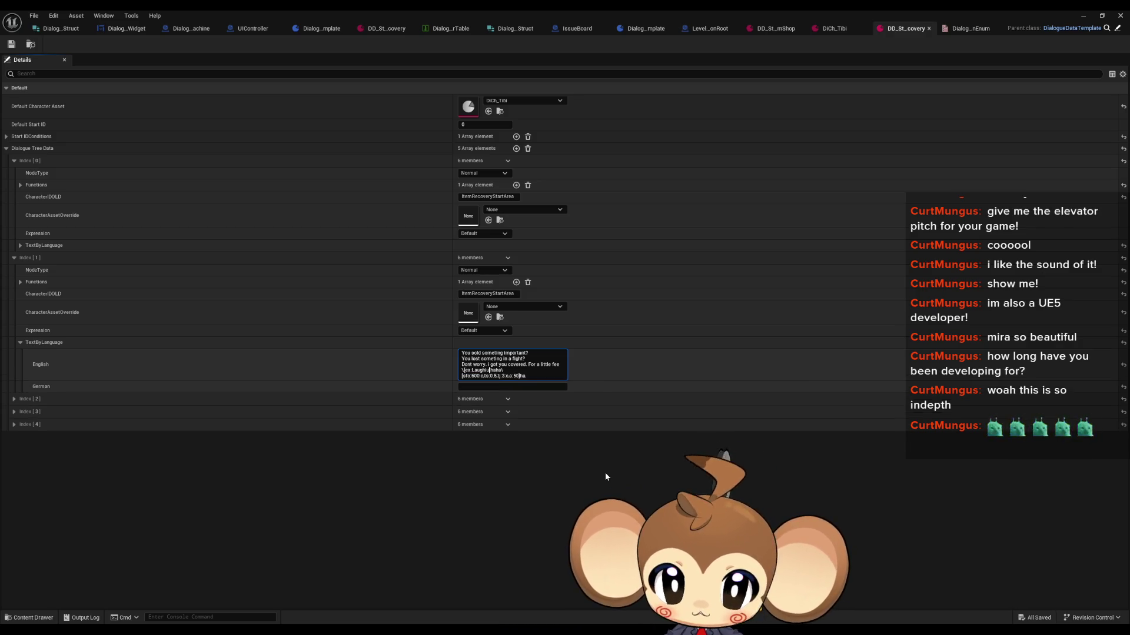
pyautogui.write('g')
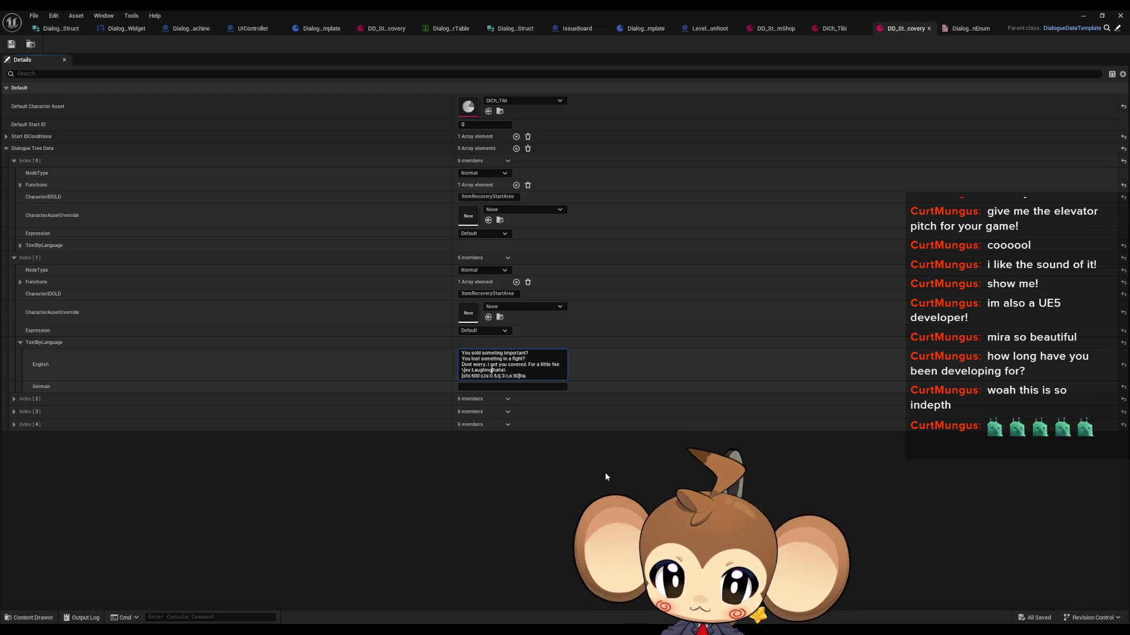
# Copy the ex:Laughing text and clear the old settings from the second tag
pyautogui.hotkey('ctrl', 'shift', 'Left')
pyautogui.hotkey('ctrl', 'shift', 'Left')
pyautogui.hotkey('ctrl', 'c')
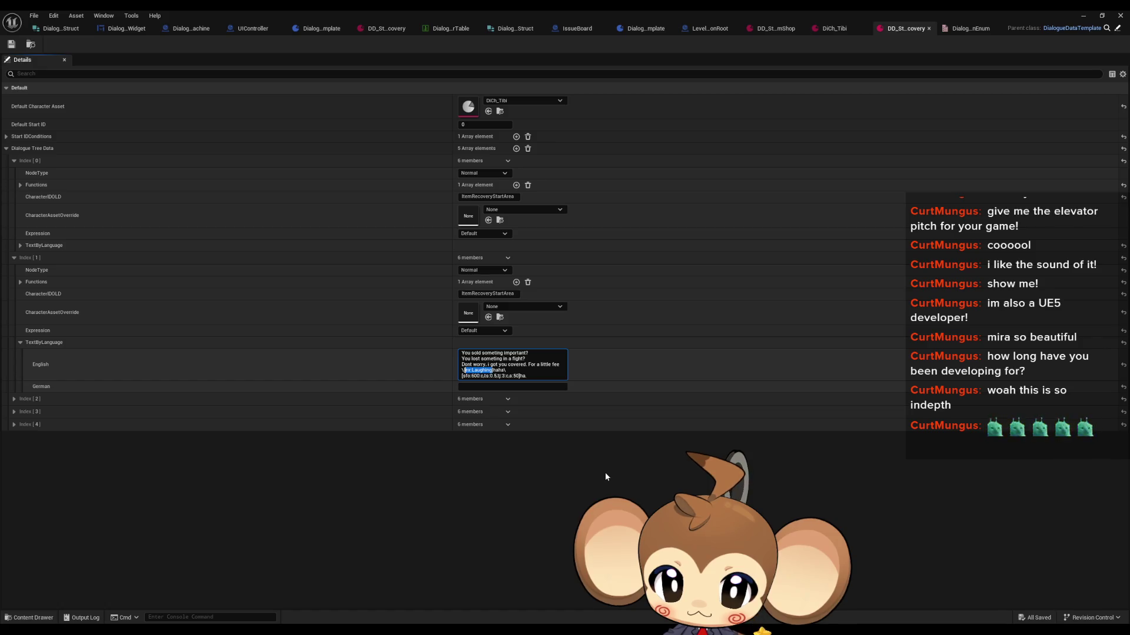
pyautogui.press('Left')
pyautogui.press('Down')
pyautogui.press('BackSpace')
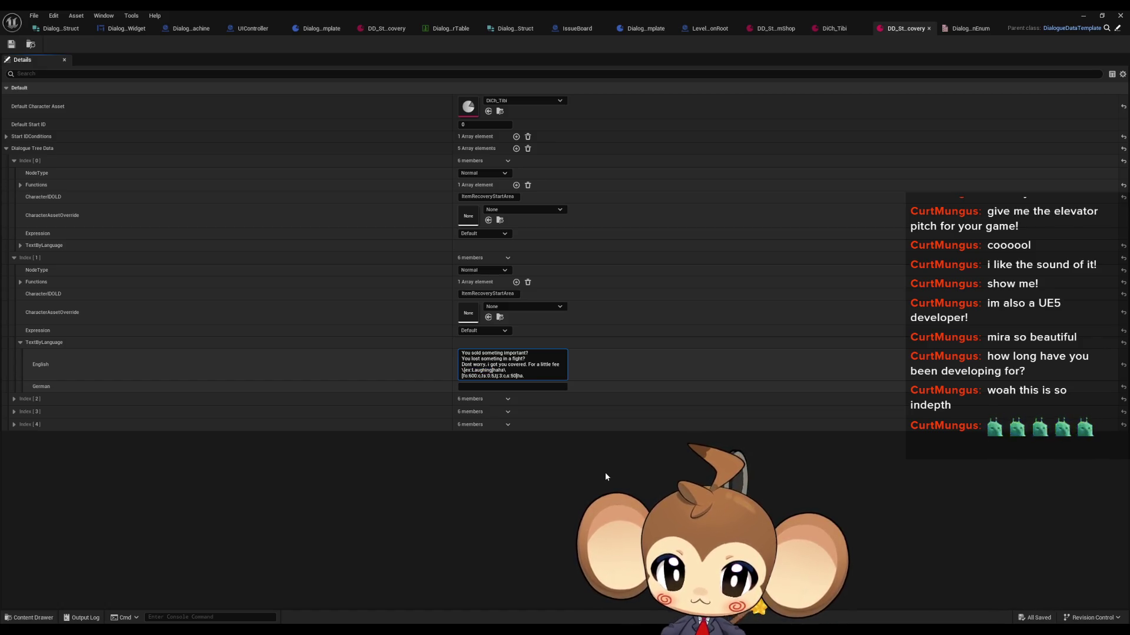
pyautogui.press('Delete')
pyautogui.press('Delete')
pyautogui.press('Delete')
pyautogui.press('Delete')
pyautogui.press('Delete')
pyautogui.press('Delete')
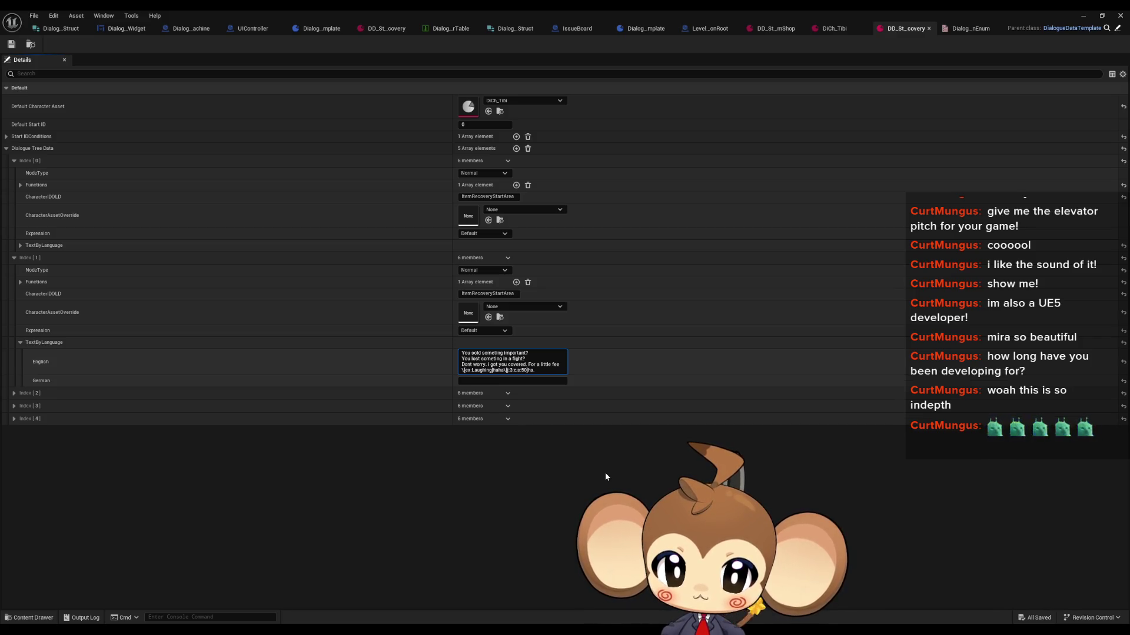
pyautogui.hotkey('ctrl', 'v')
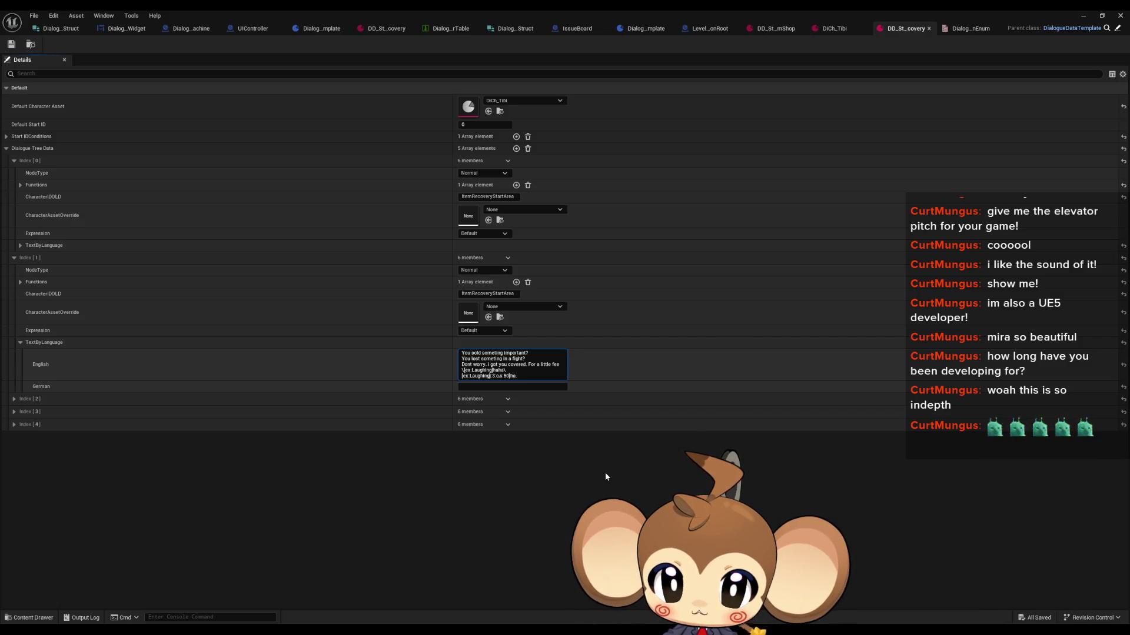
pyautogui.hotkey('ctrl', 'z')
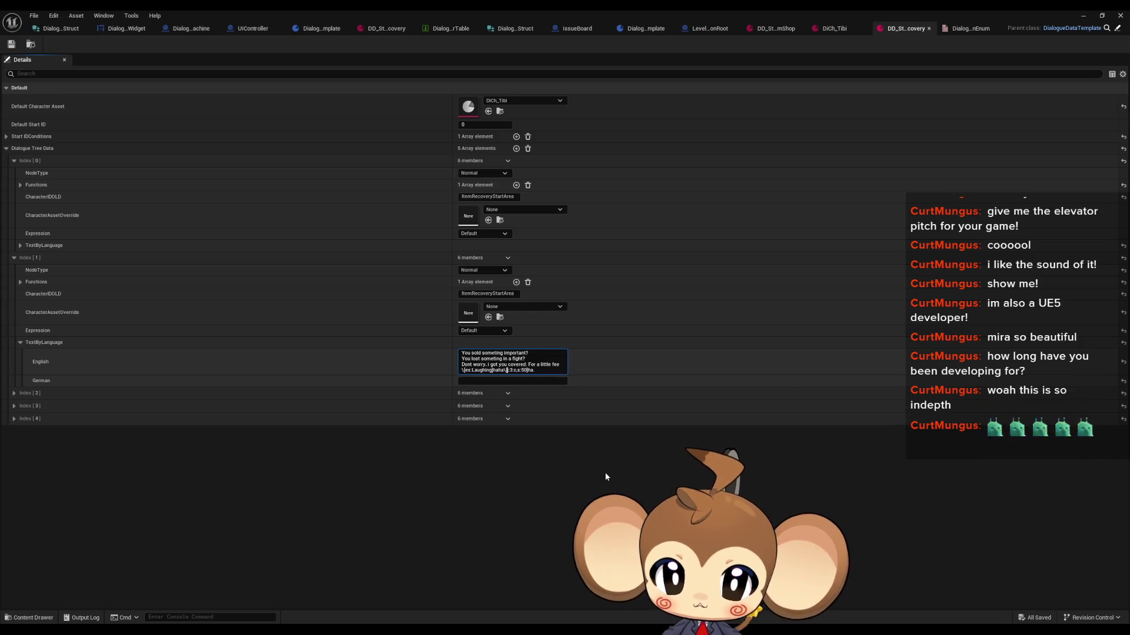
# Replace the second tag's 50 with ex:Laughing:c, then close the dialogue asset editor
pyautogui.write('5,t')
pyautogui.press('BackSpace')
pyautogui.press('BackSpace')
pyautogui.press('BackSpace')
pyautogui.press('Delete')
pyautogui.press('Delete')
pyautogui.press('Delete')
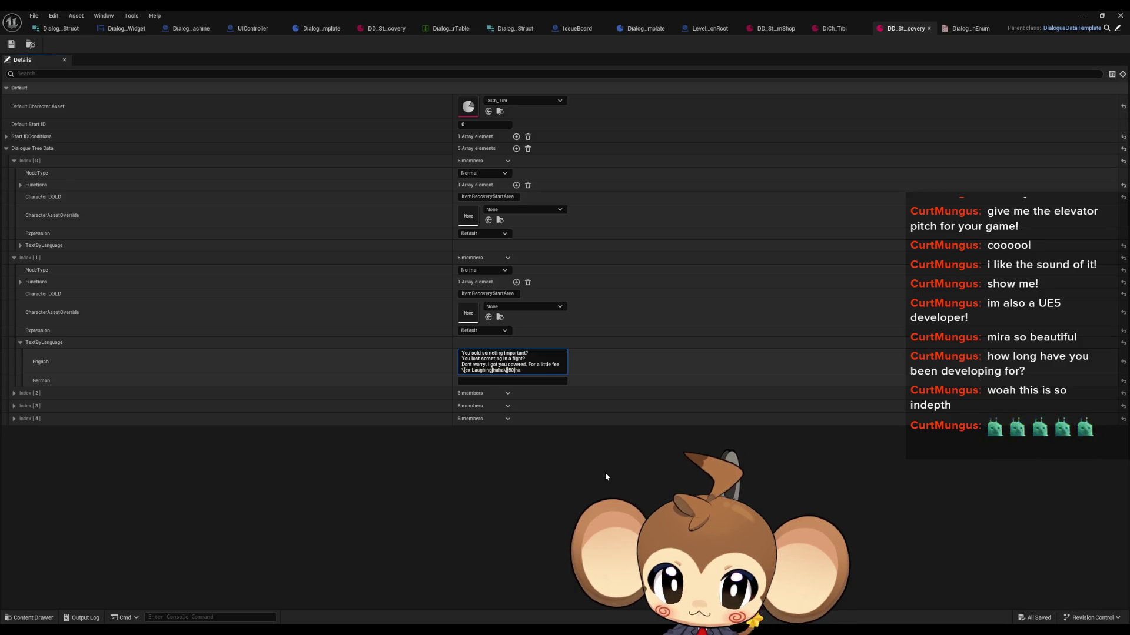
pyautogui.press('Delete')
pyautogui.press('Delete')
pyautogui.hotkey('ctrl', 'v')
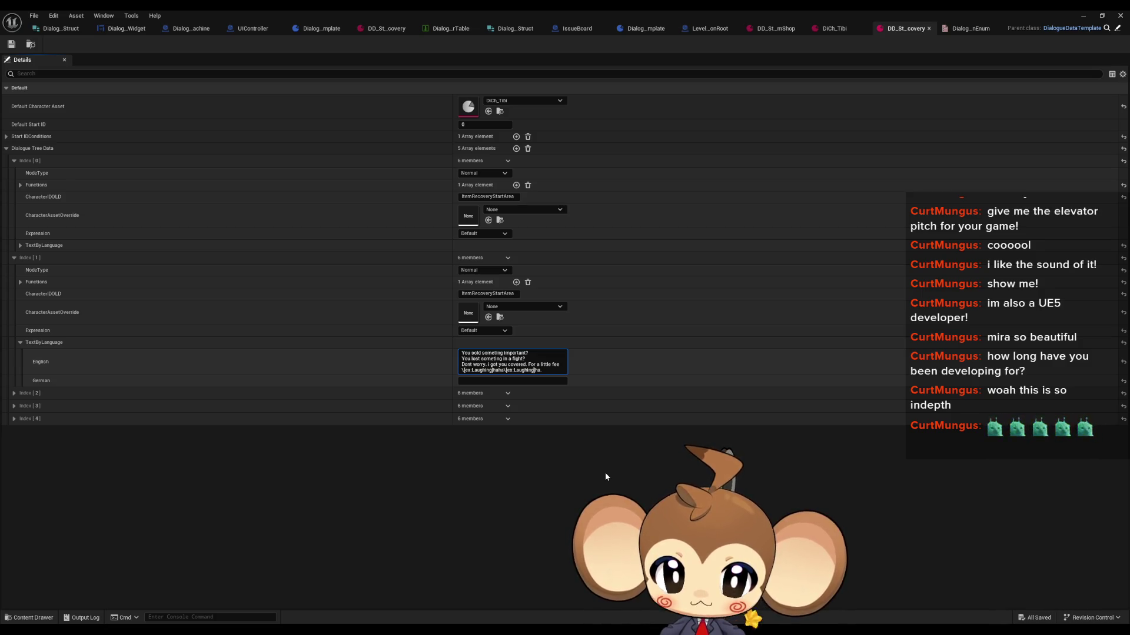
pyautogui.write(':c')
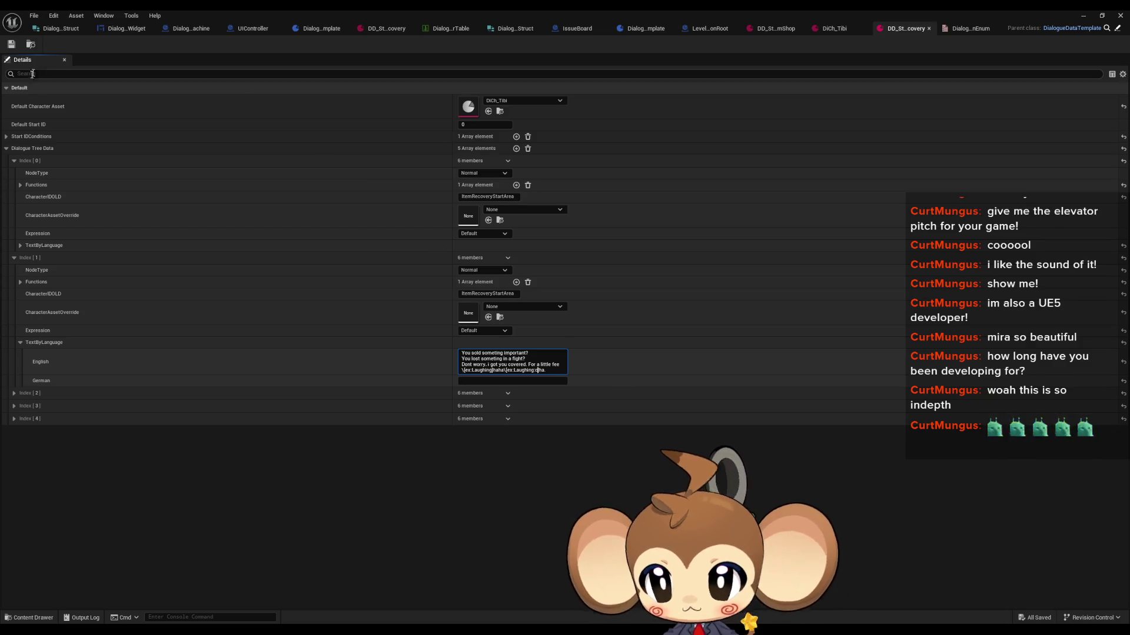
pyautogui.click(1083, 16)
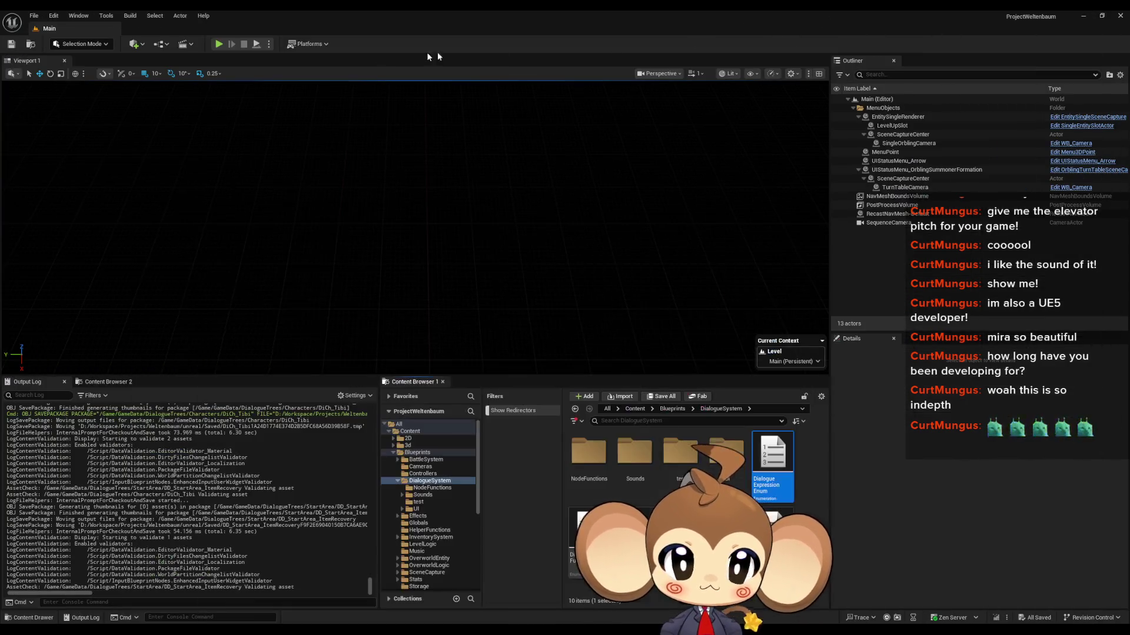
# Play the level and advance Tibi's dialogue to 'You sold someting important?'
pyautogui.hotkey('alt', 'p')
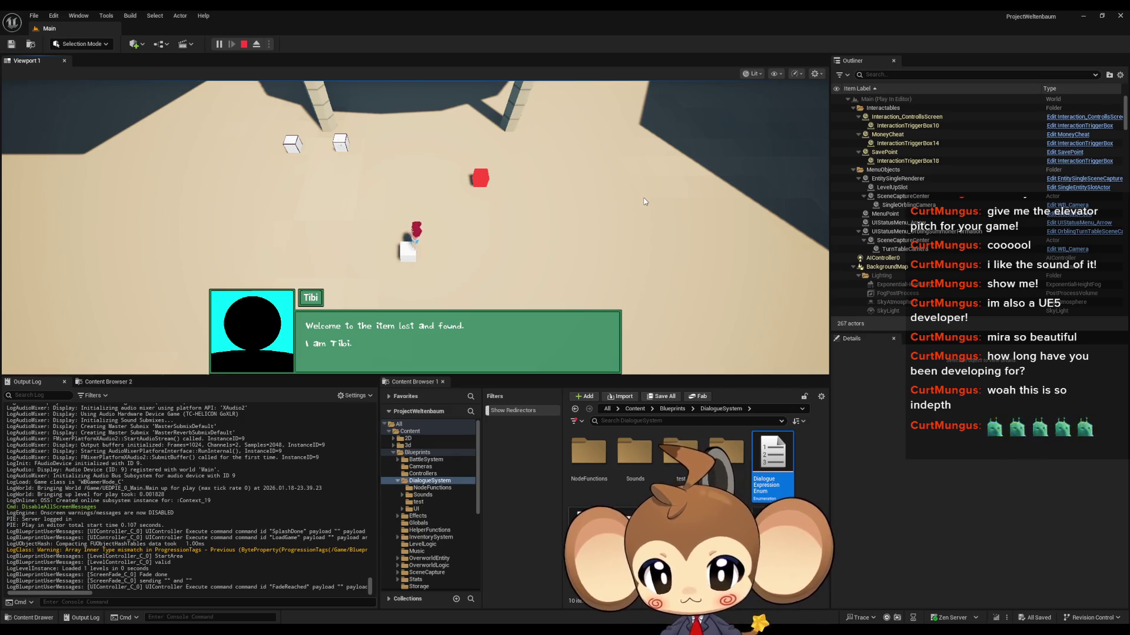
pyautogui.press('space')
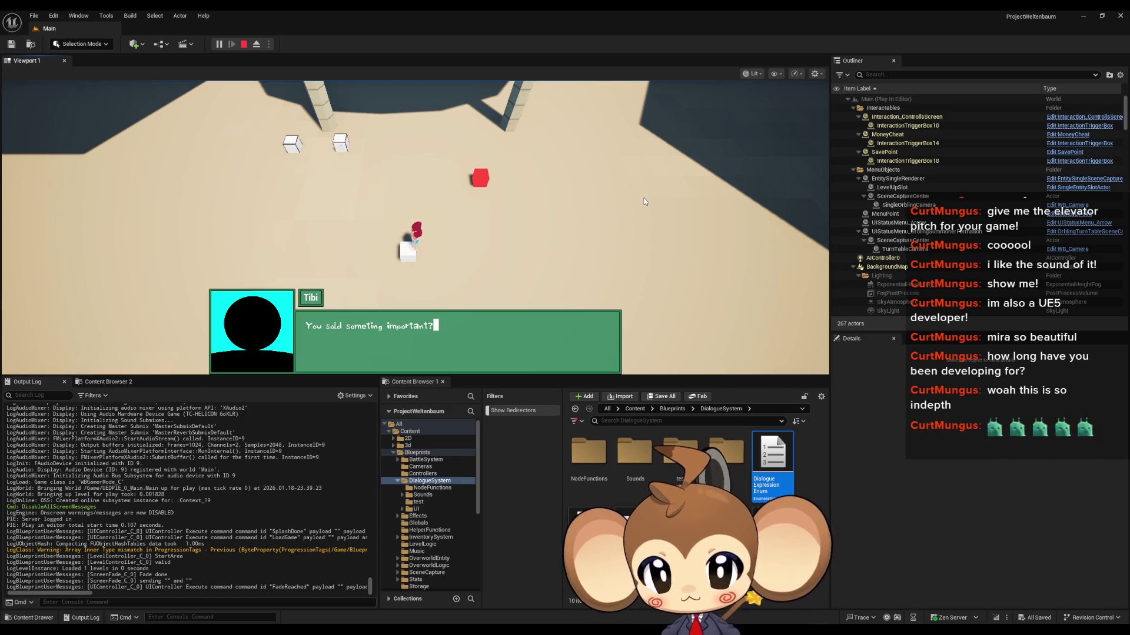
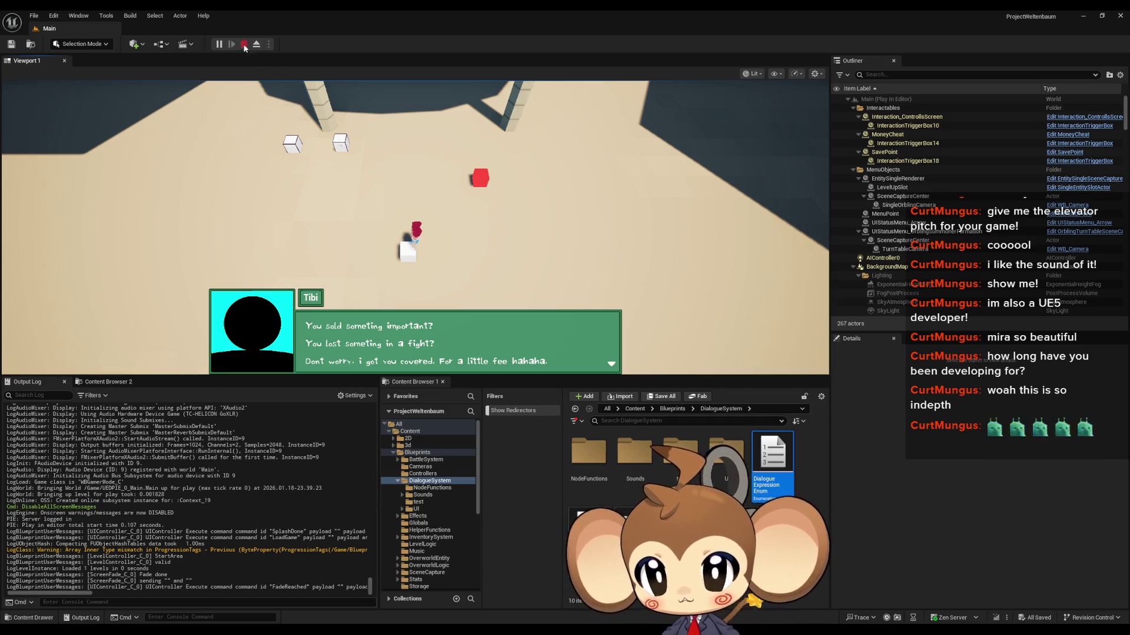
# Stop the play test, review the DD and DiCh_Tibi assets, and return to the dialogue widget blueprint graph
pyautogui.click(244, 45)
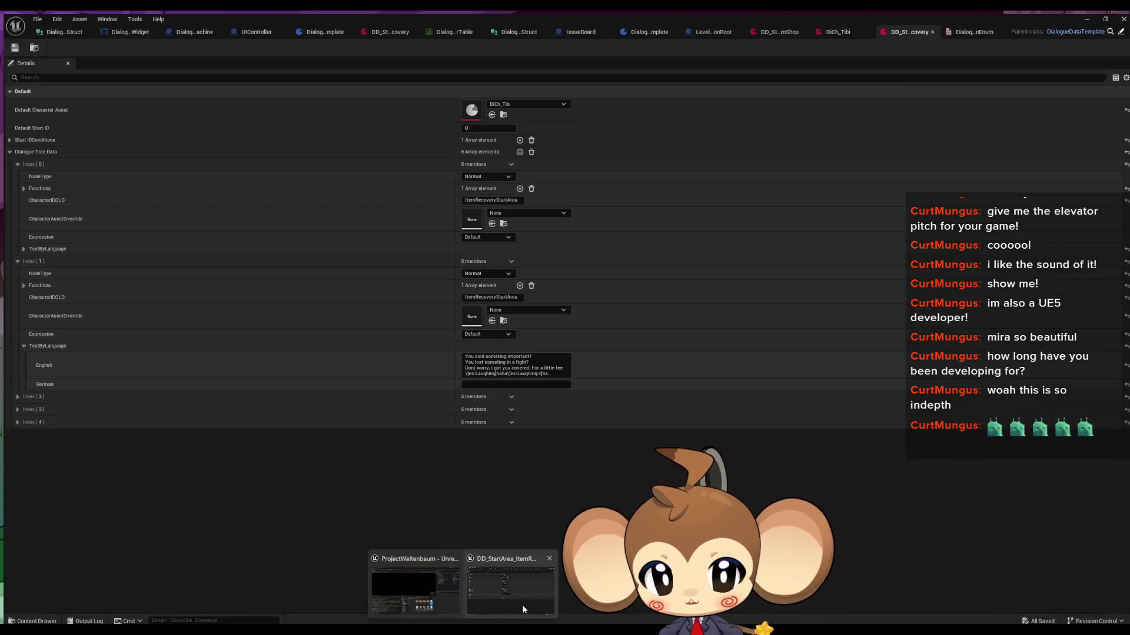
pyautogui.click(521, 604)
pyautogui.click(830, 33)
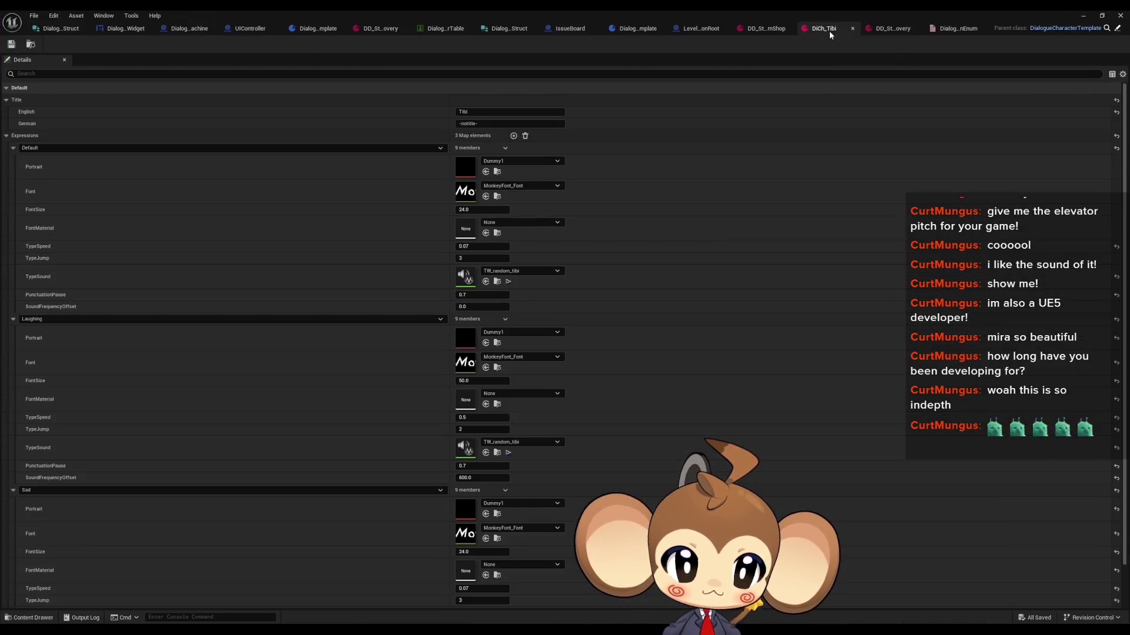
pyautogui.click(892, 29)
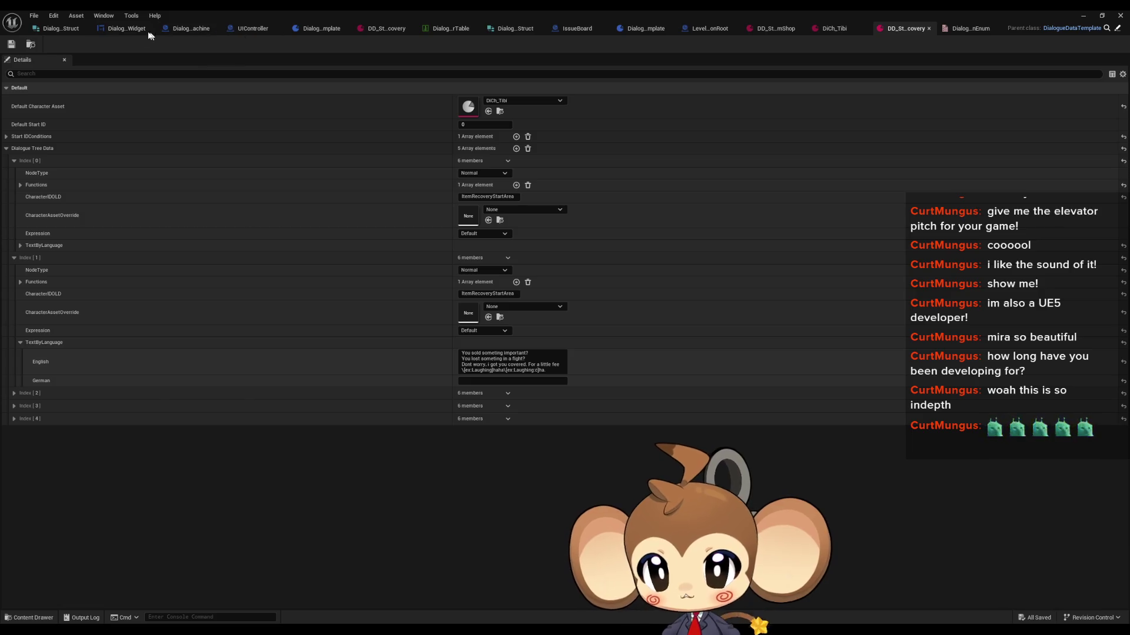
pyautogui.click(121, 28)
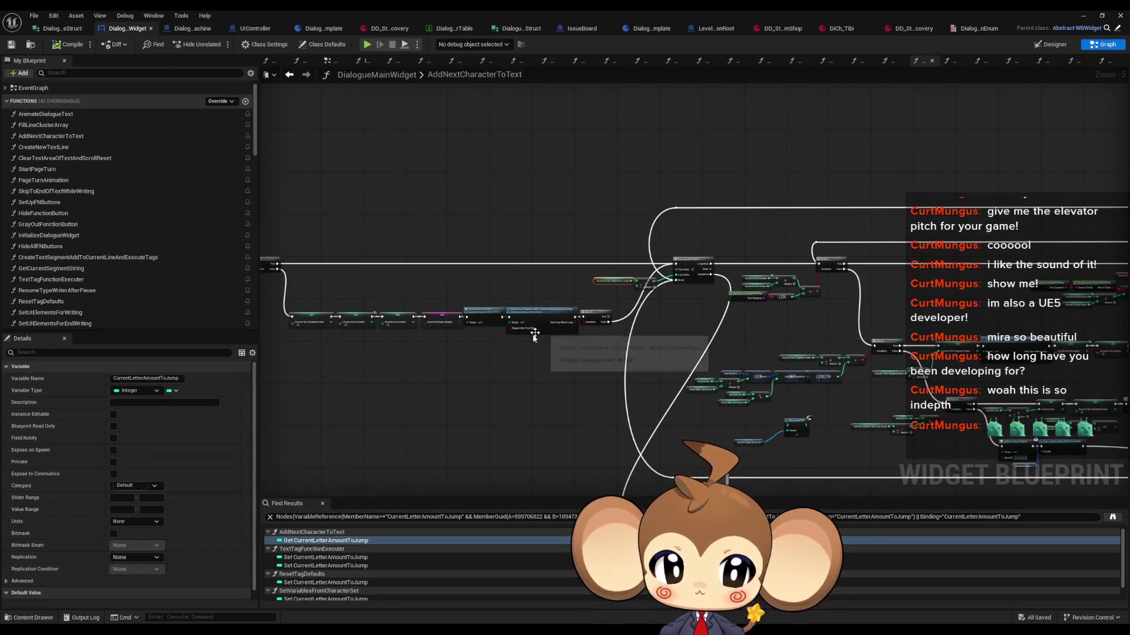
# Go through the CreateTextSegment graph into the TextTagFunctionExecuter function
pyautogui.click(514, 425)
pyautogui.scroll(-2, 576, 391)
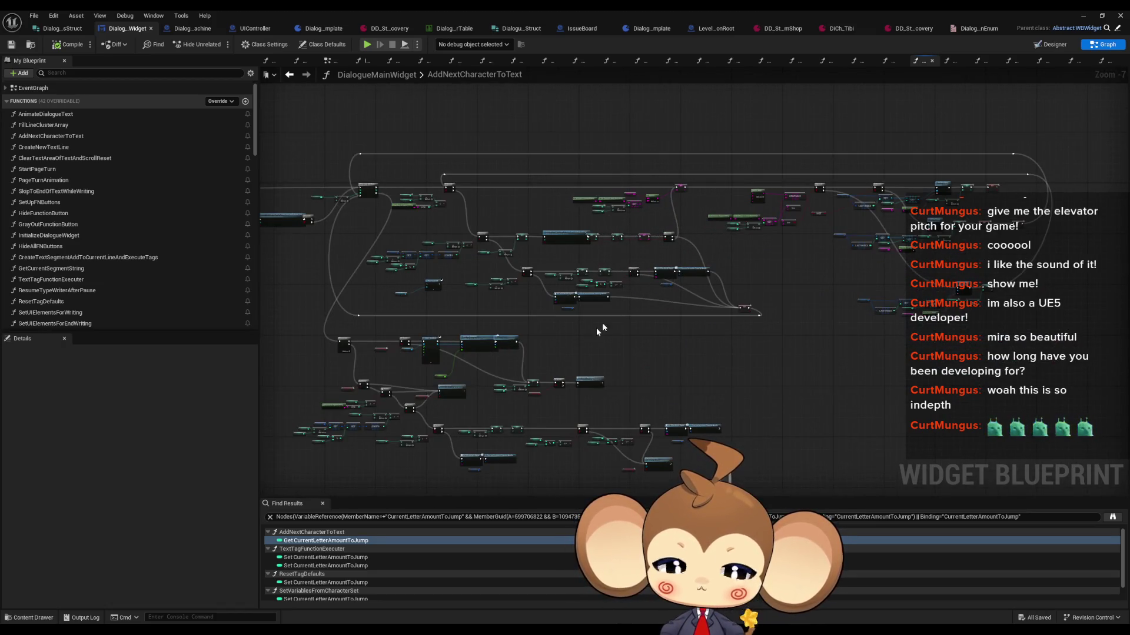
pyautogui.click(577, 61)
pyautogui.scroll(-4, 524, 380)
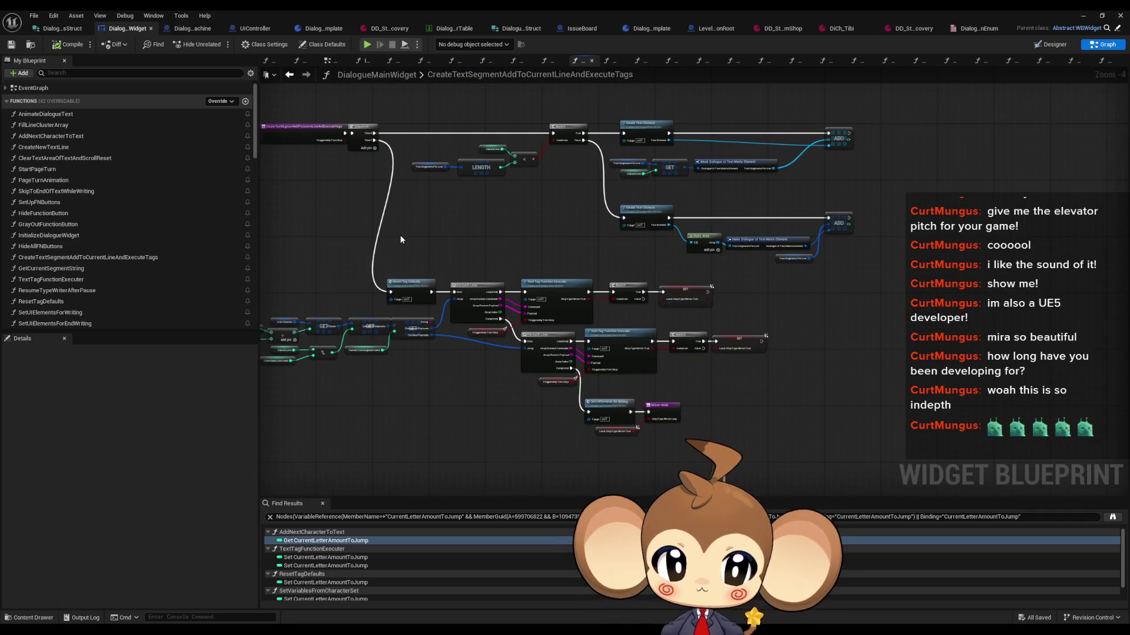
pyautogui.click(412, 291)
pyautogui.scroll(3, 456, 299)
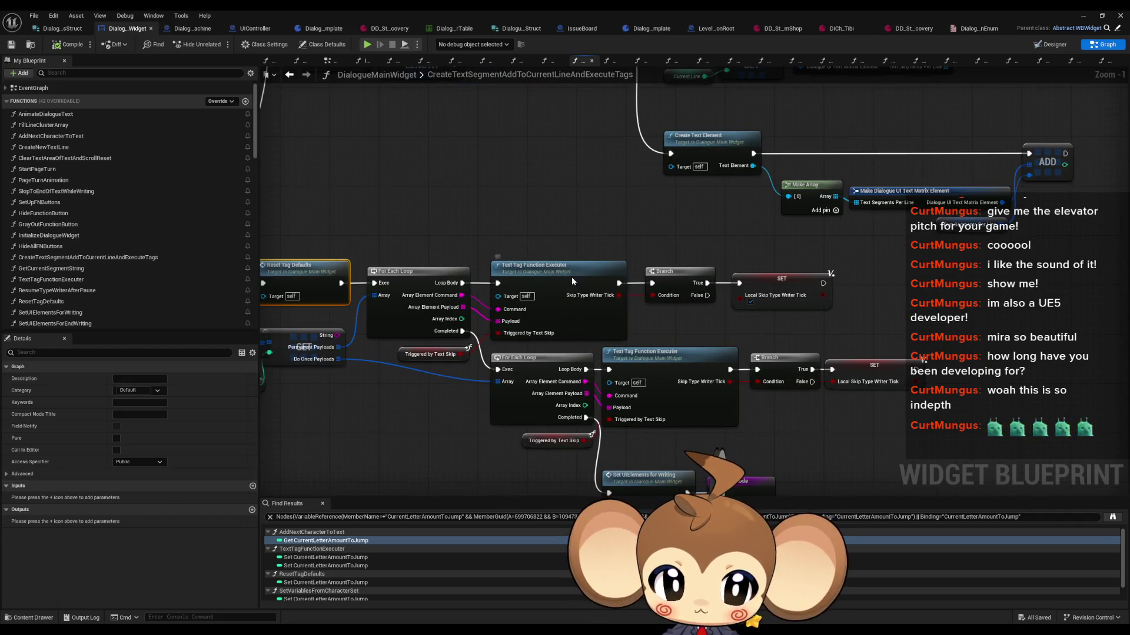
pyautogui.click(568, 278)
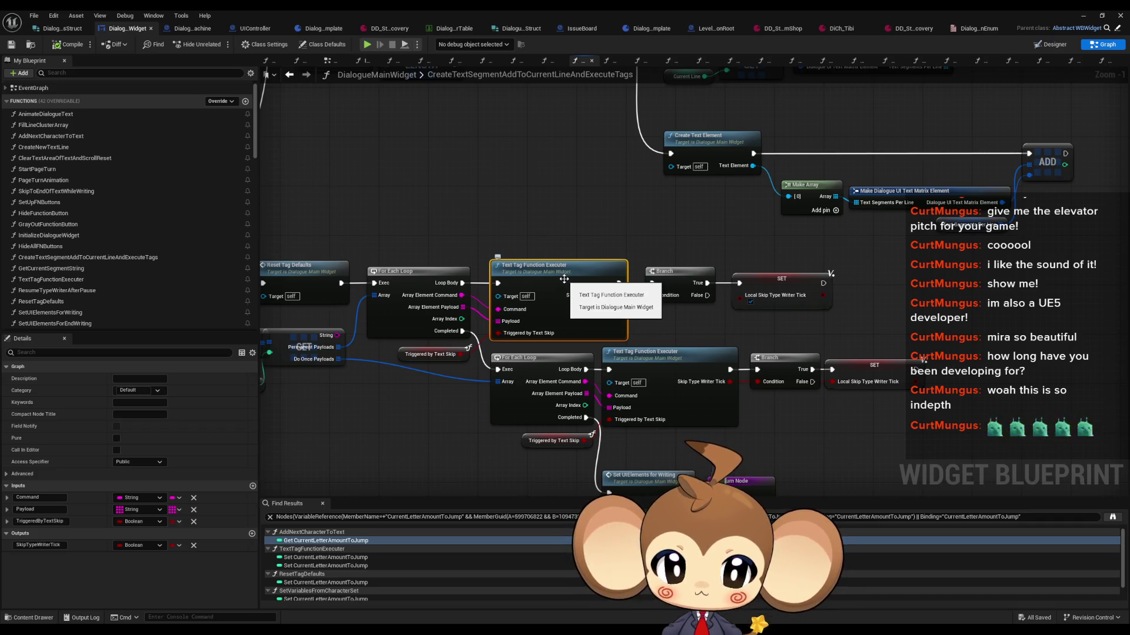
pyautogui.doubleClick(564, 279)
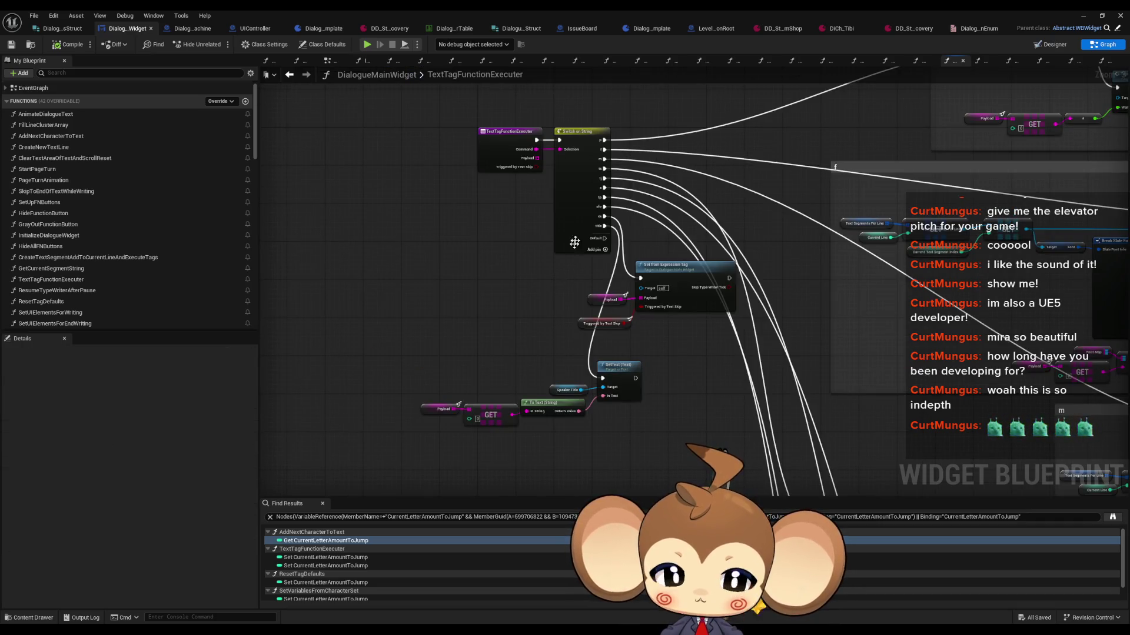
# Paste a Return Node beside Set from Expression Tag and wire its output into it
pyautogui.moveTo(810, 288); pyautogui.dragTo(791, 289)
pyautogui.scroll(-1, 810, 287)
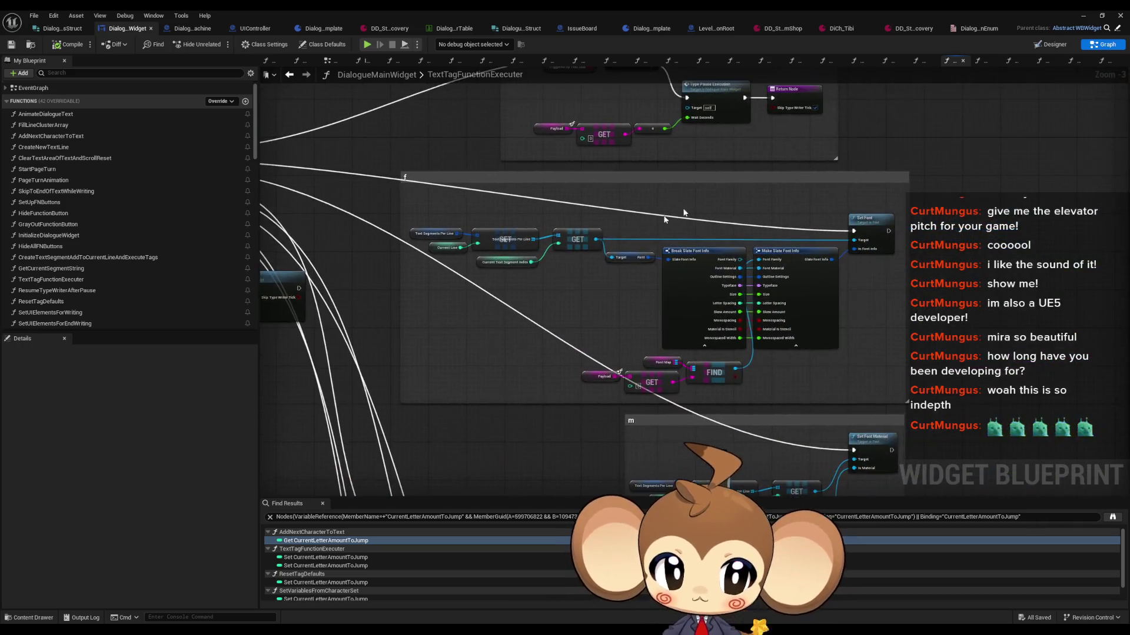
pyautogui.click(863, 166)
pyautogui.scroll(1, 860, 272)
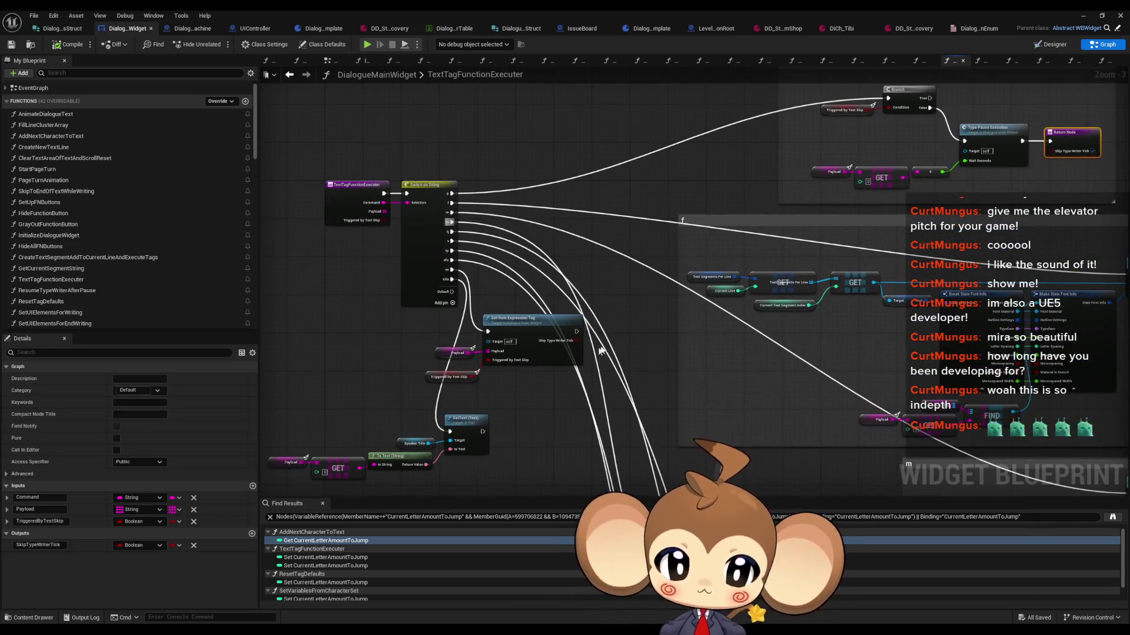
pyautogui.scroll(3, 605, 350)
pyautogui.hotkey('ctrl', 'v')
pyautogui.moveTo(562, 339)
pyautogui.mouseDown()
pyautogui.moveTo(600, 358)
pyautogui.moveTo(612, 333)
pyautogui.mouseUp()
# Step into SetFromExpressionTag, then back out to CreateTextSegment and into TextTagFunctionExecuter again
pyautogui.doubleClick(497, 306)
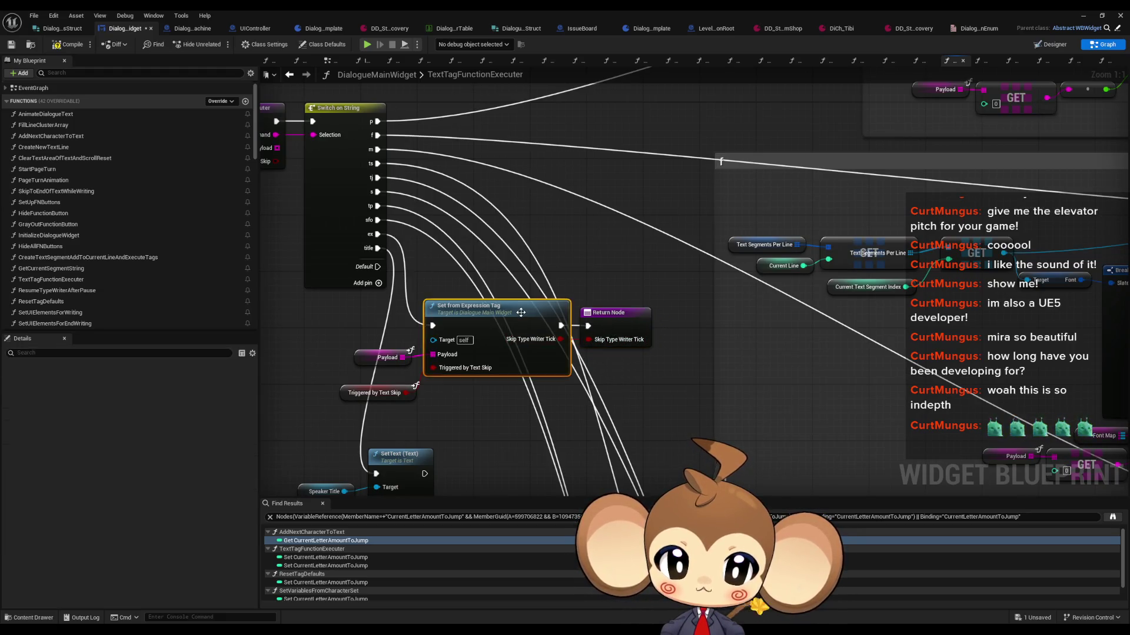
pyautogui.scroll(2, 647, 306)
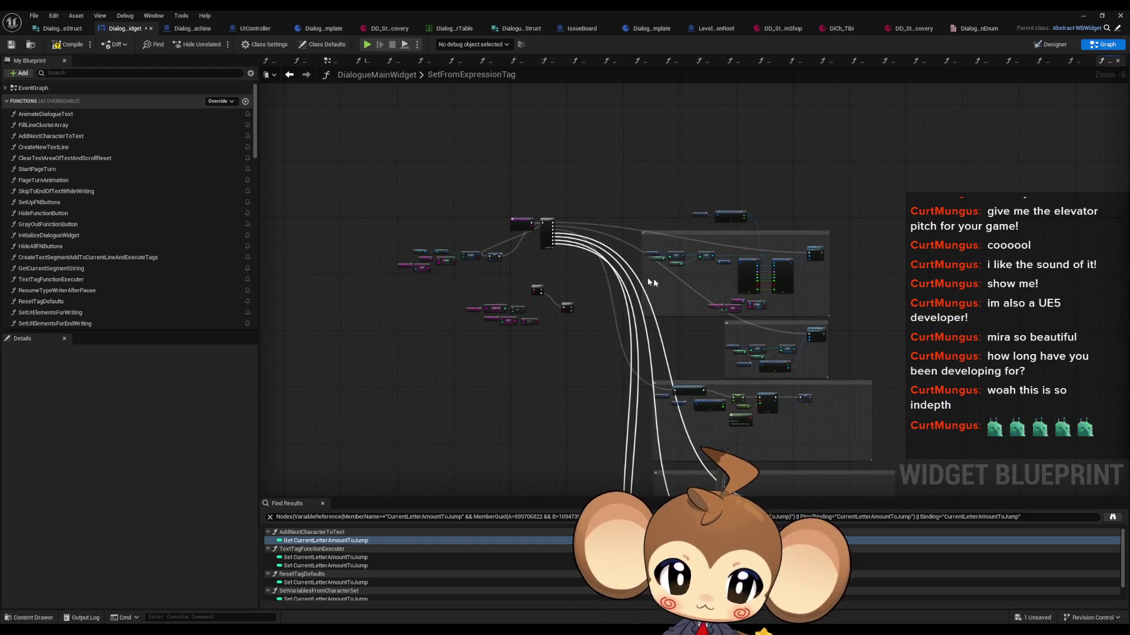
pyautogui.click(288, 79)
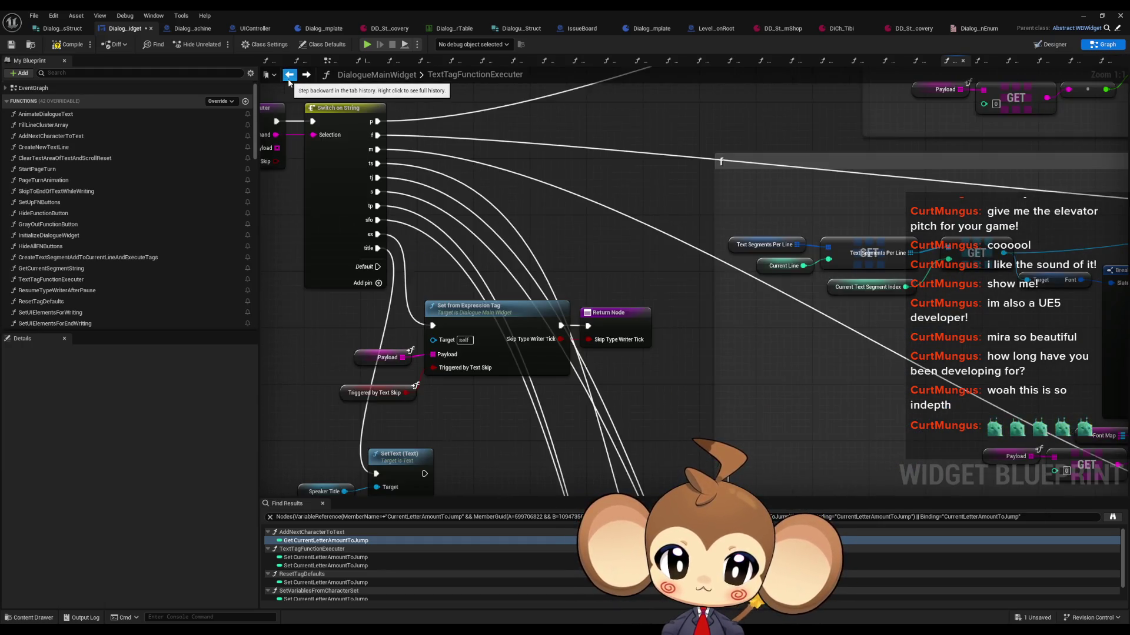
pyautogui.click(288, 79)
pyautogui.moveTo(826, 458); pyautogui.dragTo(845, 393)
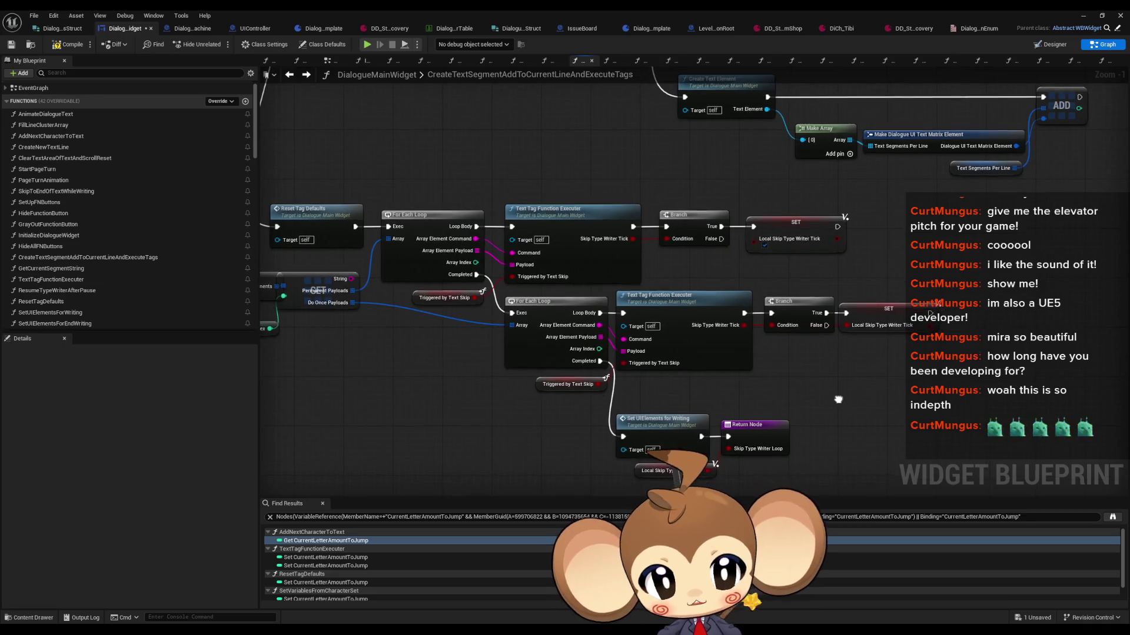
pyautogui.doubleClick(574, 238)
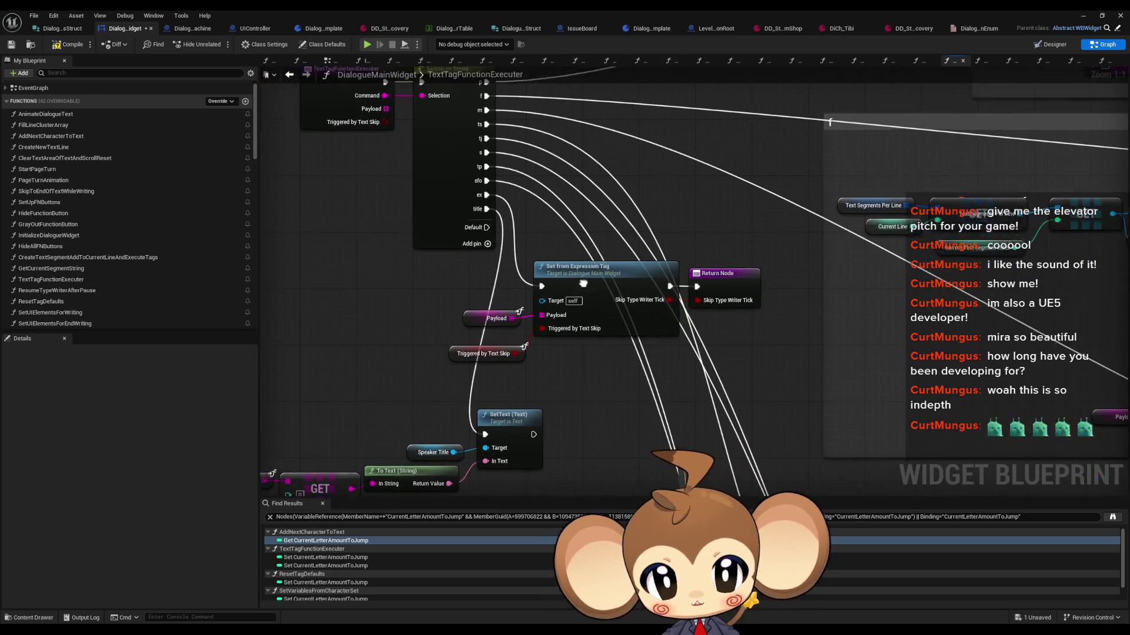
# Reopen SetFromExpressionTag, select the Local Expression Values and Break Struct nodes, then view DiCh_Tibi
pyautogui.doubleClick(608, 311)
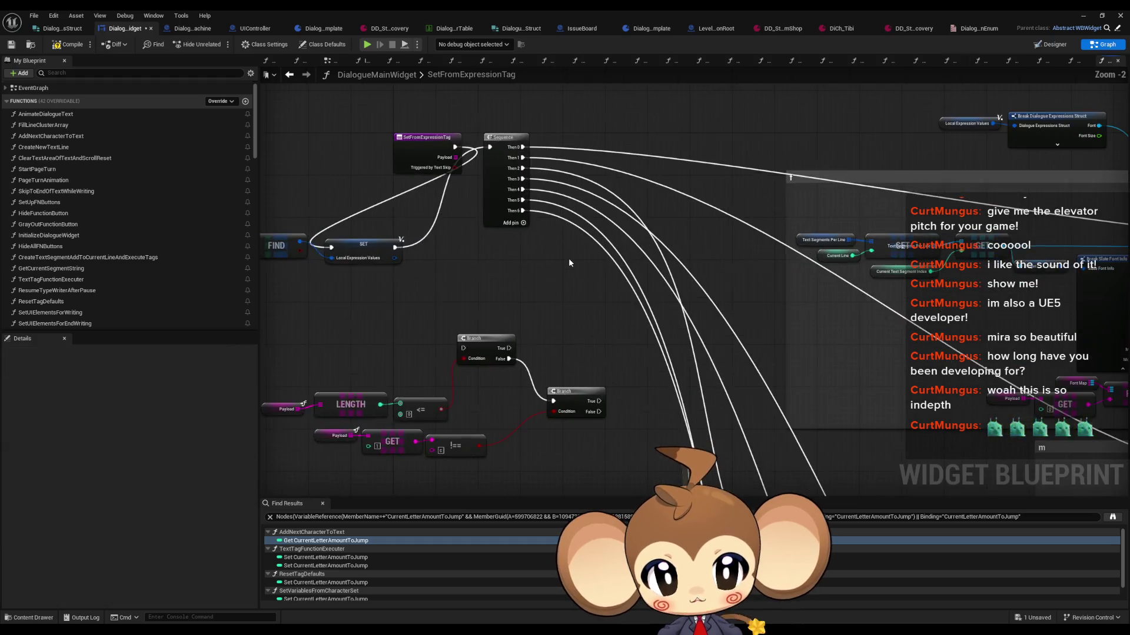
pyautogui.scroll(-3, 660, 335)
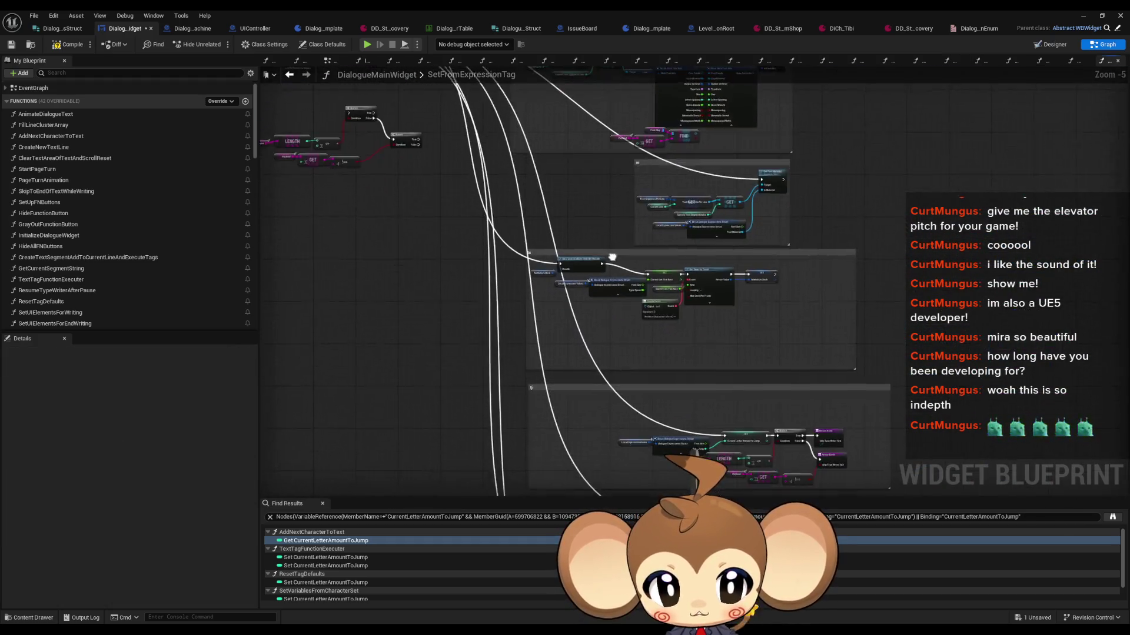
pyautogui.scroll(4, 727, 299)
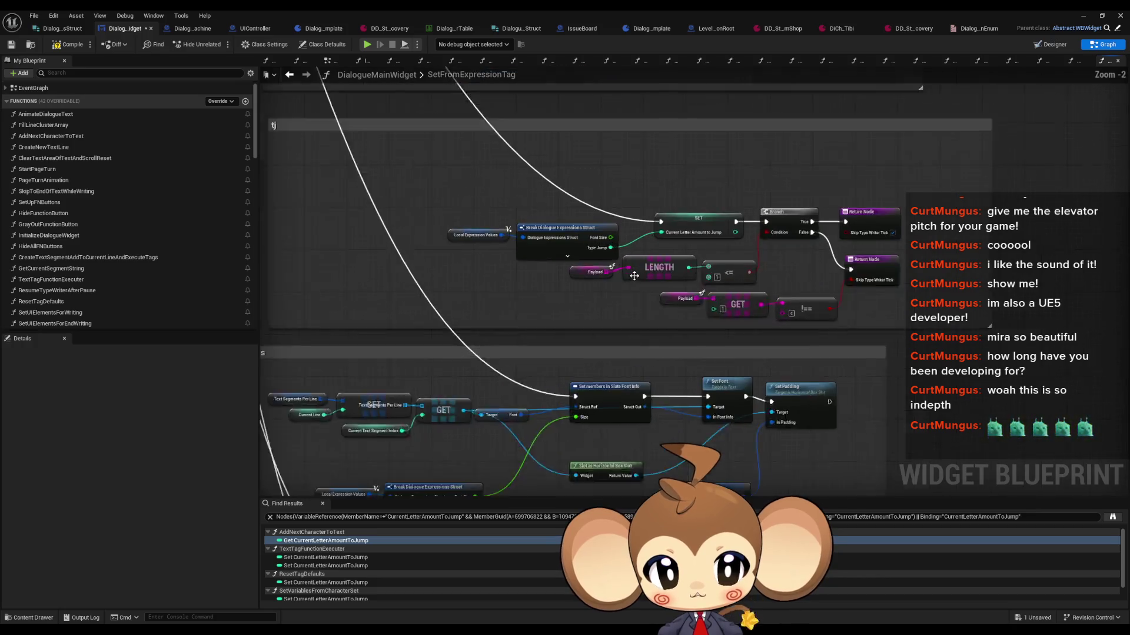
pyautogui.scroll(-5, 779, 297)
pyautogui.scroll(5, 659, 375)
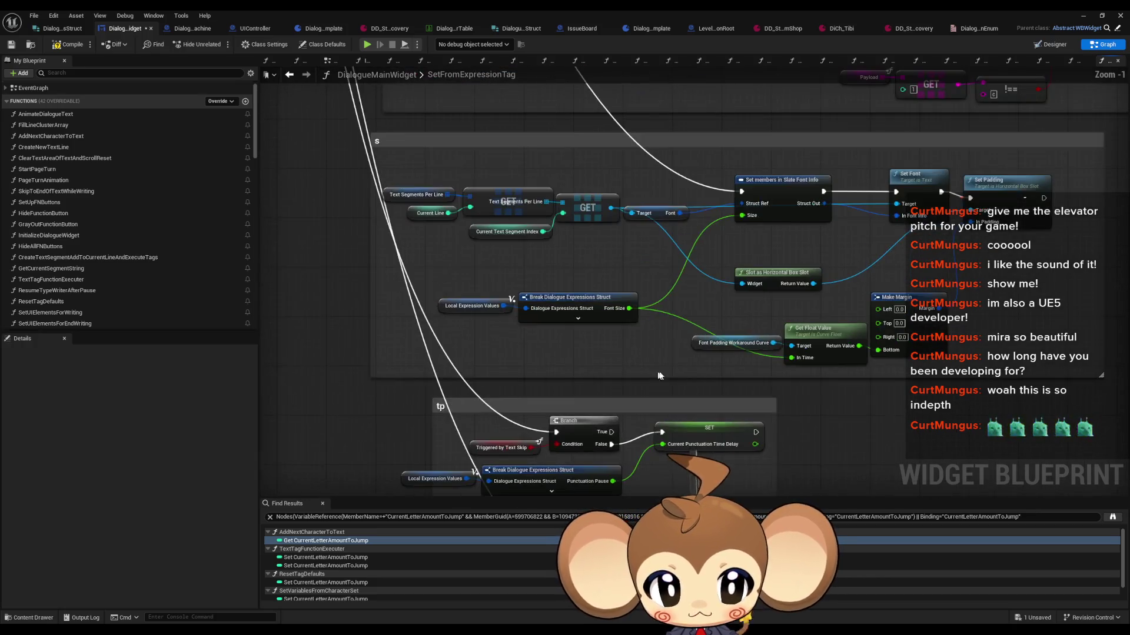
pyautogui.moveTo(651, 348); pyautogui.dragTo(438, 266)
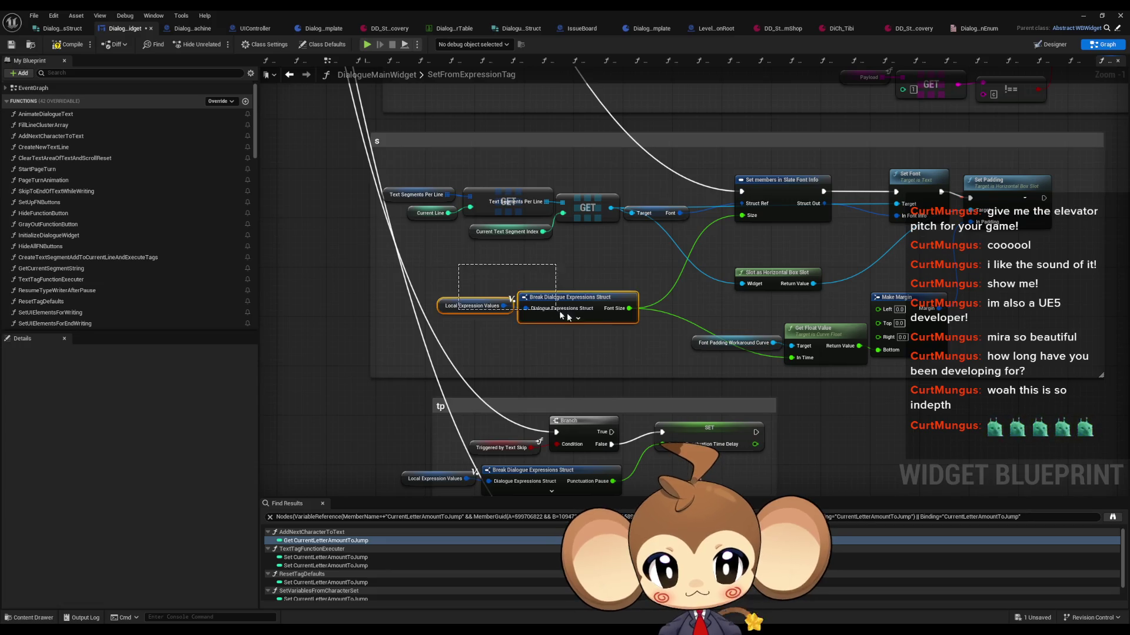
pyautogui.click(838, 29)
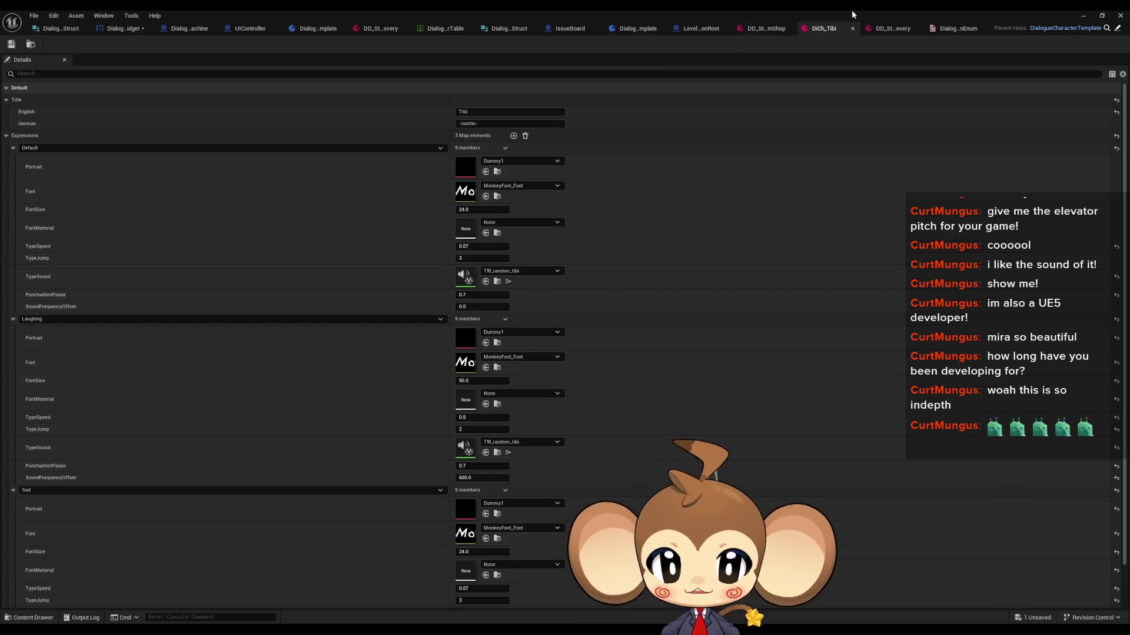
# Recheck the dialogue and Tibi assets, then start a play-in-editor test and advance Tibi's lines
pyautogui.click(885, 29)
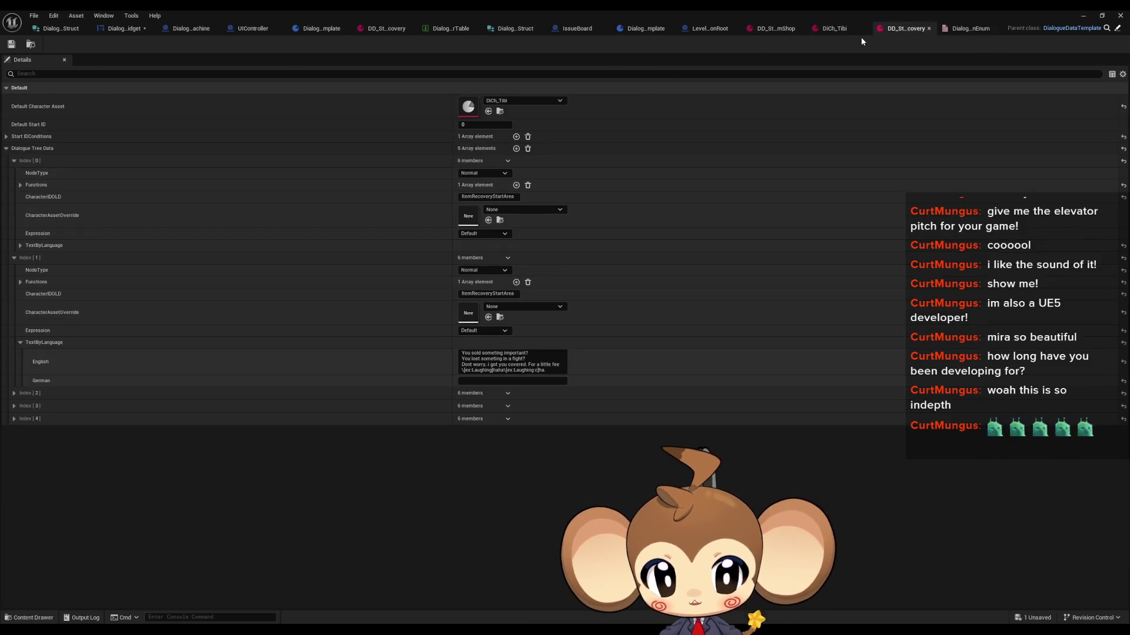
pyautogui.click(835, 28)
pyautogui.click(1081, 15)
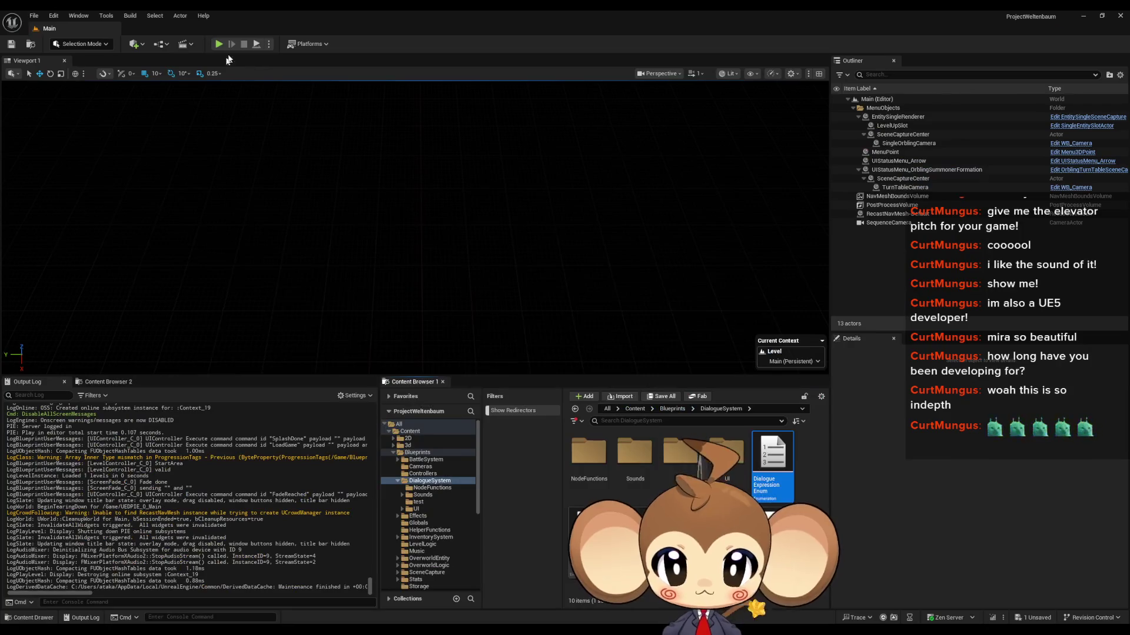
pyautogui.hotkey('alt', 'p')
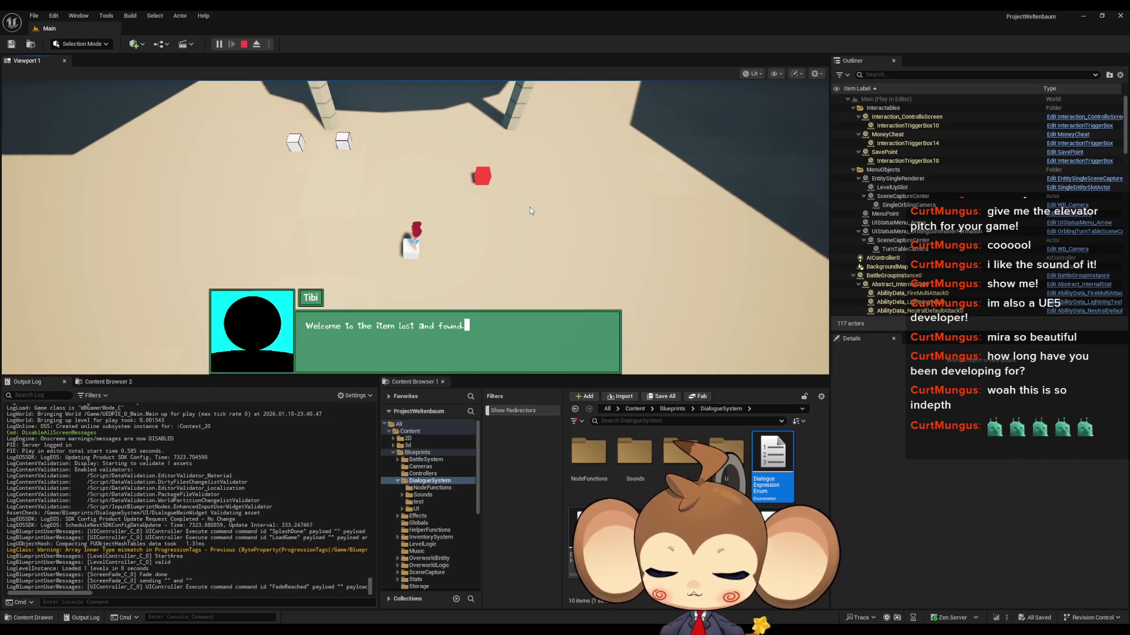
pyautogui.press('space')
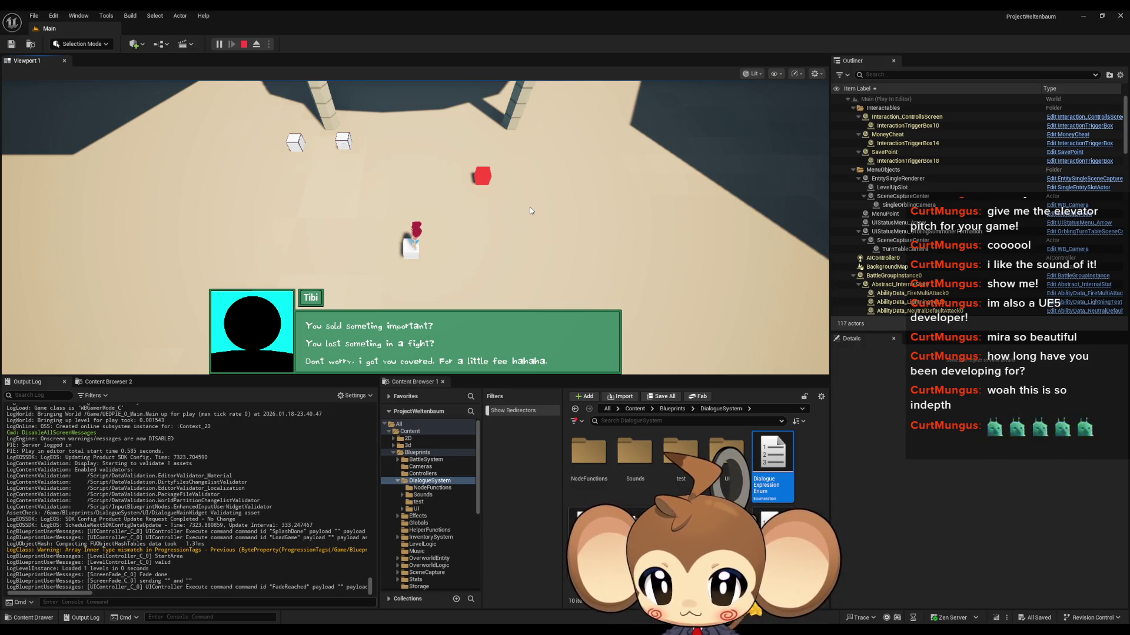
pyautogui.click(244, 45)
pyautogui.click(515, 598)
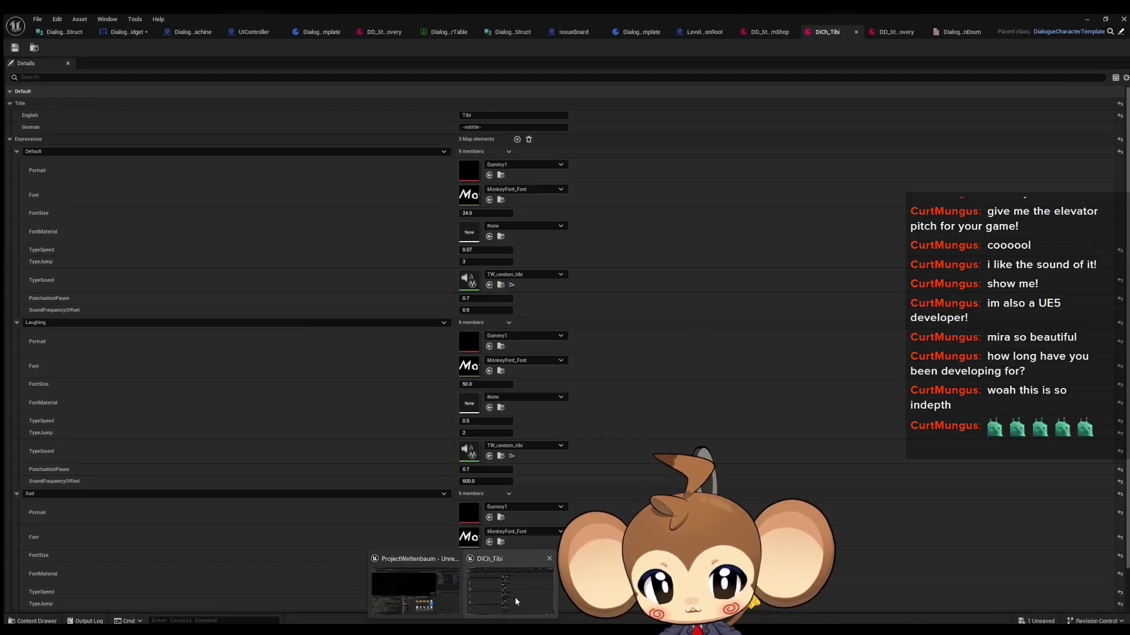
pyautogui.click(149, 27)
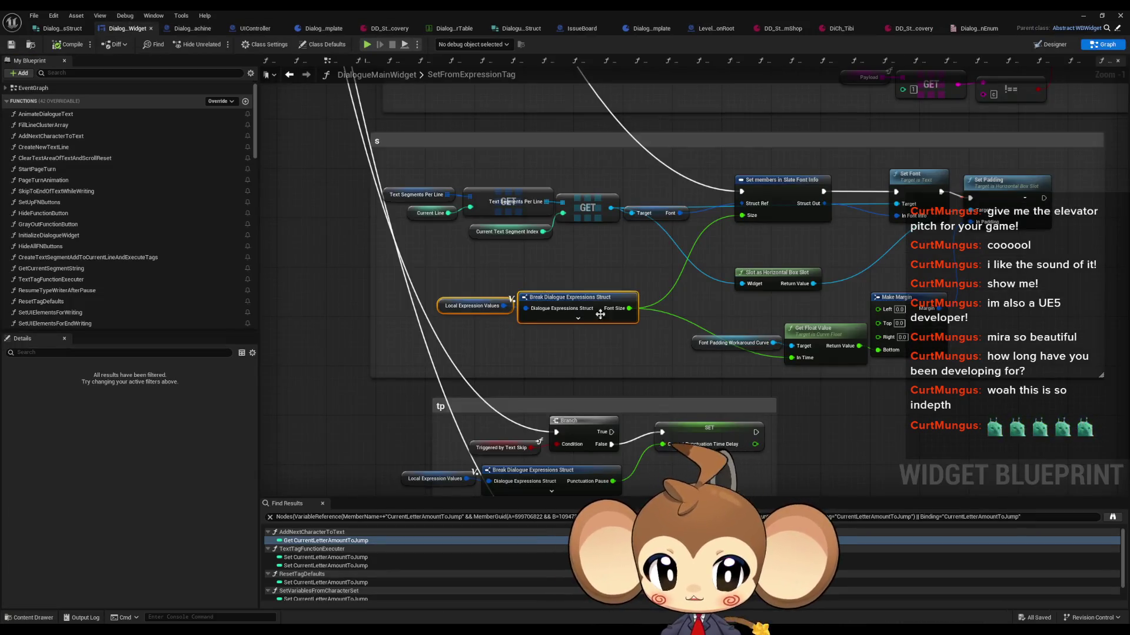
pyautogui.scroll(3, 458, 237)
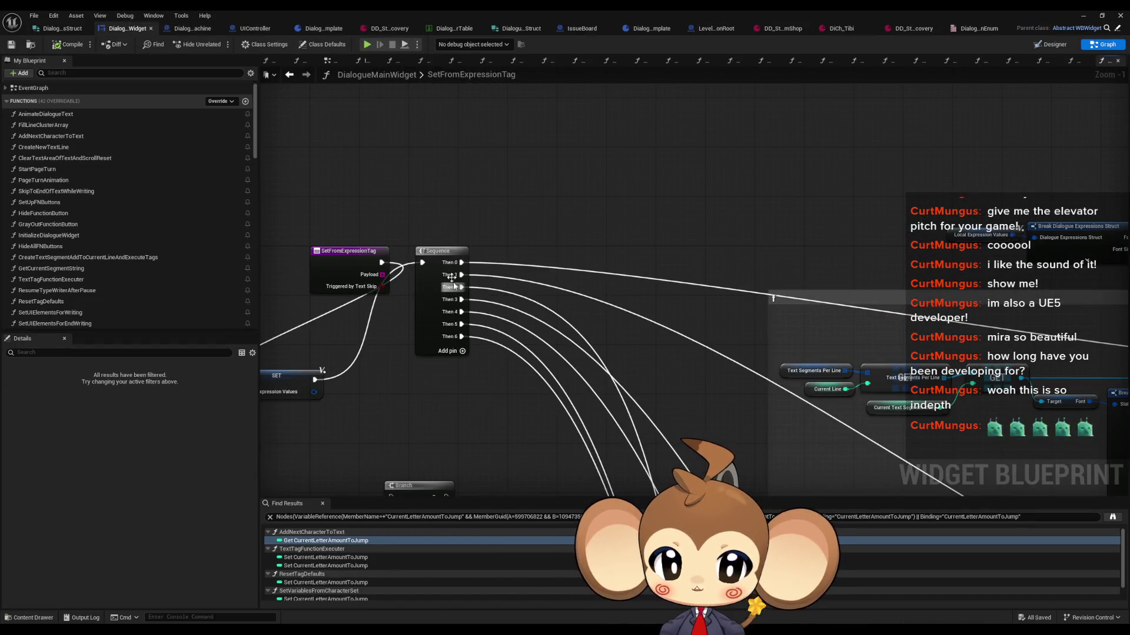
pyautogui.scroll(-3, 452, 277)
pyautogui.moveTo(452, 278)
pyautogui.mouseDown()
pyautogui.moveTo(532, 180)
pyautogui.moveTo(522, 159)
pyautogui.moveTo(377, 150)
pyautogui.mouseUp()
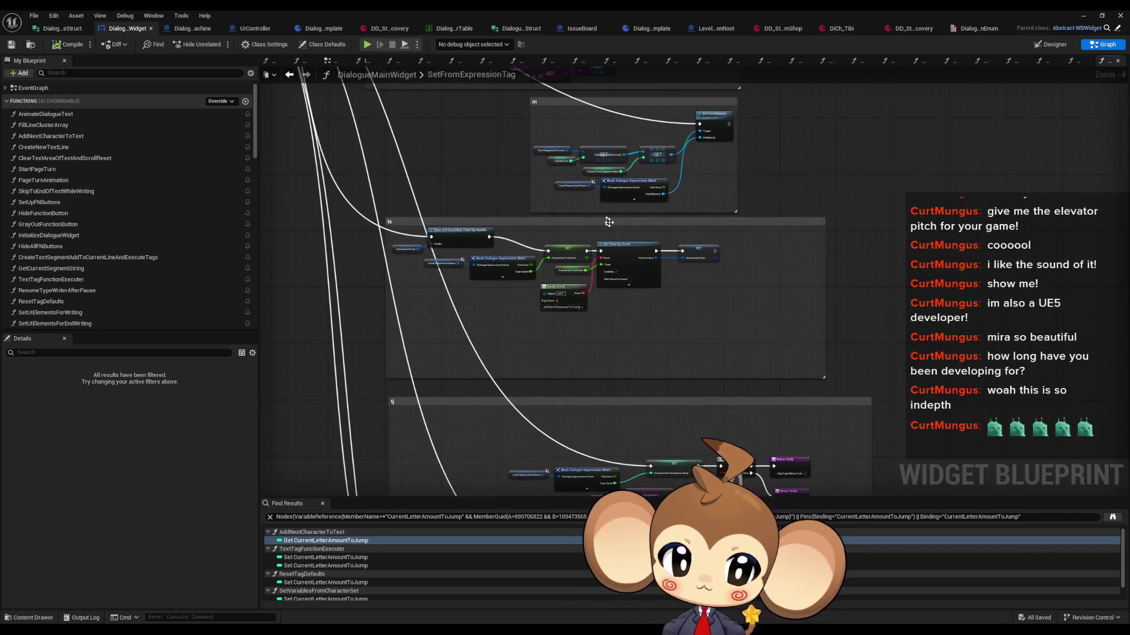
pyautogui.scroll(4, 628, 232)
pyautogui.click(782, 276)
pyautogui.scroll(-4, 765, 276)
pyautogui.moveTo(764, 276)
pyautogui.mouseDown()
pyautogui.moveTo(618, 181)
pyautogui.moveTo(646, 140)
pyautogui.moveTo(653, 38)
pyautogui.mouseUp()
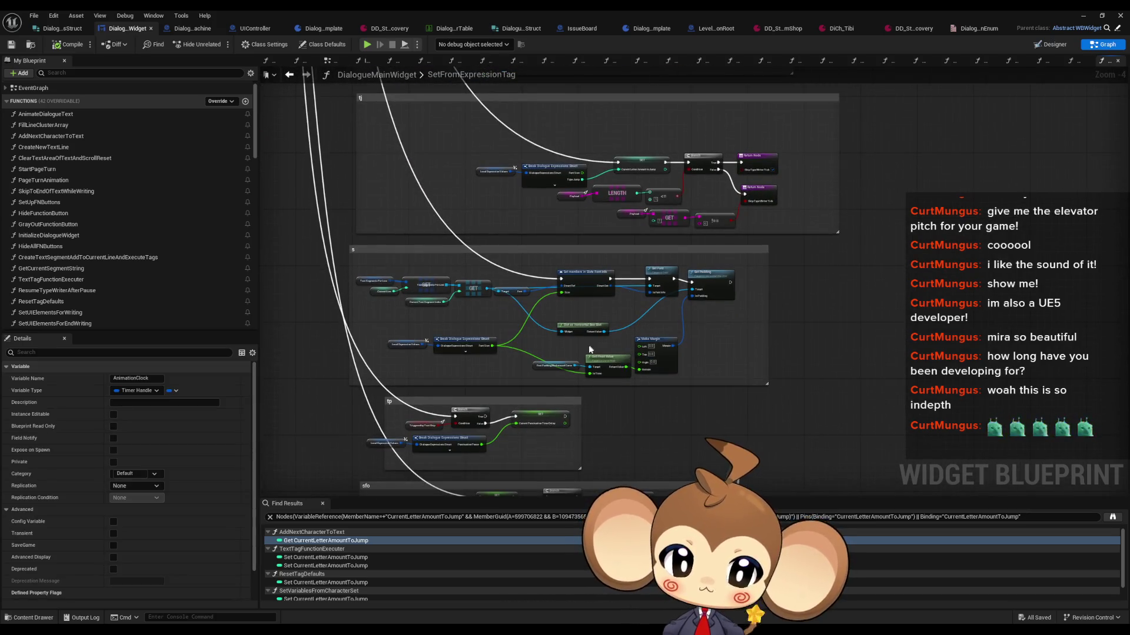
pyautogui.scroll(2, 537, 412)
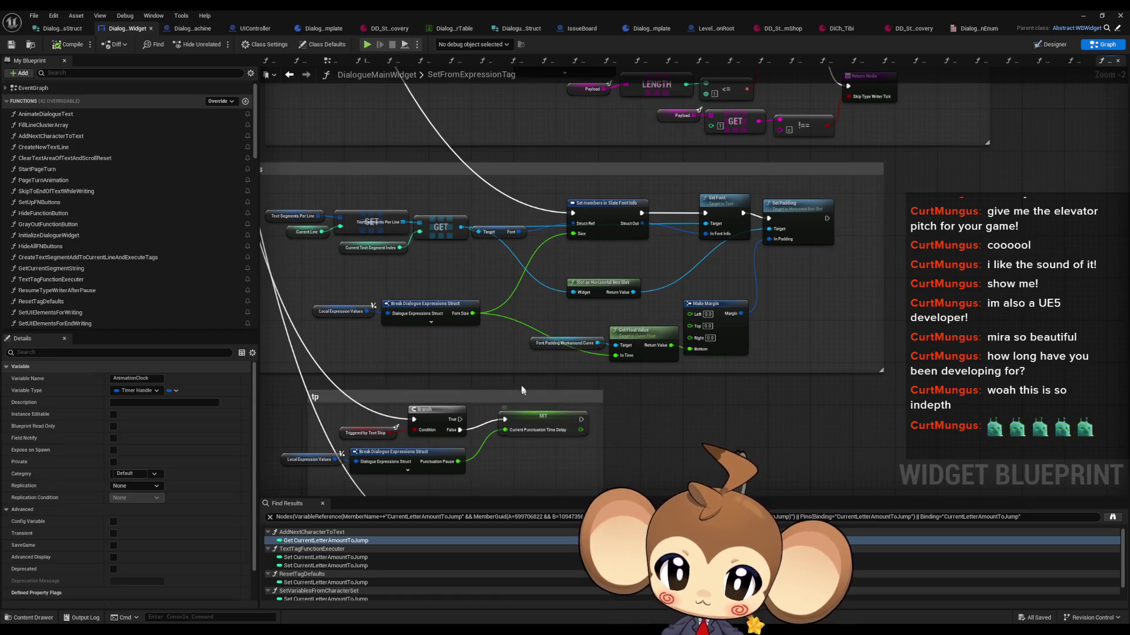
pyautogui.moveTo(343, 264)
pyautogui.mouseDown()
pyautogui.moveTo(536, 175)
pyautogui.moveTo(637, 289)
pyautogui.moveTo(630, 321)
pyautogui.mouseUp()
pyautogui.scroll(-2, 384, 256)
pyautogui.scroll(3, 630, 321)
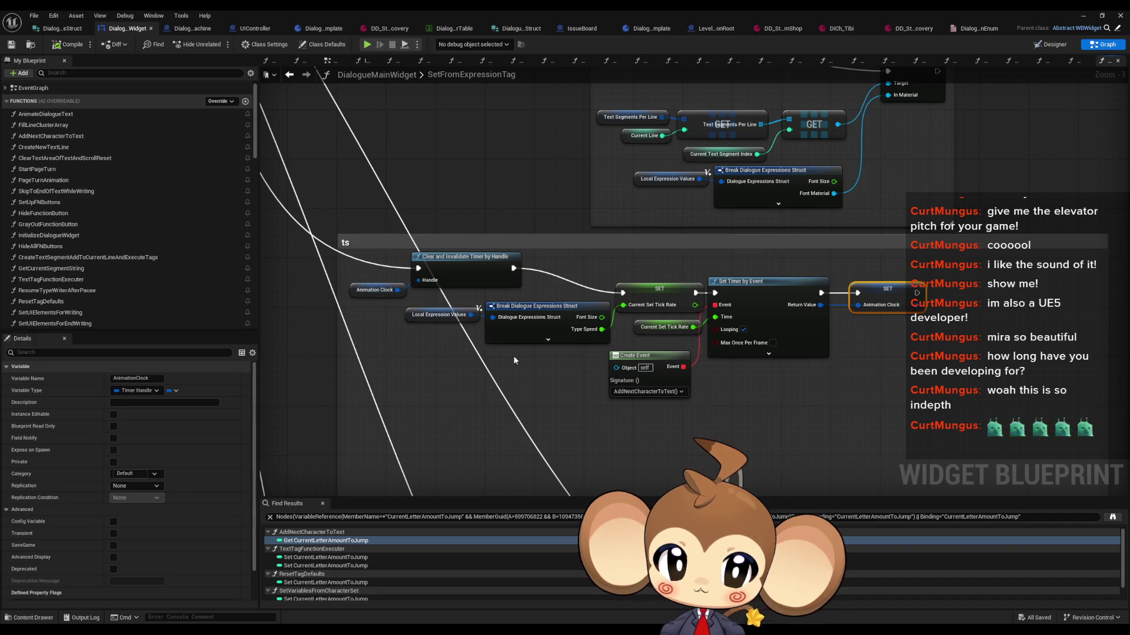
pyautogui.moveTo(531, 350); pyautogui.dragTo(557, 427)
pyautogui.moveTo(655, 304); pyautogui.dragTo(687, 318)
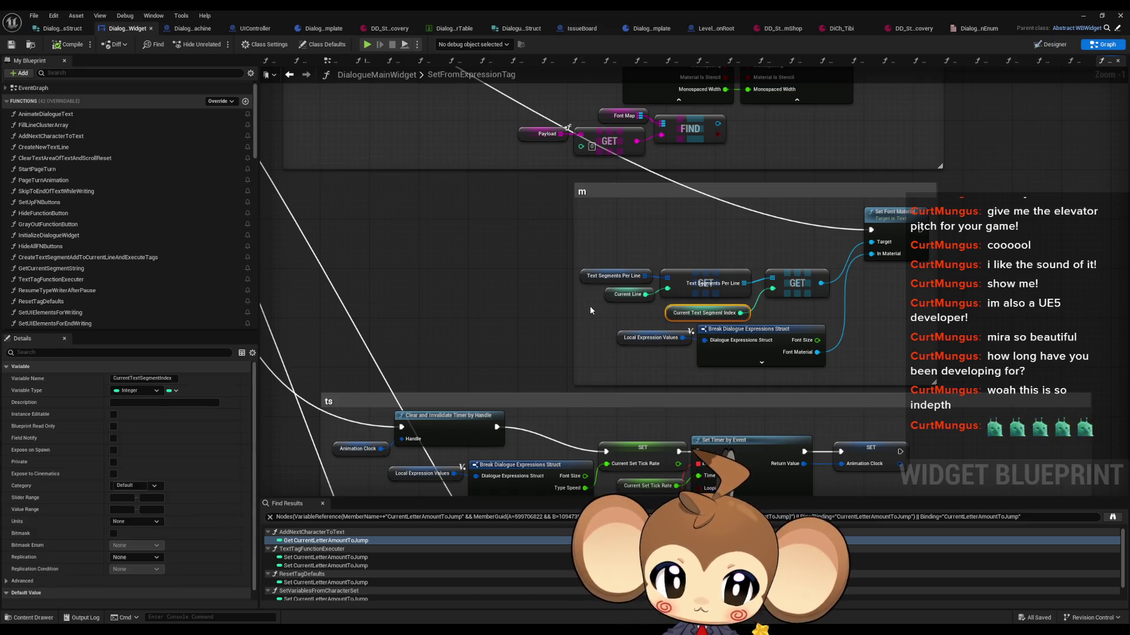
# Hide the unconnected Font Size pin on the m and ts Break Dialogue Expressions Struct nodes
pyautogui.click(748, 353)
pyautogui.click(116, 414)
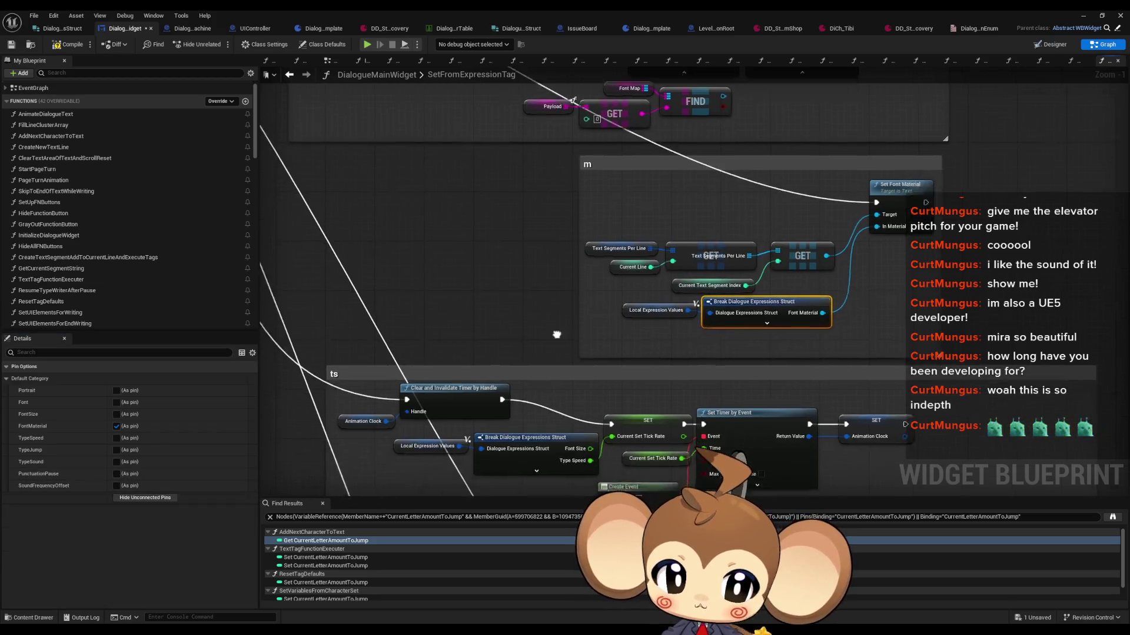
pyautogui.click(556, 253)
pyautogui.click(131, 498)
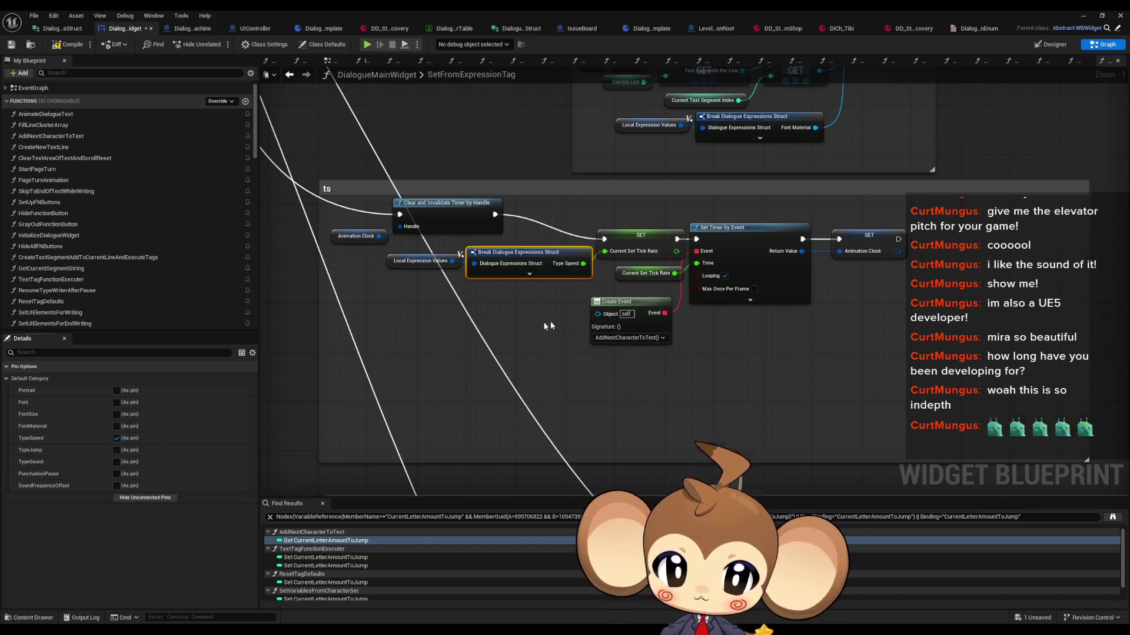
# Inspect the s group's Break node, Set Slate Font Info, Current Line and segment index nodes
pyautogui.click(464, 420)
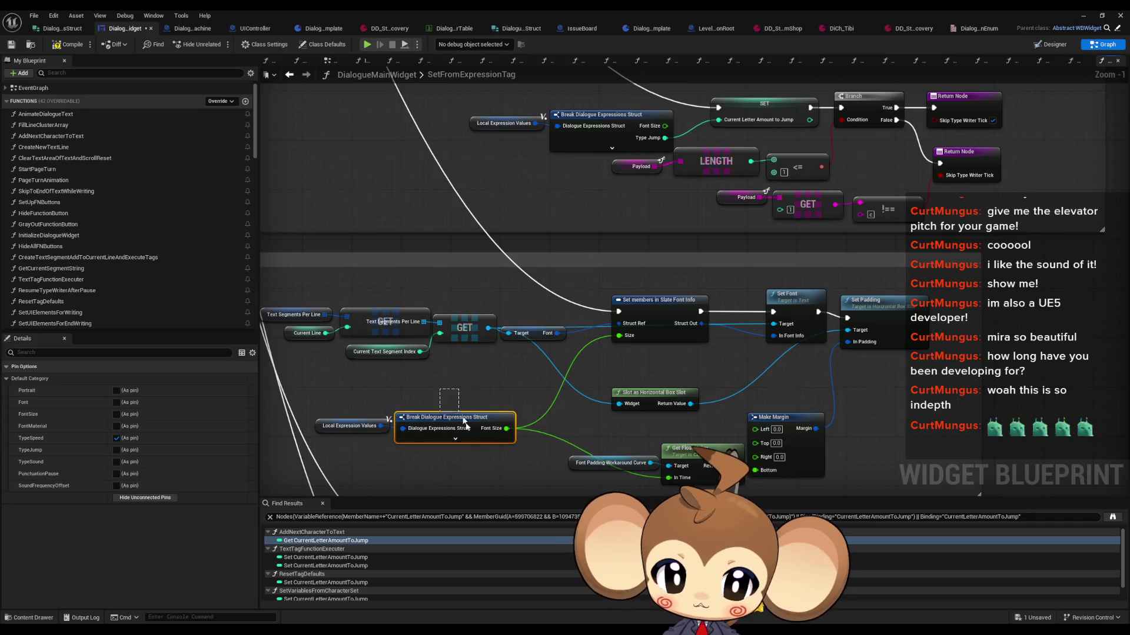
pyautogui.scroll(-2, 476, 456)
pyautogui.moveTo(492, 390); pyautogui.dragTo(534, 279)
pyautogui.scroll(4, 538, 278)
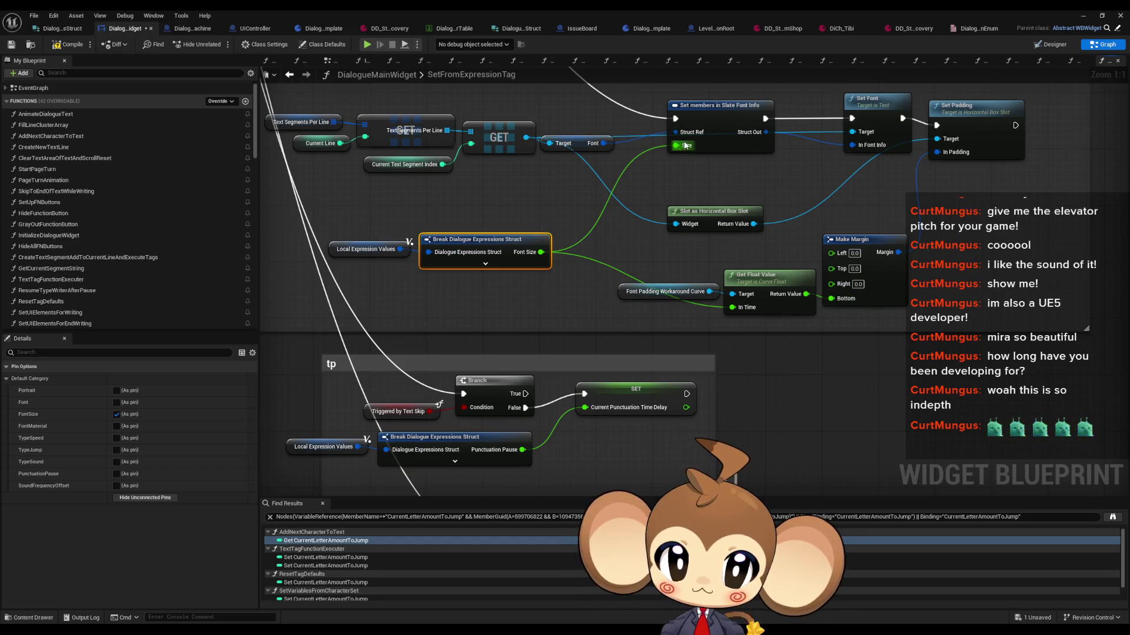
pyautogui.click(720, 112)
pyautogui.moveTo(296, 112); pyautogui.dragTo(376, 180)
pyautogui.click(400, 208)
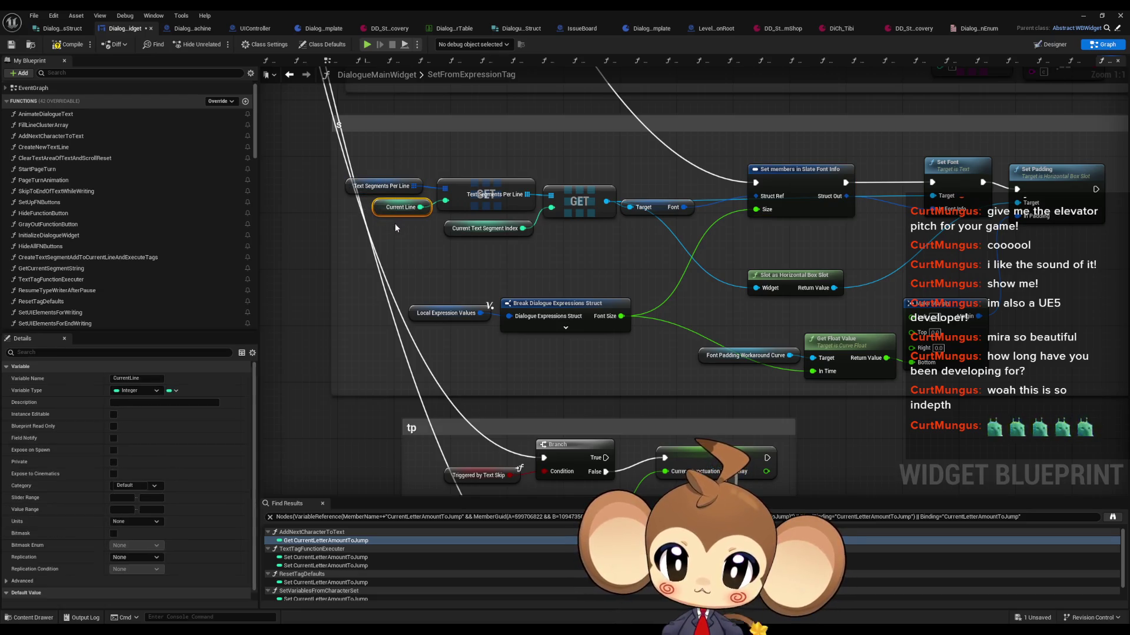
pyautogui.moveTo(398, 256)
pyautogui.mouseDown()
pyautogui.moveTo(431, 250)
pyautogui.moveTo(420, 265)
pyautogui.moveTo(460, 325)
pyautogui.mouseUp()
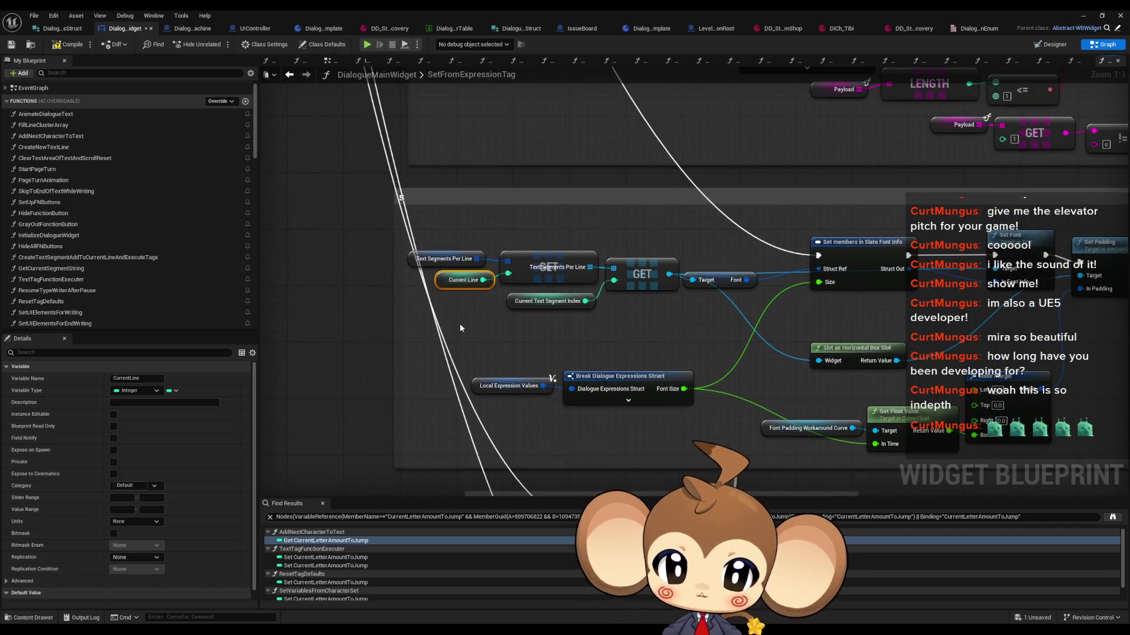
pyautogui.click(518, 303)
pyautogui.moveTo(595, 335)
pyautogui.mouseDown()
pyautogui.moveTo(574, 324)
pyautogui.moveTo(572, 291)
pyautogui.mouseUp()
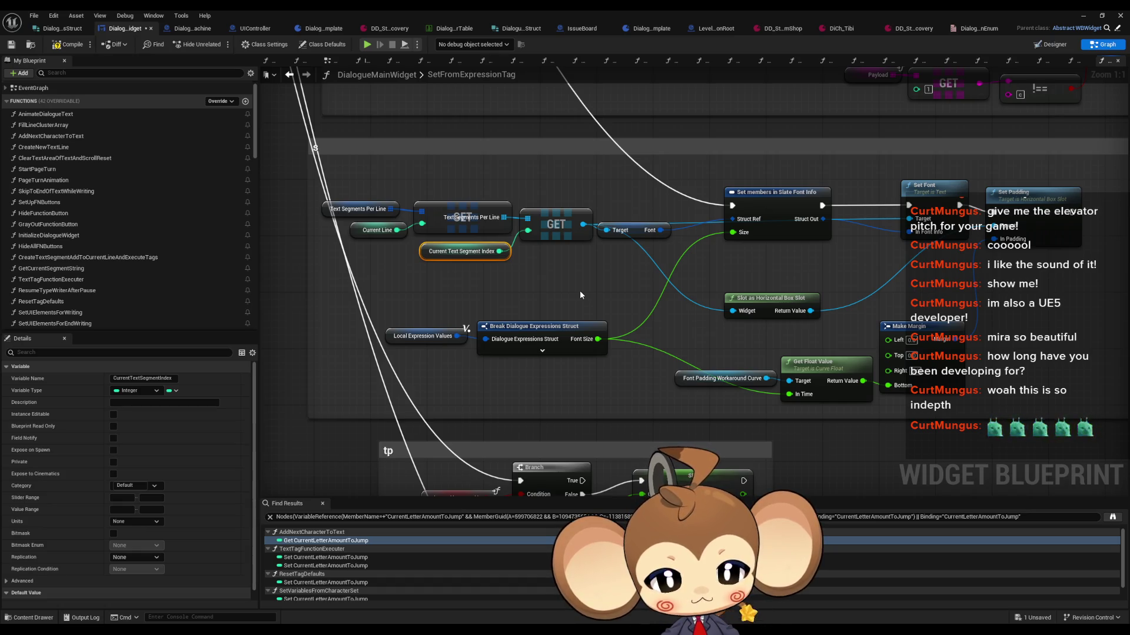
# Add a Print String after Set Padding with the Break node's Font Size fed into In String
pyautogui.click(1027, 203)
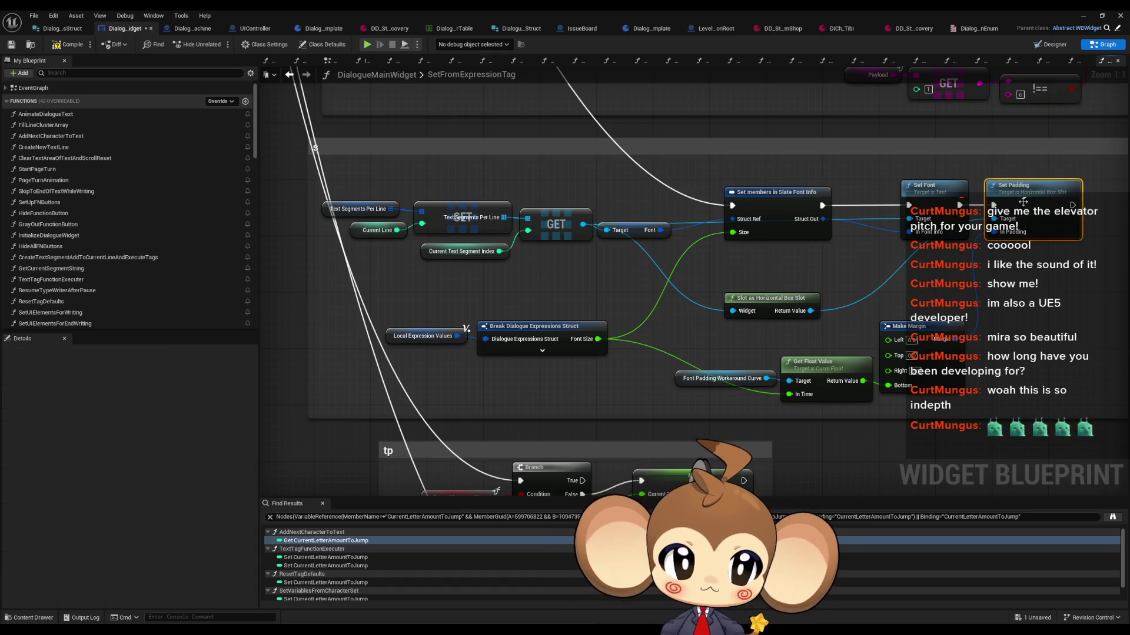
pyautogui.rightClick(951, 221)
pyautogui.write('print string')
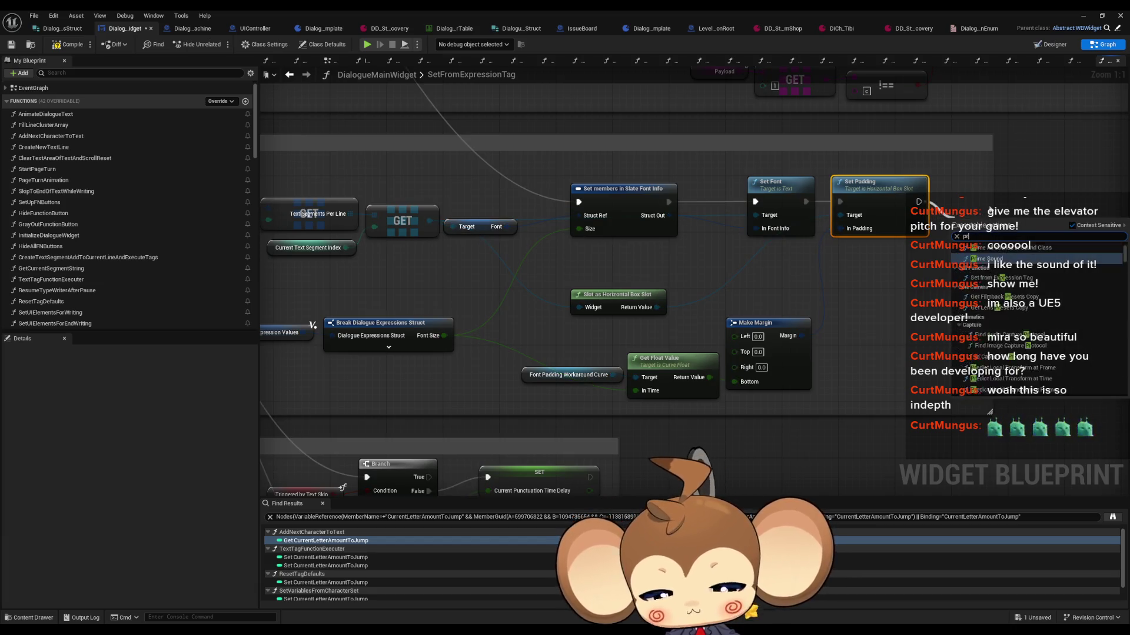
pyautogui.press('Return')
pyautogui.scroll(-4, 870, 239)
pyautogui.scroll(3, 588, 252)
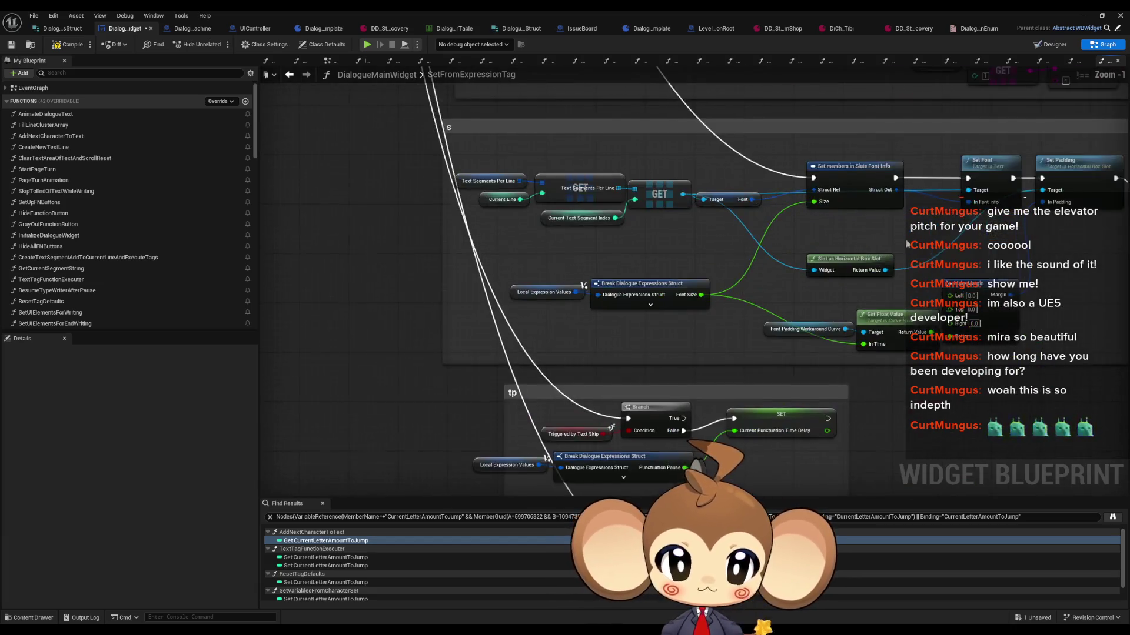
pyautogui.moveTo(586, 246); pyautogui.dragTo(631, 245)
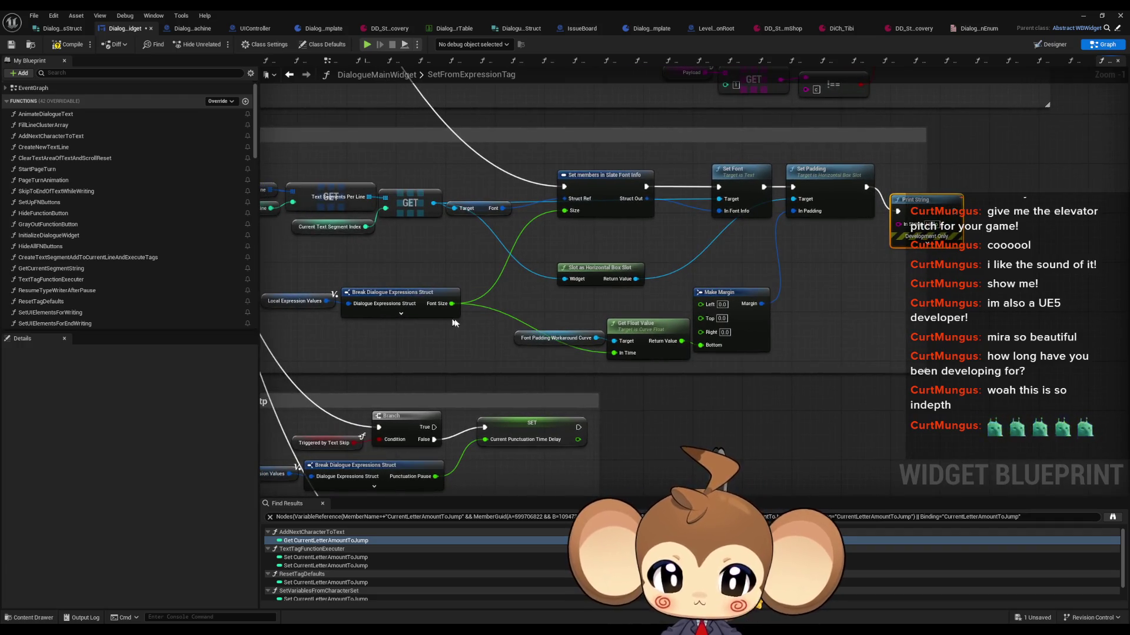
pyautogui.moveTo(455, 306); pyautogui.dragTo(460, 308)
pyautogui.moveTo(528, 305); pyautogui.dragTo(897, 224)
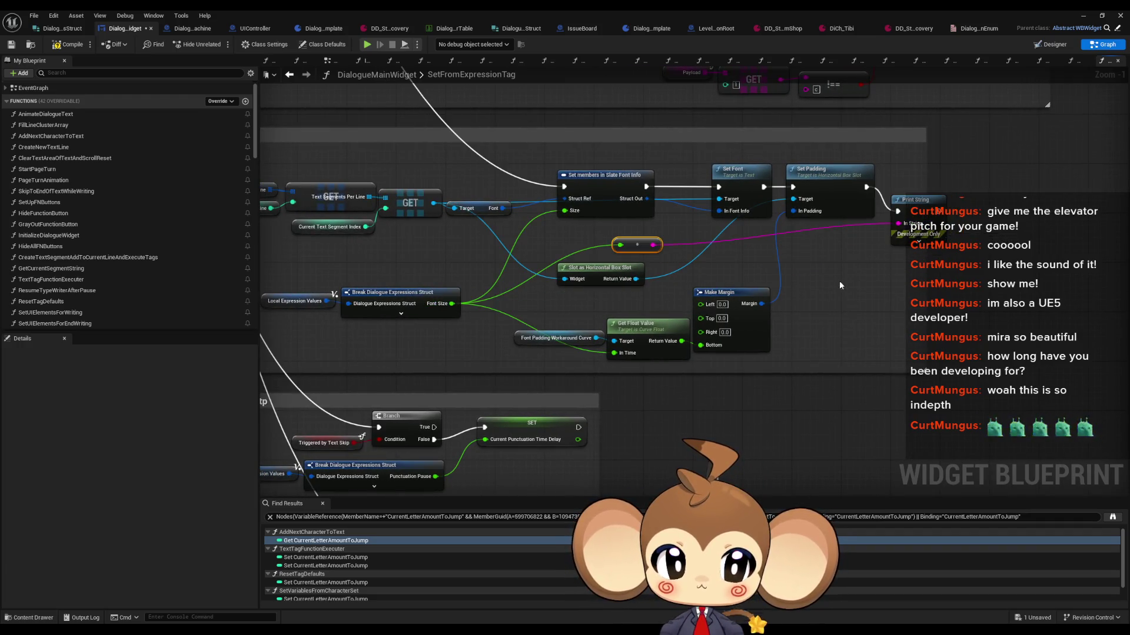
pyautogui.click(1080, 17)
# Play-test from the loaded save game, watch Tibi's dialogue, then stop the session
pyautogui.click(219, 43)
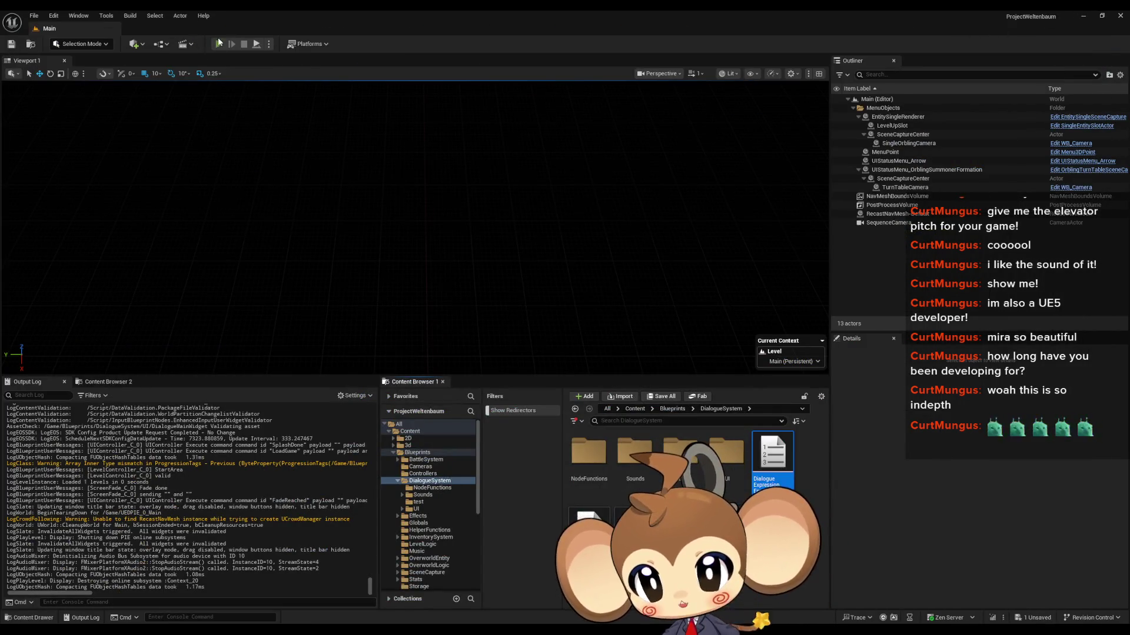
pyautogui.click(116, 326)
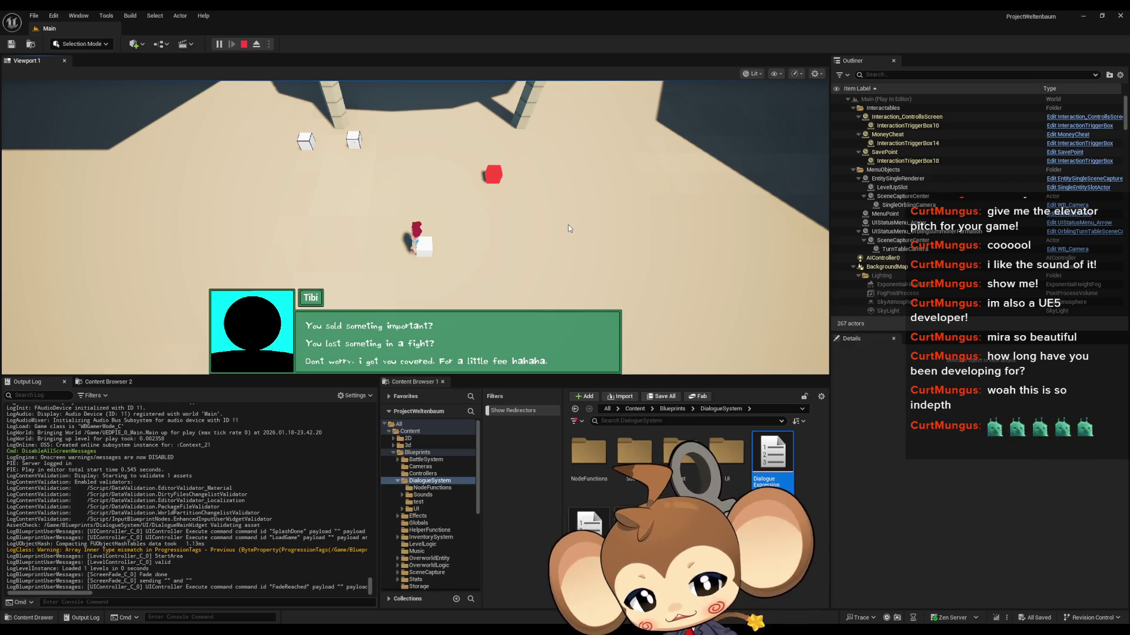
pyautogui.click(244, 45)
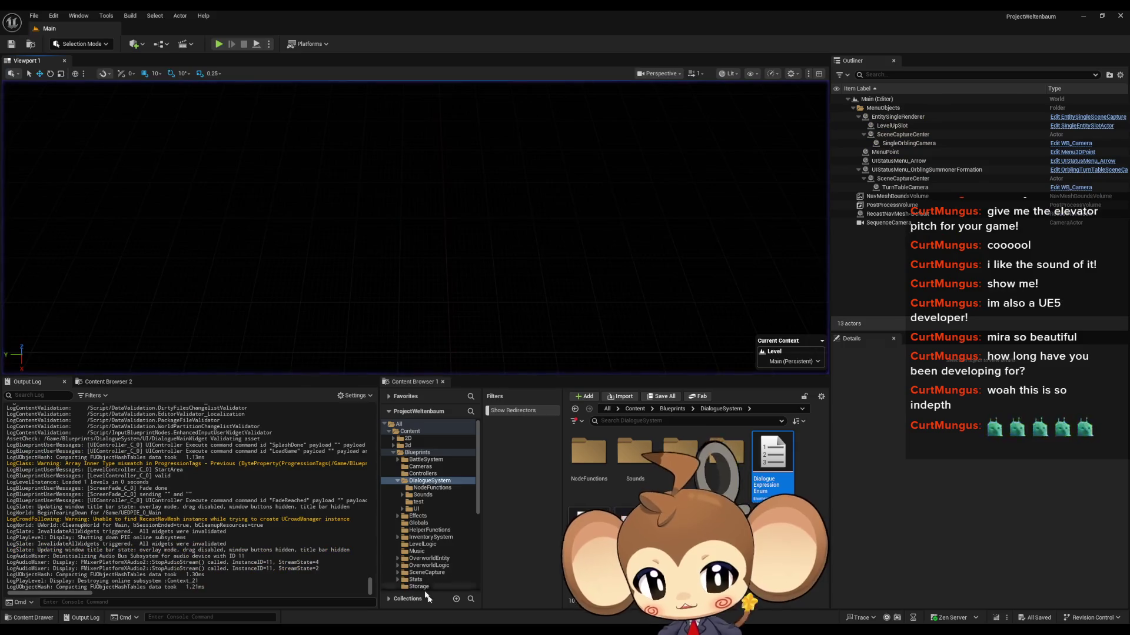
# Bring back the DialogueMainWidget blueprint and save it
pyautogui.click(513, 594)
pyautogui.hotkey('ctrl', 's')
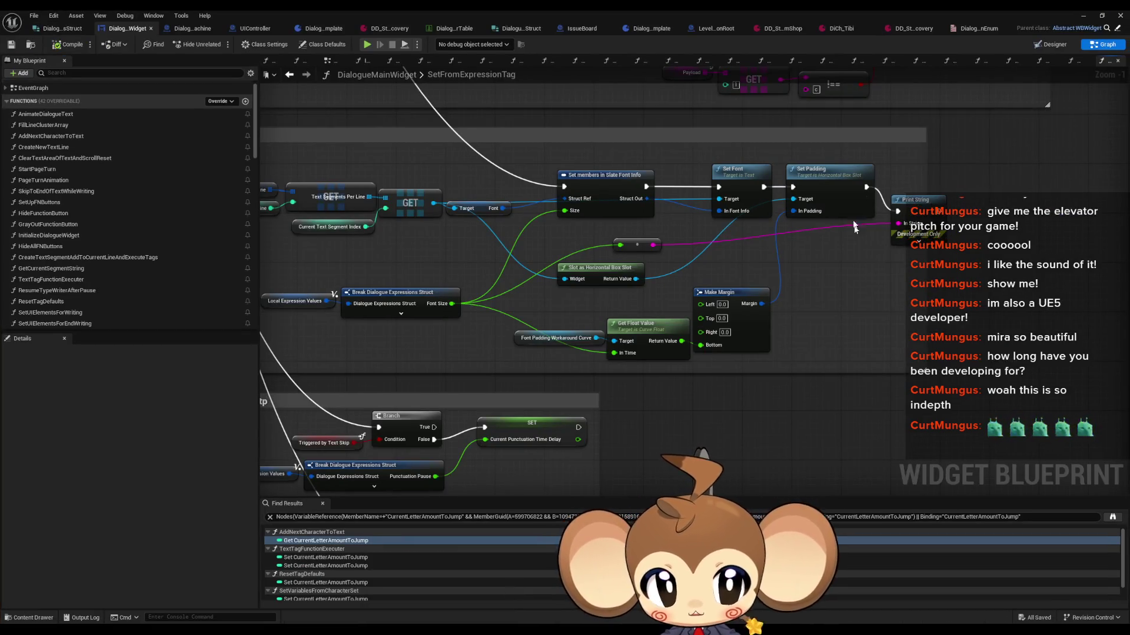
pyautogui.scroll(-5, 877, 202)
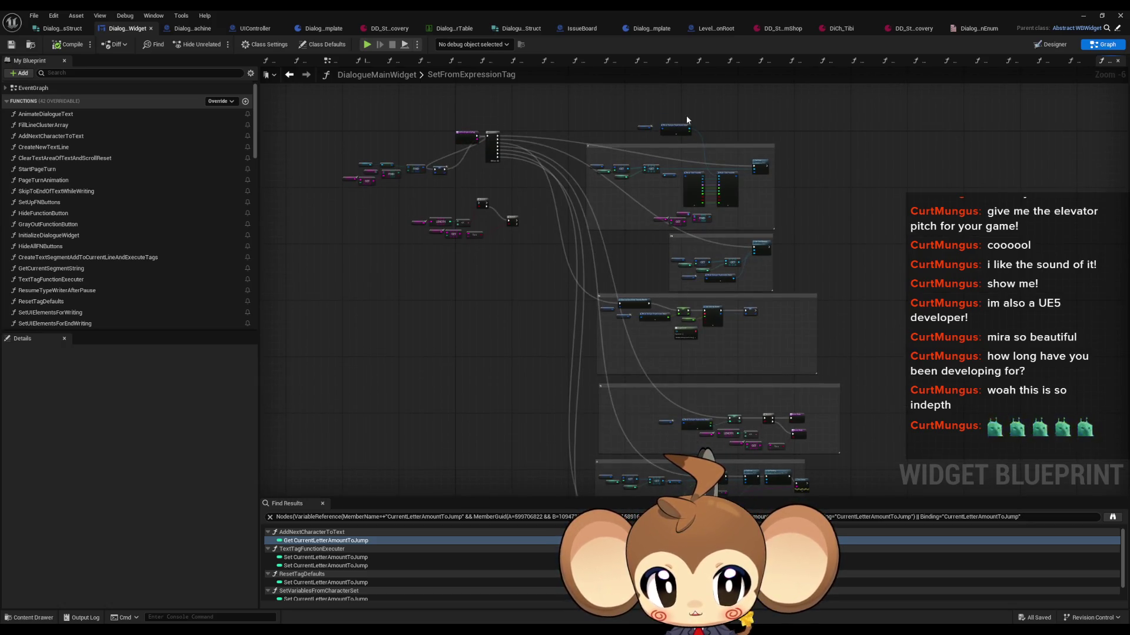
pyautogui.scroll(4, 719, 173)
pyautogui.scroll(2, 717, 183)
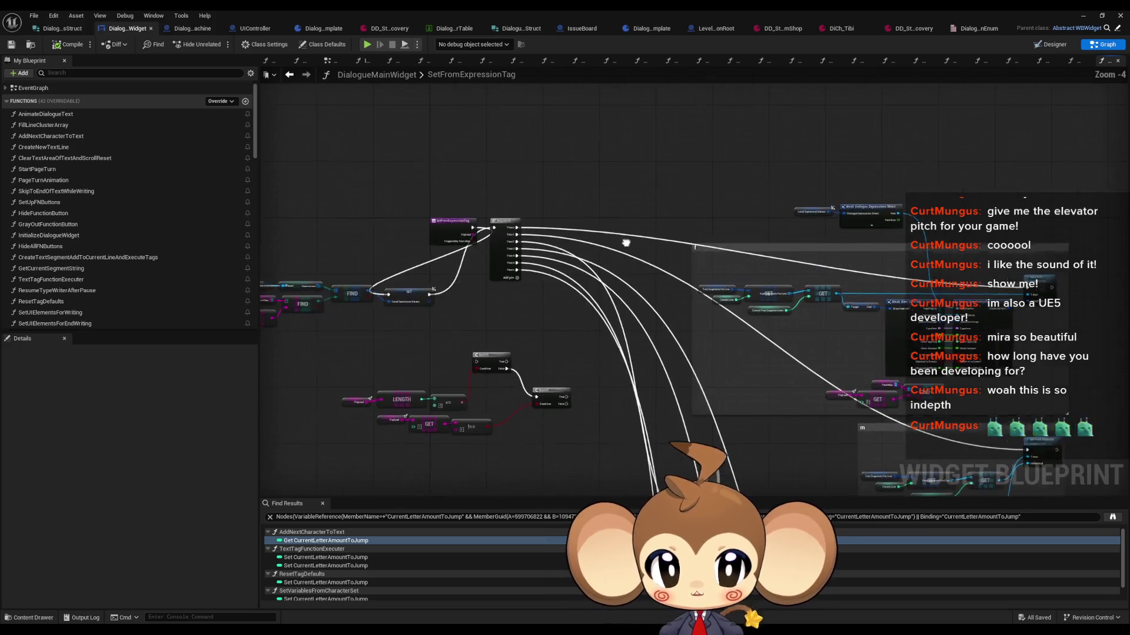
# Insert a Print String printing 'AAAAAAAAAAAAAAA' right after the SetFromExpressionTag entry node
pyautogui.click(606, 213)
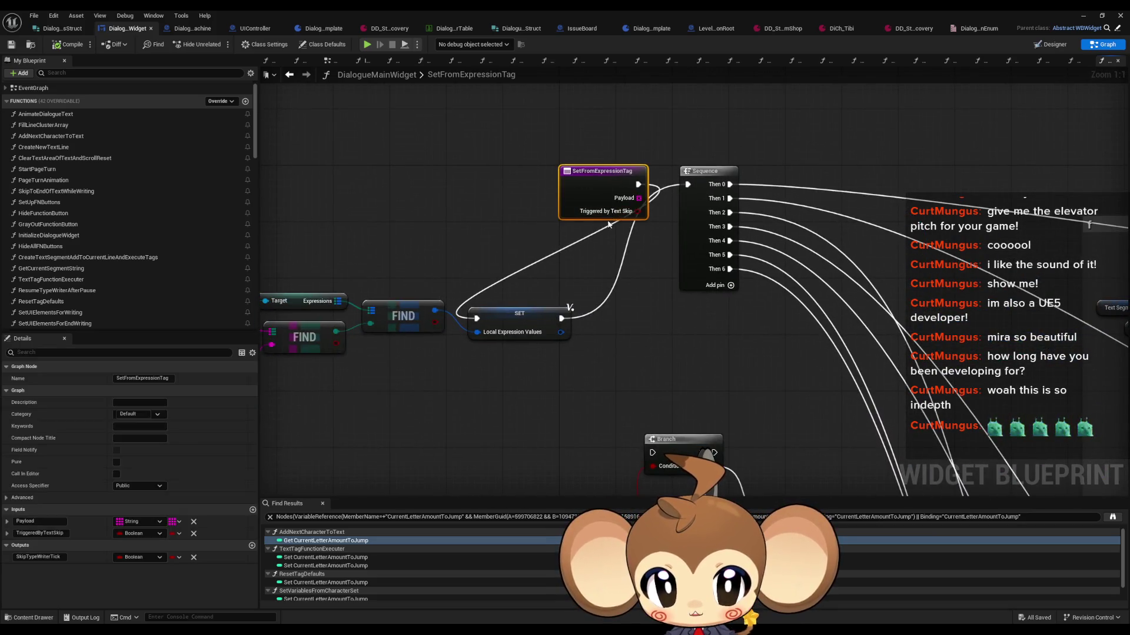
pyautogui.press('f')
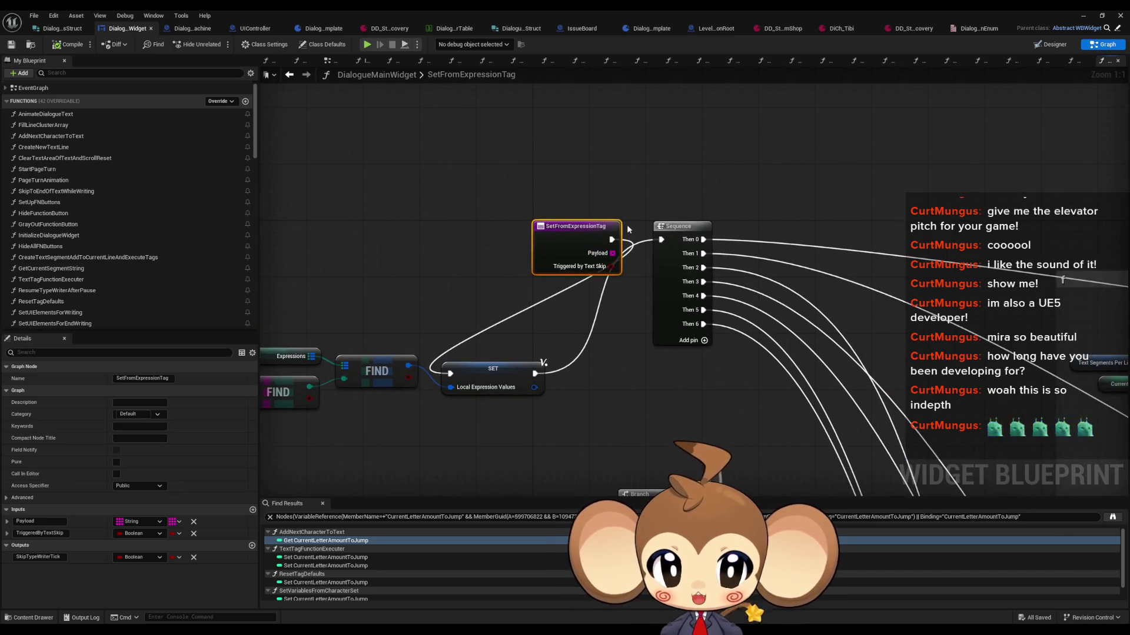
pyautogui.moveTo(610, 241); pyautogui.dragTo(667, 109)
pyautogui.write('print string')
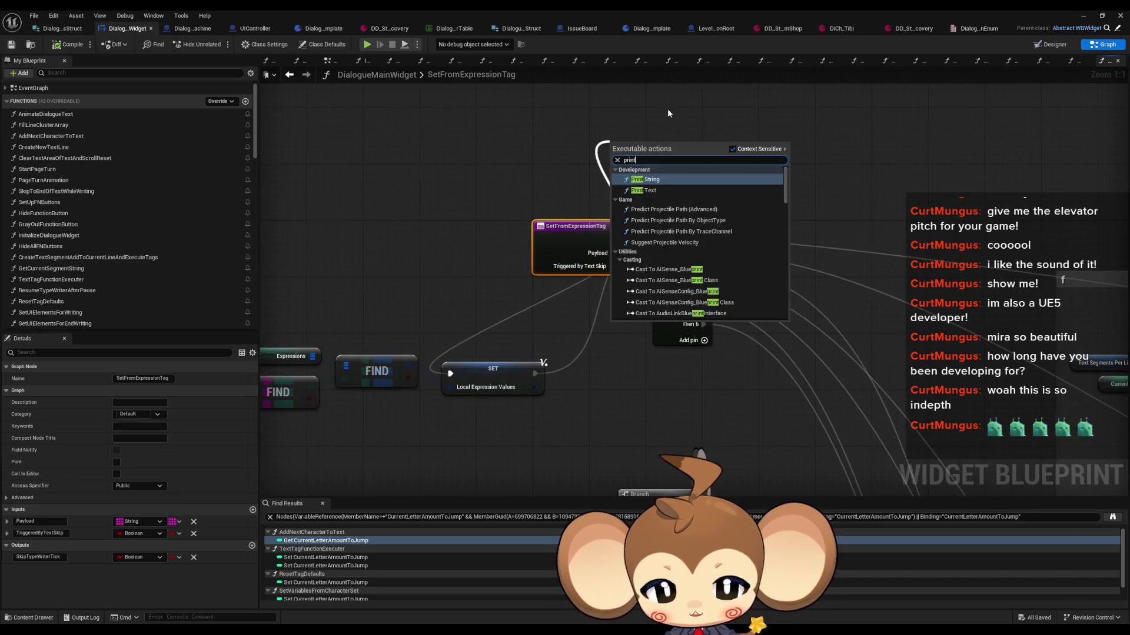
pyautogui.press('Return')
pyautogui.write('AAAAAAAAAAAAAAA')
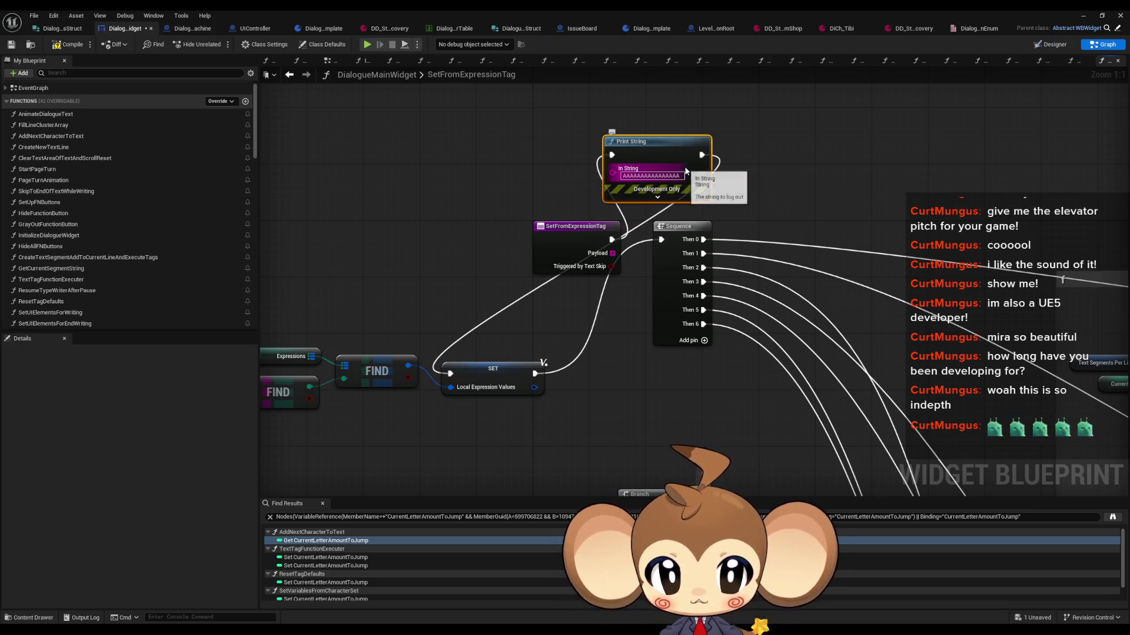
pyautogui.scroll(1, 85, 189)
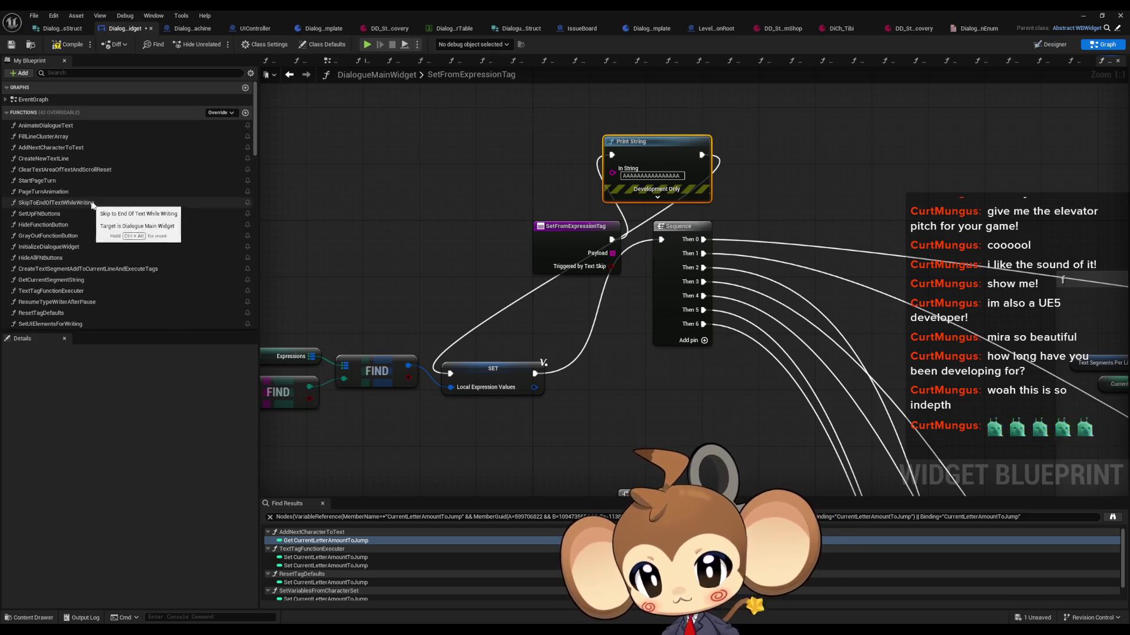
pyautogui.scroll(-5, 92, 203)
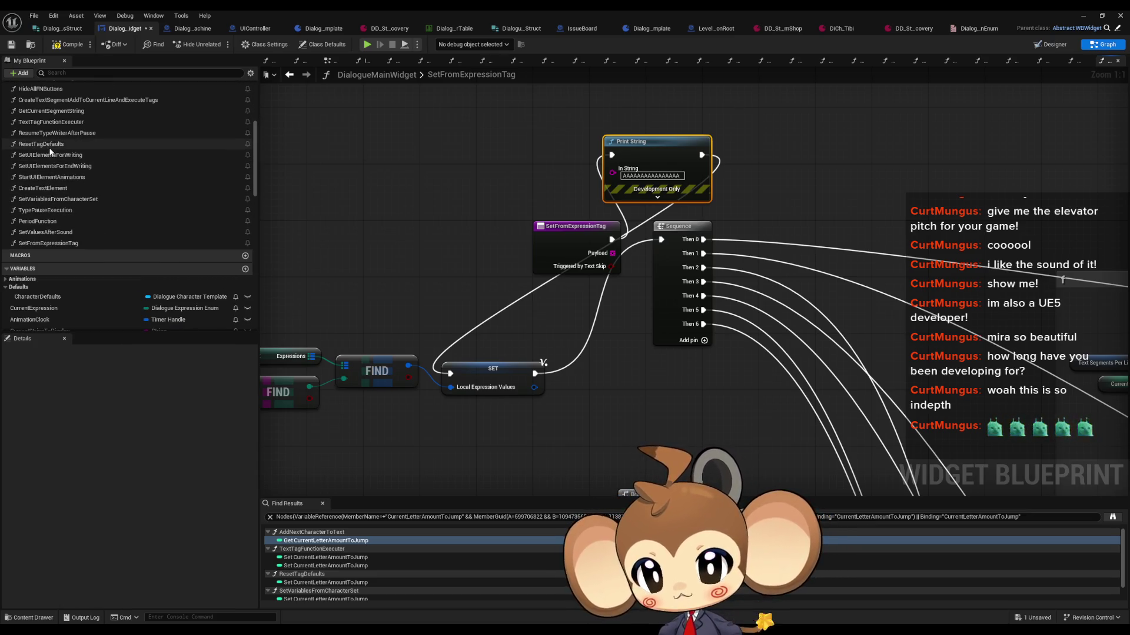
# Check the TextTagFunctionExecuter Switch outputs, then return to SetFromExpressionTag
pyautogui.doubleClick(51, 122)
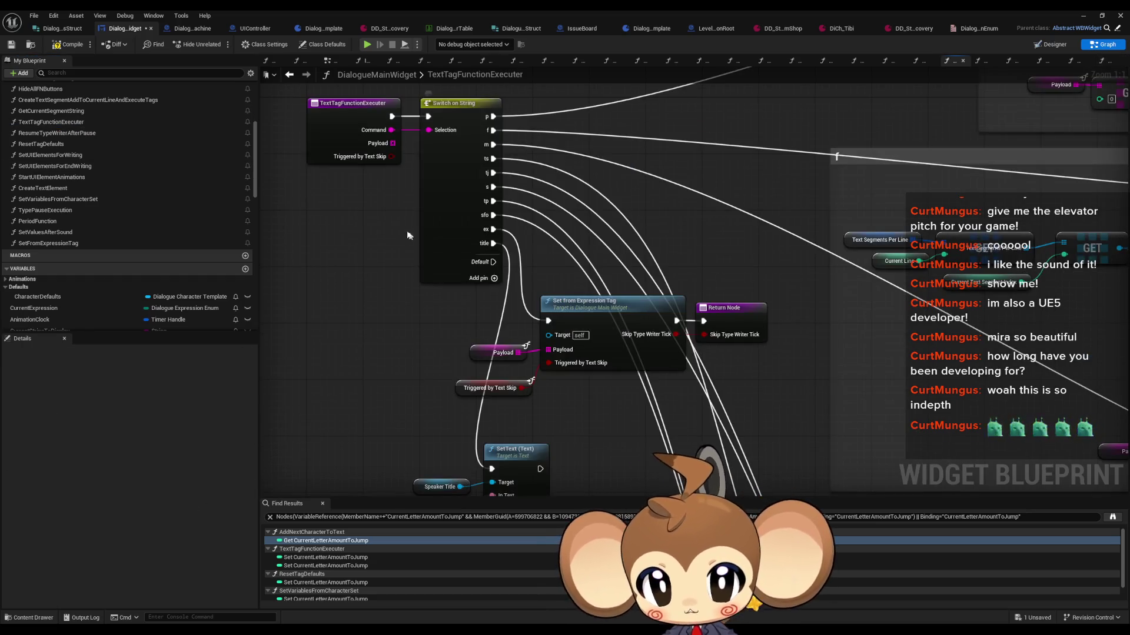
pyautogui.moveTo(493, 236); pyautogui.dragTo(510, 156)
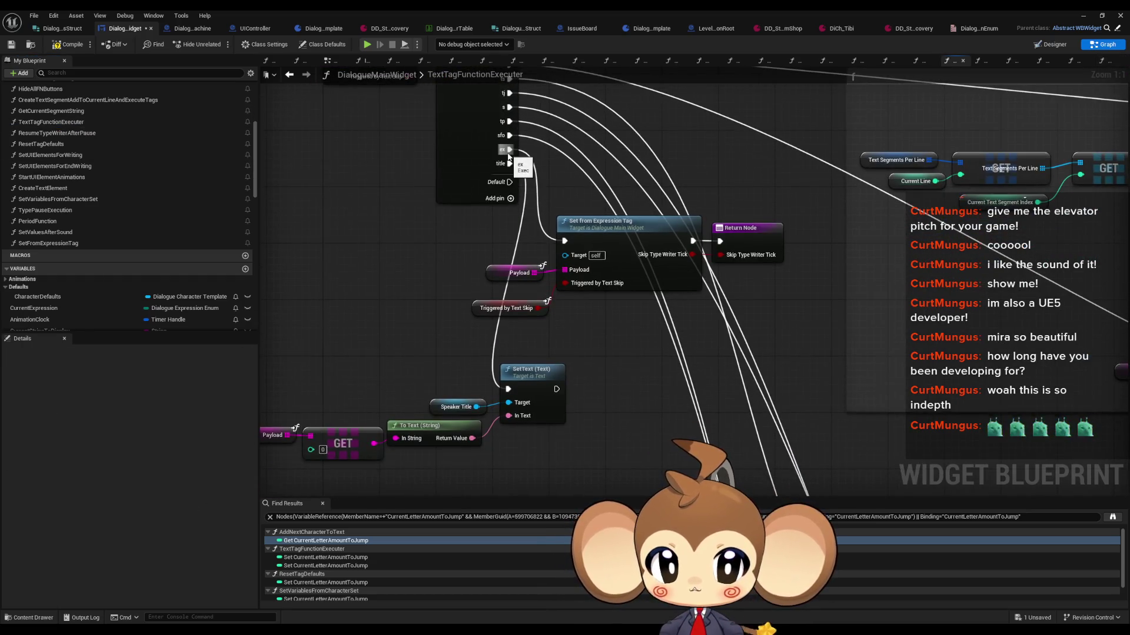
pyautogui.doubleClick(633, 220)
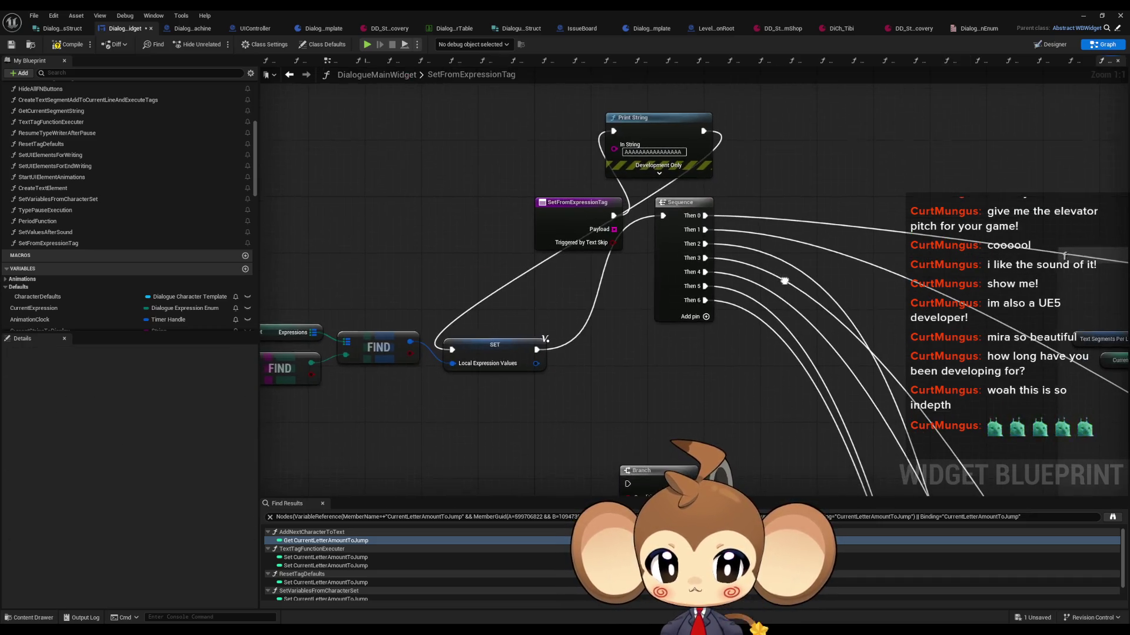
pyautogui.click(1085, 16)
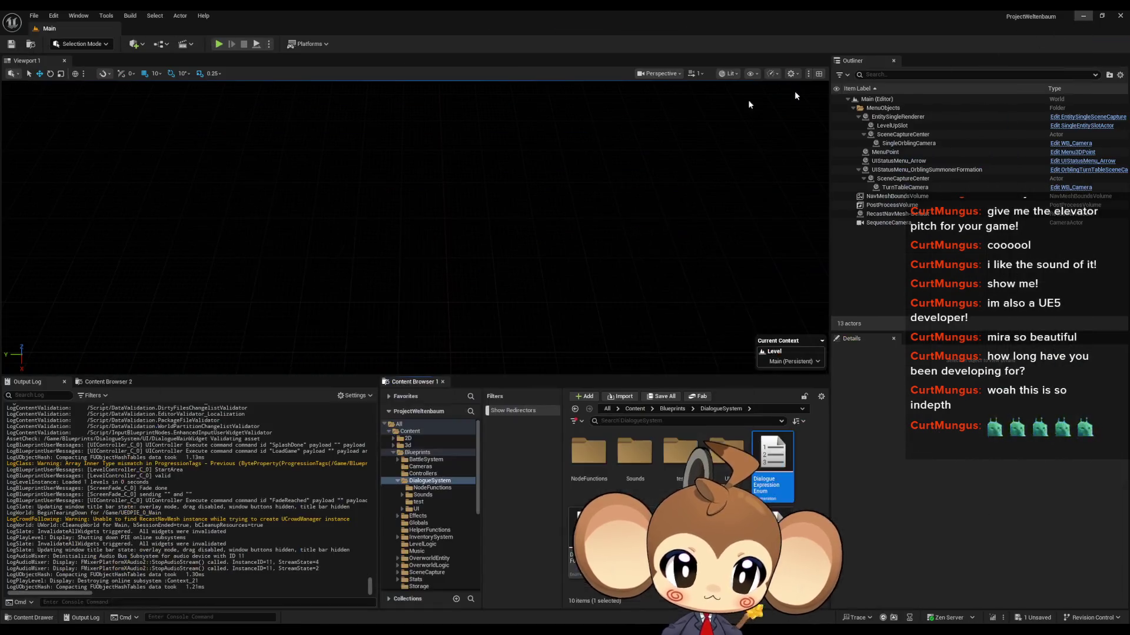
# Play-test the level to see the row of A's logged, stop, and reopen the widget graph
pyautogui.click(218, 44)
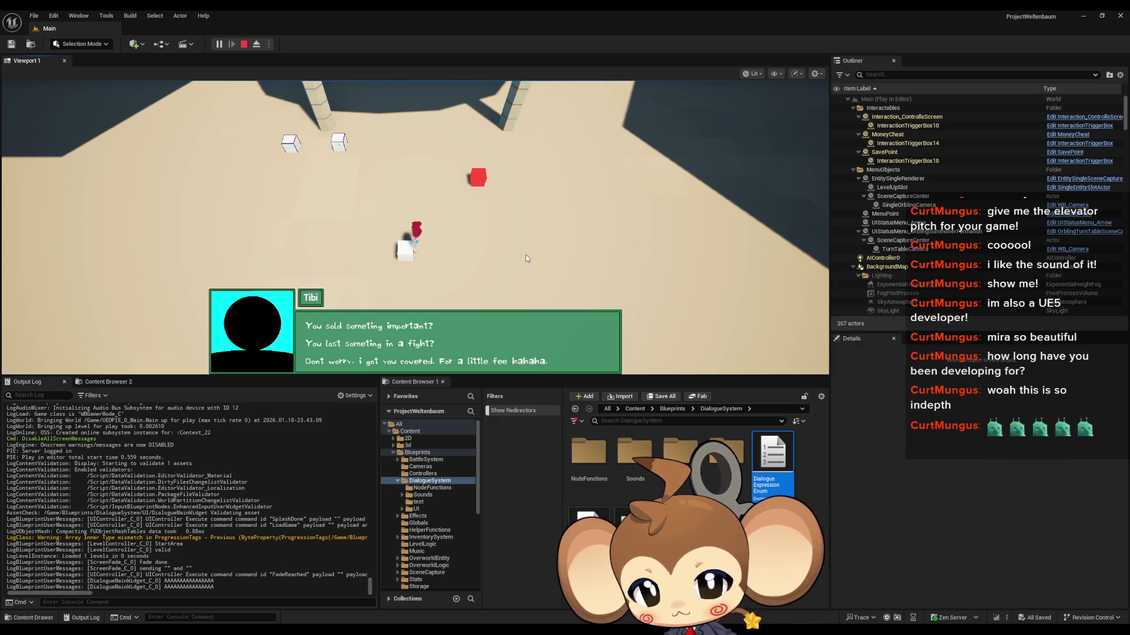
pyautogui.click(244, 44)
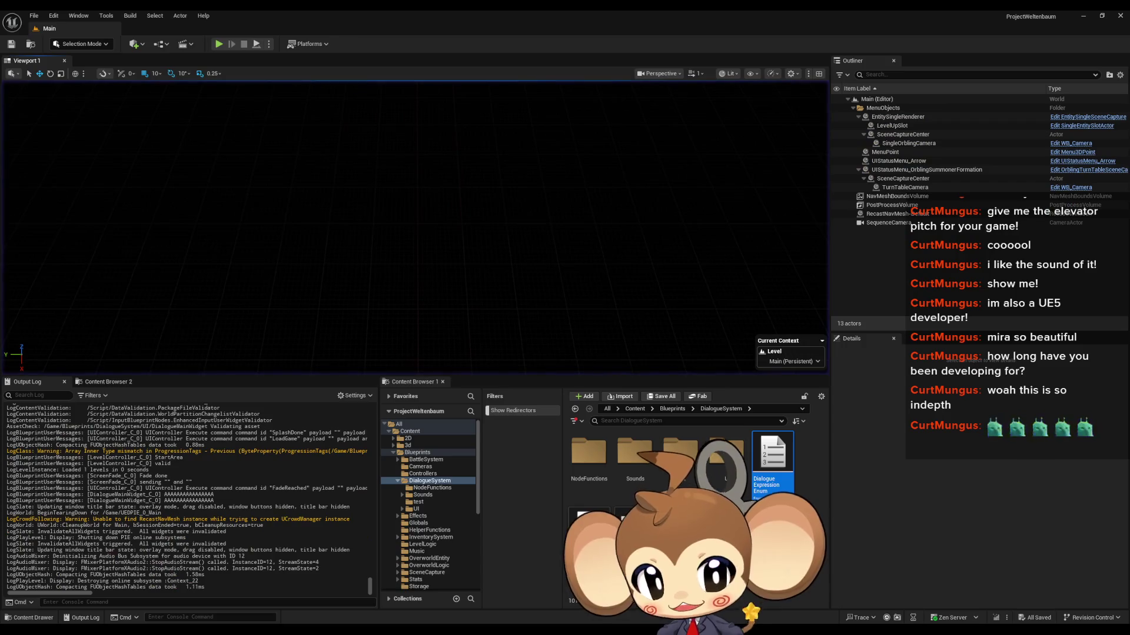
pyautogui.click(500, 601)
pyautogui.moveTo(625, 446)
pyautogui.mouseDown()
pyautogui.moveTo(319, 419)
pyautogui.moveTo(176, 294)
pyautogui.moveTo(194, 385)
pyautogui.mouseUp()
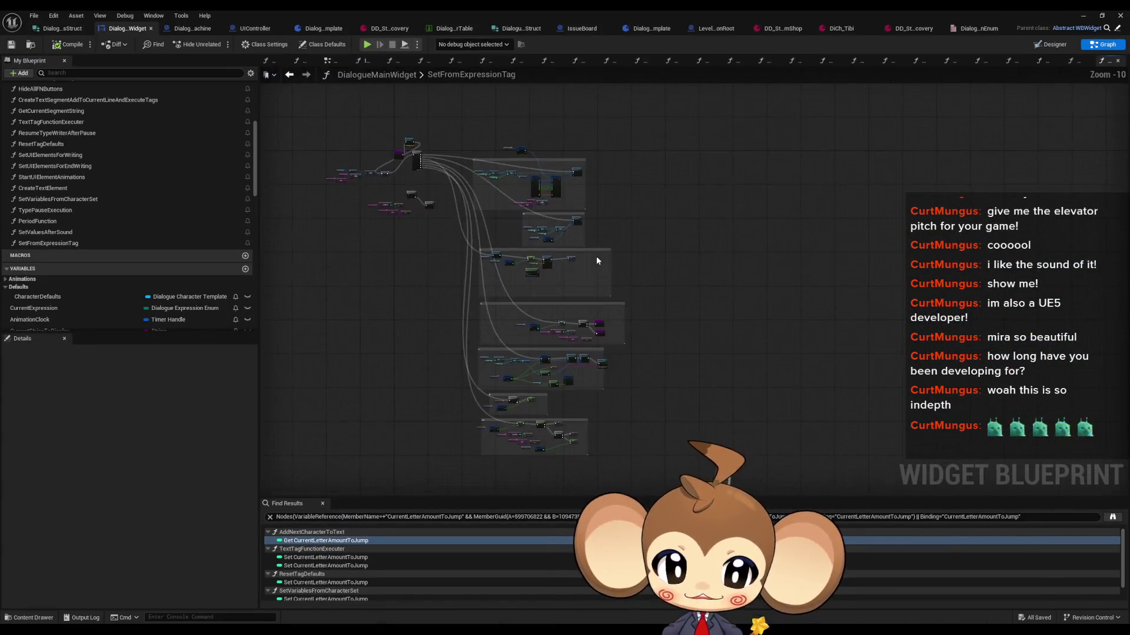
# Zoom to the payload-check Branch and Return nodes and drag a wire from the != result
pyautogui.moveTo(610, 390); pyautogui.dragTo(611, 388)
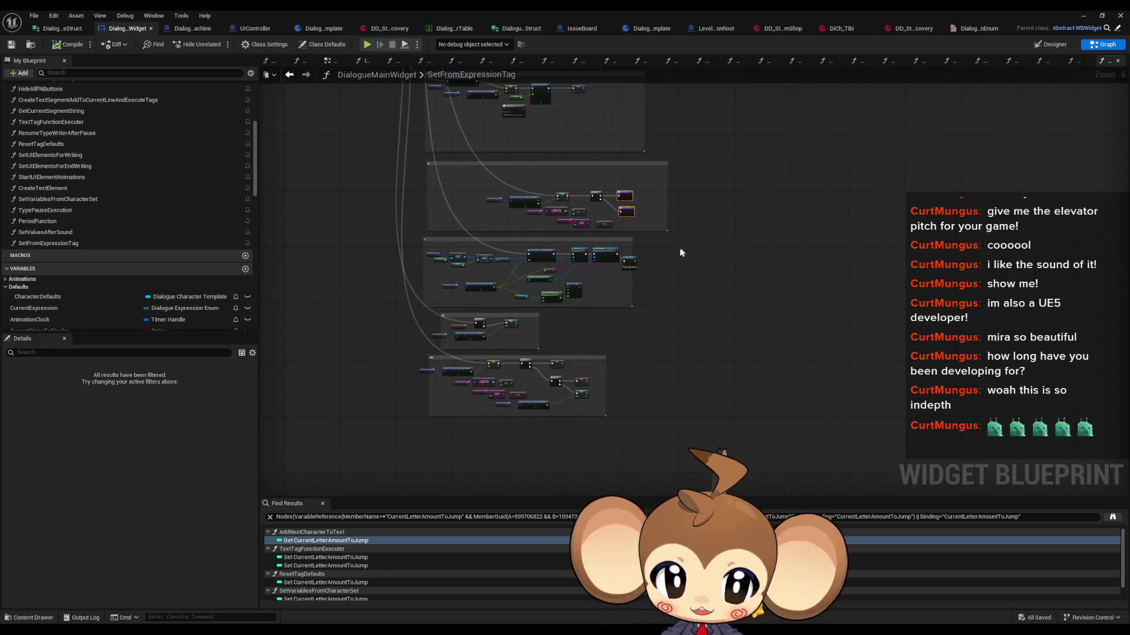
pyautogui.scroll(5, 620, 194)
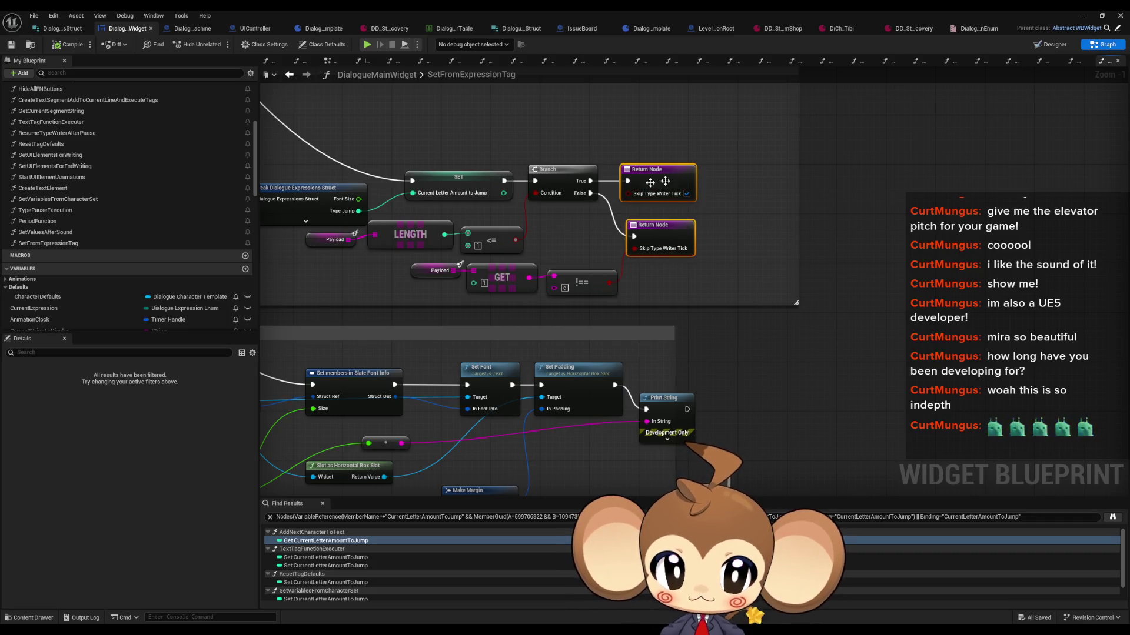
pyautogui.scroll(-6, 668, 186)
pyautogui.scroll(4, 683, 295)
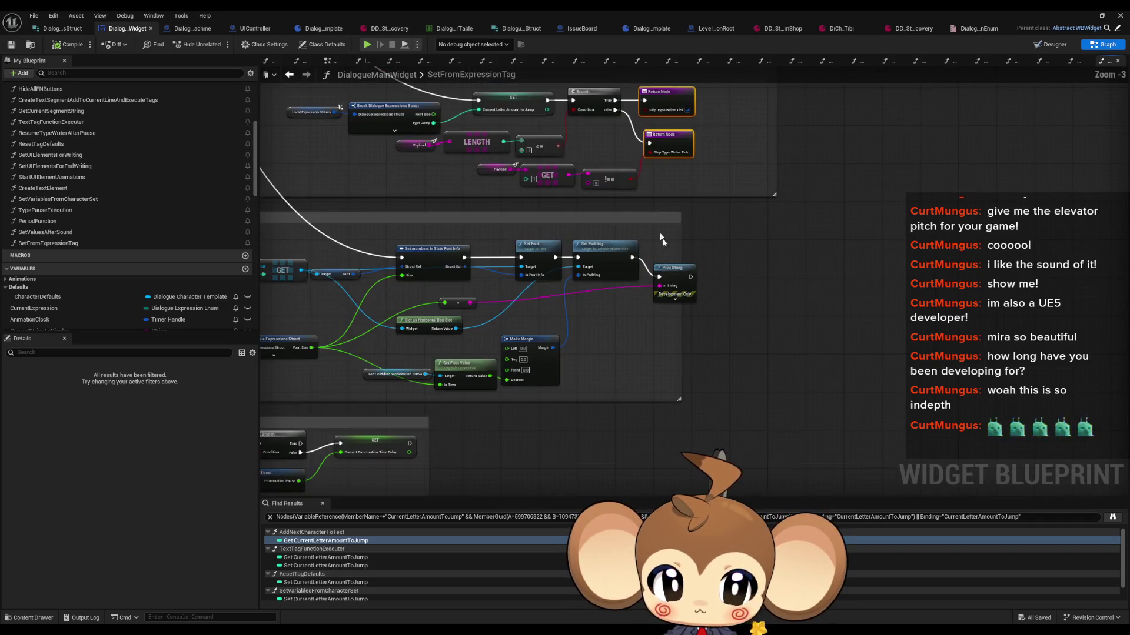
pyautogui.scroll(-4, 669, 272)
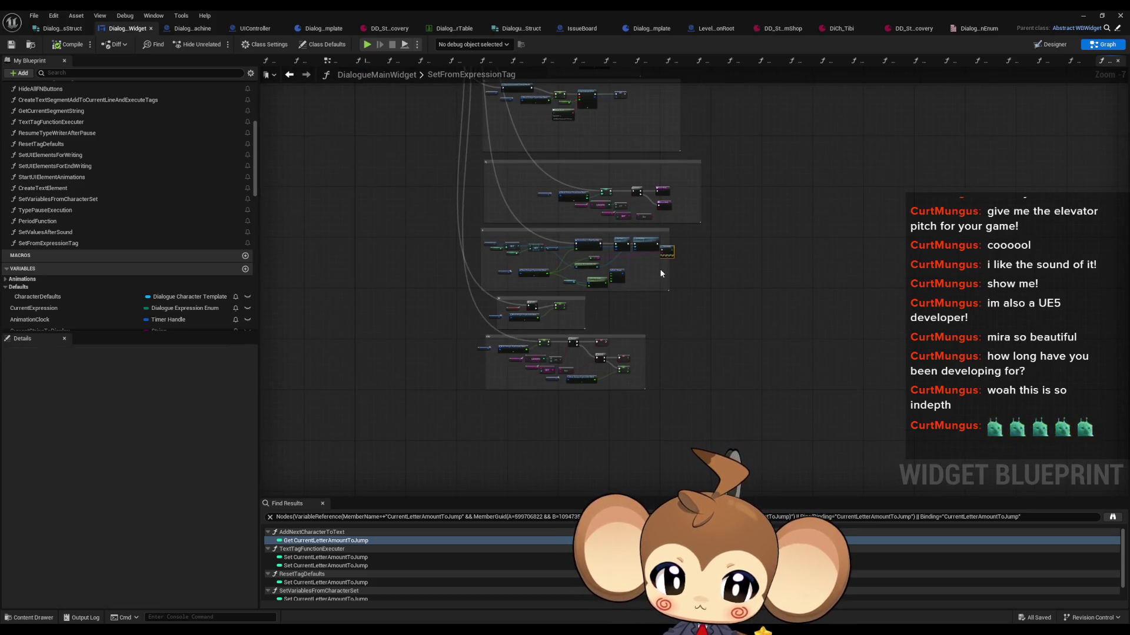
pyautogui.scroll(4, 667, 194)
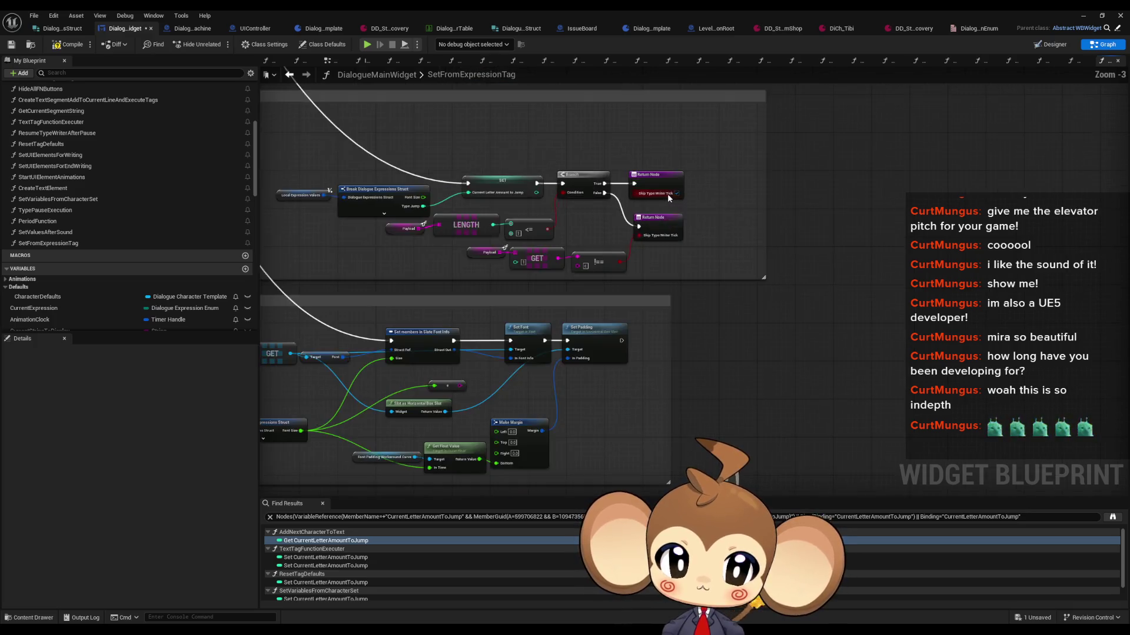
pyautogui.scroll(3, 667, 193)
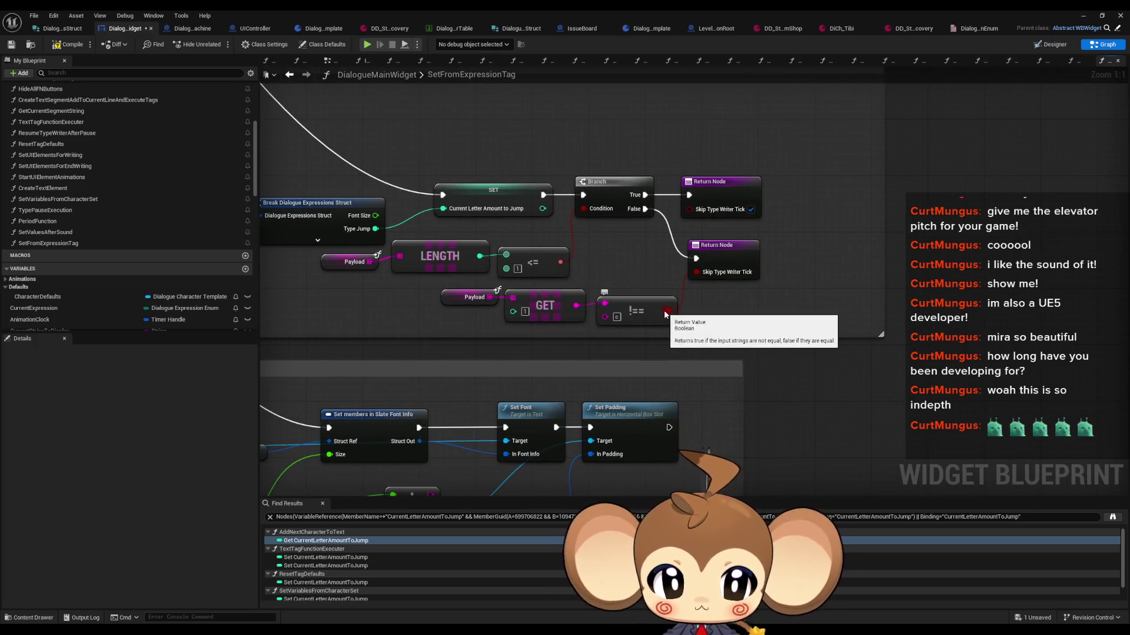
pyautogui.moveTo(668, 311); pyautogui.dragTo(704, 306)
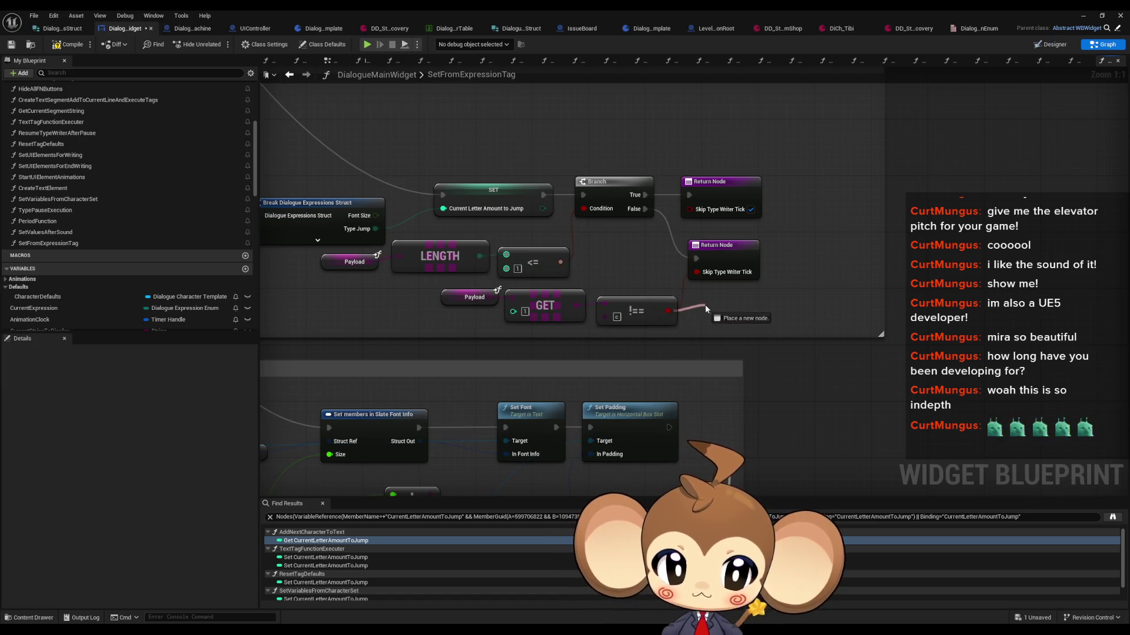
# Promote the != result to a local variable named Local_SkipTypeWriterLoop
pyautogui.write('ocal')
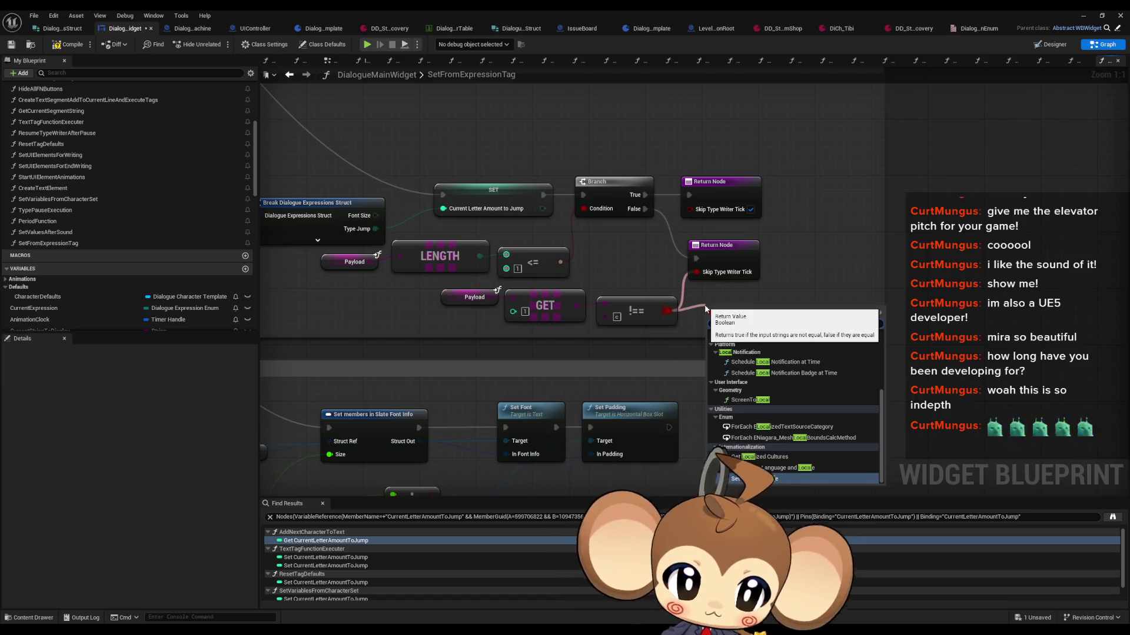
pyautogui.write(' pro')
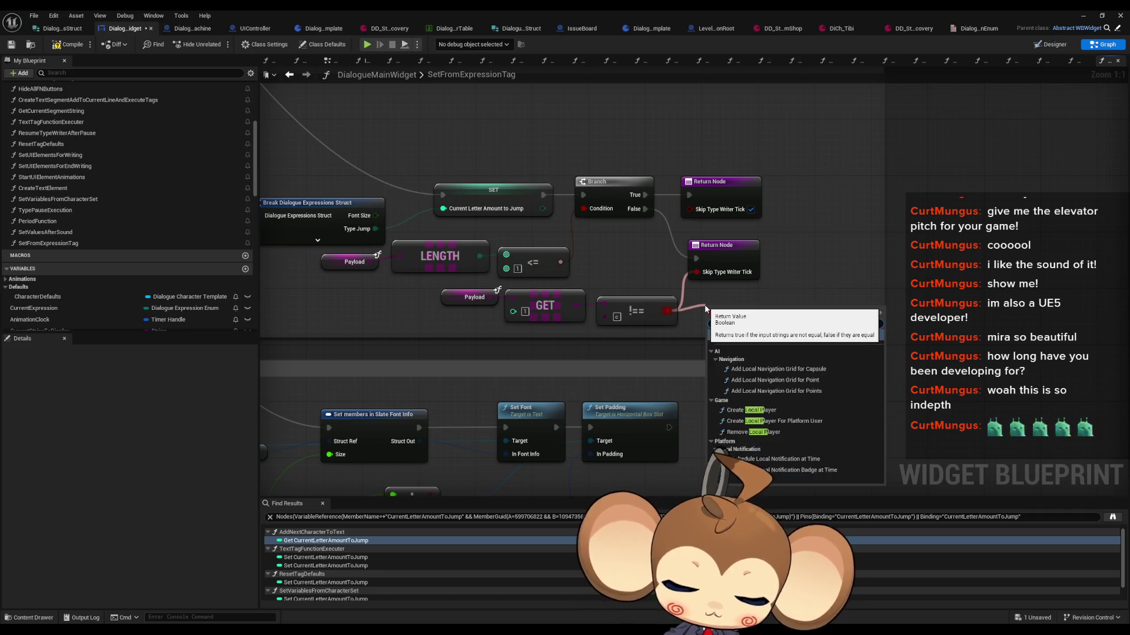
pyautogui.press('Return')
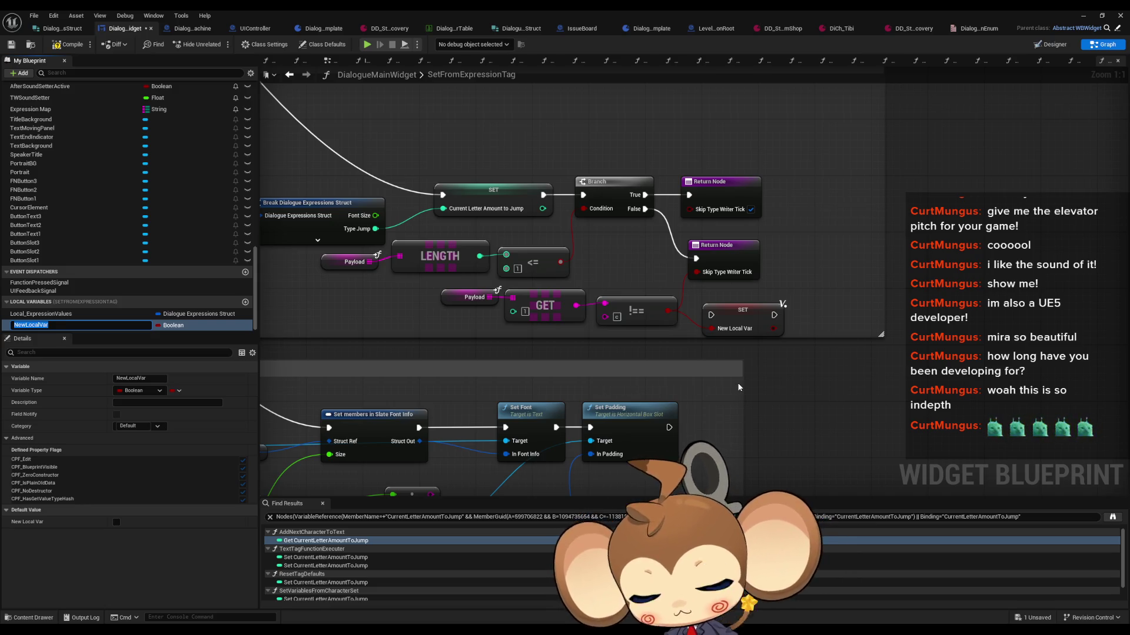
pyautogui.write('Local_SkipTypeWroter')
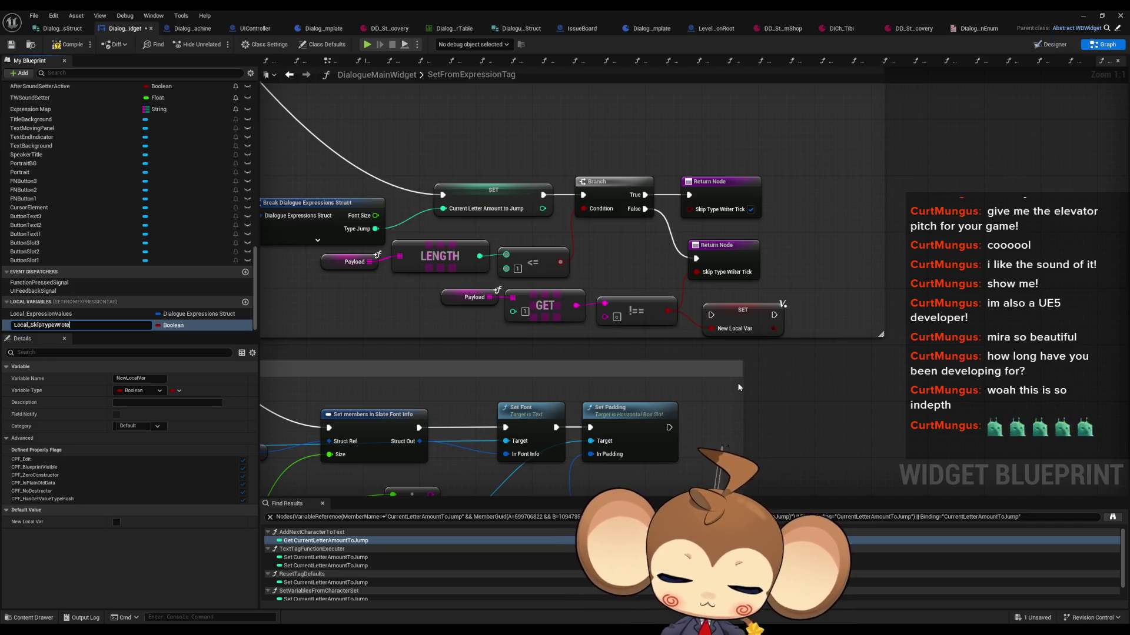
pyautogui.press('BackSpace')
pyautogui.press('BackSpace')
pyautogui.press('BackSpace')
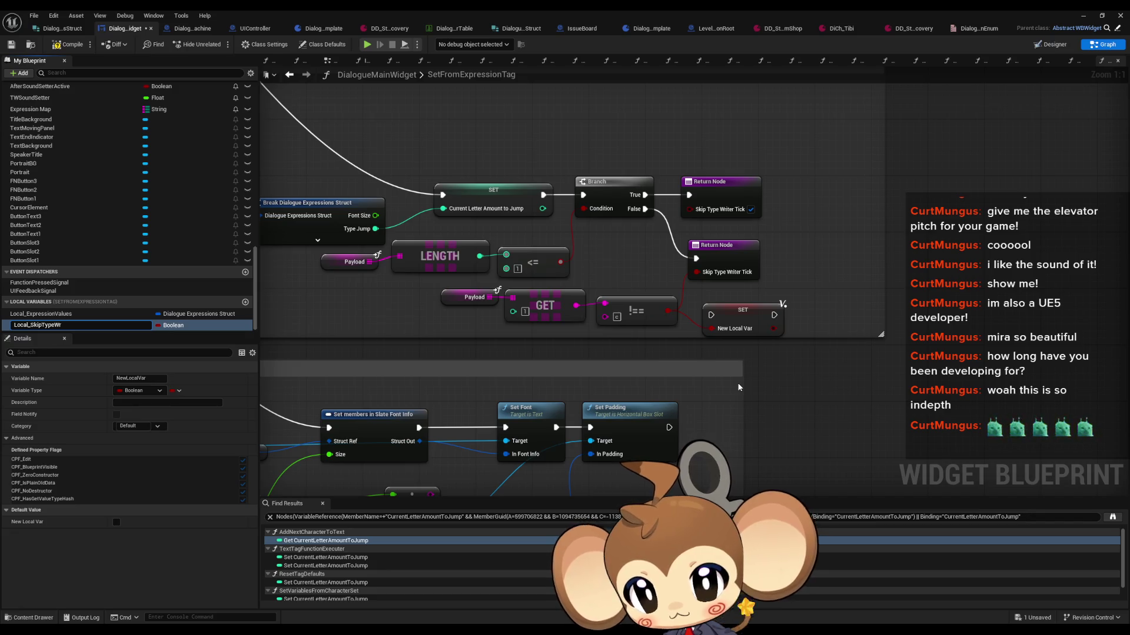
pyautogui.write('iterLoo')
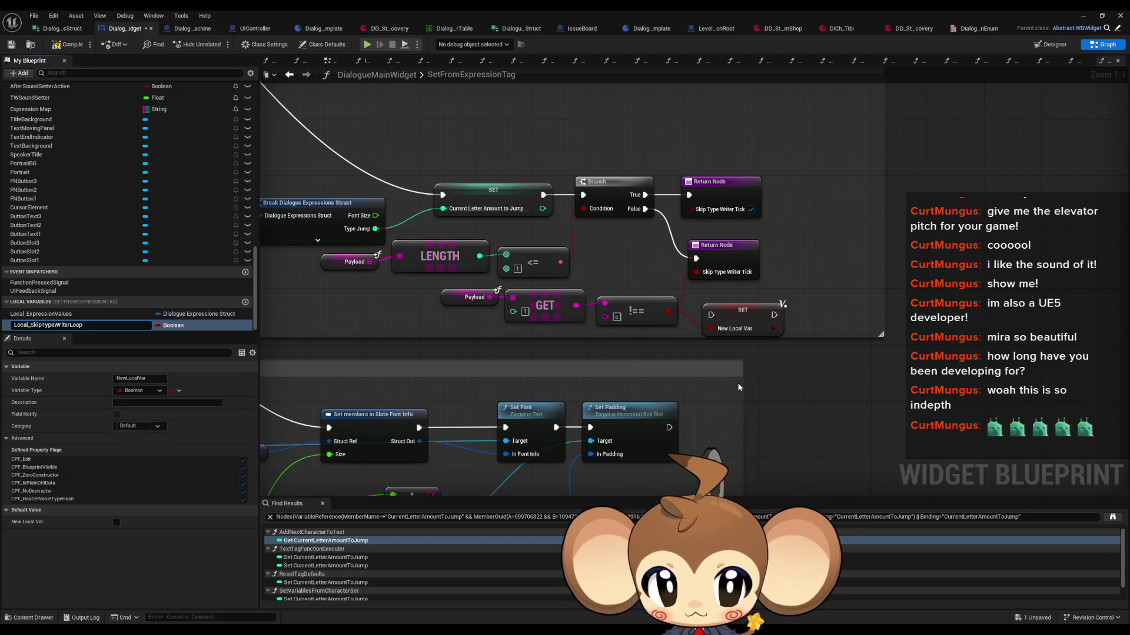
pyautogui.write('p')
pyautogui.press('Return')
# Rename the return node's SkipTypeWriterTick output to SkipTypeWriterLoop
pyautogui.click(725, 247)
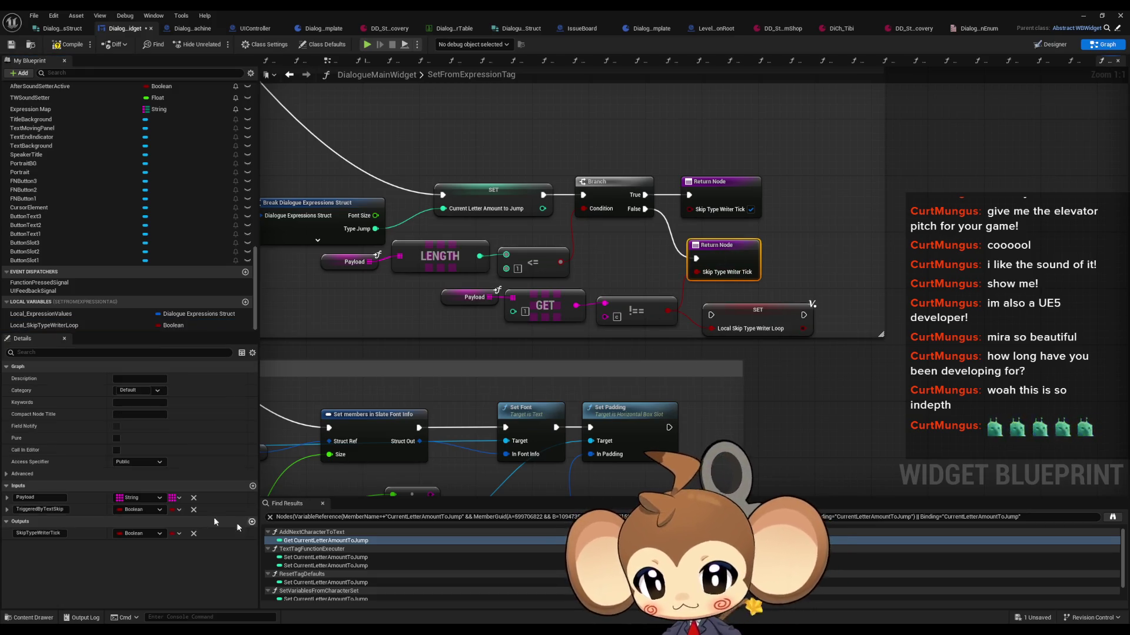
pyautogui.click(59, 533)
pyautogui.press('BackSpace')
pyautogui.press('BackSpace')
pyautogui.press('BackSpace')
pyautogui.write('p')
pyautogui.press('Return')
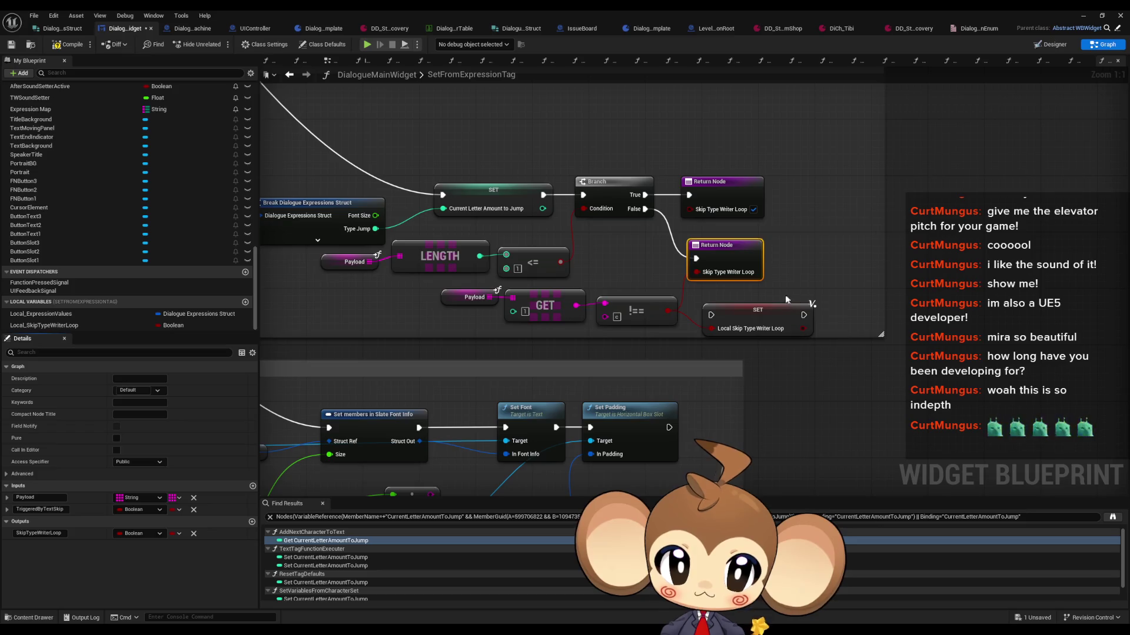
# Duplicate the SET node, set it to true, and route the Branch True path into it
pyautogui.click(776, 312)
pyautogui.hotkey('ctrl', 'c')
pyautogui.hotkey('ctrl', 'v')
pyautogui.click(807, 223)
pyautogui.moveTo(795, 202)
pyautogui.mouseDown()
pyautogui.moveTo(646, 195)
pyautogui.moveTo(711, 315)
pyautogui.mouseUp()
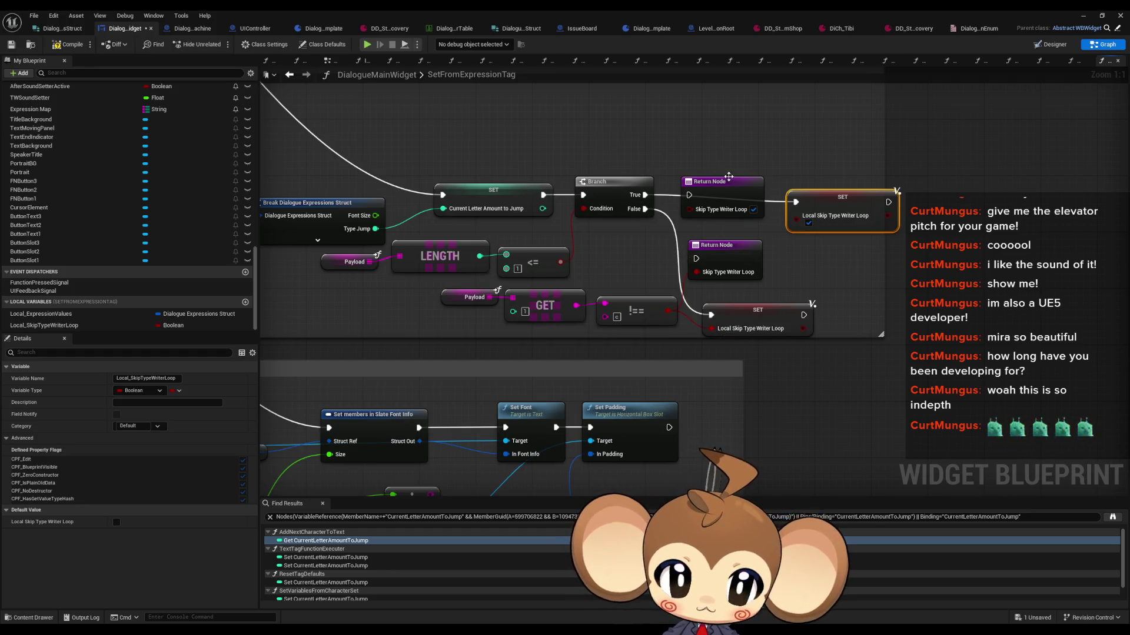
# Replace the lower Return Node with a Local_SkipTypeWriterLoop getter and Return Node near the Sequence
pyautogui.moveTo(712, 232); pyautogui.dragTo(726, 258)
pyautogui.press('Delete')
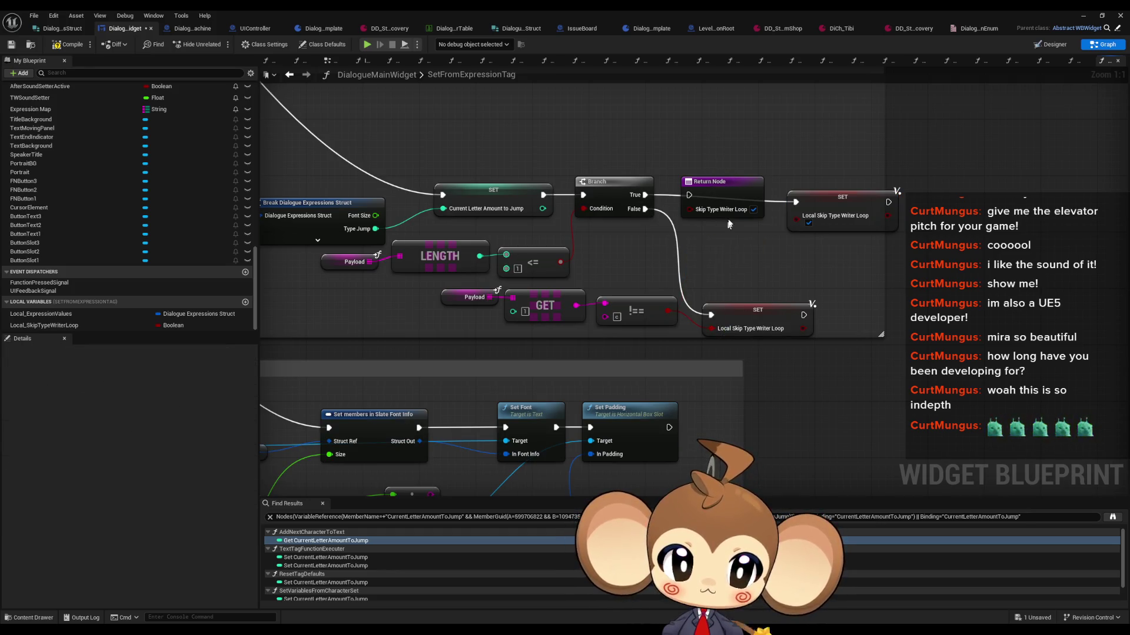
pyautogui.moveTo(44, 326)
pyautogui.mouseDown()
pyautogui.moveTo(677, 142)
pyautogui.moveTo(610, 122)
pyautogui.mouseUp()
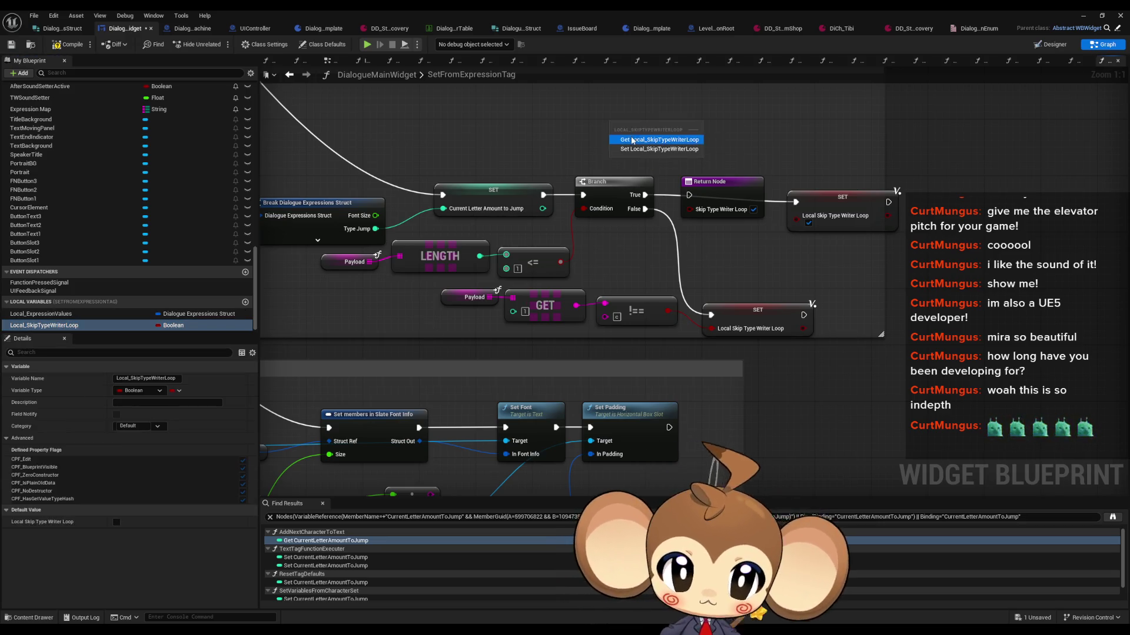
pyautogui.click(644, 131)
pyautogui.moveTo(720, 195); pyautogui.dragTo(738, 117)
pyautogui.scroll(-2, 739, 117)
pyautogui.moveTo(756, 286); pyautogui.dragTo(695, 285)
pyautogui.scroll(-4, 624, 221)
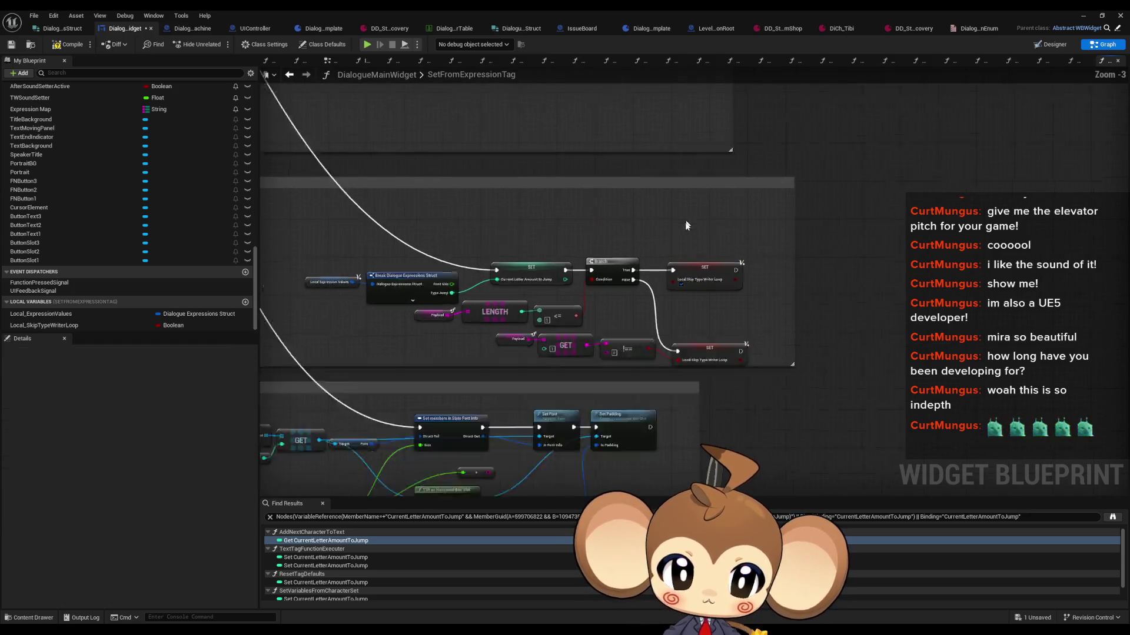
pyautogui.scroll(3, 550, 219)
pyautogui.scroll(3, 550, 219)
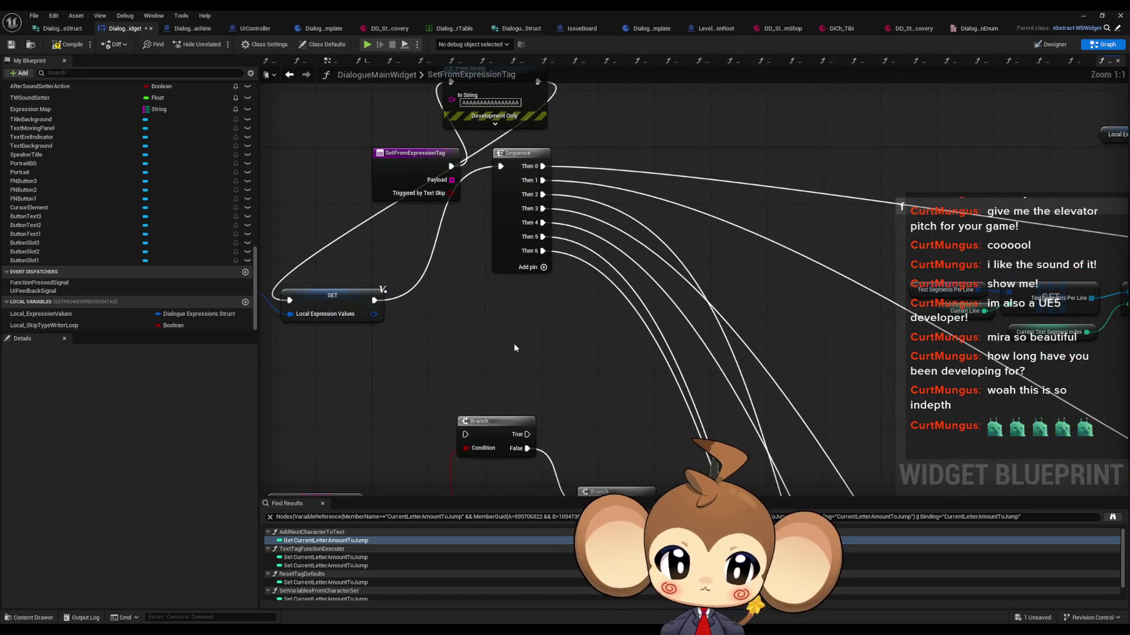
pyautogui.hotkey('ctrl', 'v')
# Delete the Branch, LENGTH, GET and comparison nodes and wire the Return Node to Sequence Then 7
pyautogui.scroll(-2, 336, 288)
pyautogui.moveTo(333, 288); pyautogui.dragTo(573, 418)
pyautogui.press('Delete')
pyautogui.scroll(2, 529, 264)
pyautogui.moveTo(551, 337); pyautogui.dragTo(523, 253)
pyautogui.click(1084, 16)
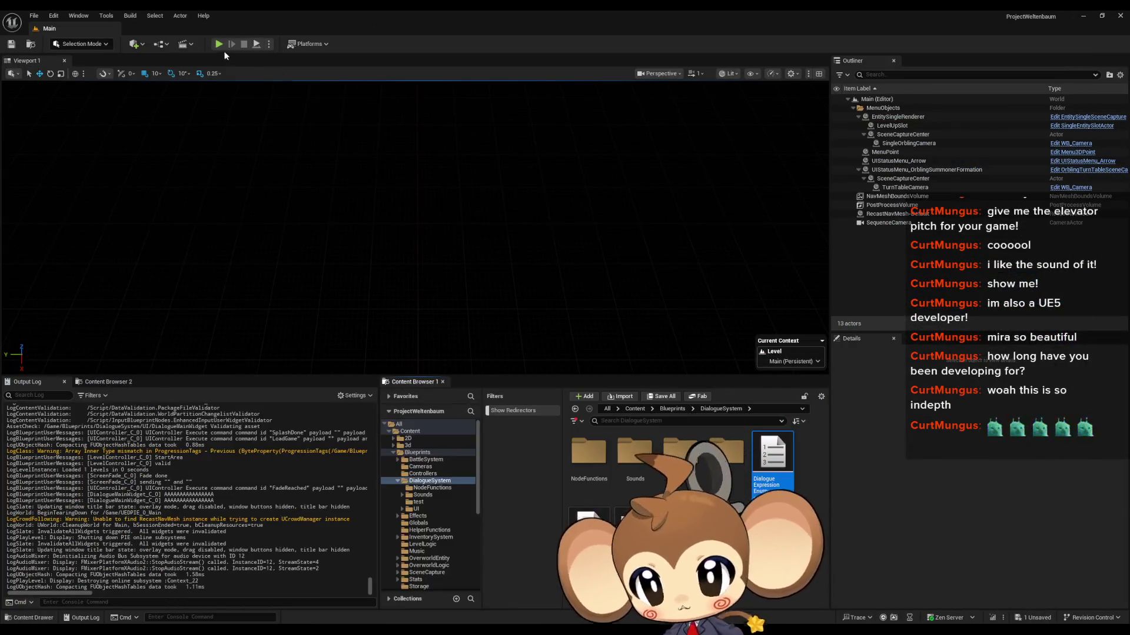
# Play-test Tibi's dialogue to the larger 'For a little fee hahaha.', then return to DialogueMainWidget
pyautogui.click(188, 322)
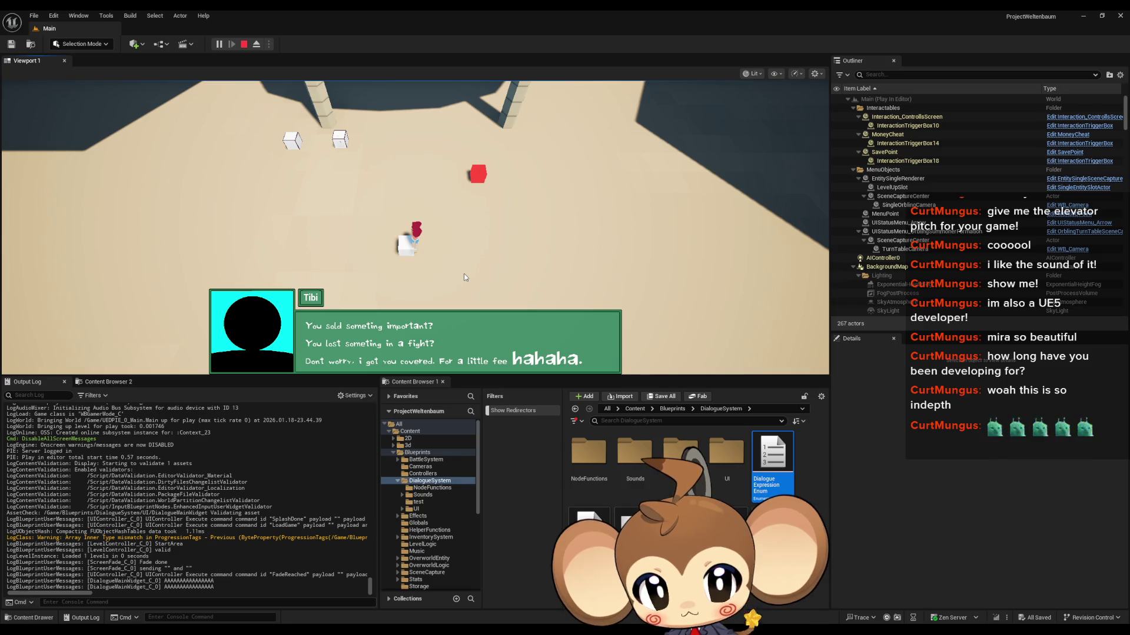
pyautogui.click(245, 46)
pyautogui.click(528, 606)
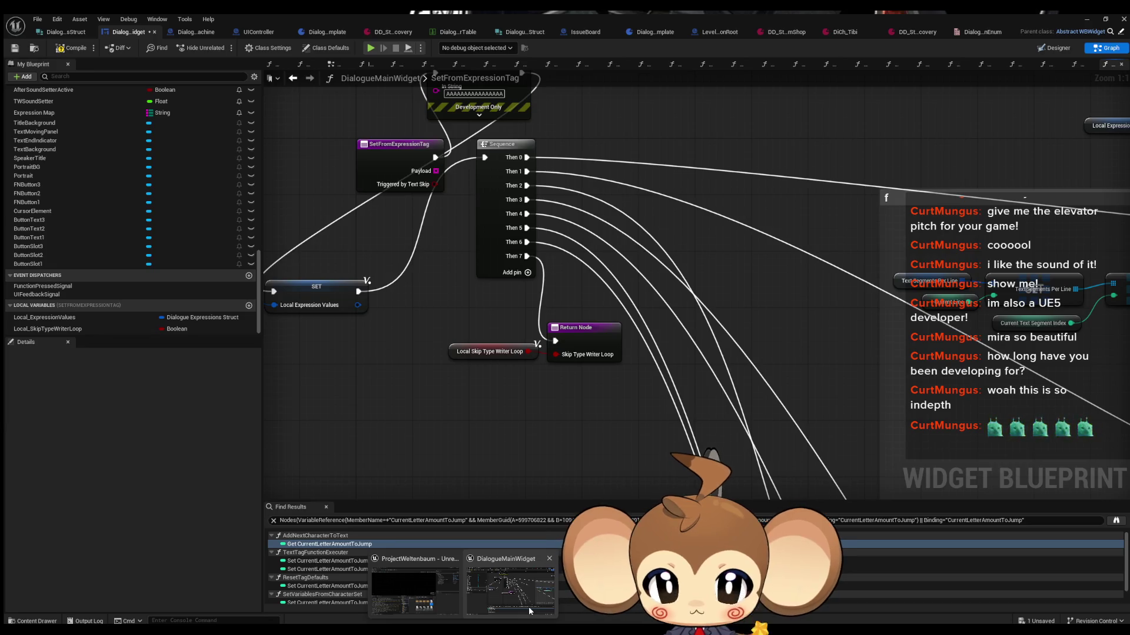
# Append ',t:3' to the second line's English text in DD_StartArea_ItemRecovery, then minimize the asset editor
pyautogui.click(910, 32)
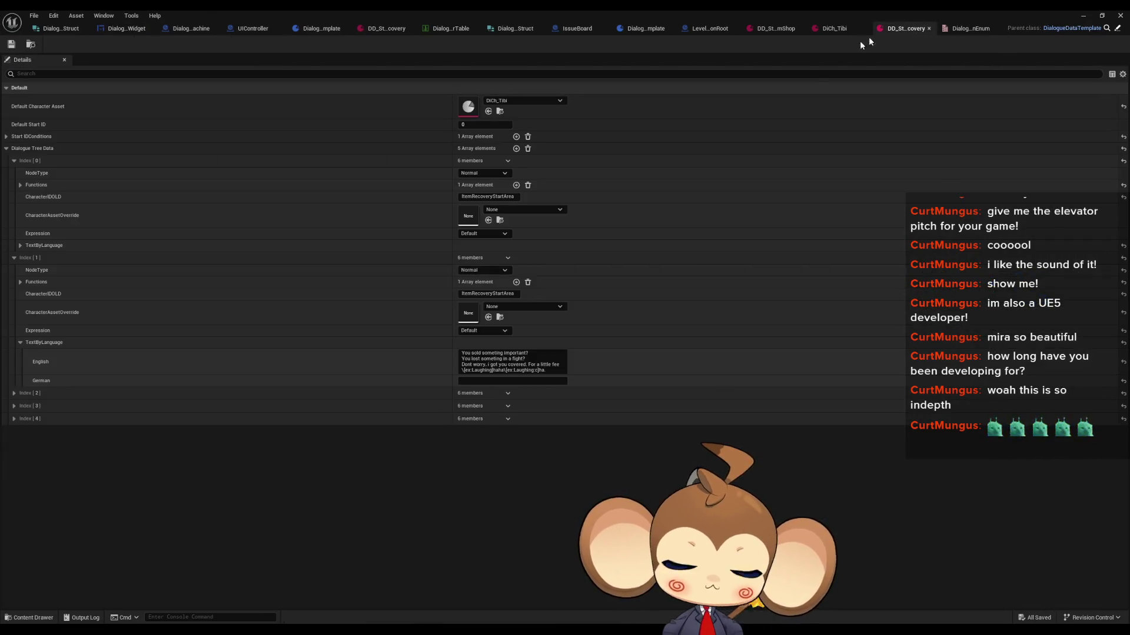
pyautogui.click(538, 371)
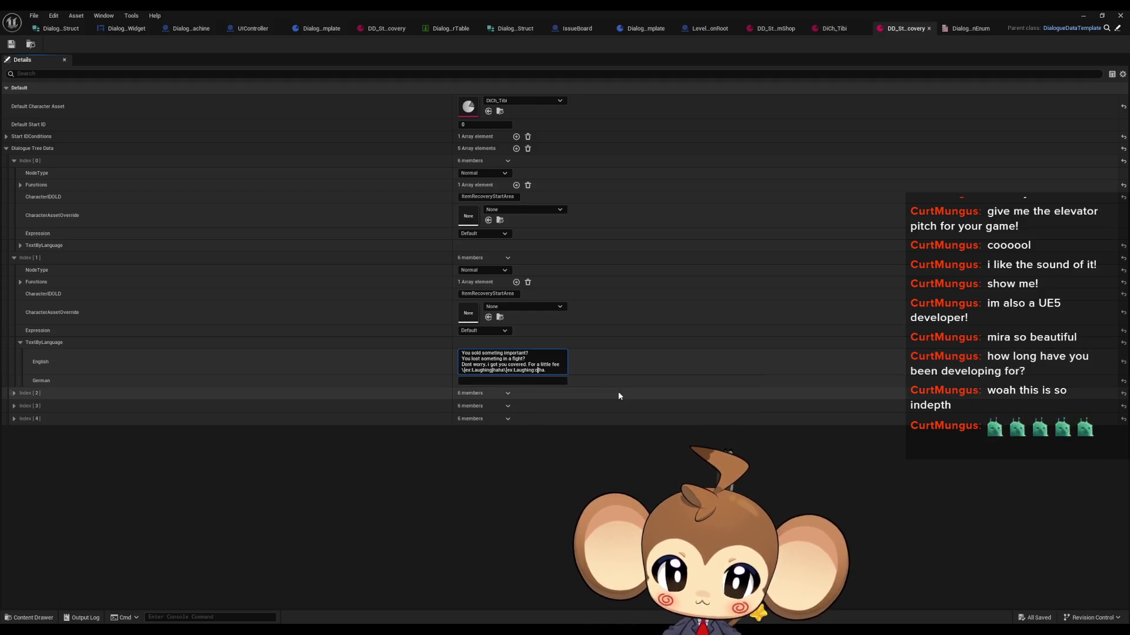
pyautogui.write(',')
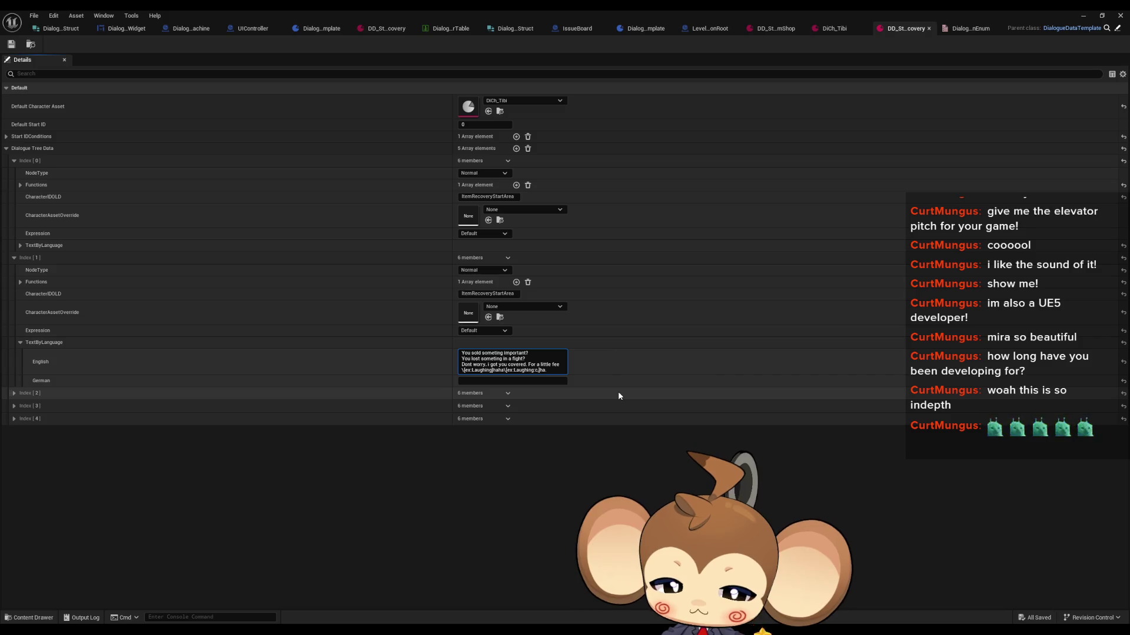
pyautogui.write('t')
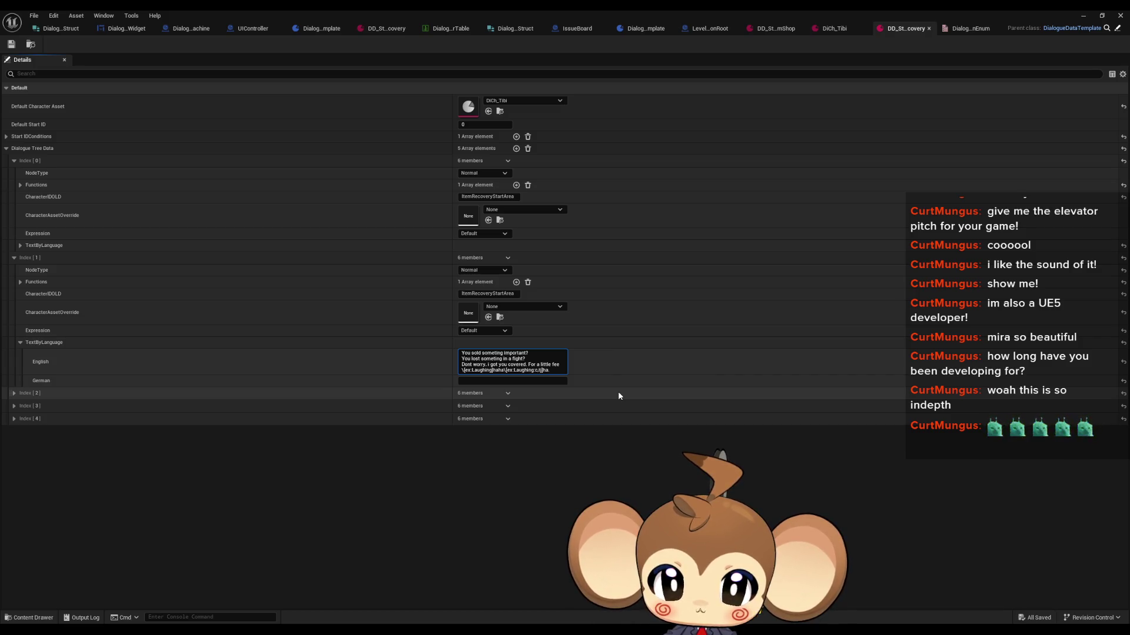
pyautogui.write(':3')
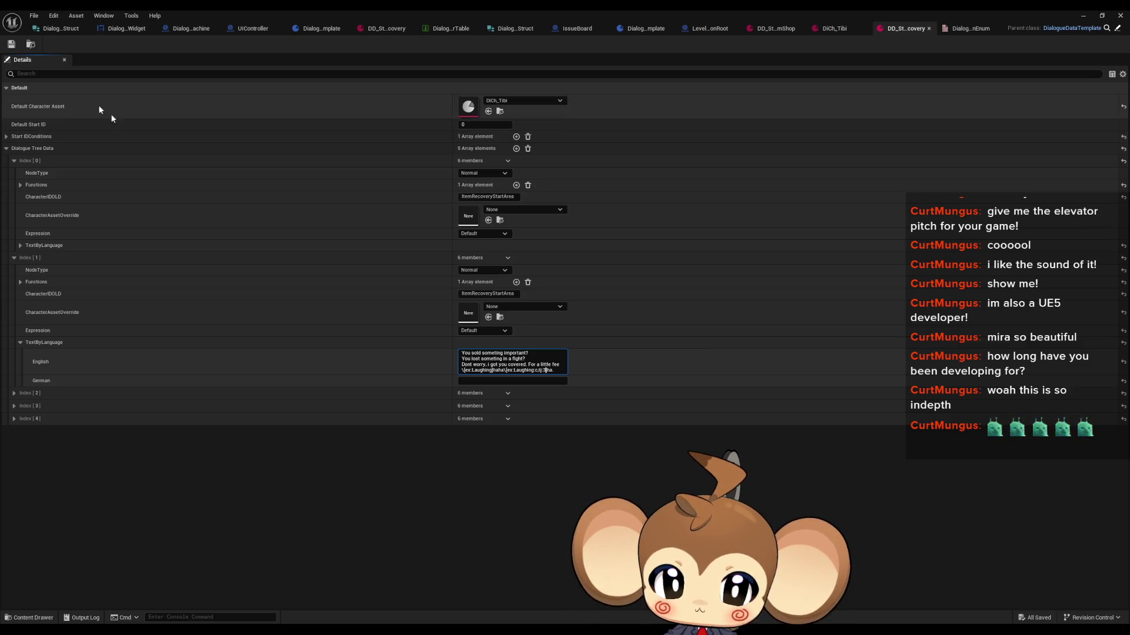
pyautogui.click(71, 44)
pyautogui.click(1083, 19)
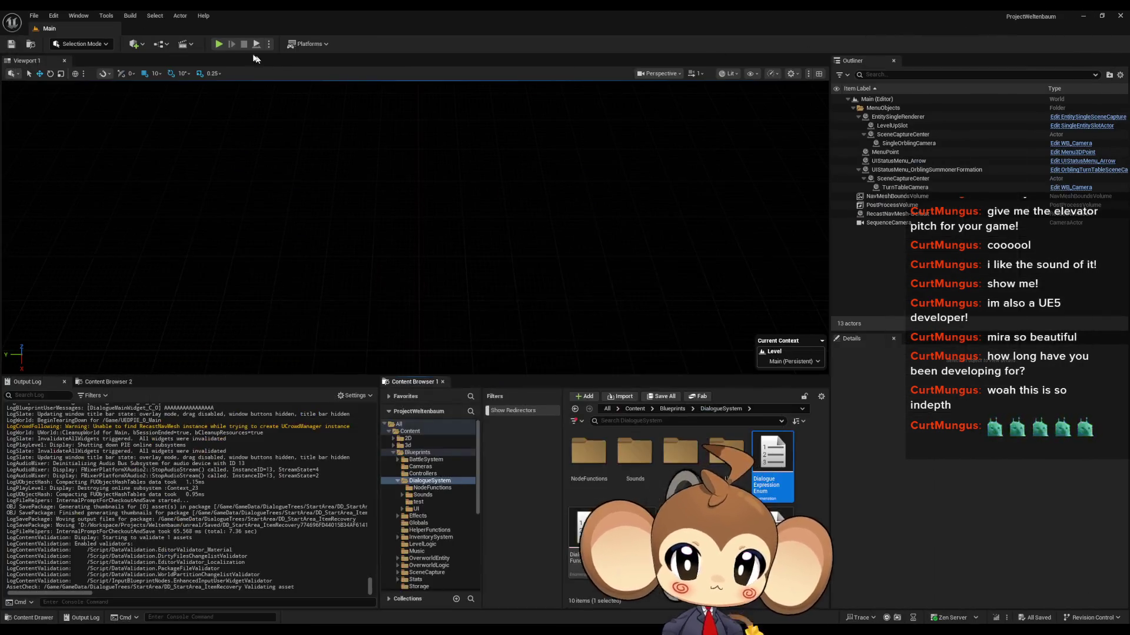
# Play-test Tibi's dialogue to the line ending in a larger 'hahaha.', then restore DD_StartArea_ItemRecovery
pyautogui.click(219, 45)
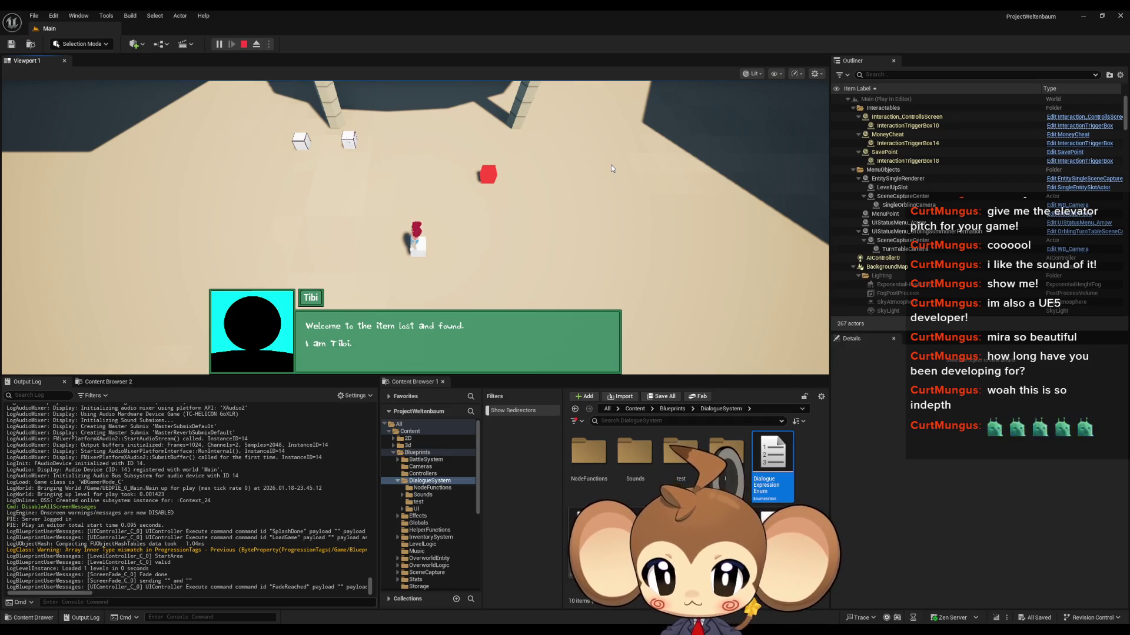
pyautogui.press('space')
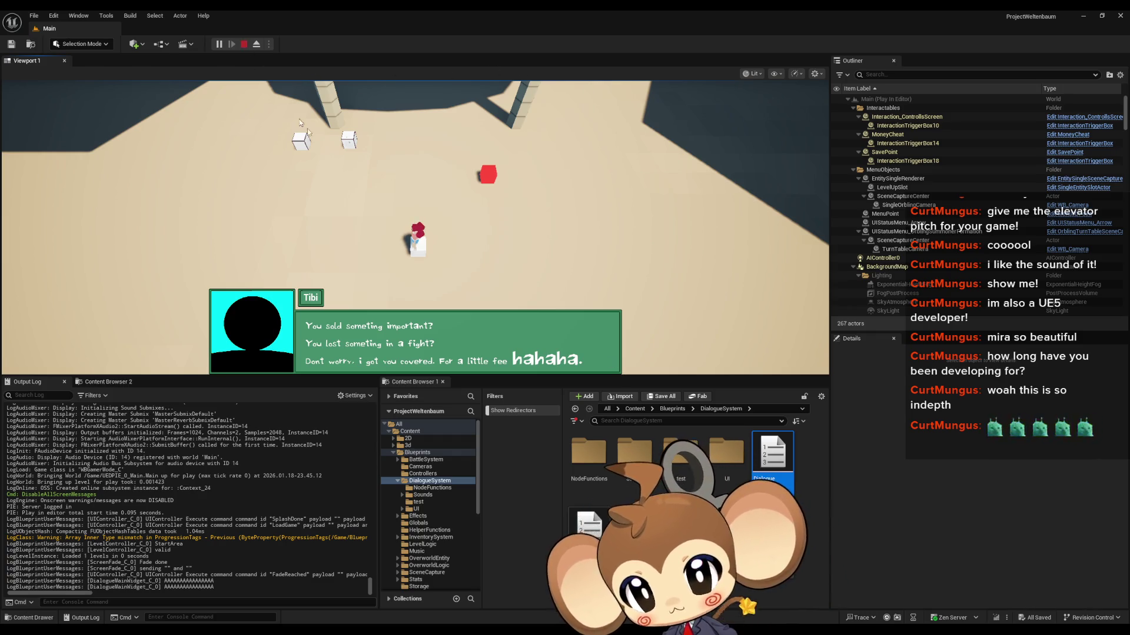
pyautogui.press('Escape')
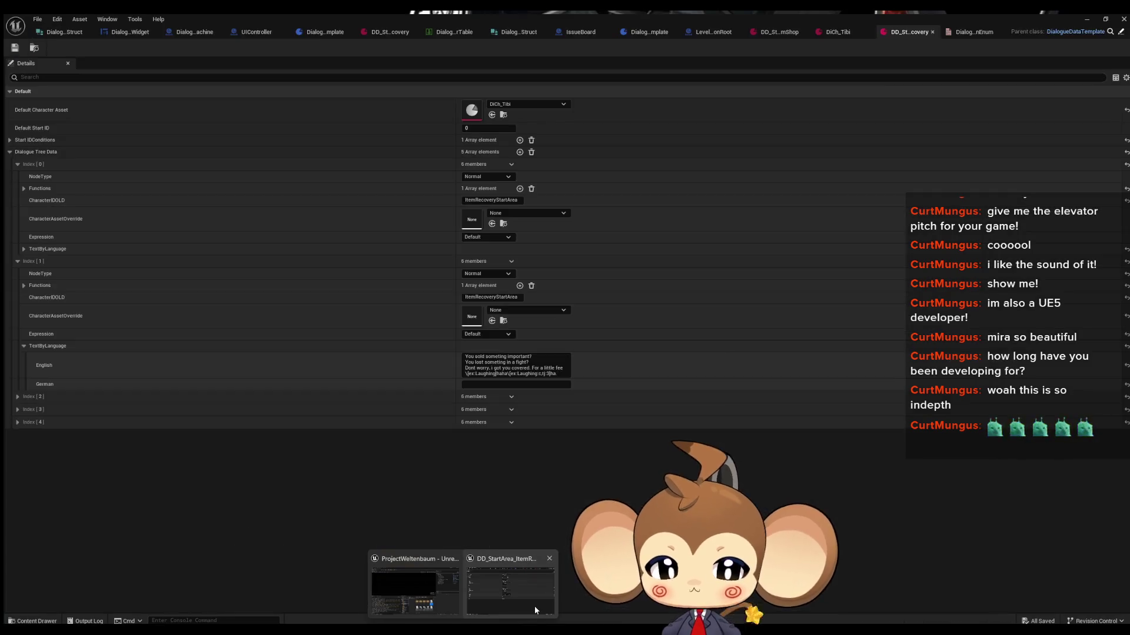
pyautogui.click(534, 606)
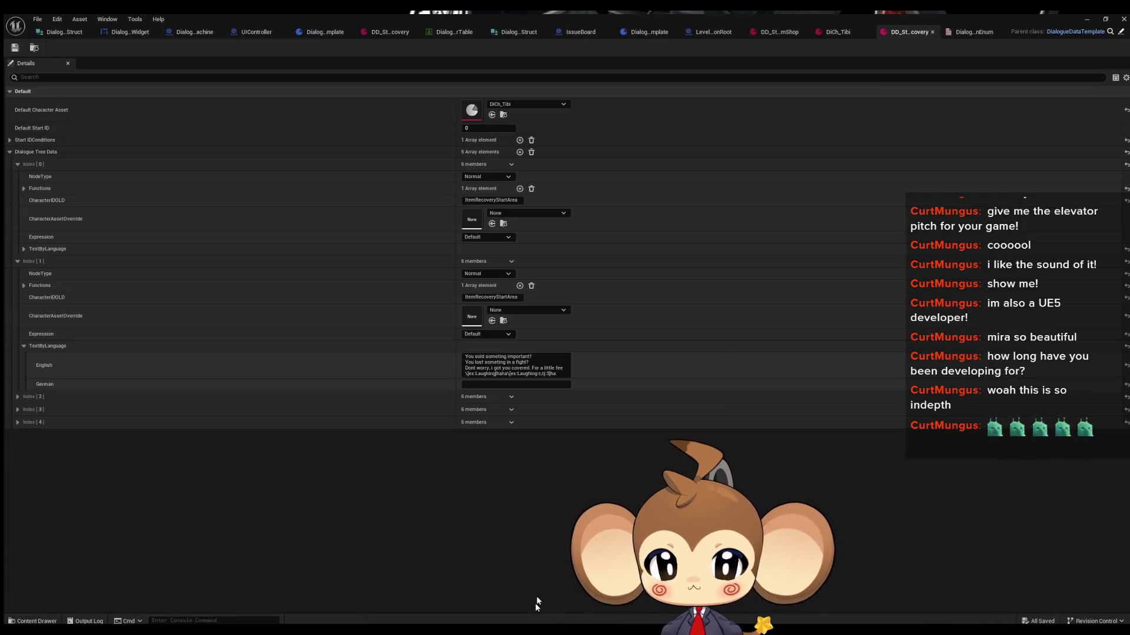
# Add ':c' after t:3 in the second Laughing tag of Tibi's English line
pyautogui.click(547, 374)
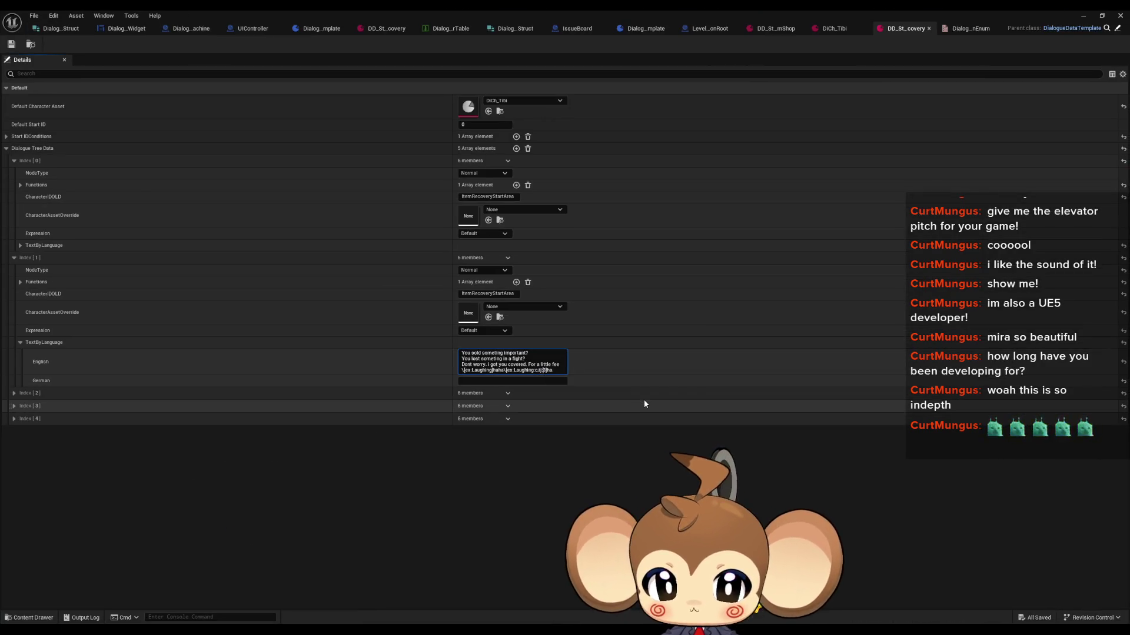
pyautogui.write(':c')
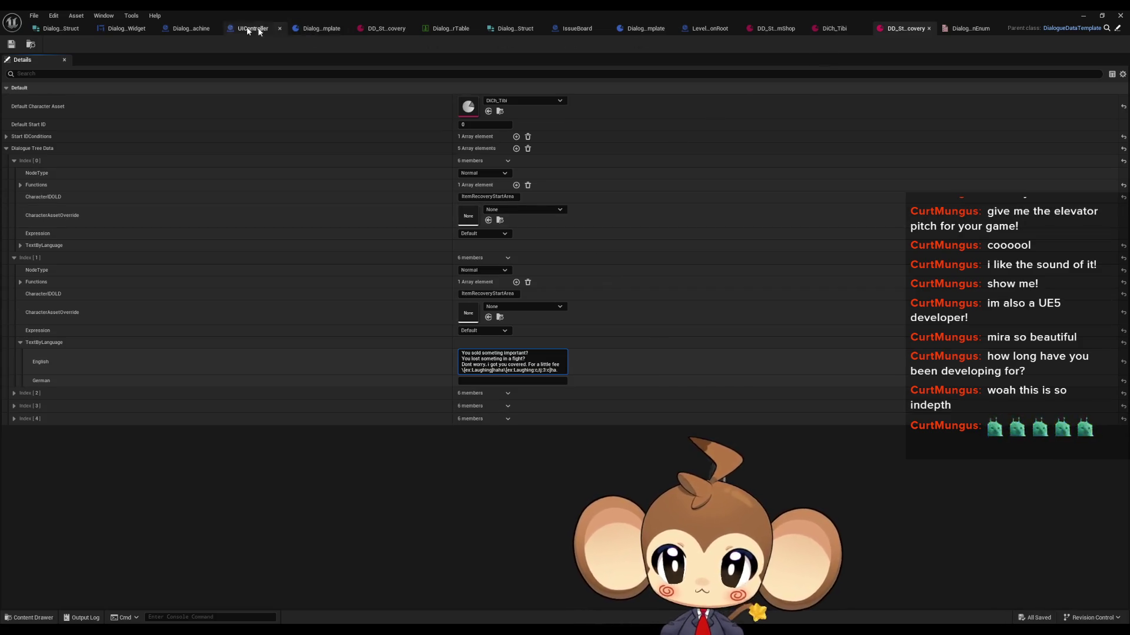
pyautogui.click(127, 28)
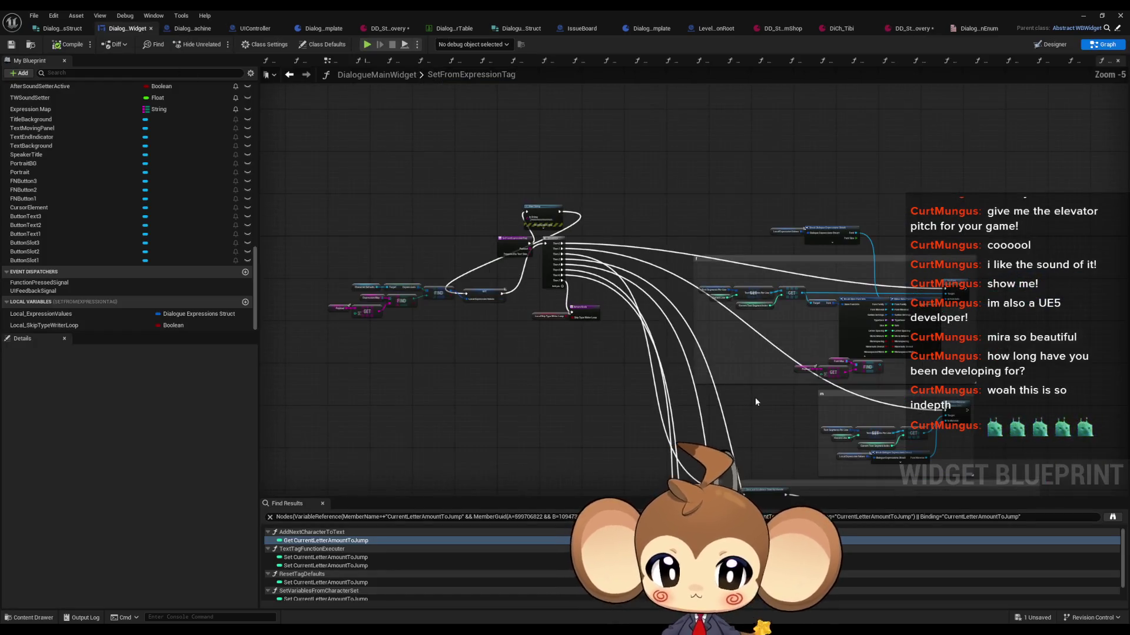
# Browse the tag comment blocks in SetFromExpressionTag, then open the TextTagFunctionExecuter function graph
pyautogui.scroll(1, 751, 368)
pyautogui.moveTo(660, 263); pyautogui.dragTo(578, 100)
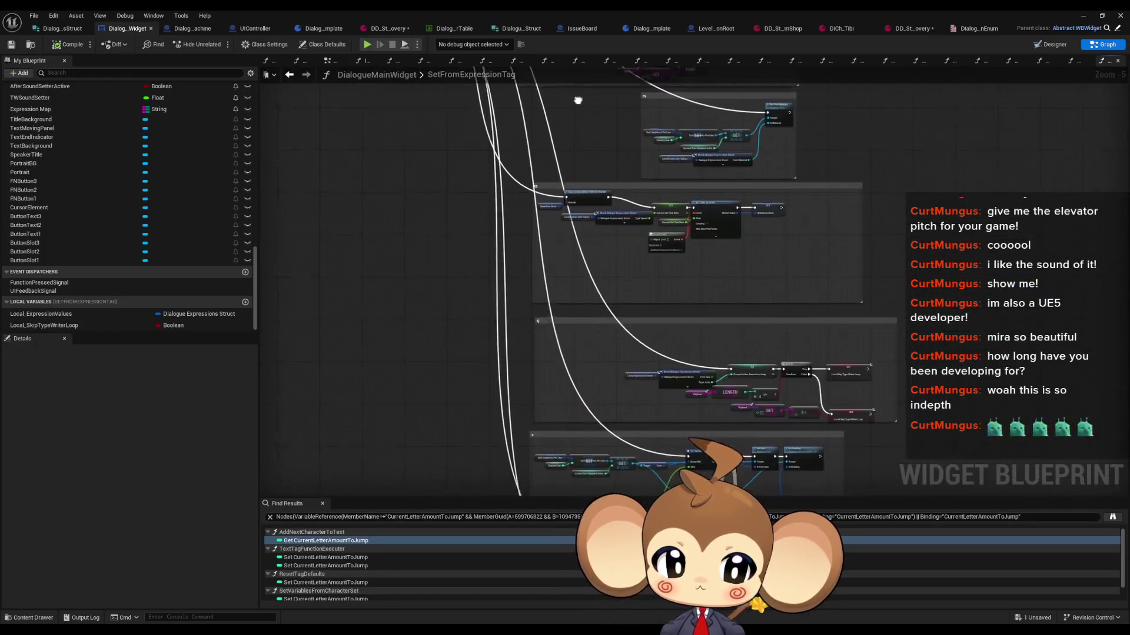
pyautogui.scroll(3, 762, 386)
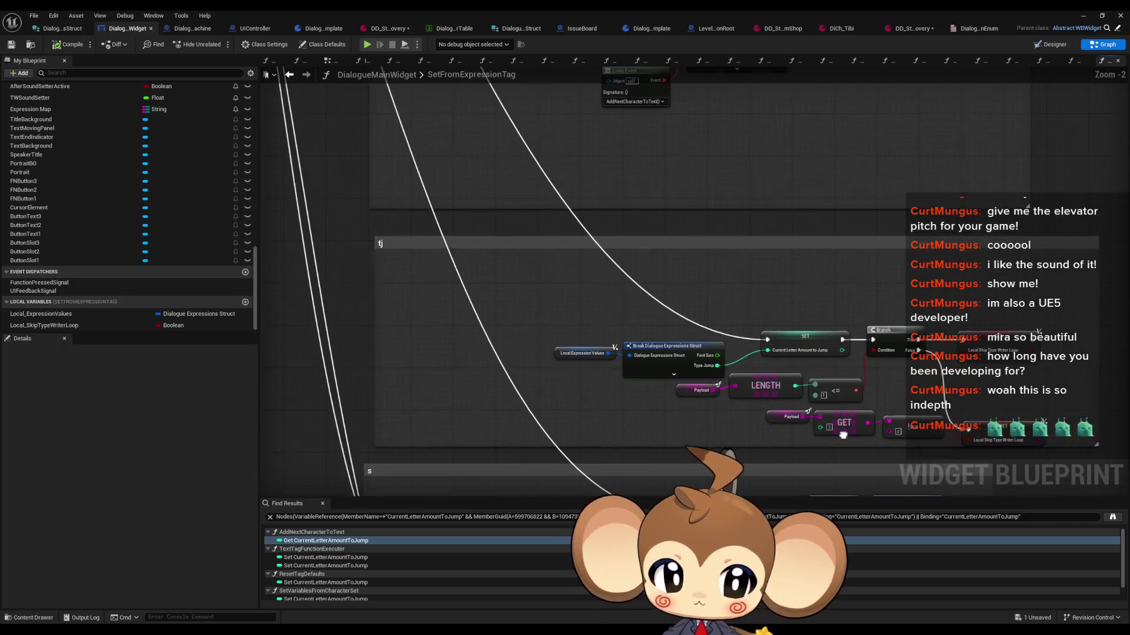
pyautogui.moveTo(741, 237)
pyautogui.mouseDown()
pyautogui.moveTo(772, 344)
pyautogui.moveTo(837, 365)
pyautogui.mouseUp()
pyautogui.scroll(6, 198, 246)
pyautogui.scroll(10, 171, 245)
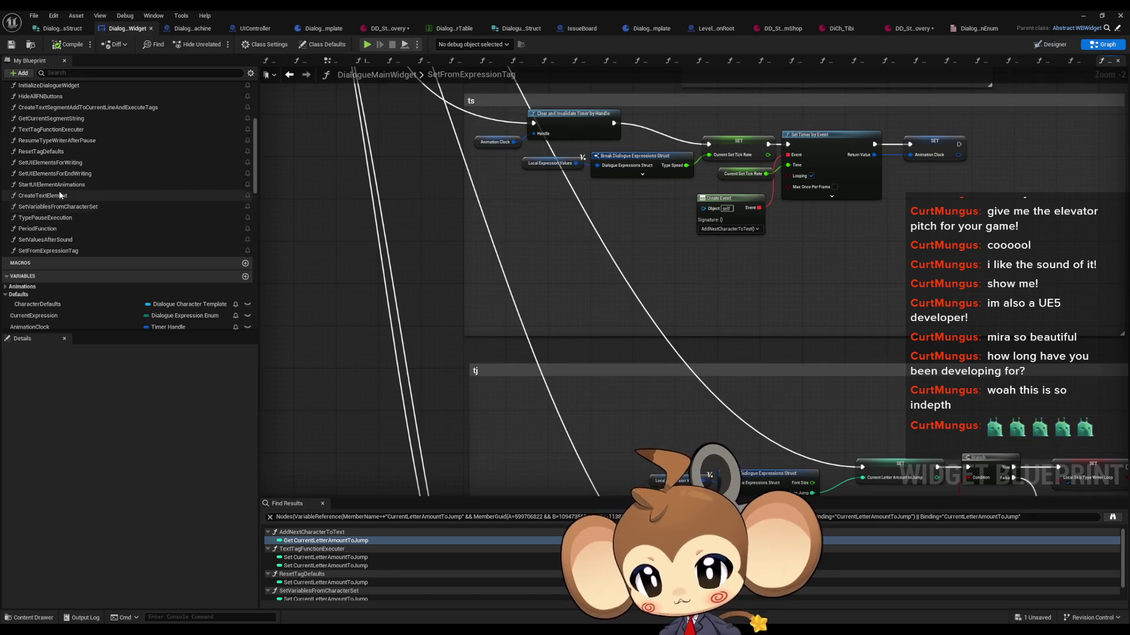
pyautogui.scroll(2, 59, 247)
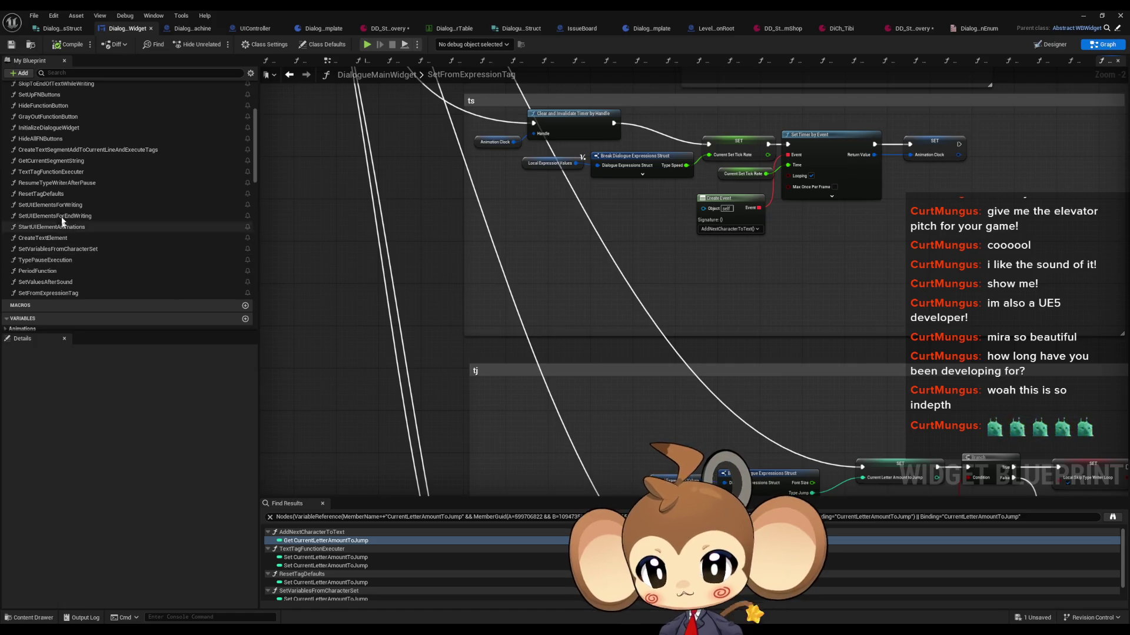
pyautogui.doubleClick(46, 174)
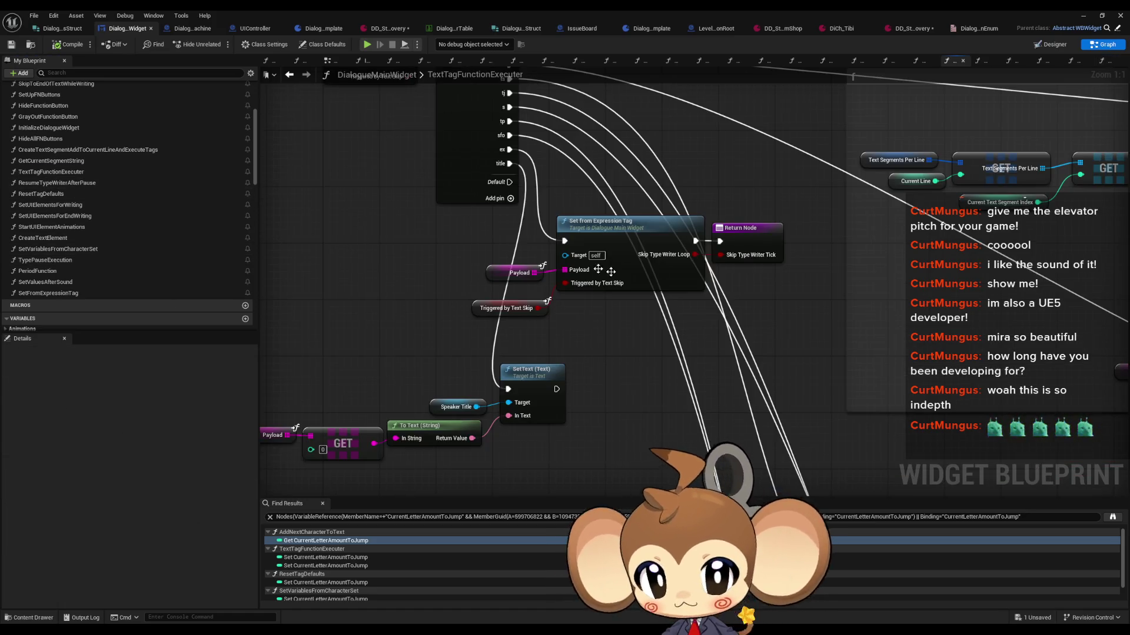
# Find references to TextTagFunctionExecuter (Alt+Shift+F) and jump to its call in CreateTextSegmentAddToCurrentLineAndExecuteTags
pyautogui.scroll(-3, 607, 293)
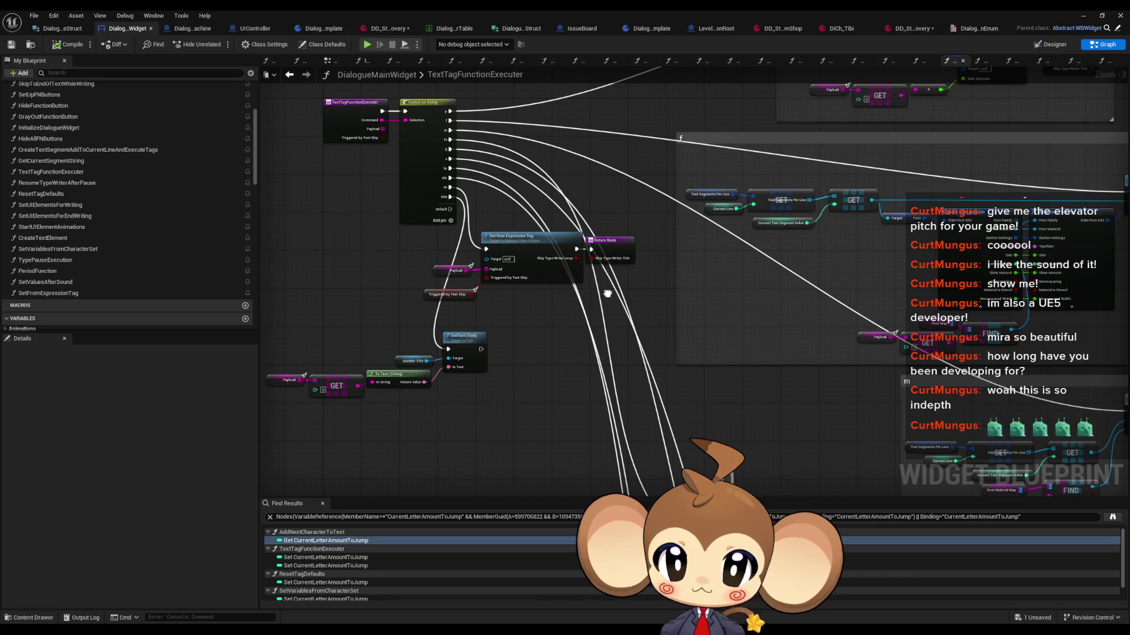
pyautogui.moveTo(635, 296); pyautogui.dragTo(634, 300)
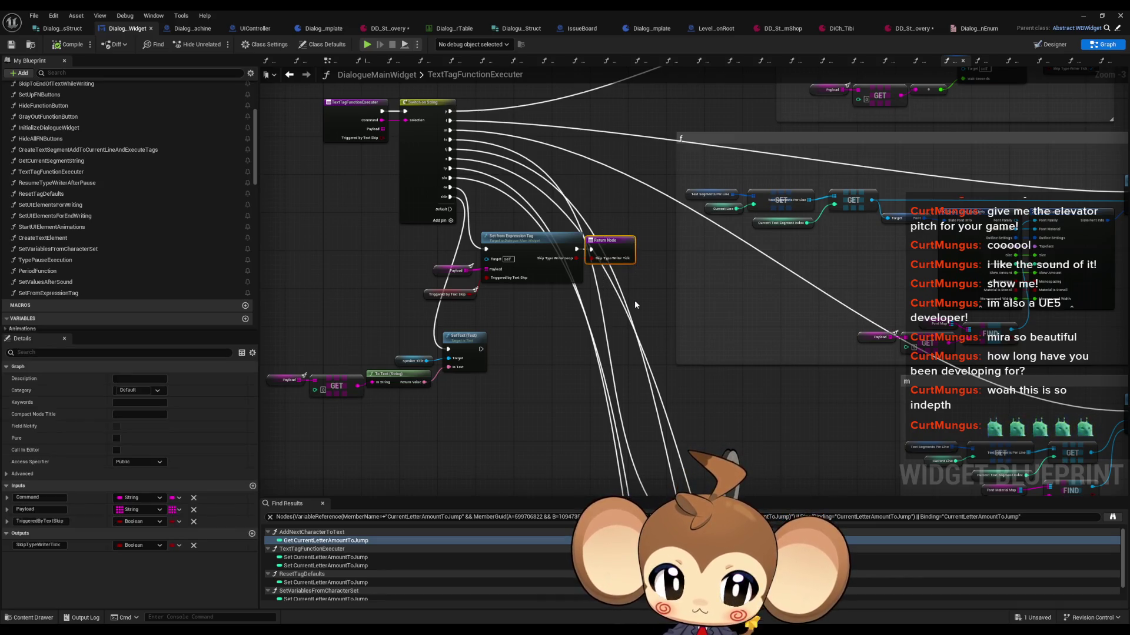
pyautogui.scroll(-4, 634, 300)
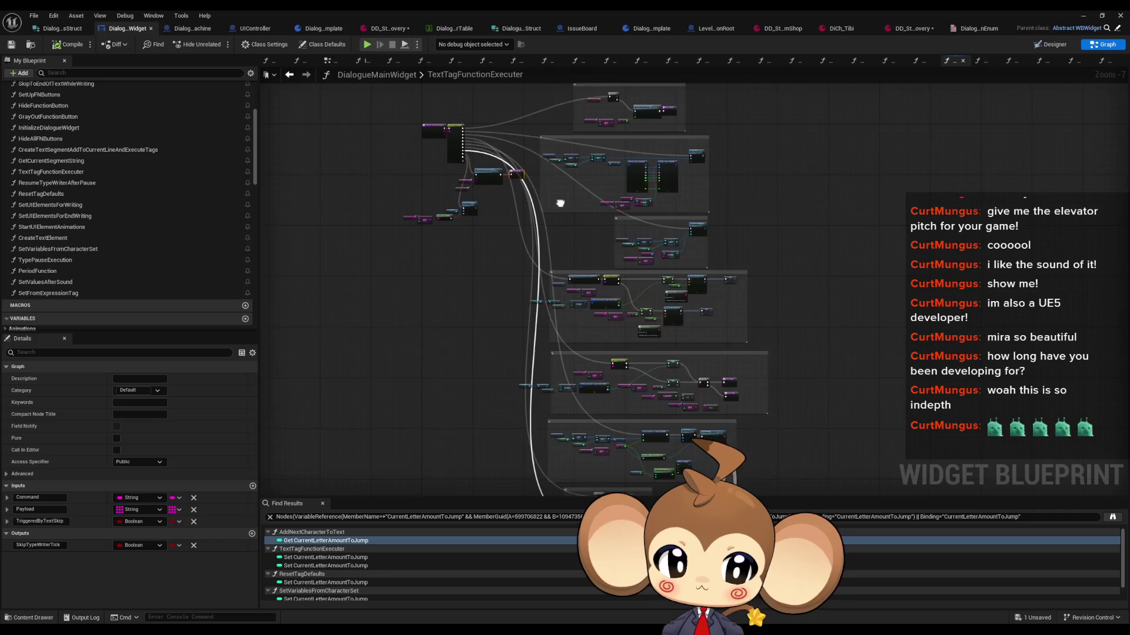
pyautogui.scroll(5, 635, 400)
pyautogui.scroll(-5, 635, 400)
pyautogui.scroll(7, 530, 239)
pyautogui.rightClick(446, 200)
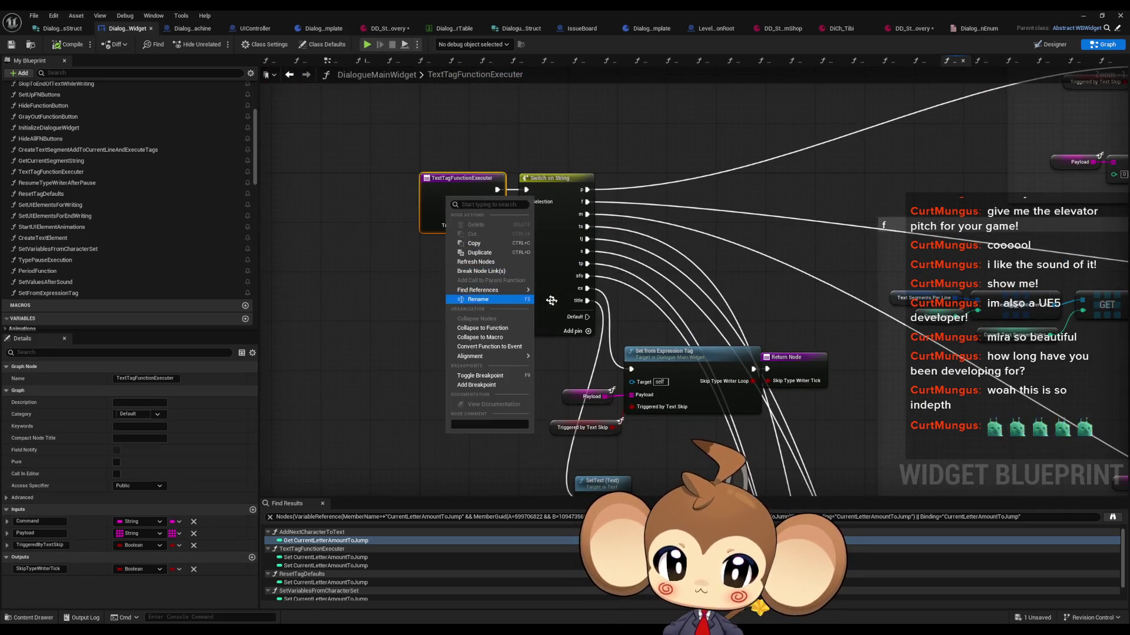
pyautogui.click(561, 316)
pyautogui.hotkey('alt', 'shift', 'f')
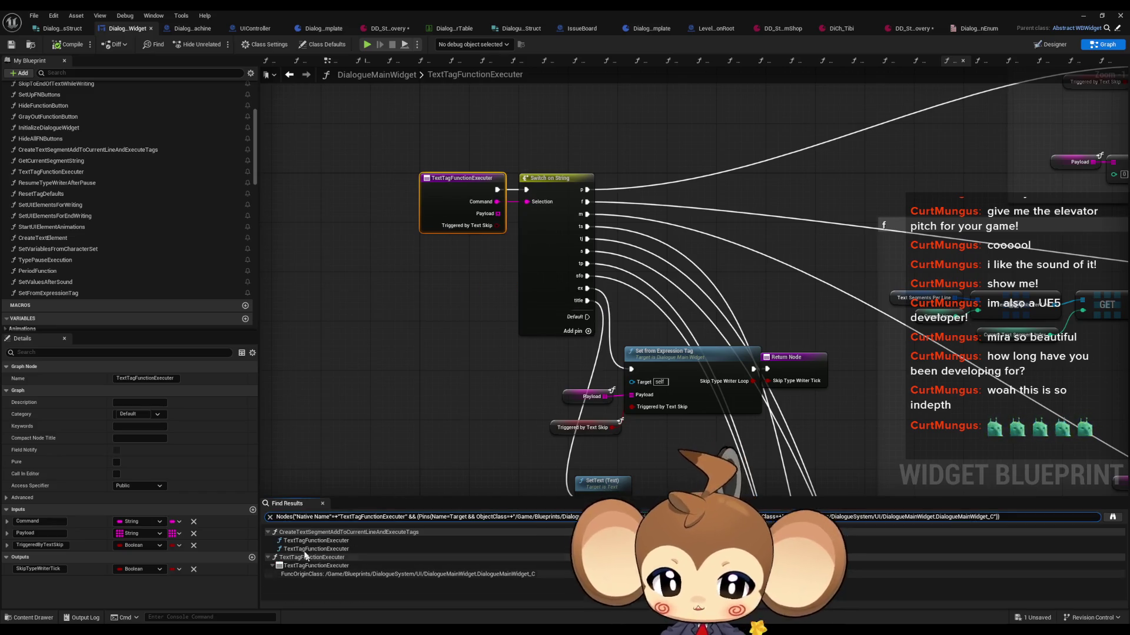
pyautogui.doubleClick(316, 541)
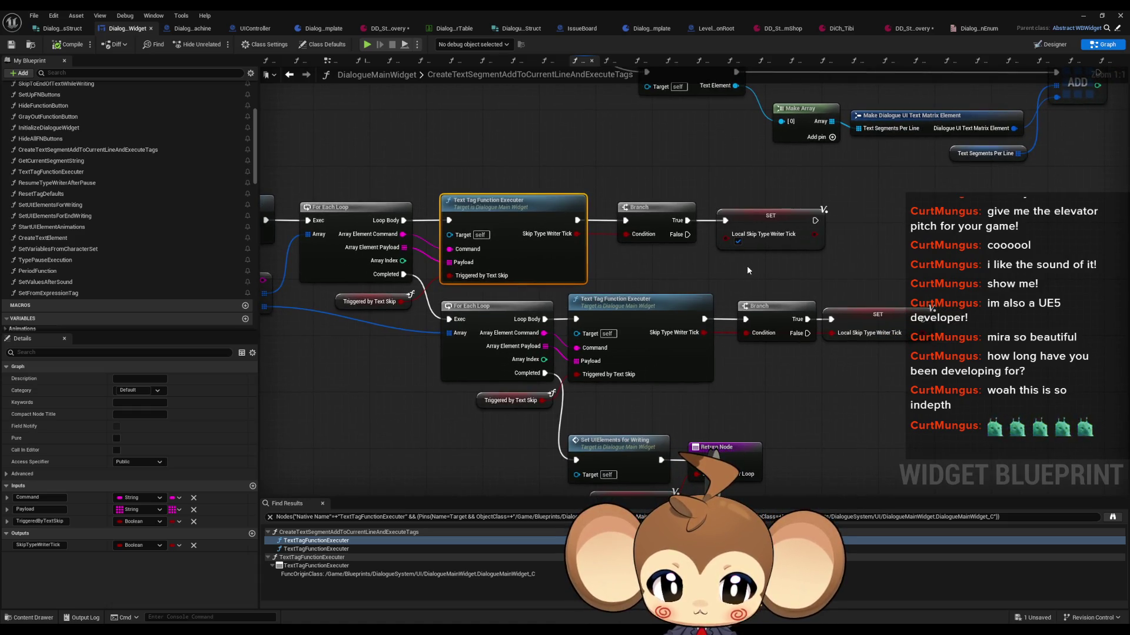
# Open TextTagFunctionExecuter and inspect the Return Nodes of its tj branch
pyautogui.doubleClick(513, 205)
pyautogui.scroll(-2, 702, 348)
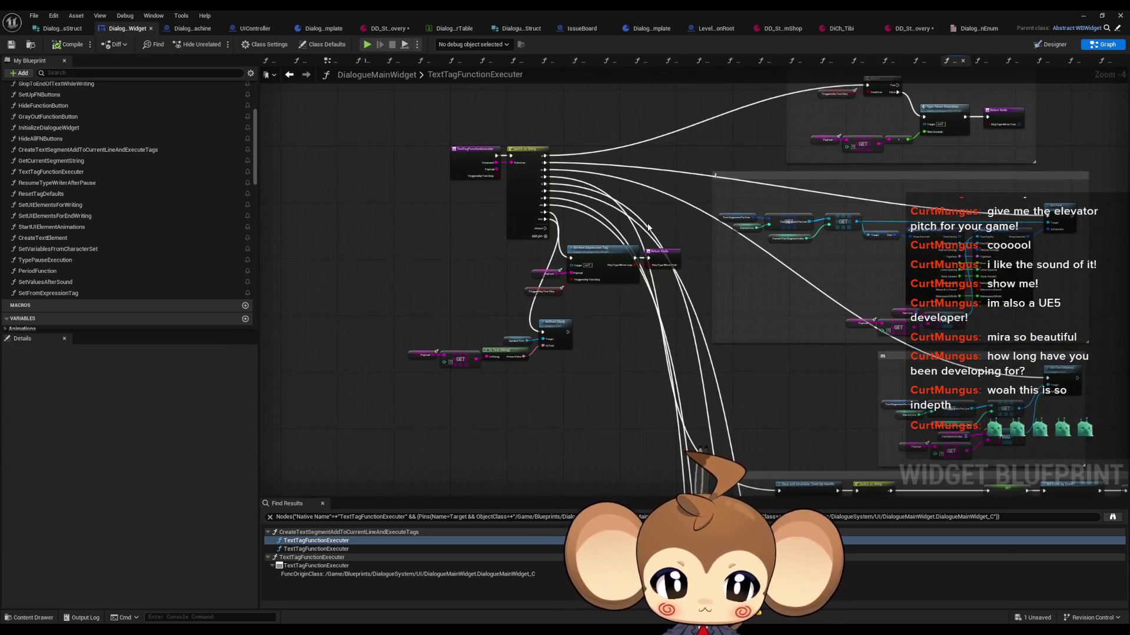
pyautogui.scroll(3, 641, 306)
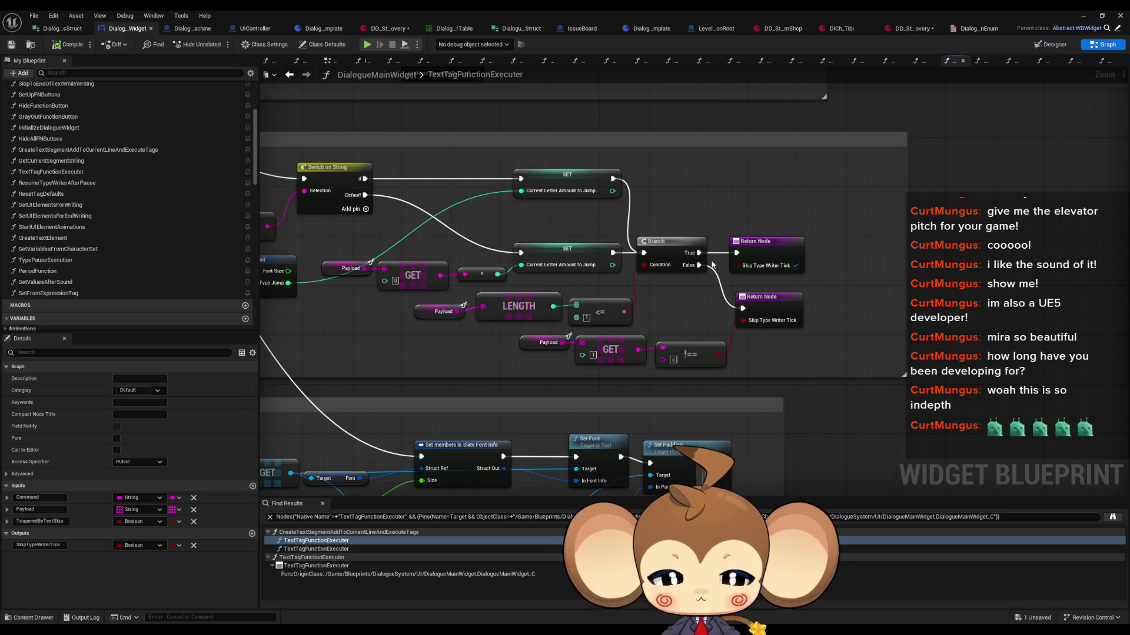
pyautogui.click(780, 310)
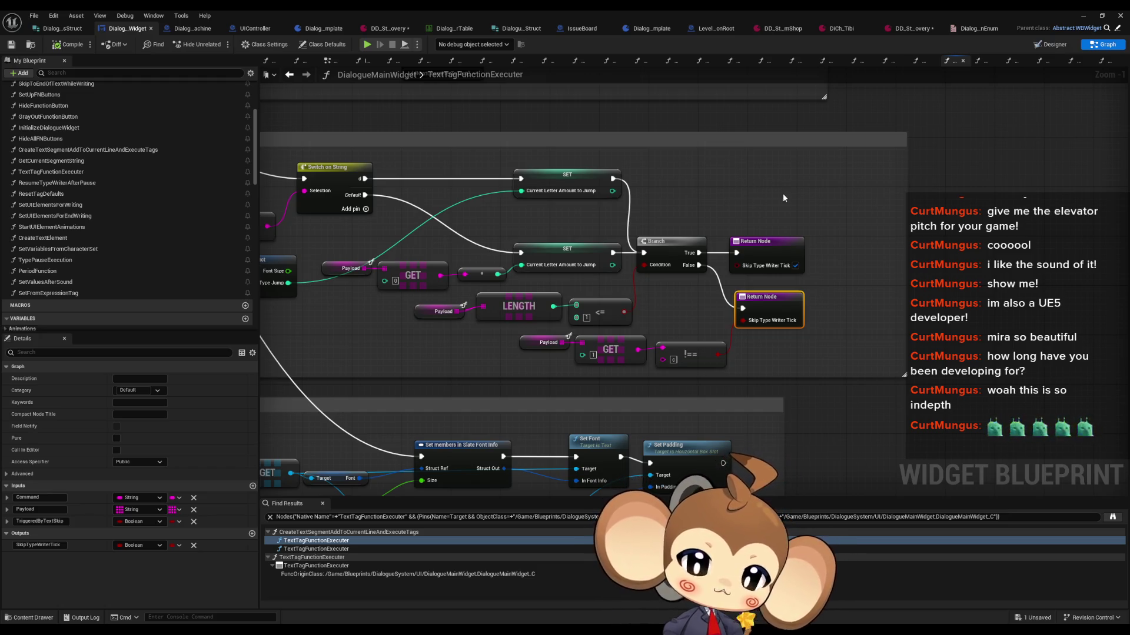
pyautogui.scroll(-4, 784, 198)
pyautogui.scroll(4, 660, 227)
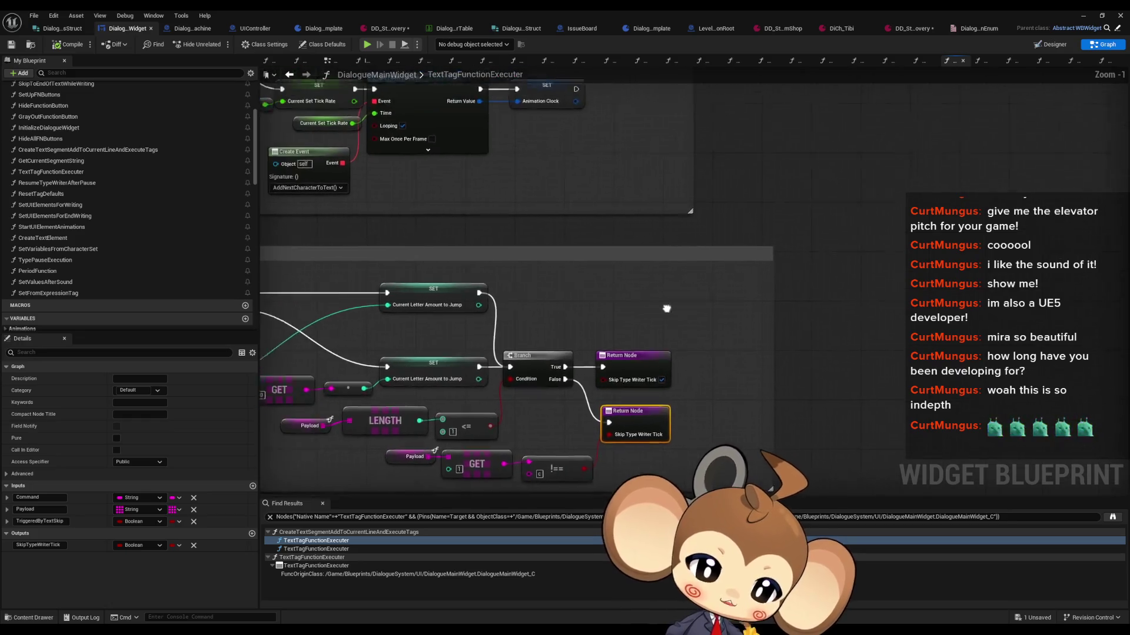
pyautogui.scroll(-6, 666, 308)
pyautogui.scroll(4, 765, 376)
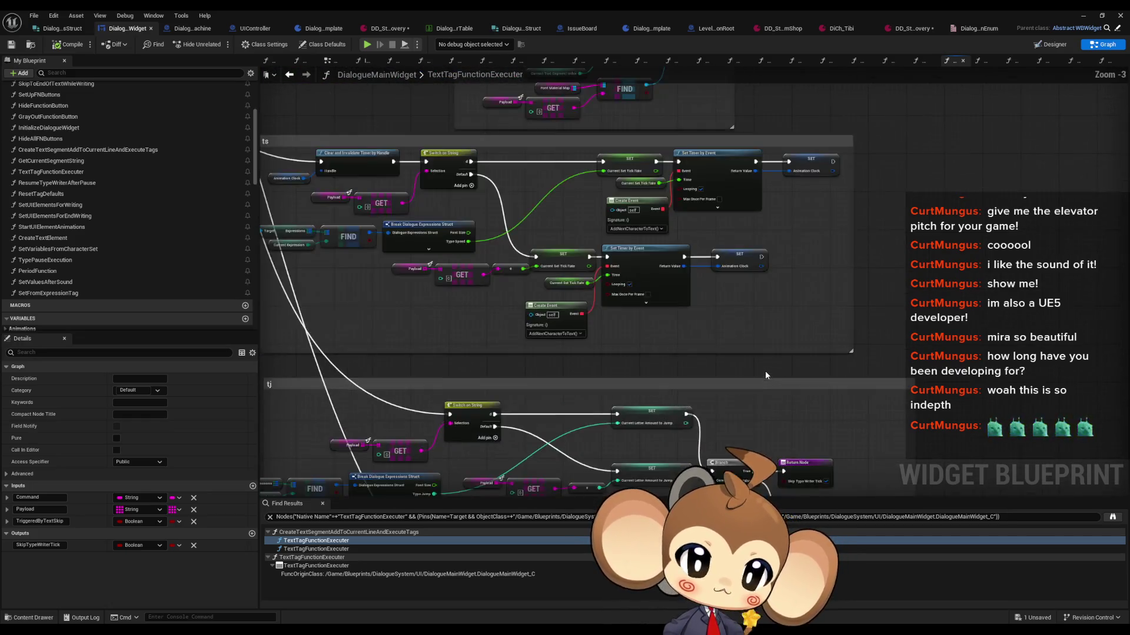
pyautogui.scroll(-4, 765, 376)
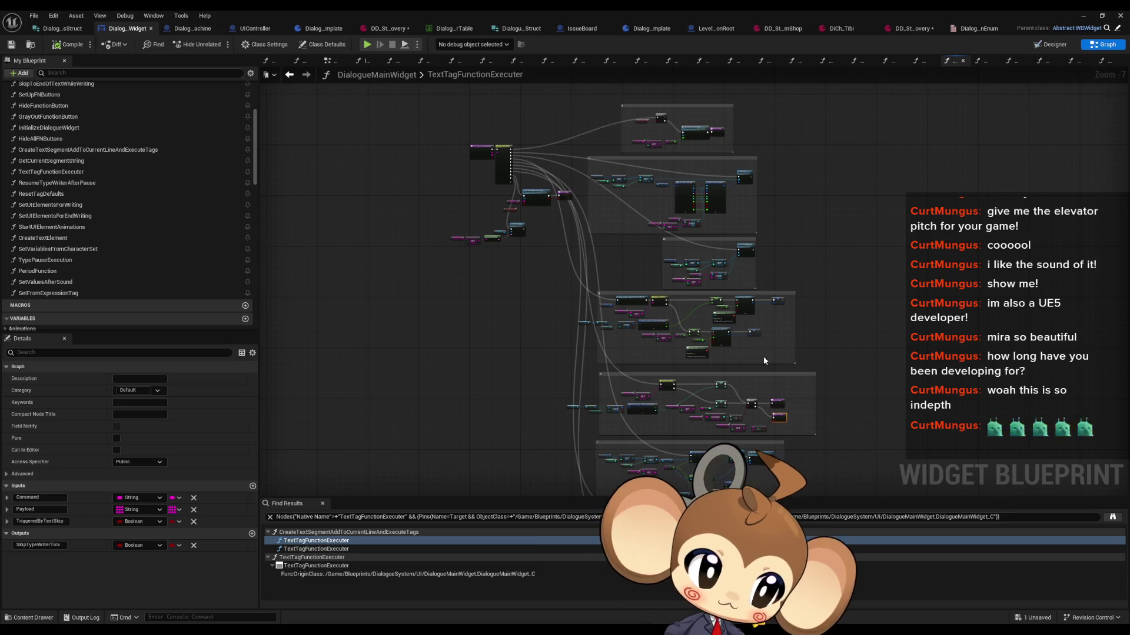
pyautogui.scroll(5, 788, 412)
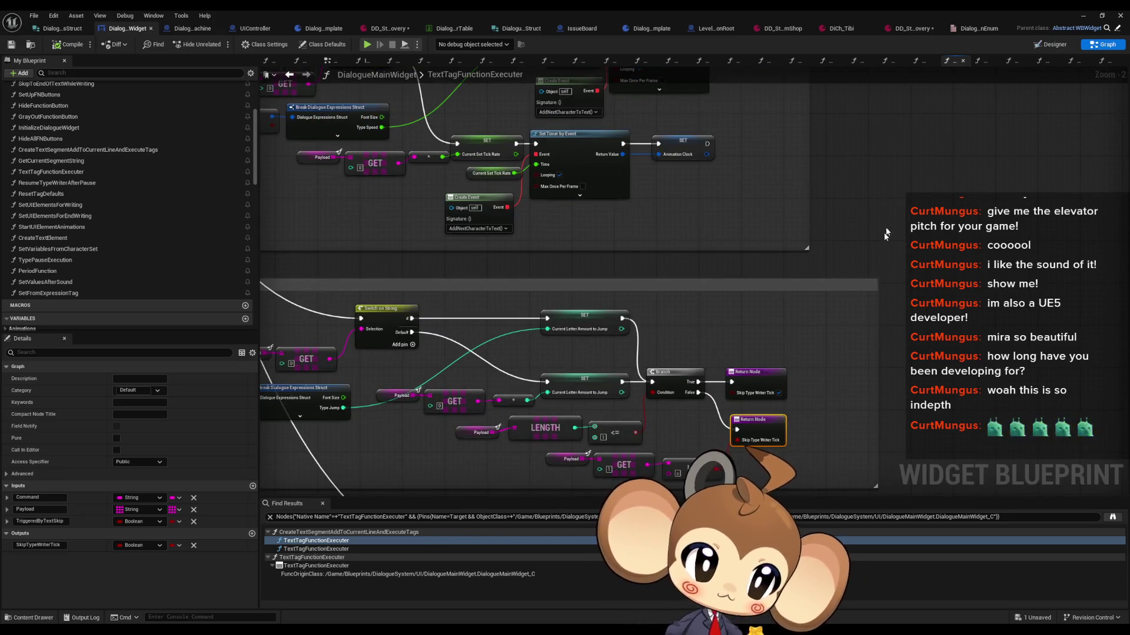
pyautogui.scroll(-3, 880, 240)
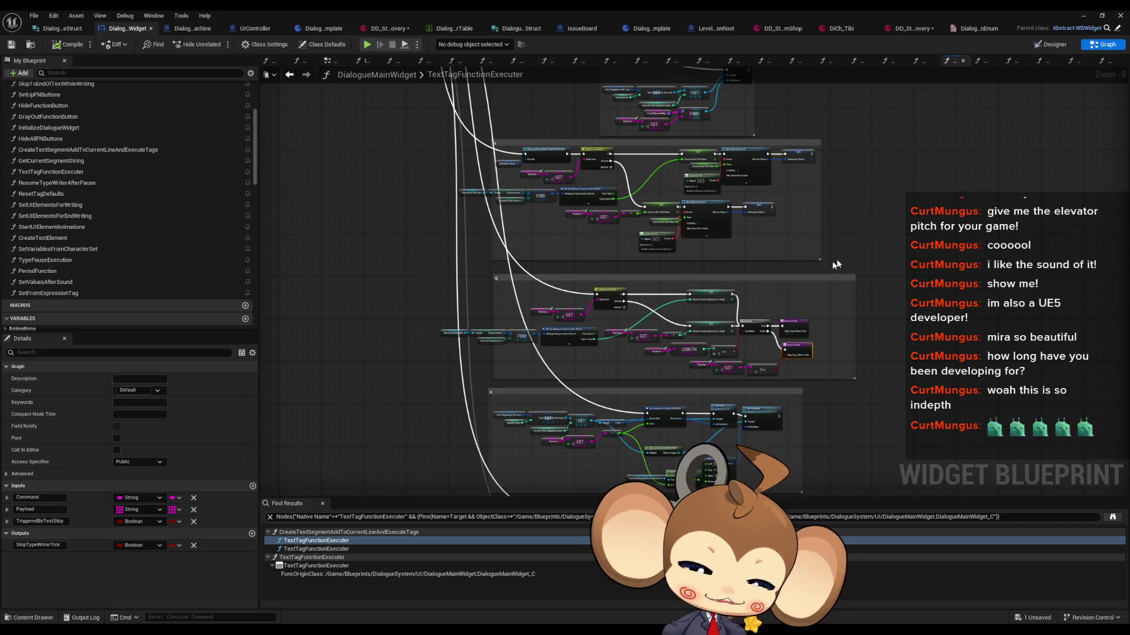
# Minimize the blueprint editor and start a play-in-editor test of the level
pyautogui.click(978, 222)
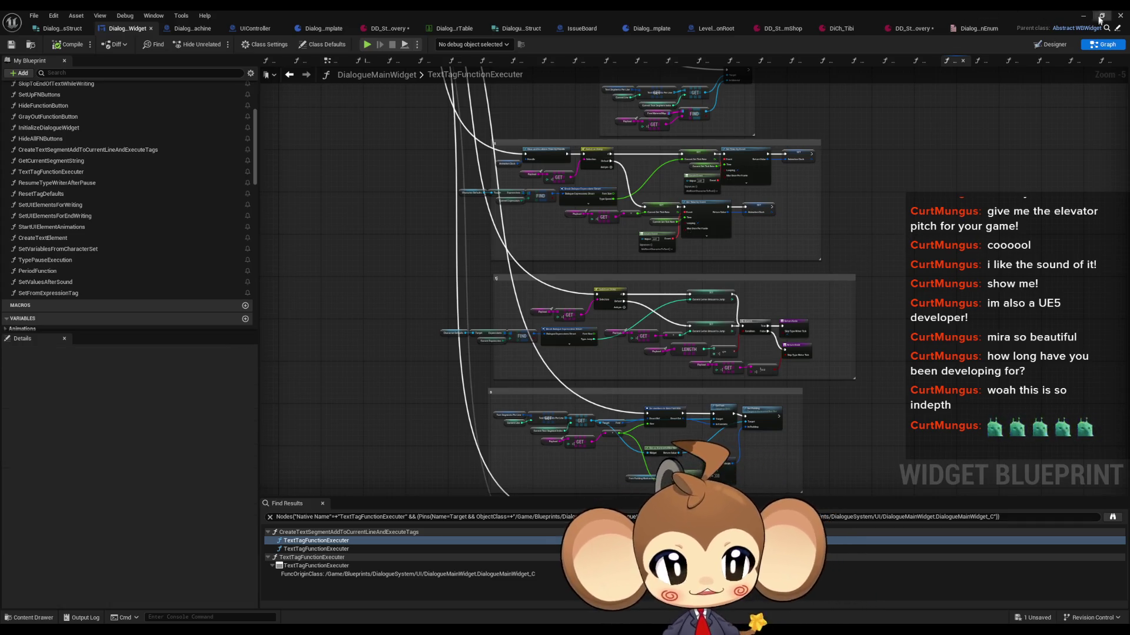
pyautogui.click(1098, 20)
pyautogui.click(217, 44)
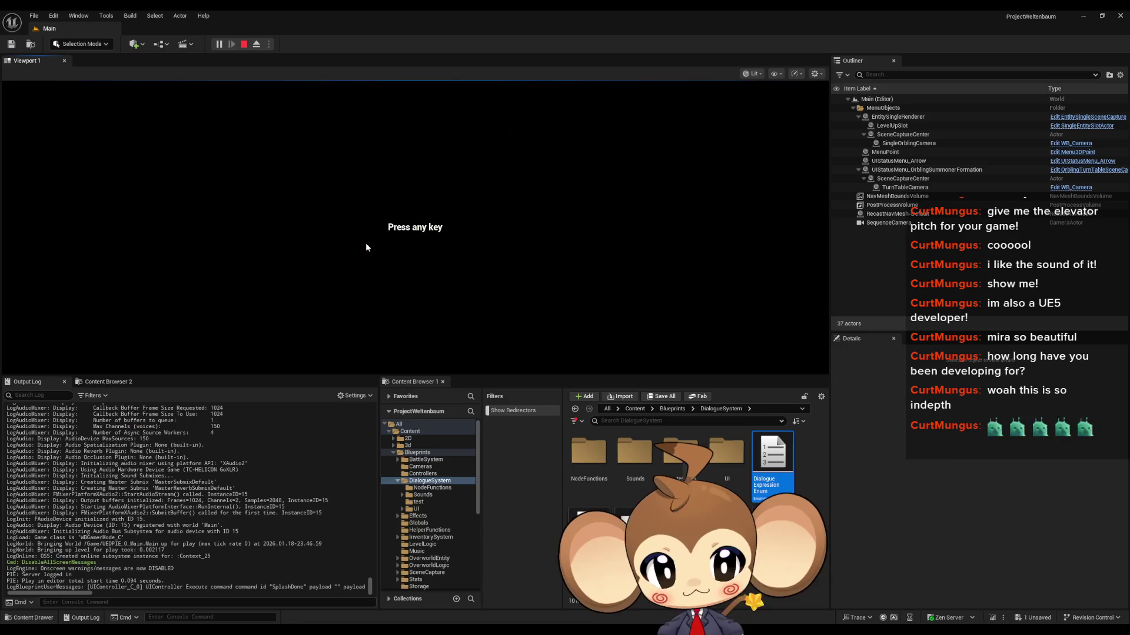
# Start the game from its title menu, advance Tibi's dialogue to 'How can I help you?', and stop
pyautogui.click(365, 242)
pyautogui.click(136, 320)
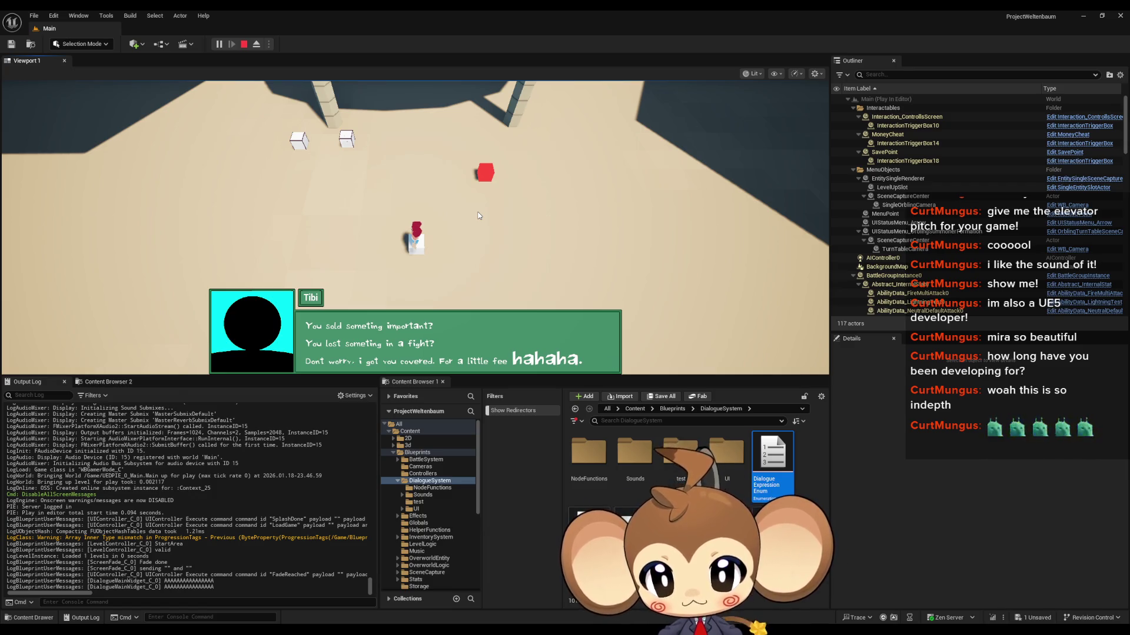
pyautogui.press('space')
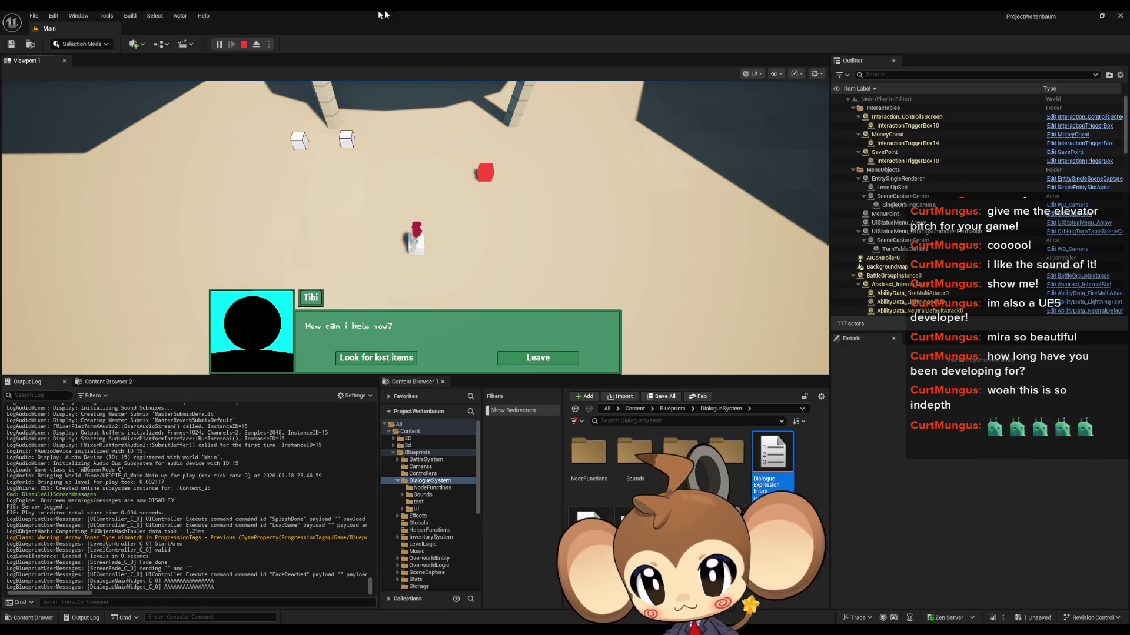
pyautogui.click(244, 44)
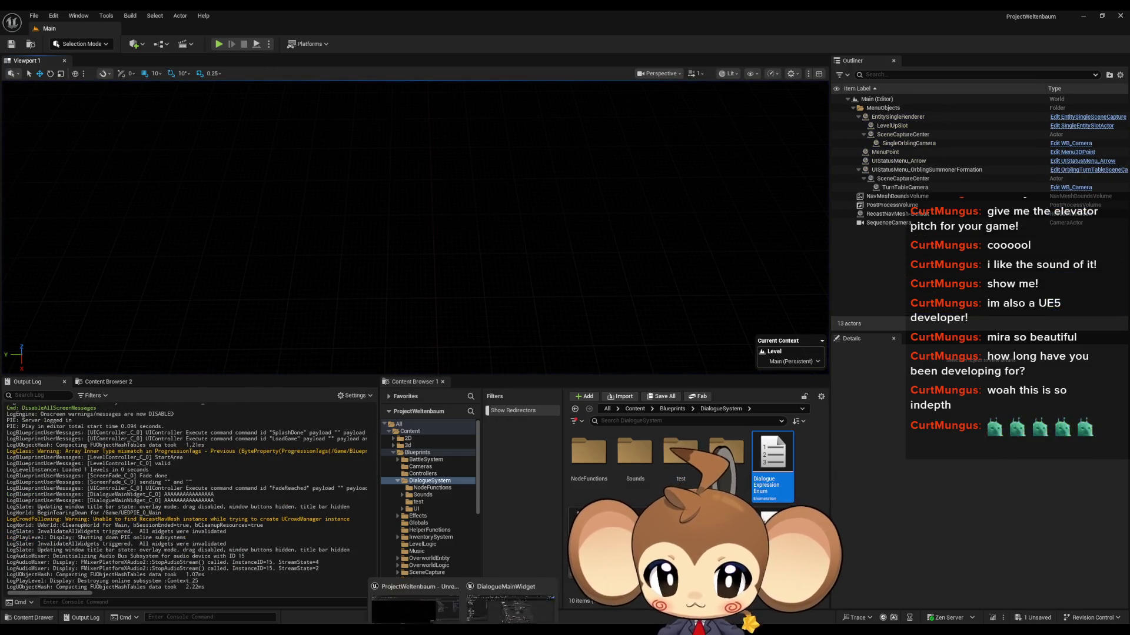
# Wire SetFromExpressionTag's entry straight to the SET node and delete the debug Print String node
pyautogui.hotkey('ctrl', 'Tab')
pyautogui.hotkey('ctrl', 'Tab')
pyautogui.hotkey('ctrl', 'Tab')
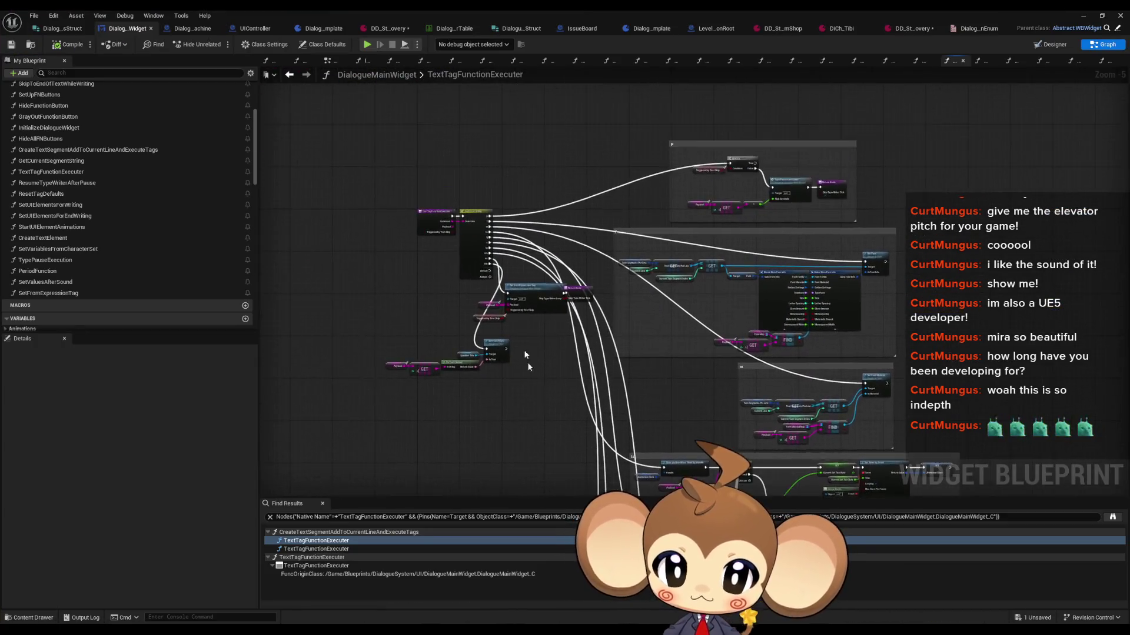
pyautogui.scroll(8, 556, 333)
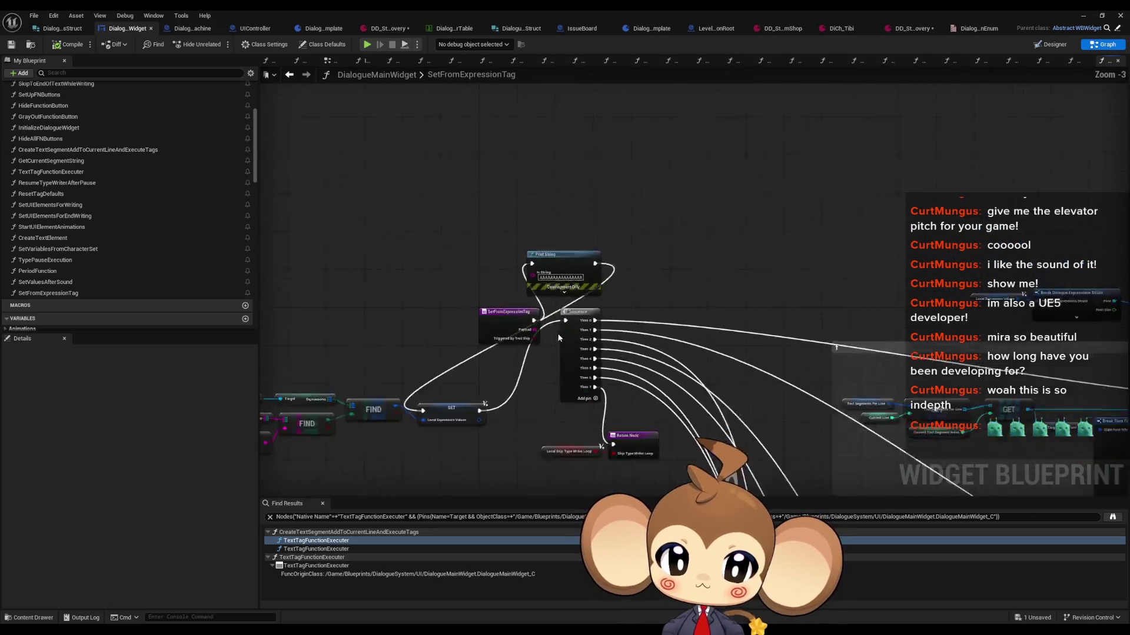
pyautogui.moveTo(525, 315)
pyautogui.mouseDown()
pyautogui.moveTo(512, 346)
pyautogui.moveTo(367, 450)
pyautogui.mouseUp()
pyautogui.click(547, 218)
pyautogui.press('Delete')
# Reposition the Sequence node with its comment groups, save the blueprint, and return to the level editor
pyautogui.scroll(-11, 640, 280)
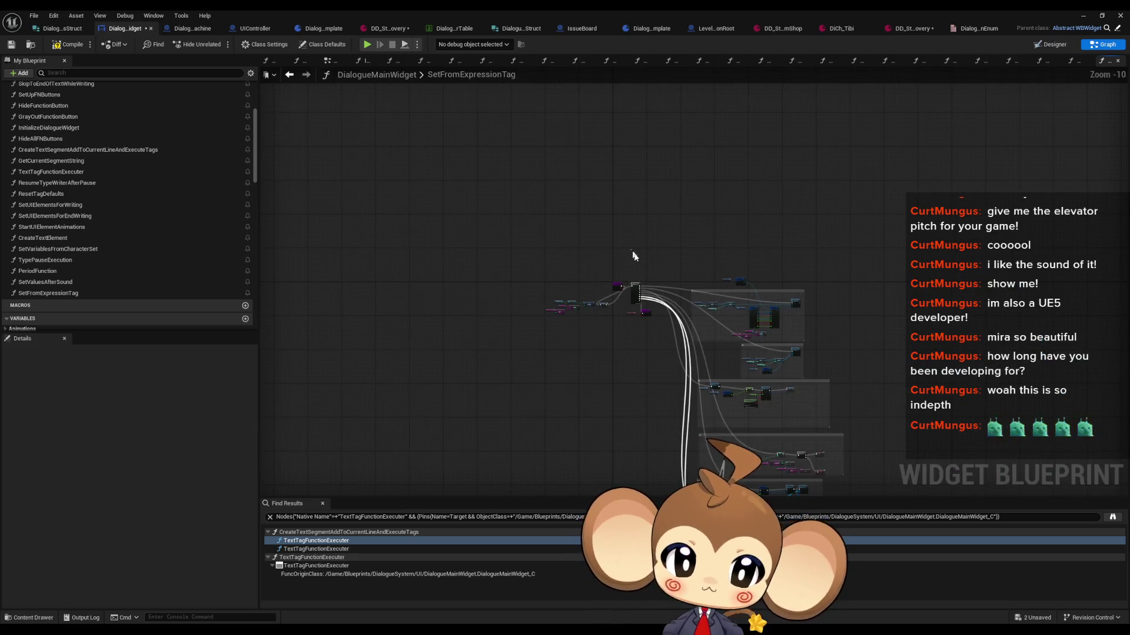
pyautogui.moveTo(700, 58); pyautogui.dragTo(779, 272)
pyautogui.scroll(7, 687, 311)
pyautogui.moveTo(622, 343)
pyautogui.mouseDown()
pyautogui.moveTo(597, 403)
pyautogui.moveTo(566, 422)
pyautogui.moveTo(574, 394)
pyautogui.moveTo(648, 315)
pyautogui.mouseUp()
pyautogui.moveTo(393, 305)
pyautogui.mouseDown()
pyautogui.moveTo(517, 379)
pyautogui.moveTo(608, 369)
pyautogui.moveTo(655, 342)
pyautogui.mouseUp()
pyautogui.scroll(-3, 676, 334)
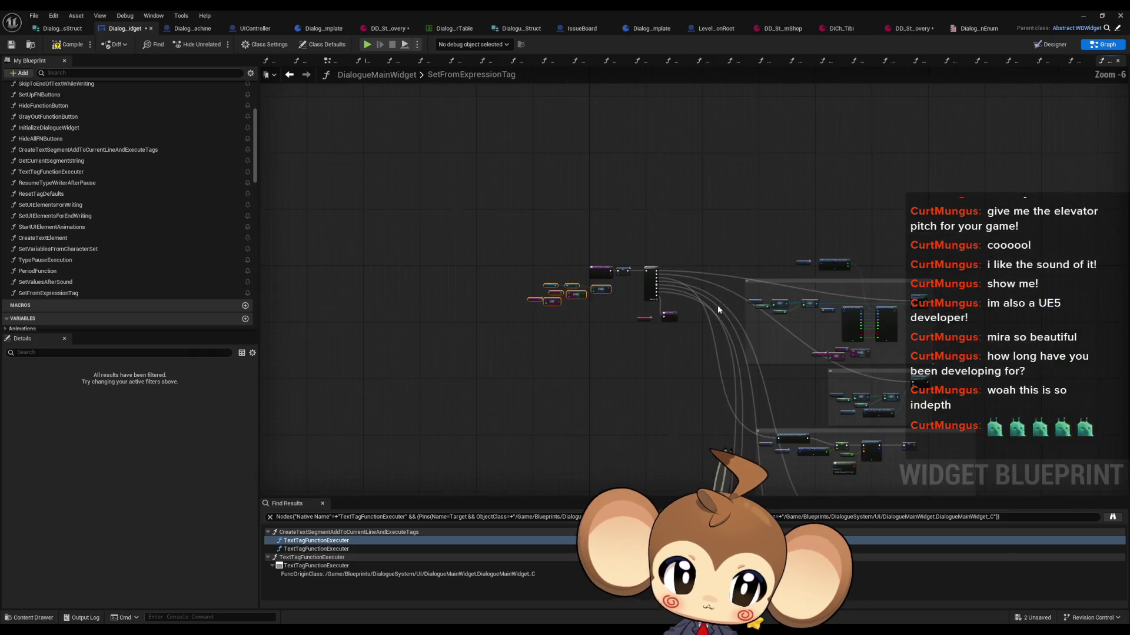
pyautogui.scroll(3, 625, 286)
pyautogui.scroll(-2, 745, 172)
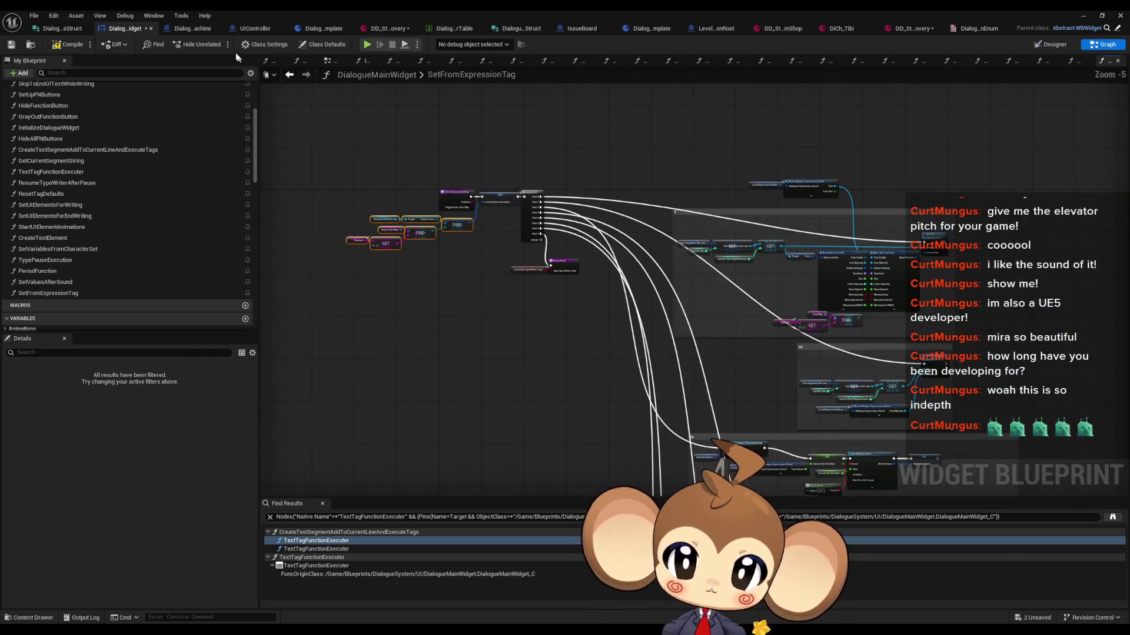
pyautogui.hotkey('ctrl', 's')
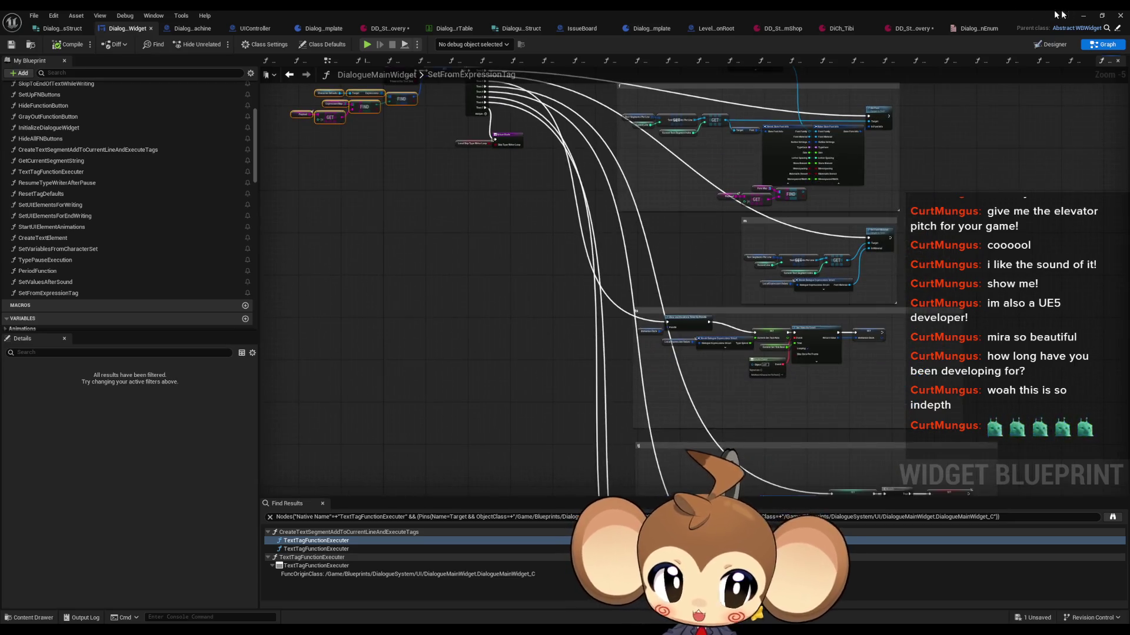
pyautogui.click(369, 44)
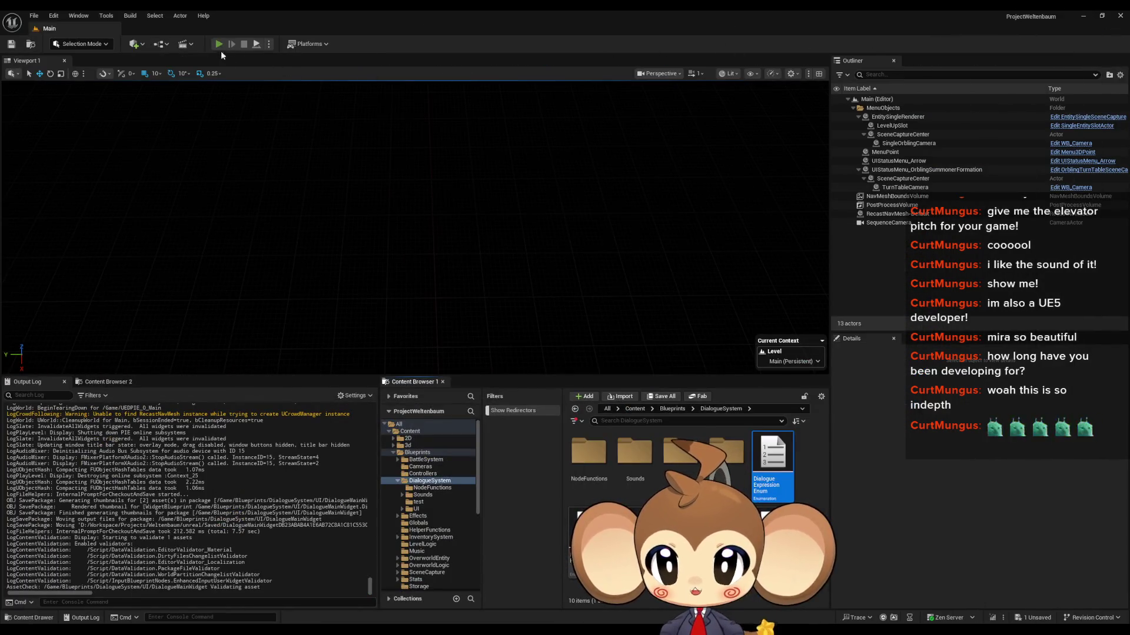
# Restart the play test, load the saved game, reach Tibi's help choices, then reopen DD_StartArea_ItemRecovery
pyautogui.click(220, 47)
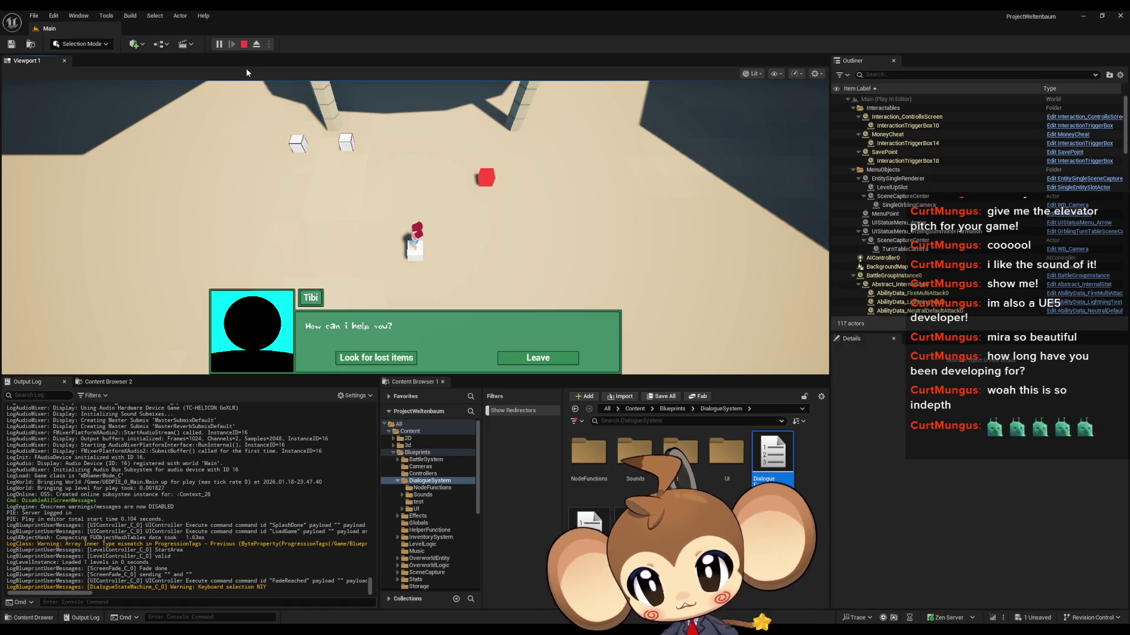
pyautogui.click(244, 44)
pyautogui.click(219, 44)
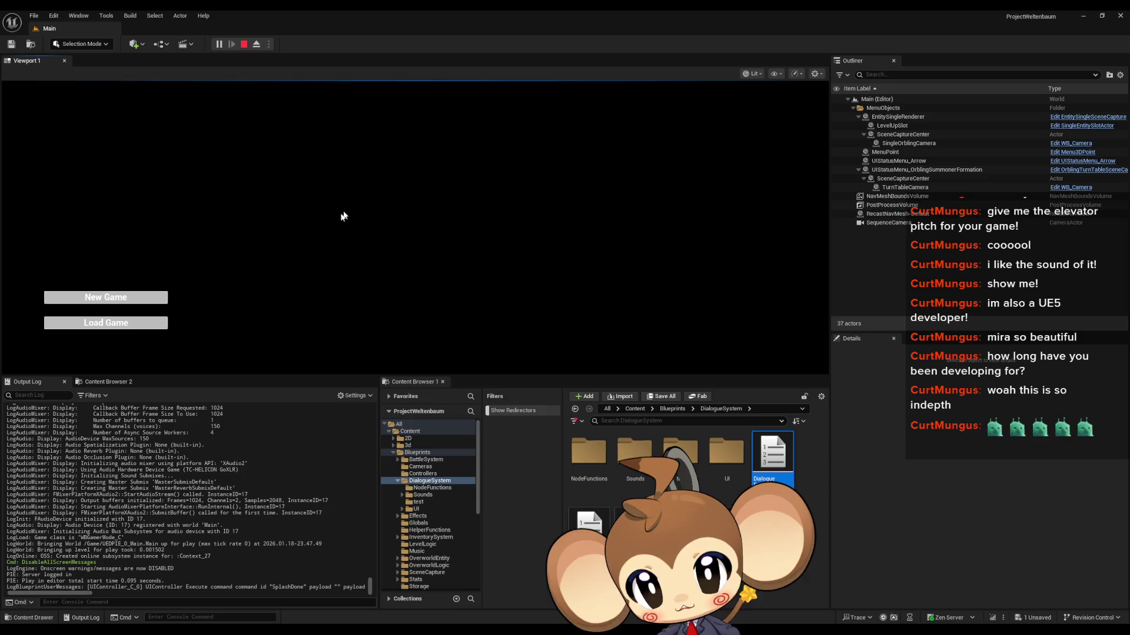
pyautogui.click(95, 321)
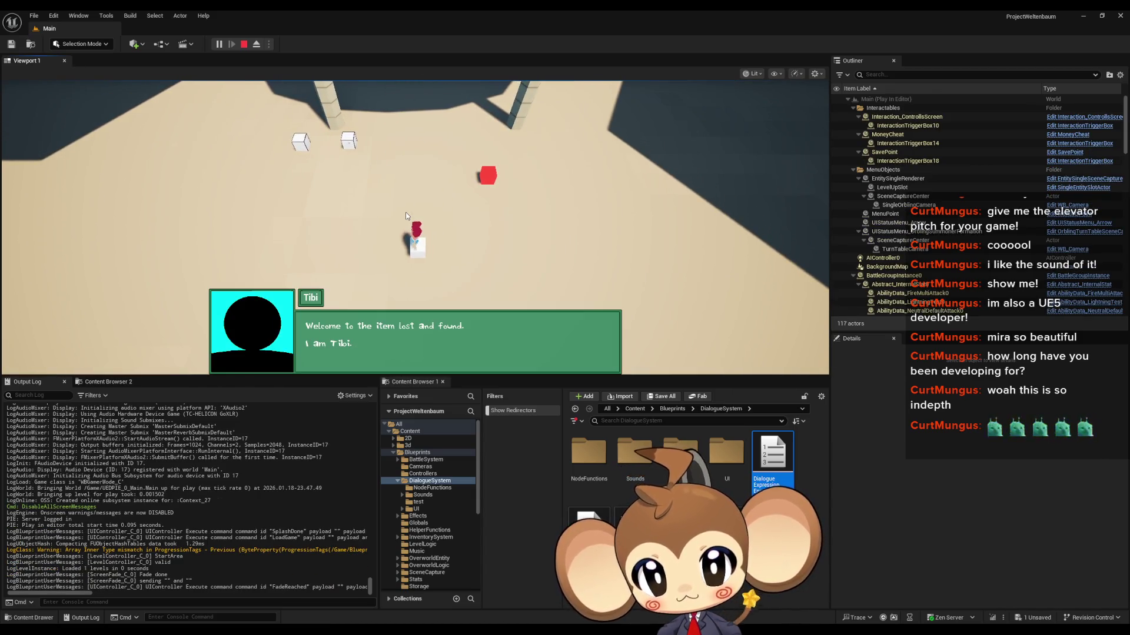
pyautogui.click(405, 212)
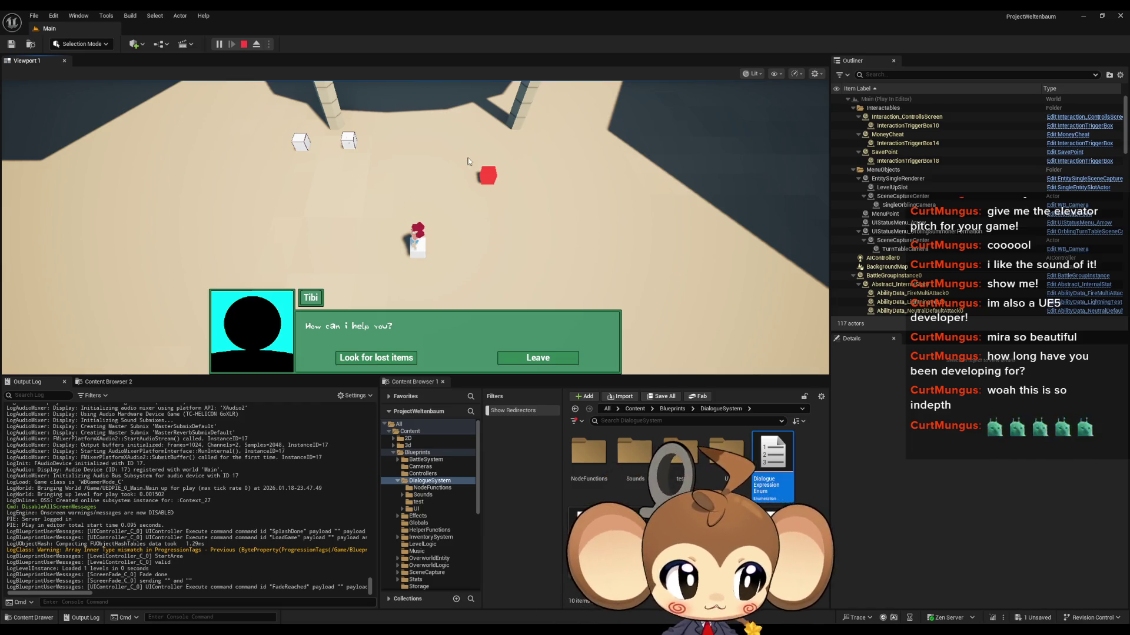
pyautogui.click(243, 45)
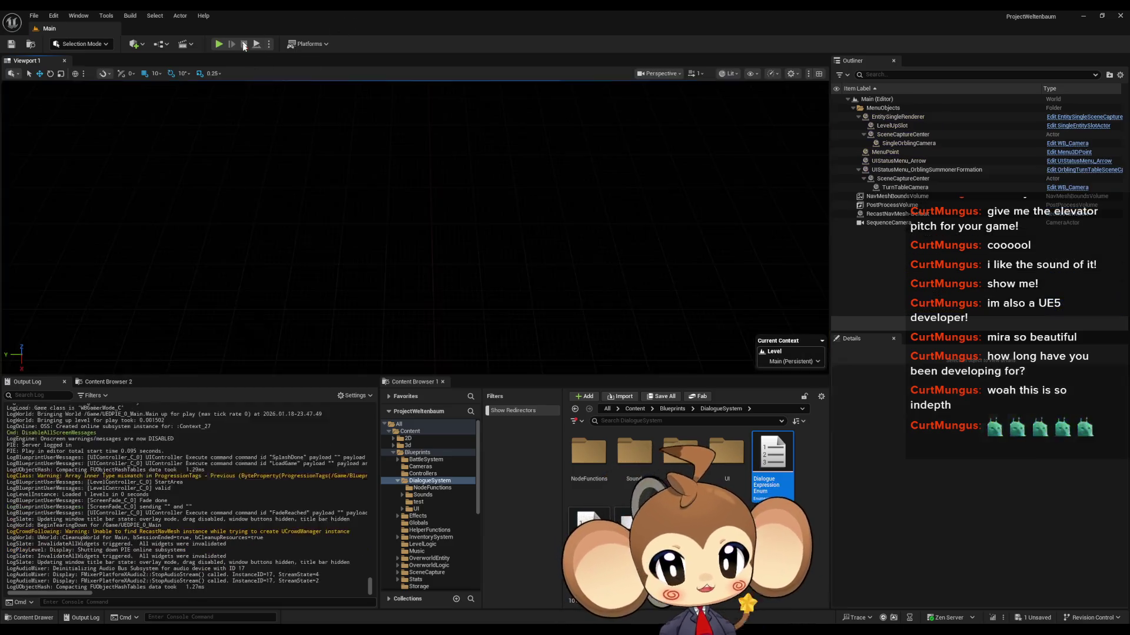
pyautogui.click(510, 591)
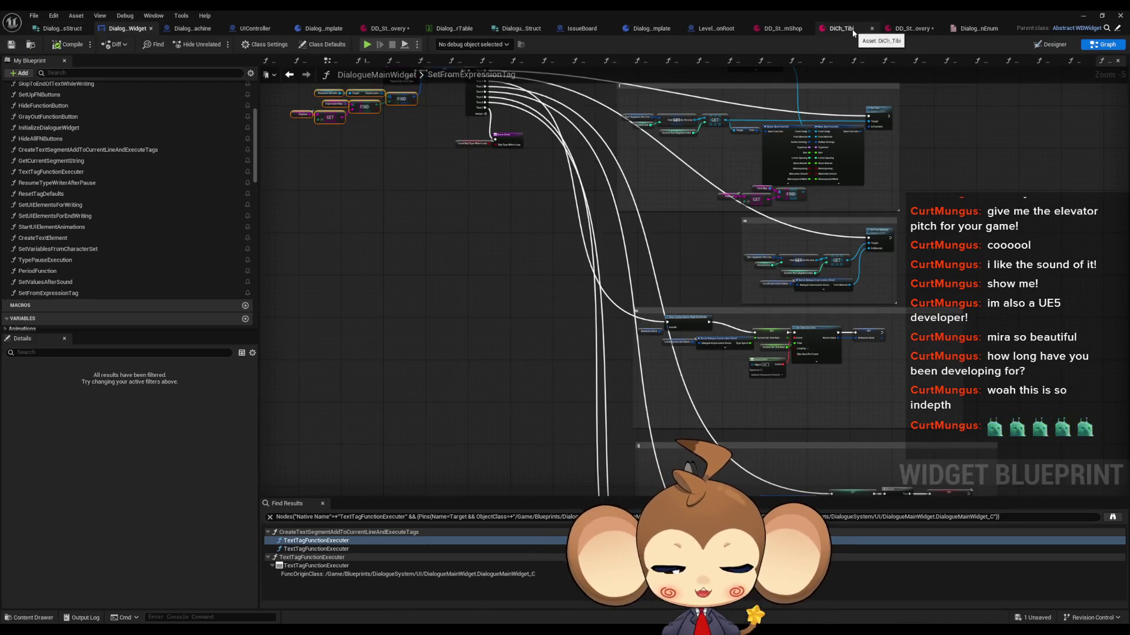
pyautogui.click(918, 30)
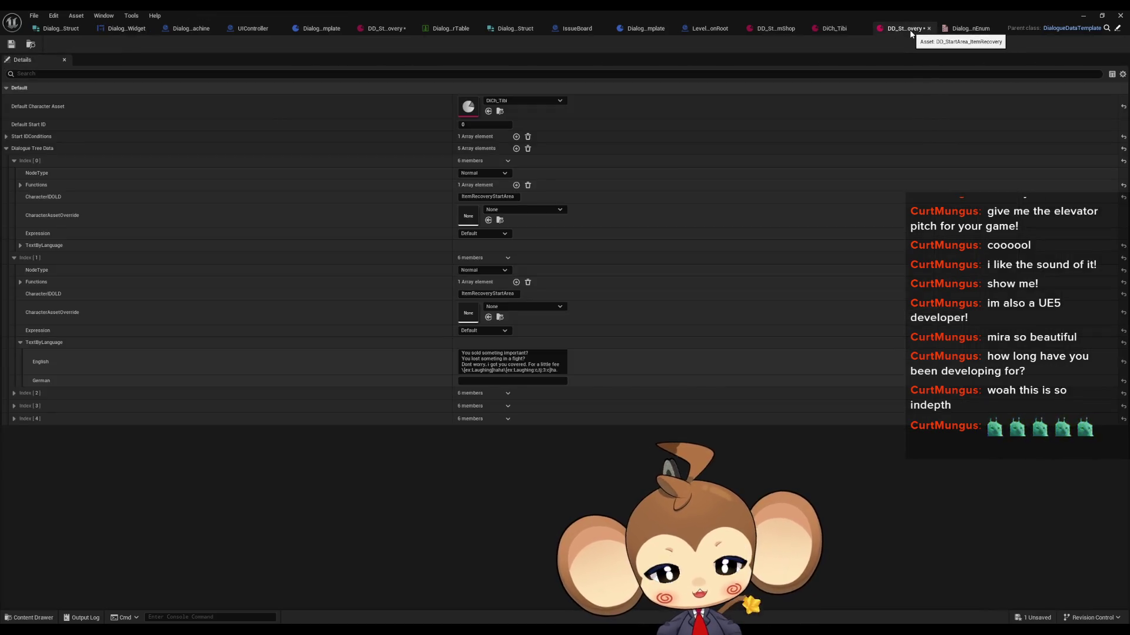
pyautogui.click(14, 393)
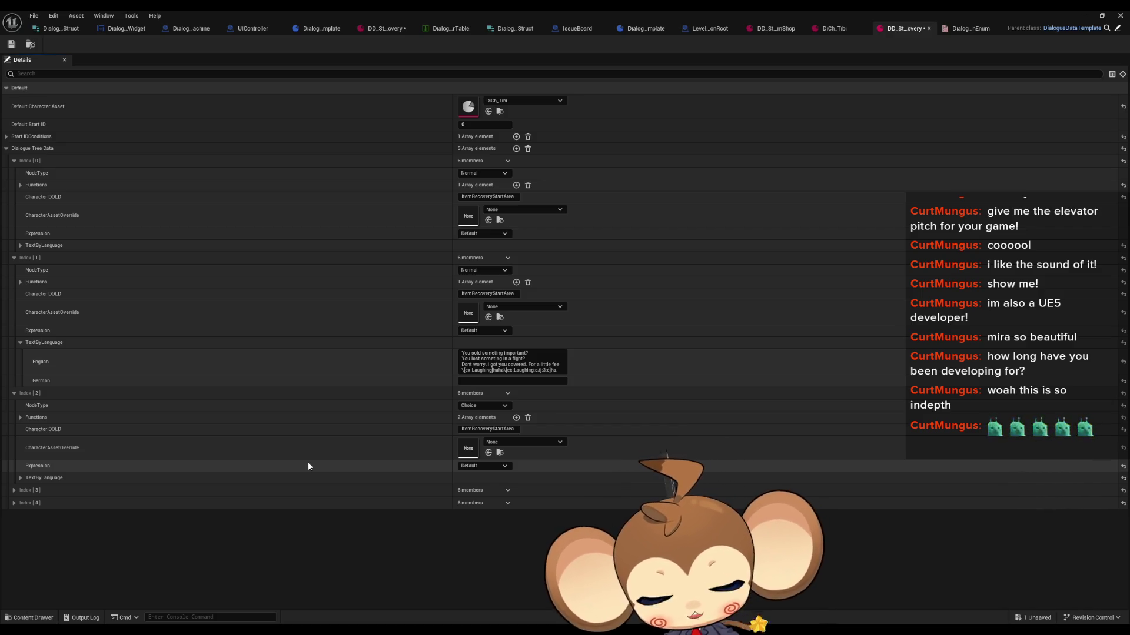
pyautogui.click(107, 33)
pyautogui.moveTo(380, 239)
pyautogui.mouseDown()
pyautogui.moveTo(416, 250)
pyautogui.moveTo(461, 332)
pyautogui.mouseUp()
# Find references by name for CurrentTWSoundFrequency from its SET node
pyautogui.scroll(2, 24, 257)
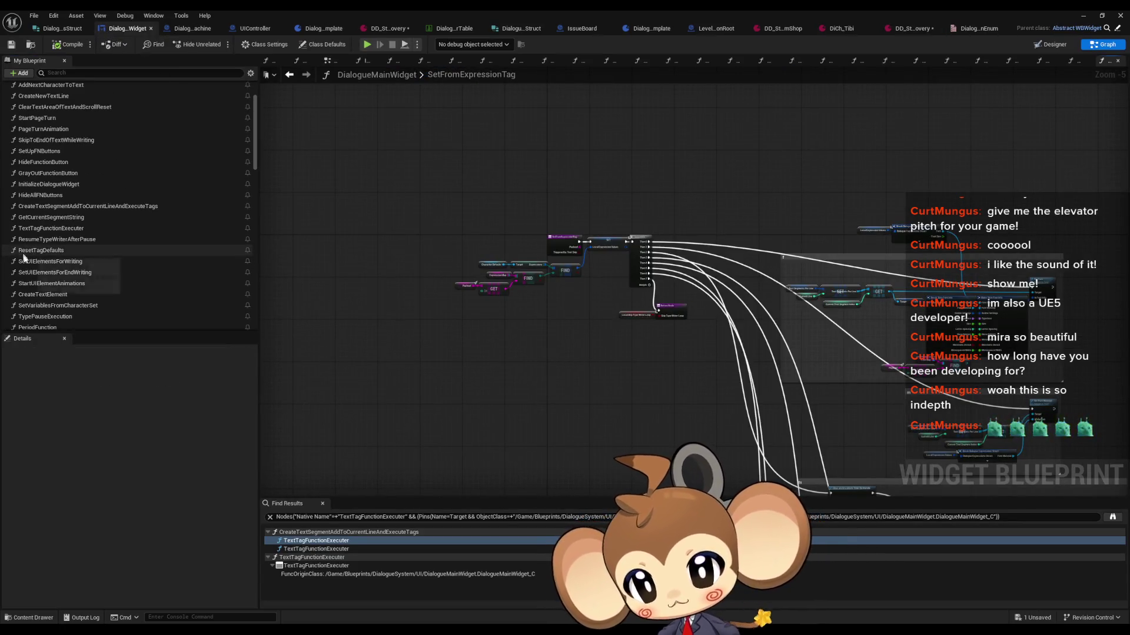
pyautogui.scroll(-3, 24, 257)
pyautogui.moveTo(622, 407)
pyautogui.mouseDown()
pyautogui.moveTo(522, 253)
pyautogui.moveTo(411, 213)
pyautogui.mouseUp()
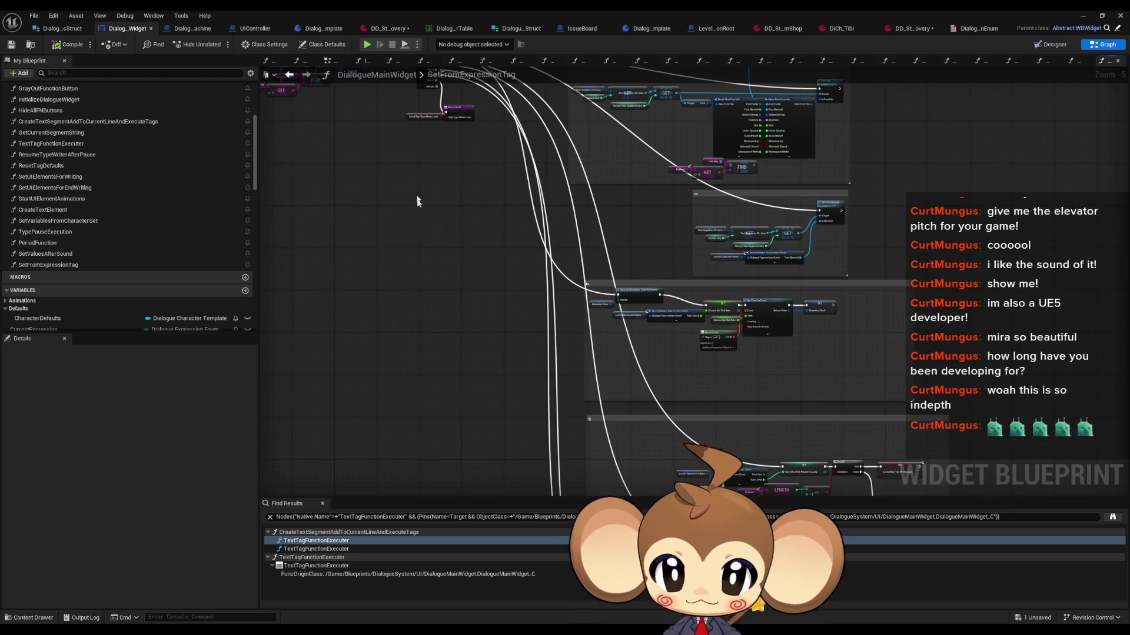
pyautogui.scroll(5, 495, 349)
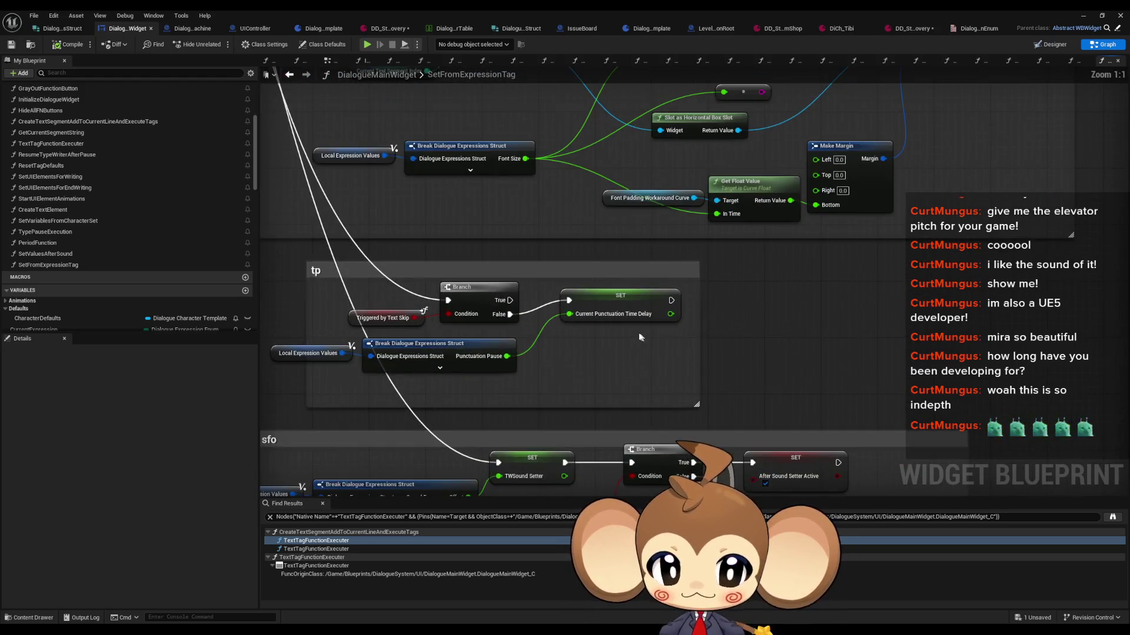
pyautogui.moveTo(610, 319); pyautogui.dragTo(609, 320)
pyautogui.moveTo(618, 370); pyautogui.dragTo(603, 194)
pyautogui.moveTo(553, 340)
pyautogui.mouseDown()
pyautogui.moveTo(553, 303)
pyautogui.moveTo(722, 315)
pyautogui.moveTo(680, 262)
pyautogui.mouseUp()
pyautogui.click(521, 259)
pyautogui.click(974, 347)
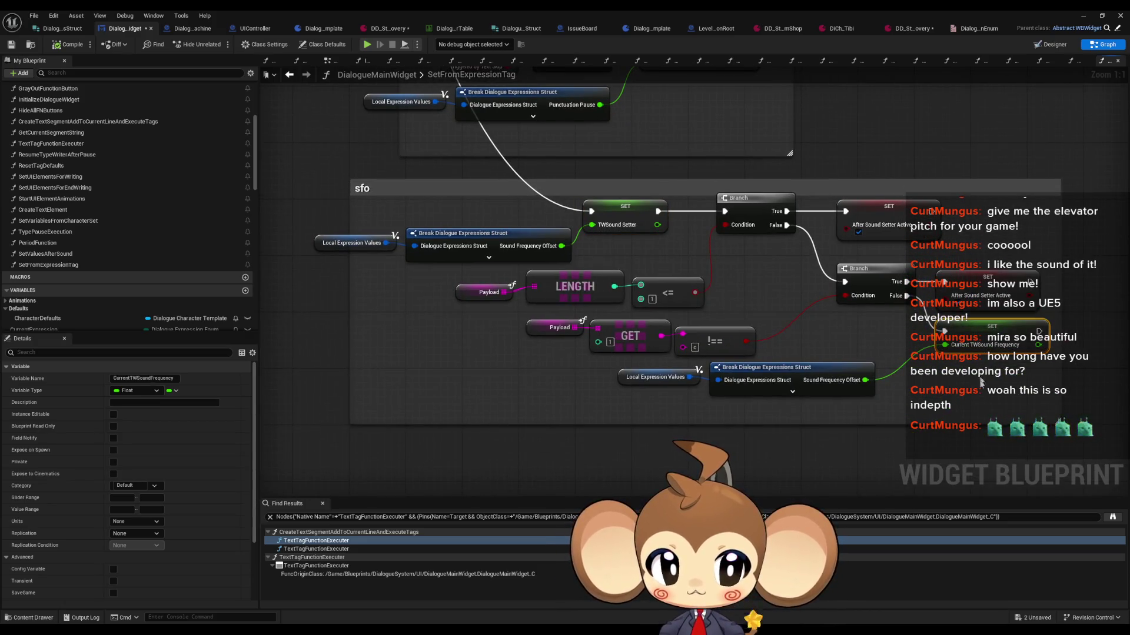
pyautogui.rightClick(974, 331)
pyautogui.moveTo(1000, 421)
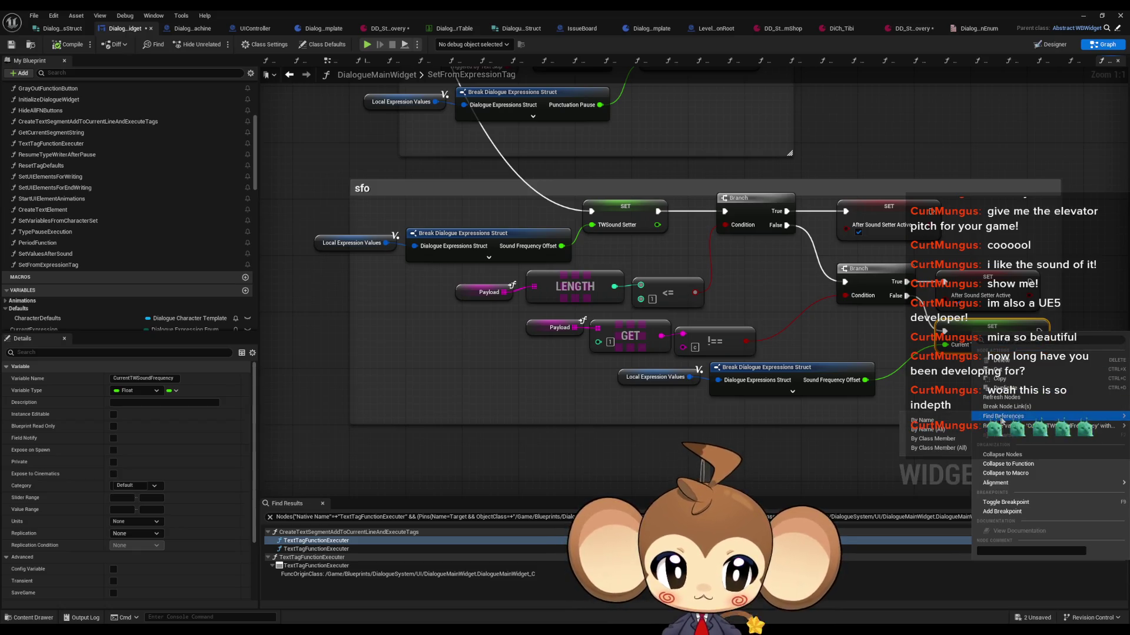
pyautogui.click(946, 438)
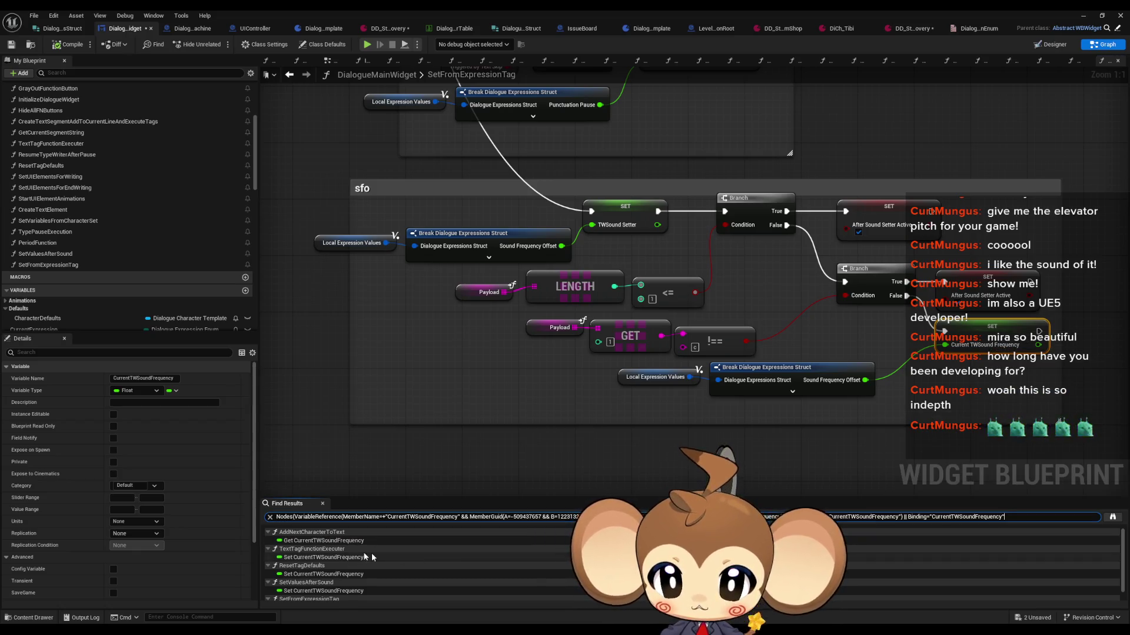
# Review each CurrentTWSoundFrequency use across five functions, then open the AnimateDialogueText graph
pyautogui.click(292, 541)
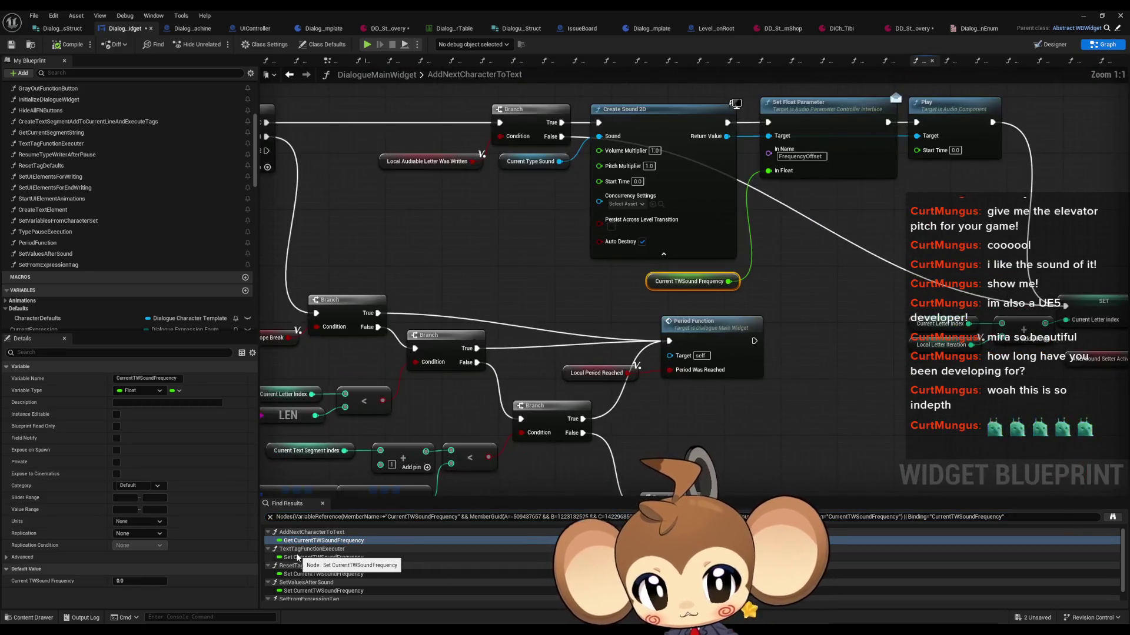
pyautogui.scroll(-8, 556, 320)
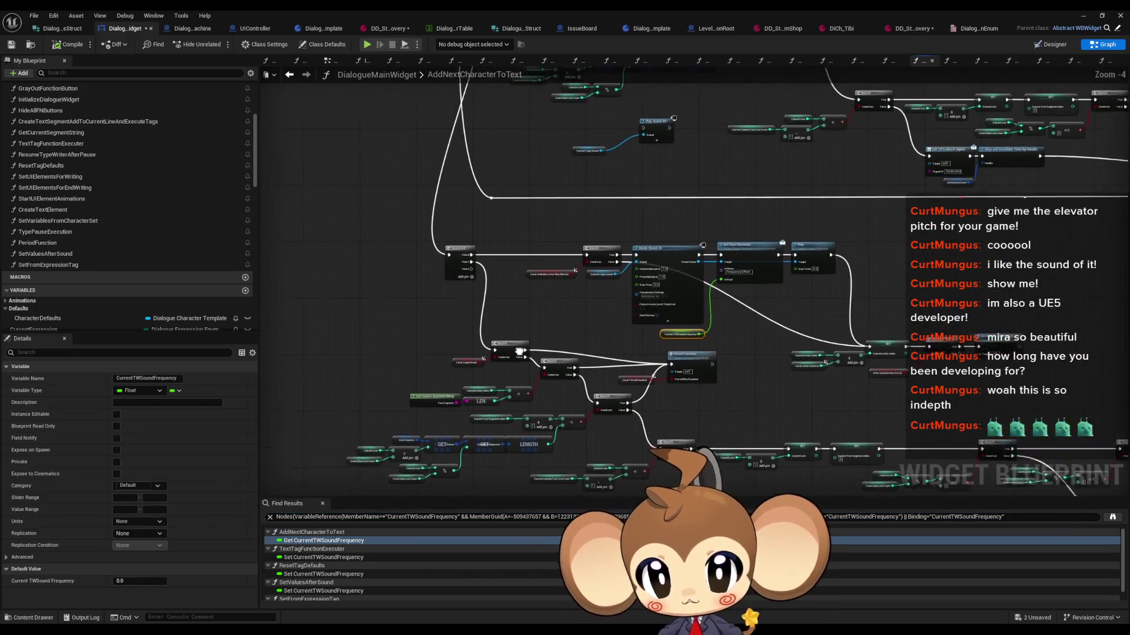
pyautogui.scroll(8, 588, 329)
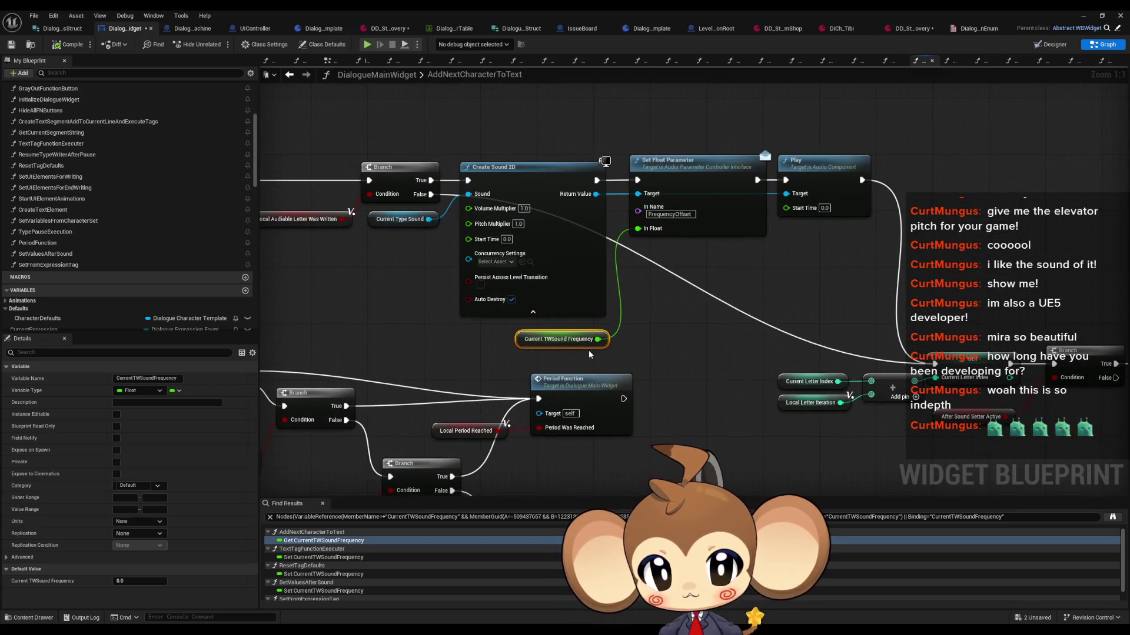
pyautogui.click(315, 559)
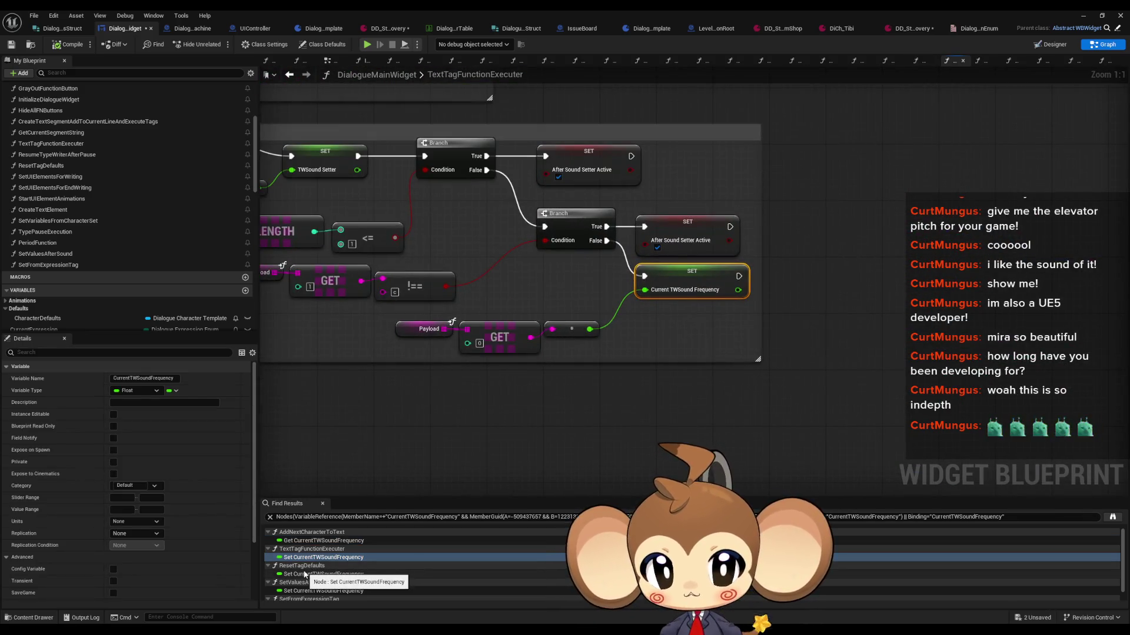
pyautogui.click(305, 575)
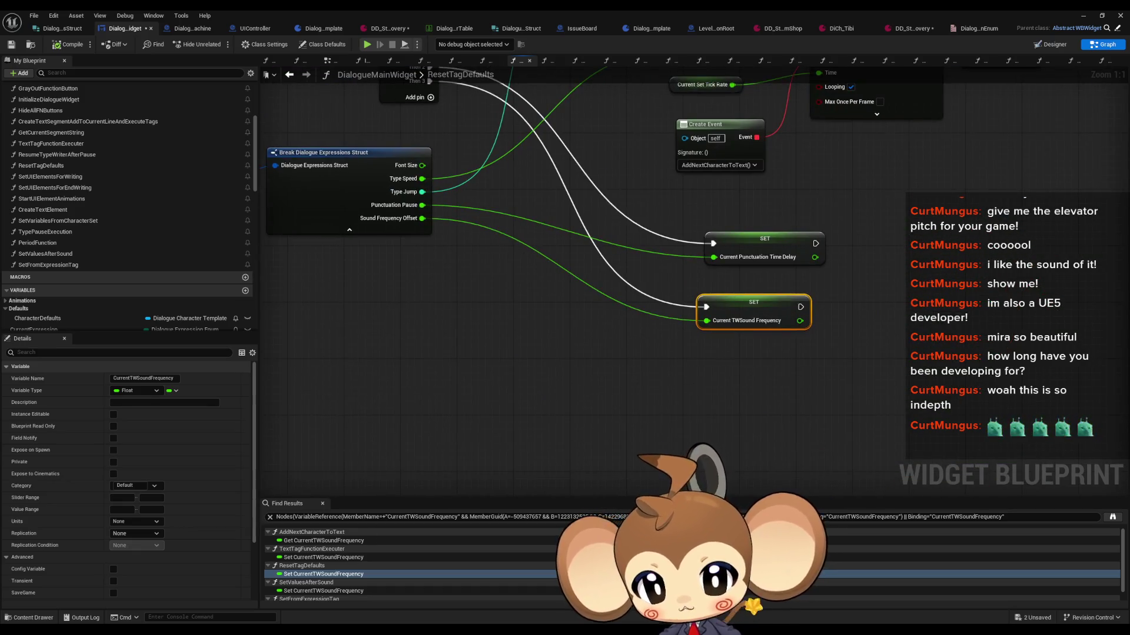
pyautogui.scroll(-1, 306, 584)
pyautogui.click(306, 580)
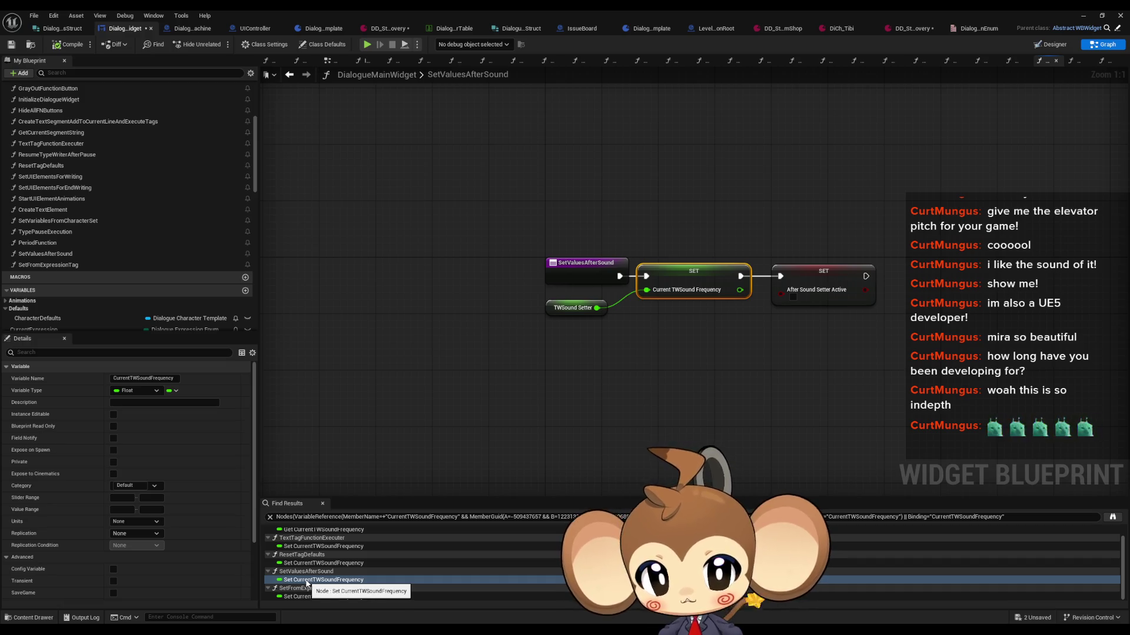
pyautogui.click(306, 597)
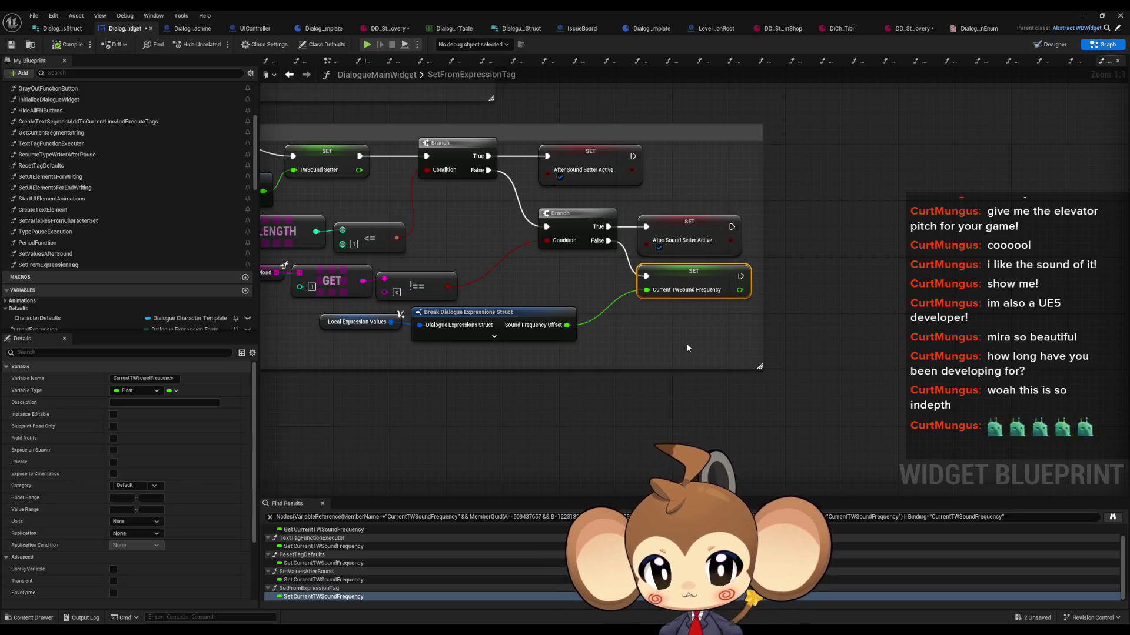
pyautogui.scroll(-3, 686, 347)
pyautogui.scroll(5, 43, 142)
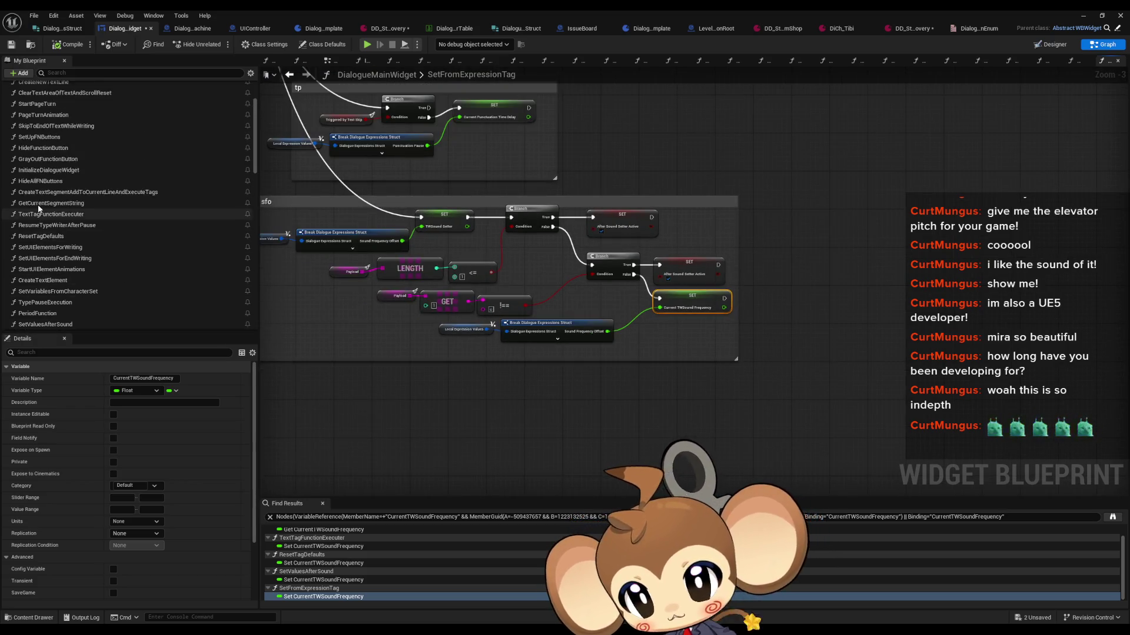
pyautogui.doubleClick(41, 119)
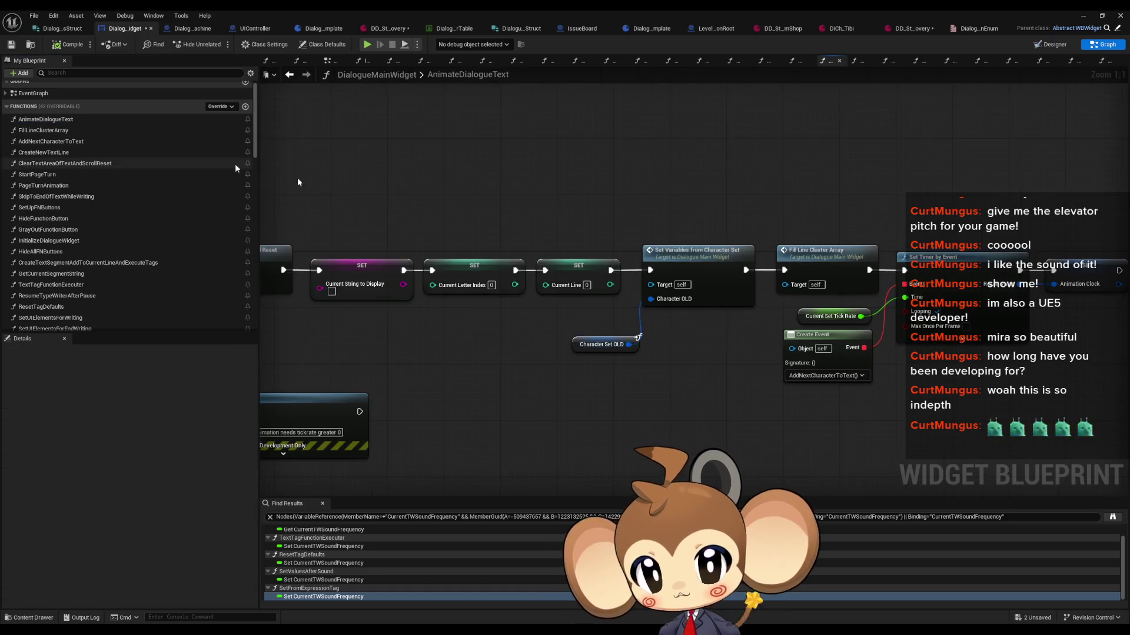
# Open the SetVariablesFromCharacterSet function graph and pan to the struct breakdown
pyautogui.scroll(-1, 832, 338)
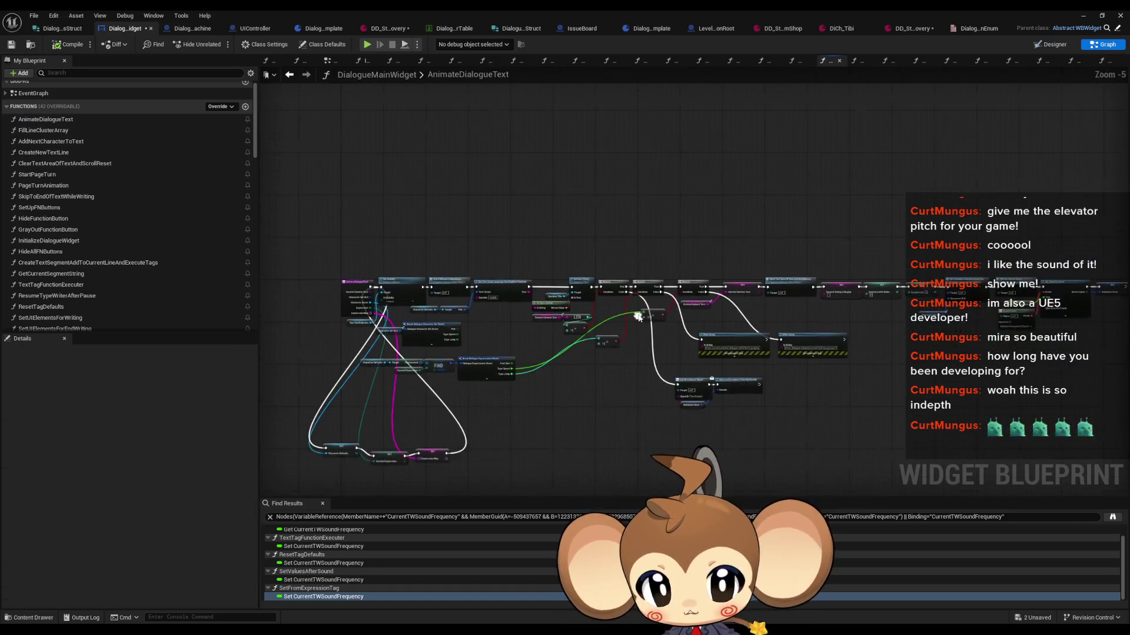
pyautogui.scroll(3, 777, 253)
pyautogui.click(778, 253)
pyautogui.moveTo(778, 253); pyautogui.dragTo(525, 258)
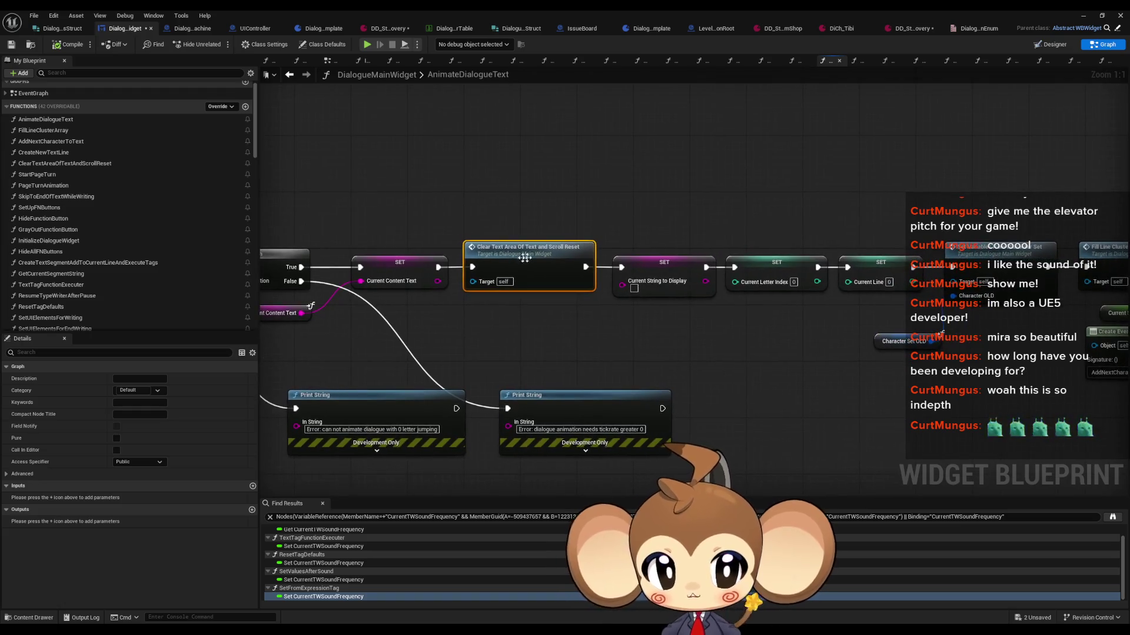
pyautogui.doubleClick(1001, 259)
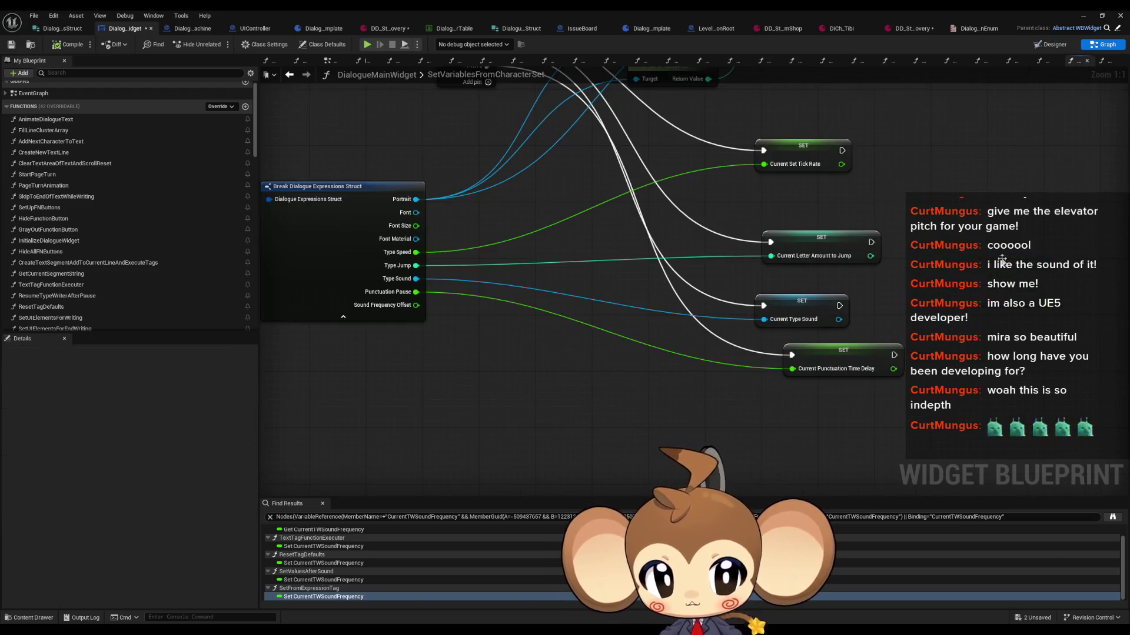
pyautogui.moveTo(663, 361); pyautogui.dragTo(743, 416)
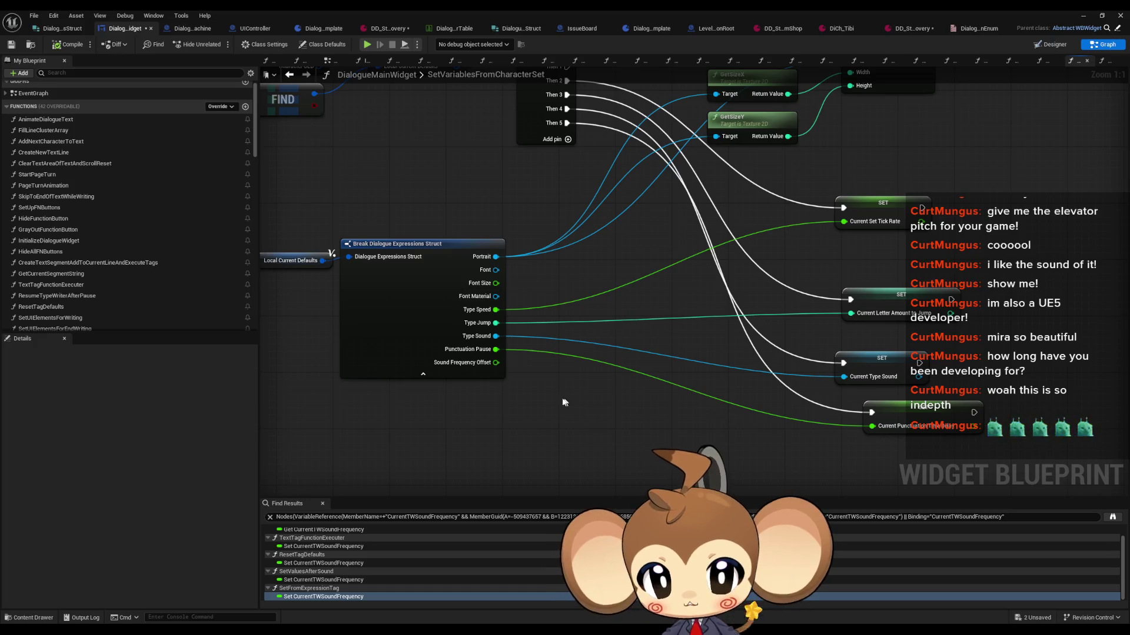
pyautogui.moveTo(520, 366); pyautogui.dragTo(410, 252)
pyautogui.scroll(-10, 100, 264)
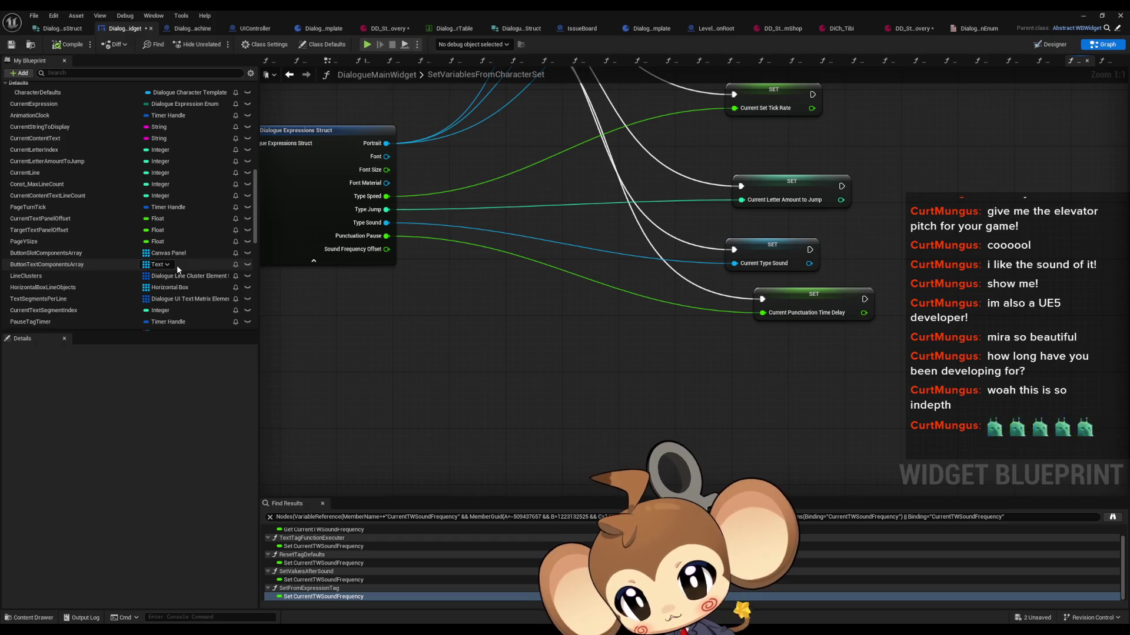
pyautogui.scroll(-3, 176, 265)
pyautogui.scroll(-5, 147, 224)
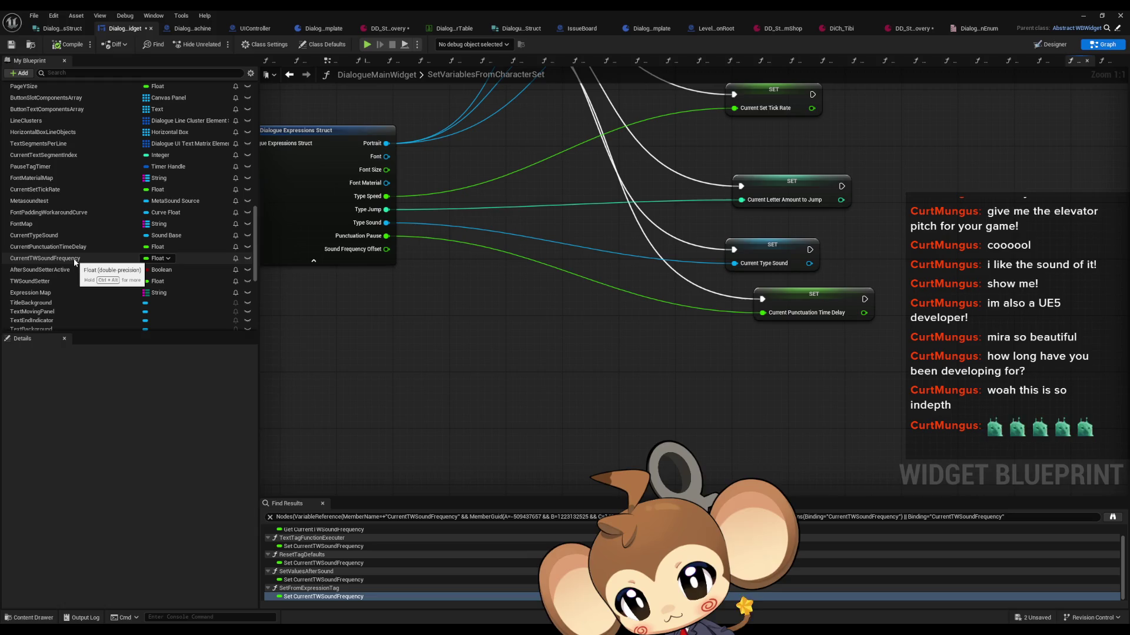
# Add chained TWSoundSetter and CurrentTWSoundFrequency setters fed by Sound Frequency Offset, plus a sixth Sequence output
pyautogui.moveTo(75, 259); pyautogui.dragTo(540, 352)
pyautogui.click(539, 350)
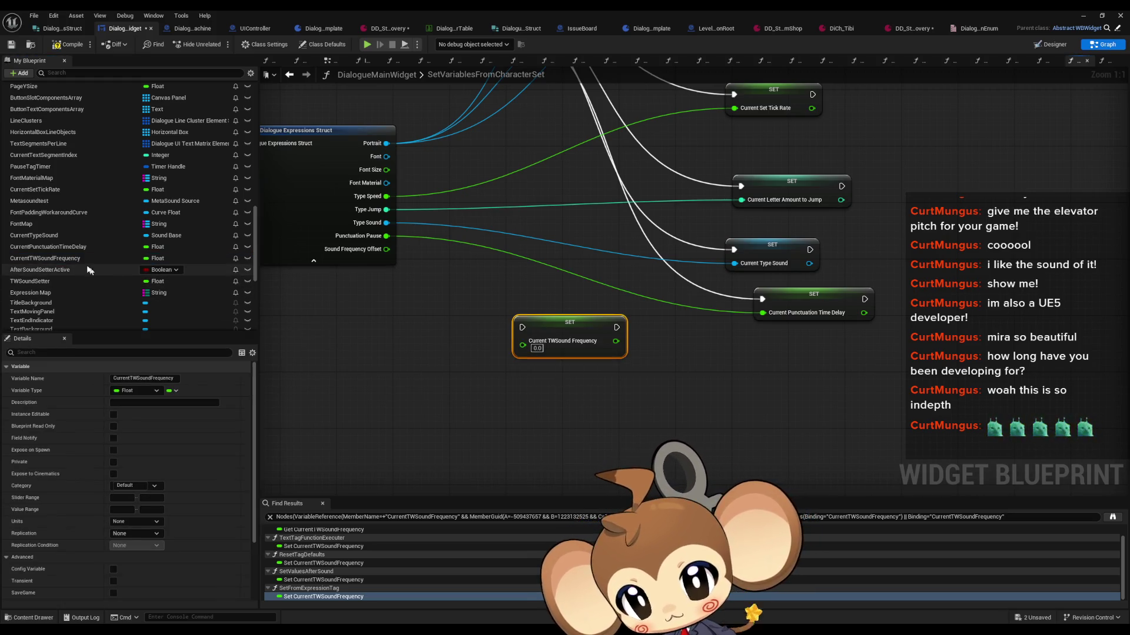
pyautogui.scroll(-1, 71, 261)
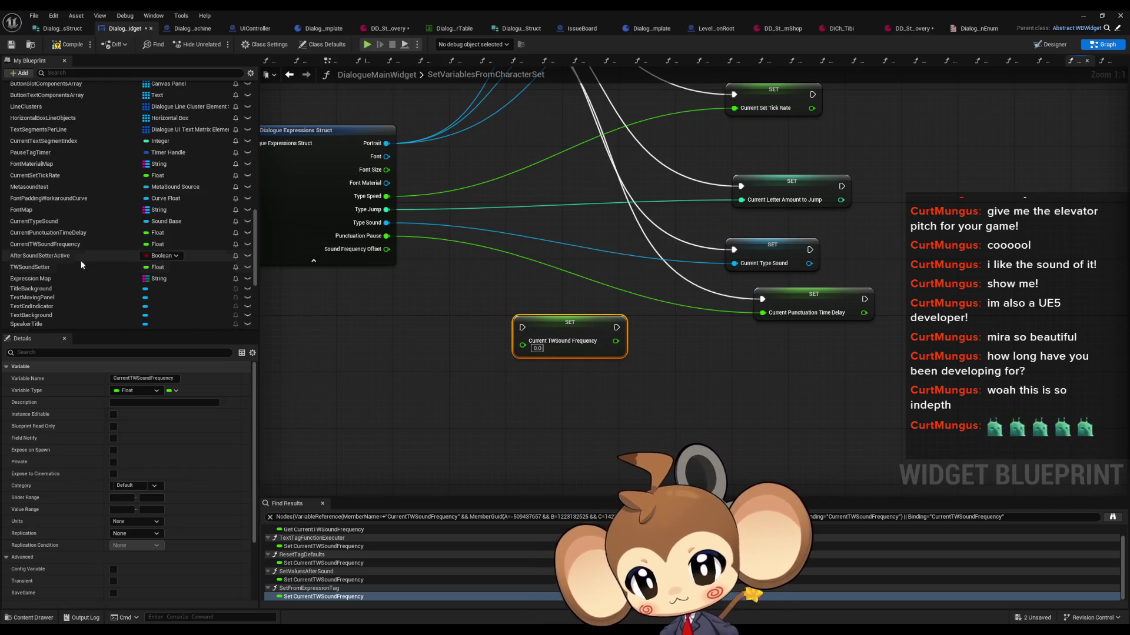
pyautogui.moveTo(73, 268); pyautogui.dragTo(337, 333)
pyautogui.click(370, 359)
pyautogui.moveTo(387, 248)
pyautogui.mouseDown()
pyautogui.moveTo(348, 350)
pyautogui.moveTo(379, 358)
pyautogui.mouseUp()
pyautogui.moveTo(522, 341)
pyautogui.mouseDown()
pyautogui.moveTo(384, 272)
pyautogui.moveTo(387, 250)
pyautogui.mouseUp()
pyautogui.moveTo(403, 342); pyautogui.dragTo(522, 327)
pyautogui.moveTo(355, 339); pyautogui.dragTo(369, 311)
pyautogui.scroll(-2, 500, 357)
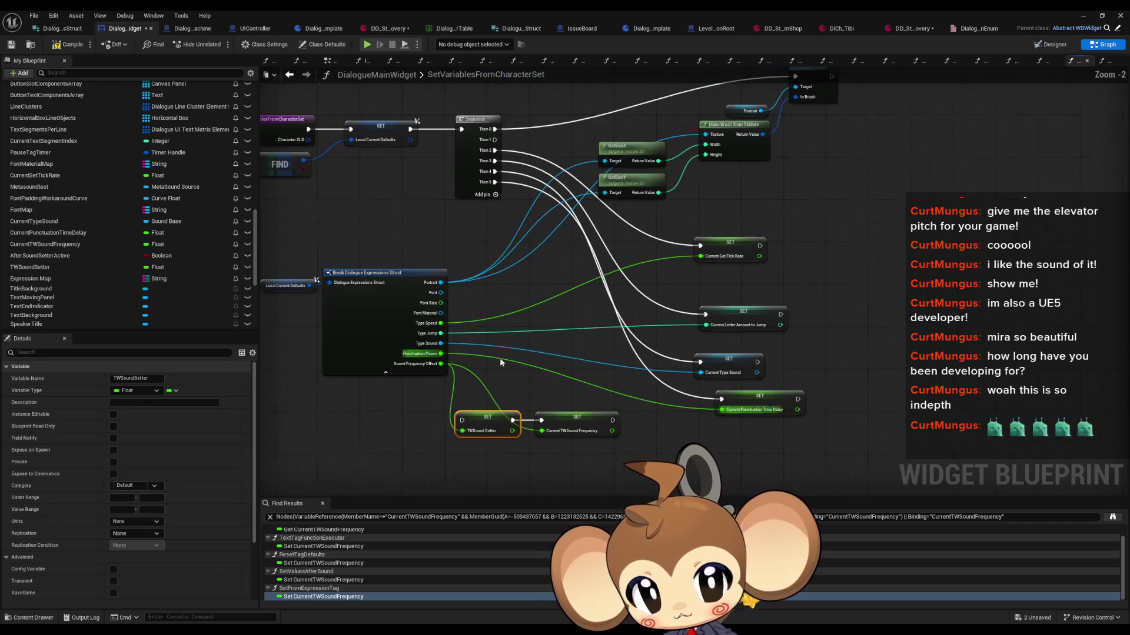
pyautogui.click(498, 193)
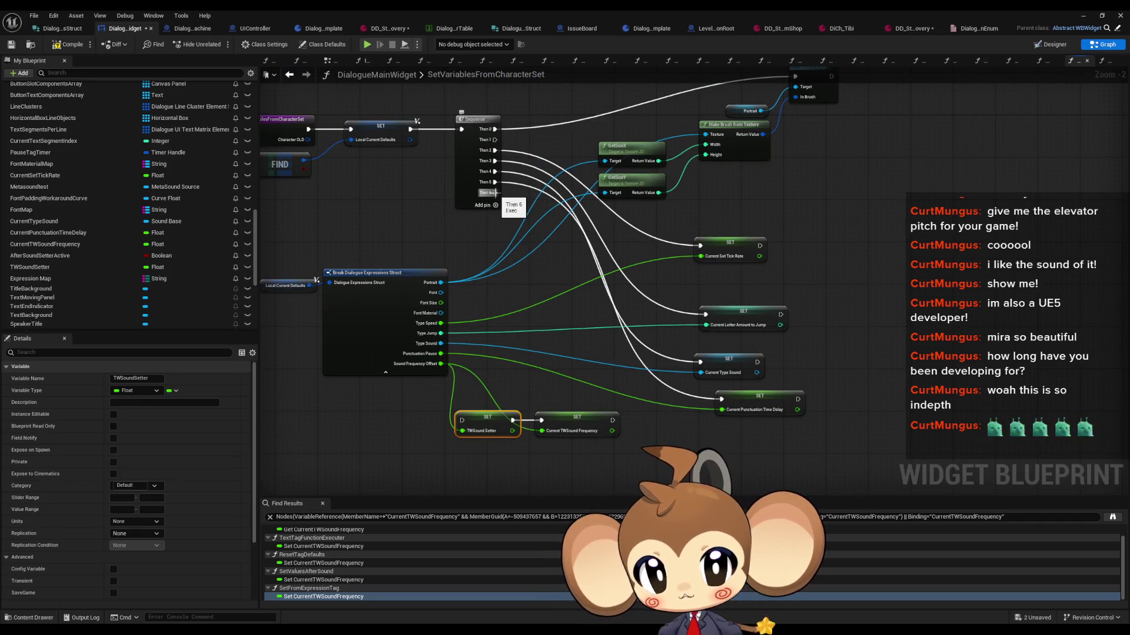
# Connect Sequence Then 6 to the TWSoundSetter setter and move both setters beside the others
pyautogui.moveTo(494, 192); pyautogui.dragTo(462, 420)
pyautogui.keyDown('ctrl'); pyautogui.click(568, 424); pyautogui.keyUp('ctrl')
pyautogui.moveTo(567, 423); pyautogui.dragTo(780, 450)
pyautogui.click(995, 138)
# Play-test Tibi's dialogue from the saved game, choosing Leave, then stop the session
pyautogui.click(1092, 17)
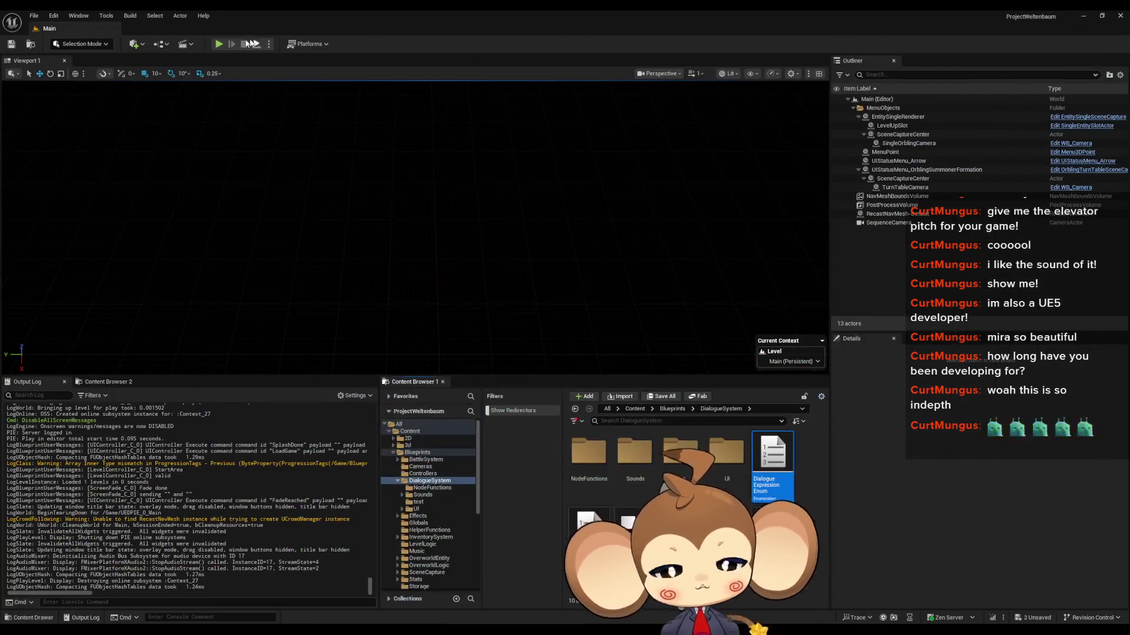
pyautogui.click(218, 45)
pyautogui.click(227, 252)
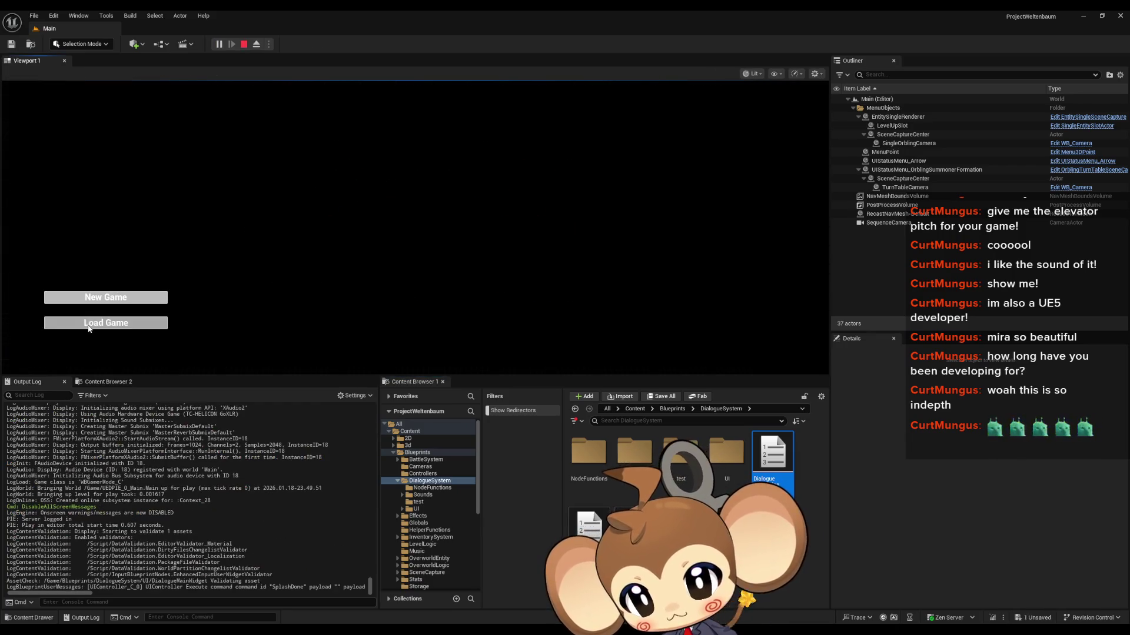
pyautogui.click(93, 321)
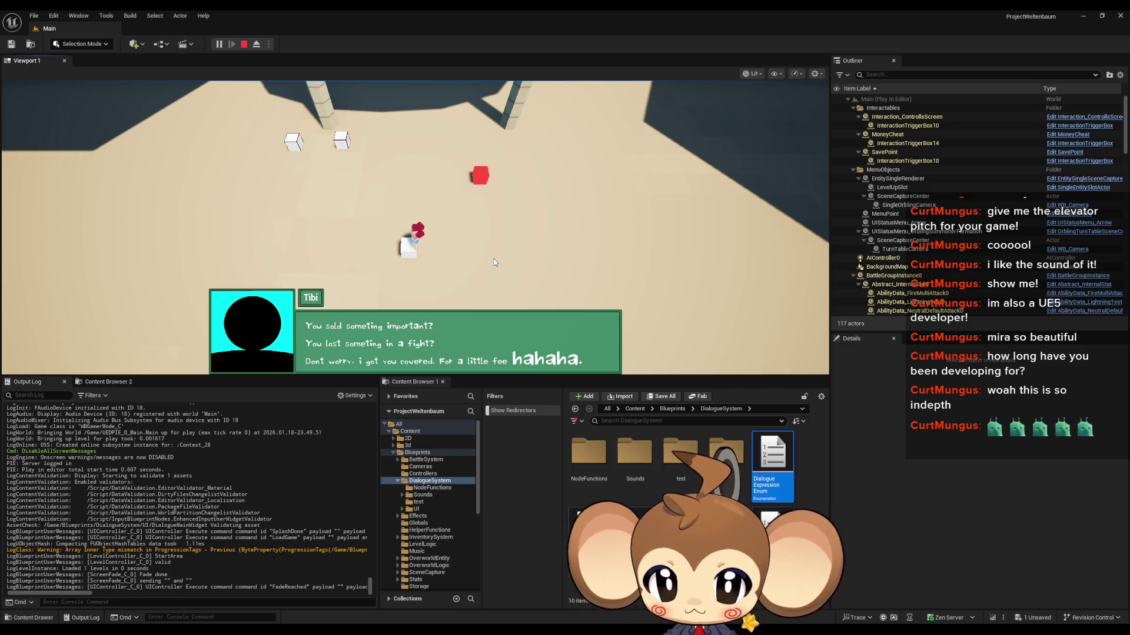
pyautogui.click(496, 262)
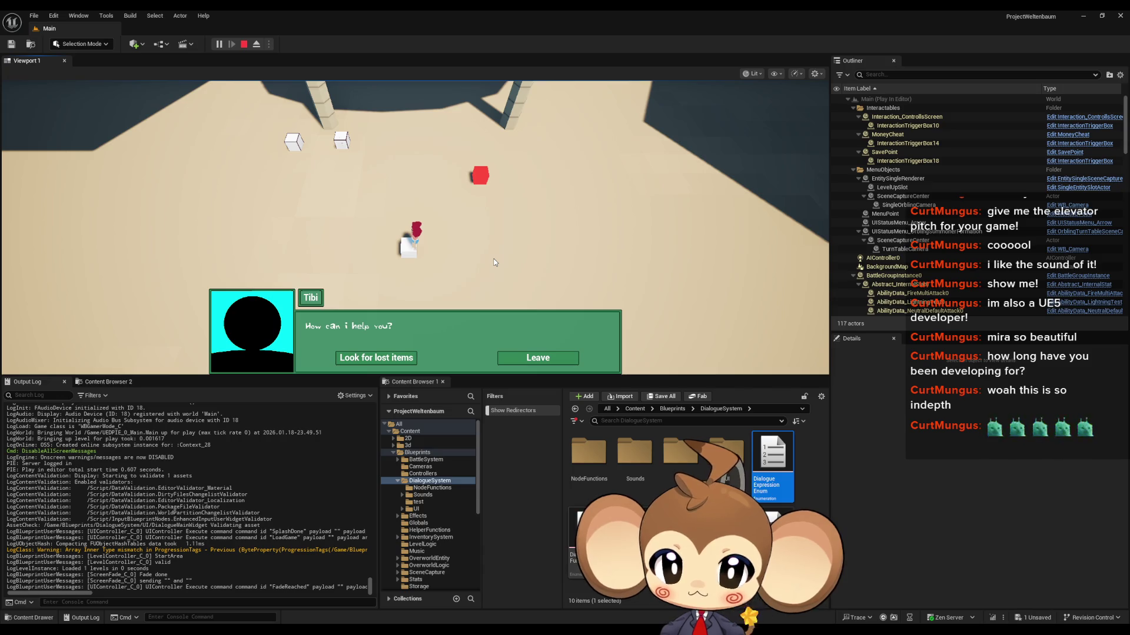
pyautogui.click(541, 359)
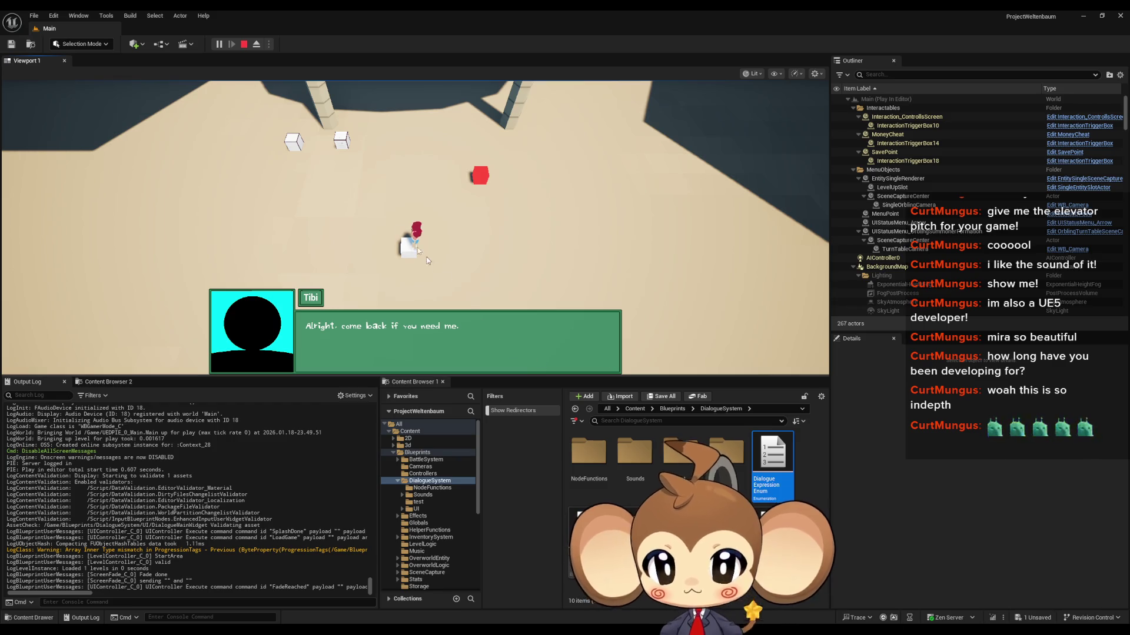
pyautogui.click(244, 44)
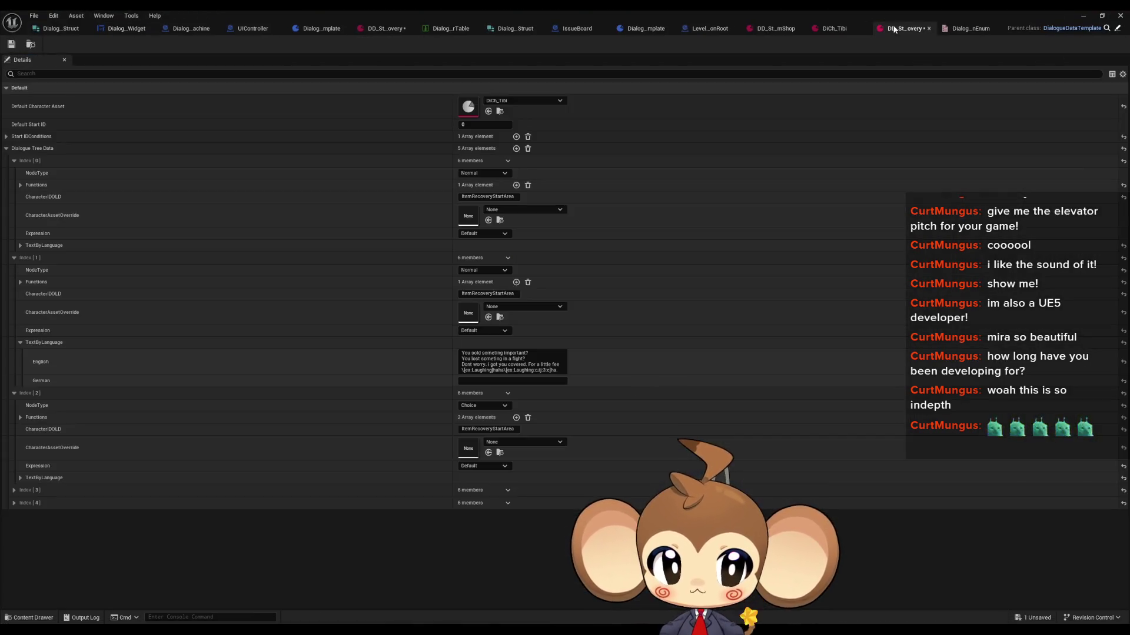
# Inspect the Index [3] and [4] text lines in DD_StartArea_ItemRecovery, then start a new play session
pyautogui.click(894, 28)
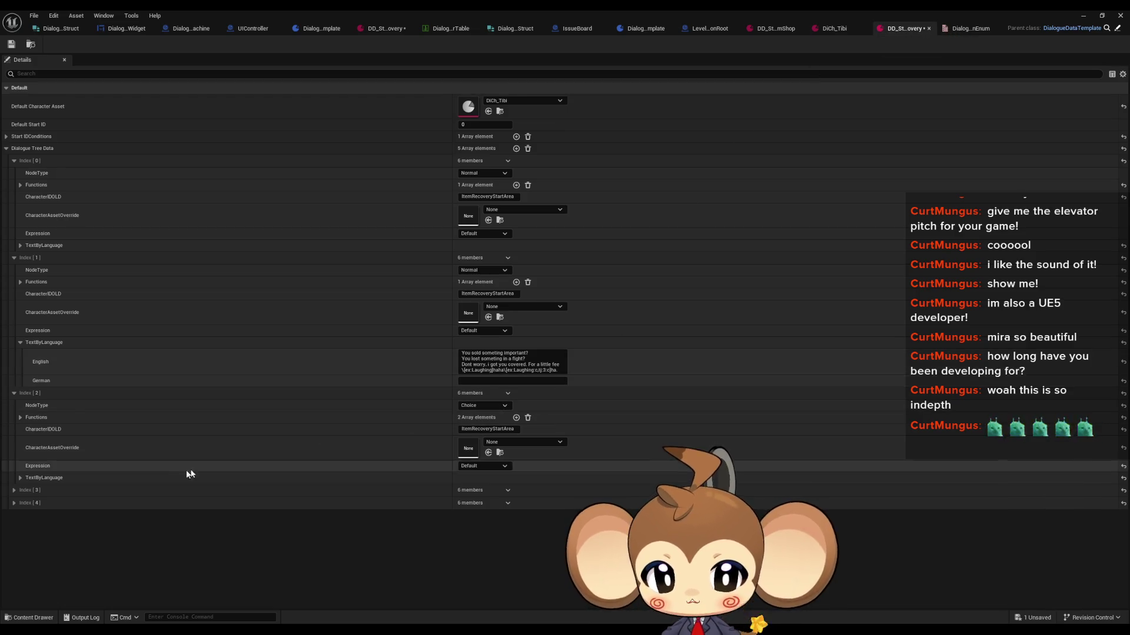
pyautogui.click(15, 503)
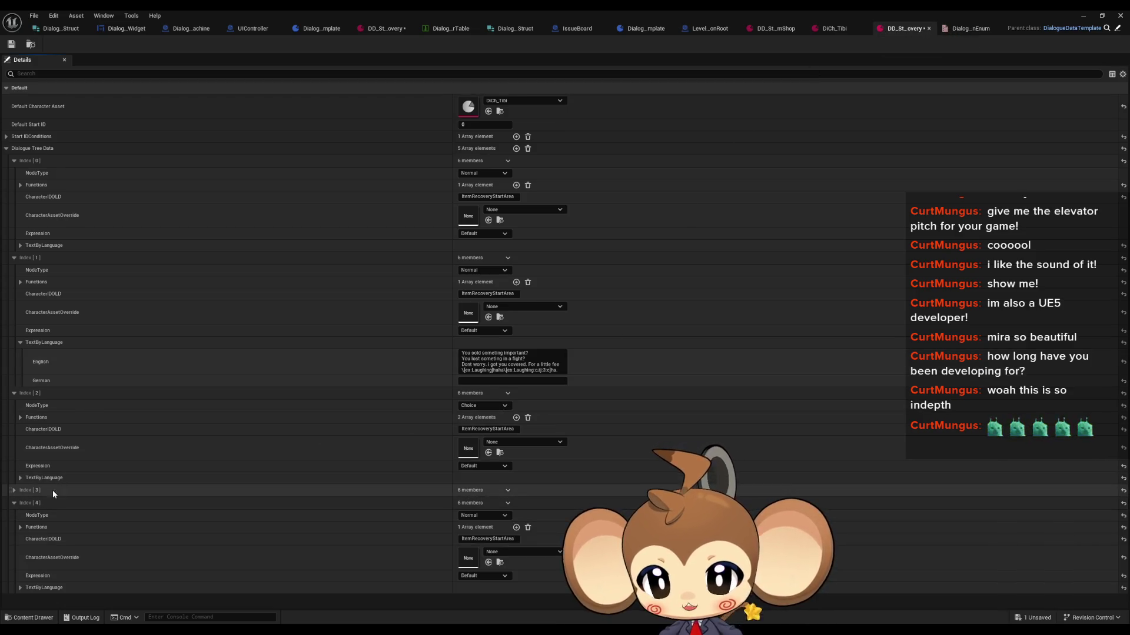
pyautogui.click(19, 587)
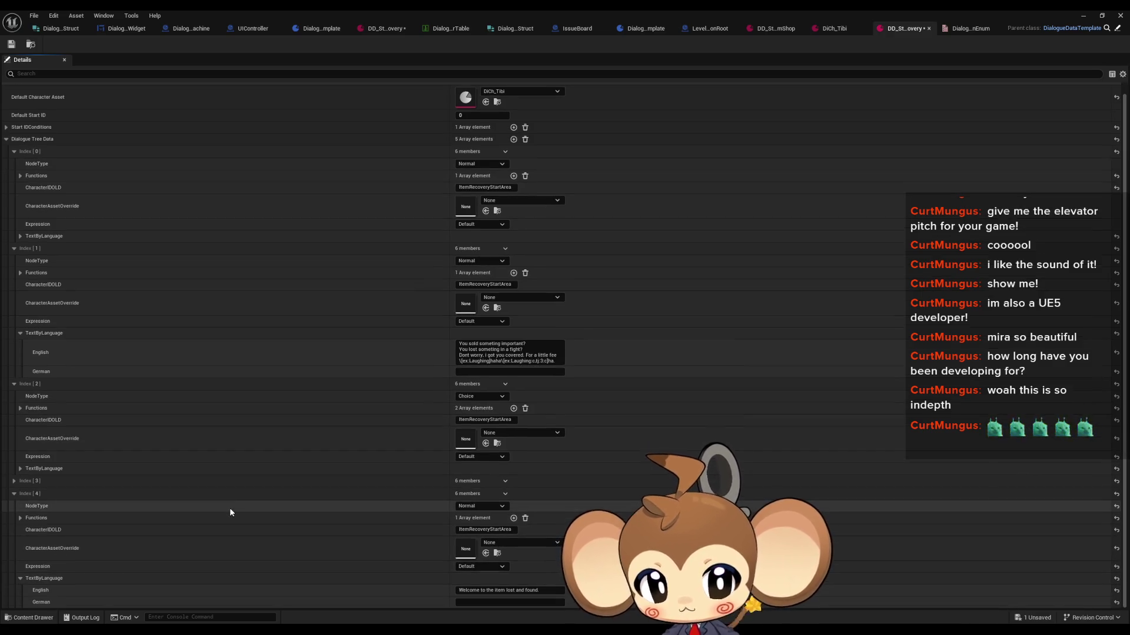
pyautogui.click(10, 480)
pyautogui.click(20, 565)
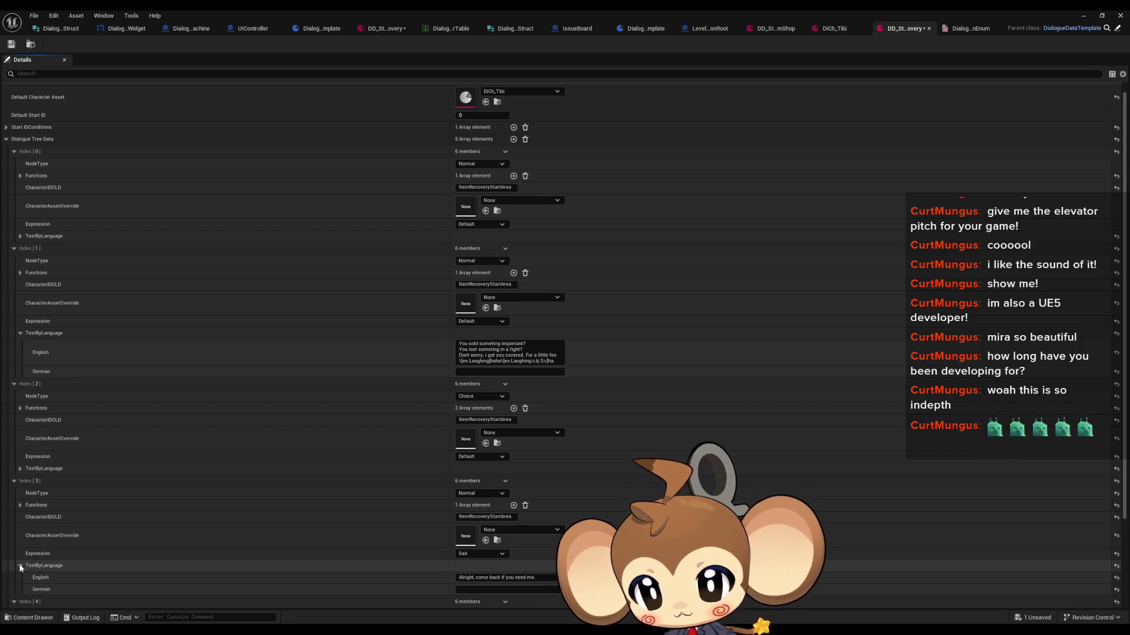
pyautogui.scroll(-3, 74, 537)
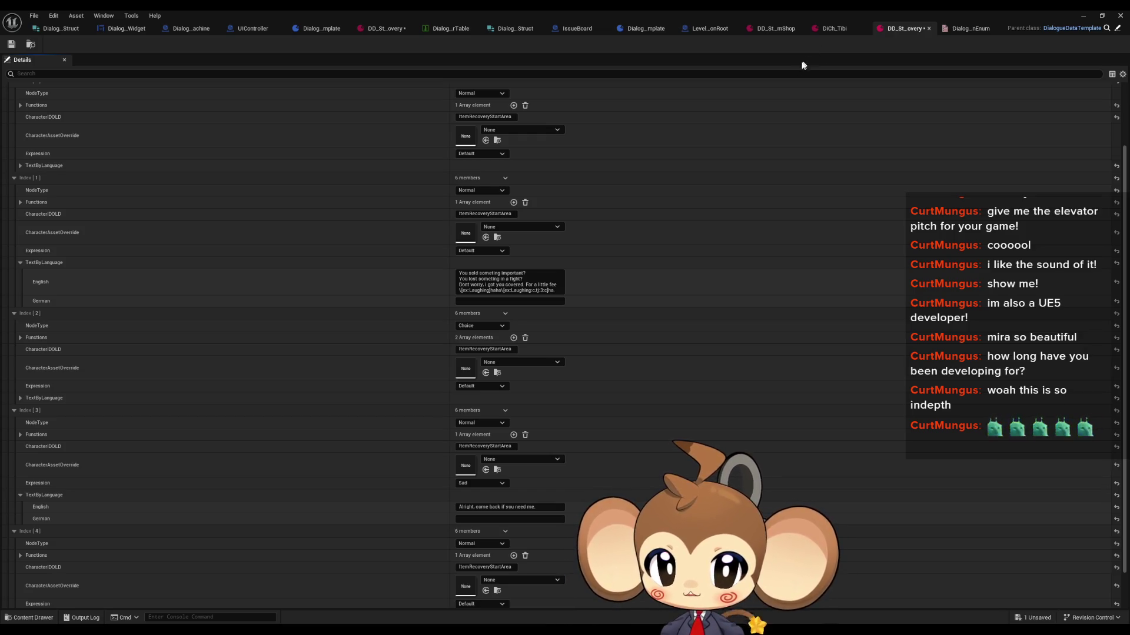
pyautogui.scroll(-2, 757, 189)
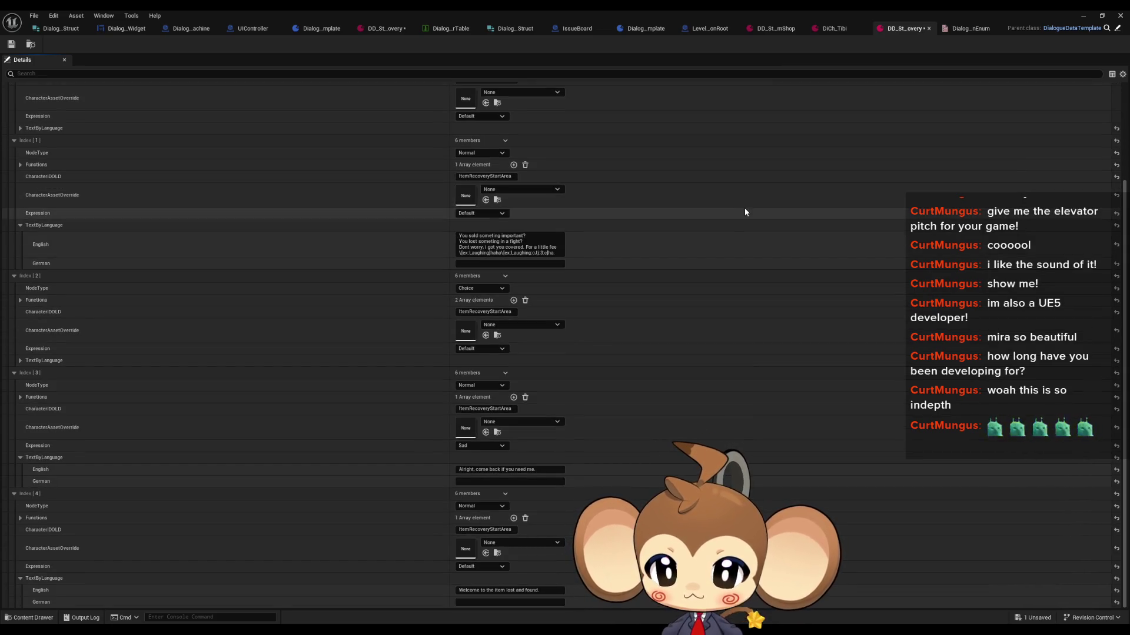
pyautogui.scroll(4, 594, 271)
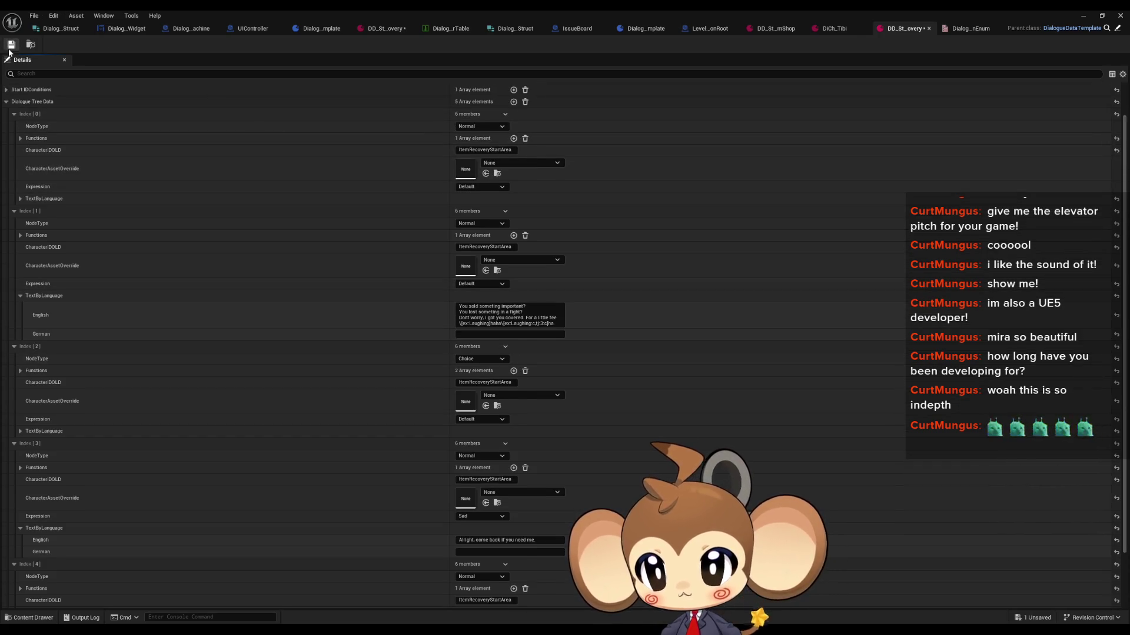
pyautogui.click(1082, 18)
pyautogui.click(216, 43)
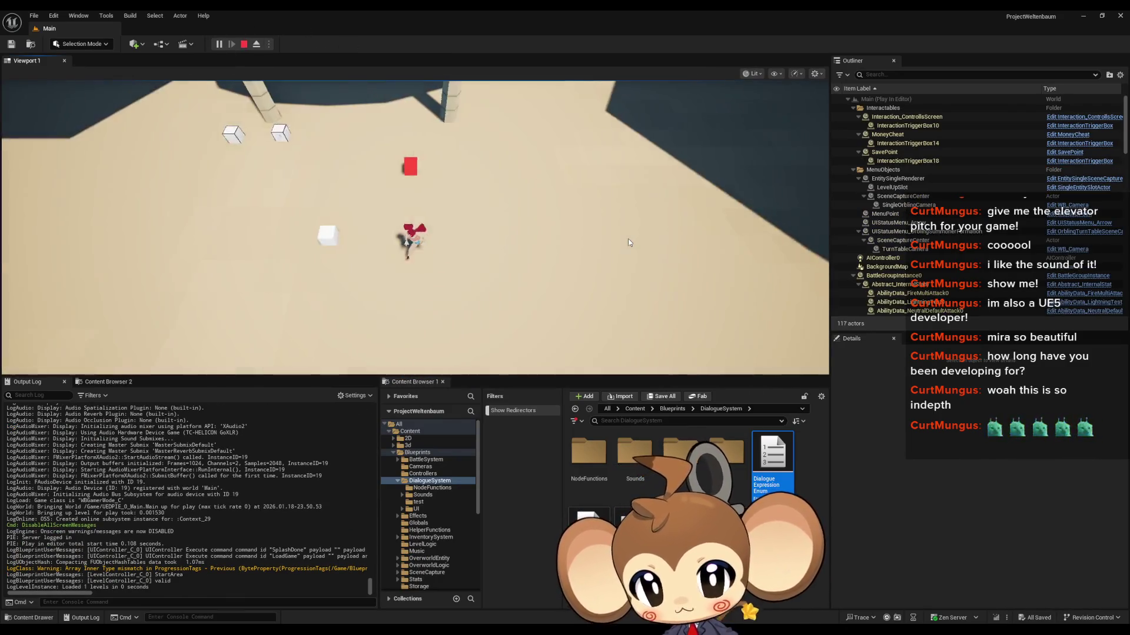
# Pick Look for lost items in Tibi's dialogue, close the shop, stop, and restore DD_StartArea_ItemRecovery
pyautogui.press('Return')
pyautogui.press('Return')
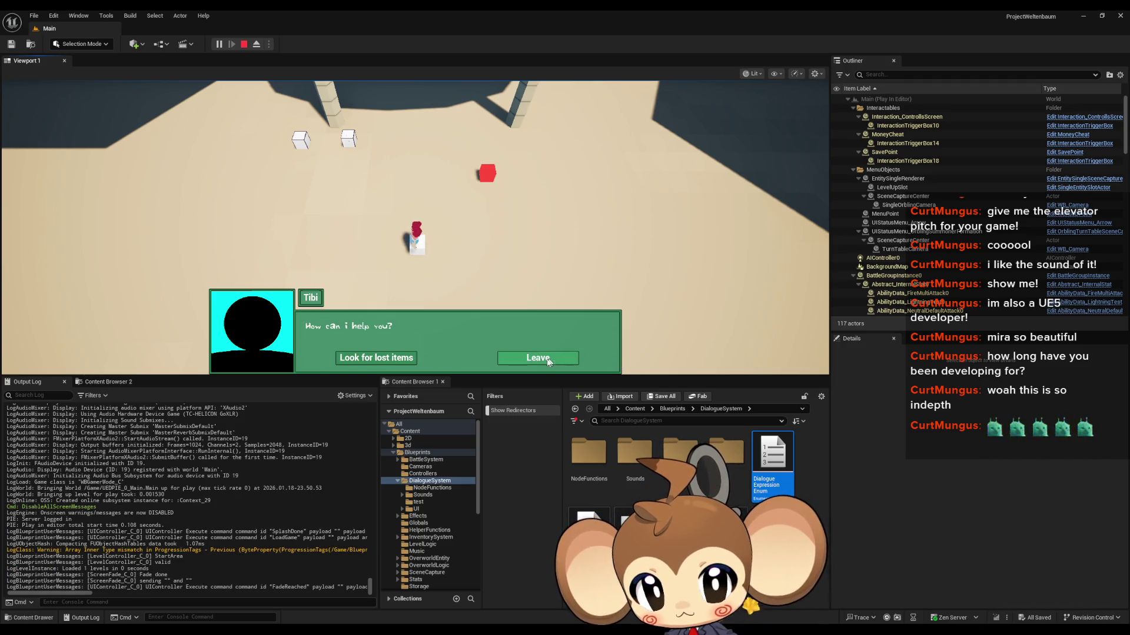
pyautogui.click(396, 365)
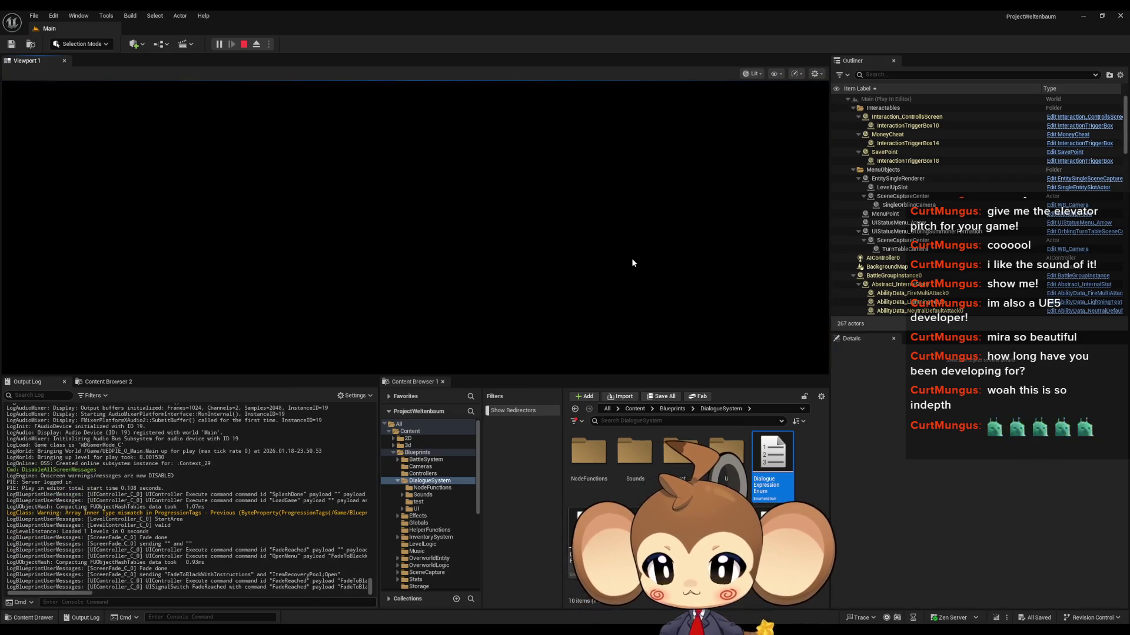
pyautogui.click(90, 147)
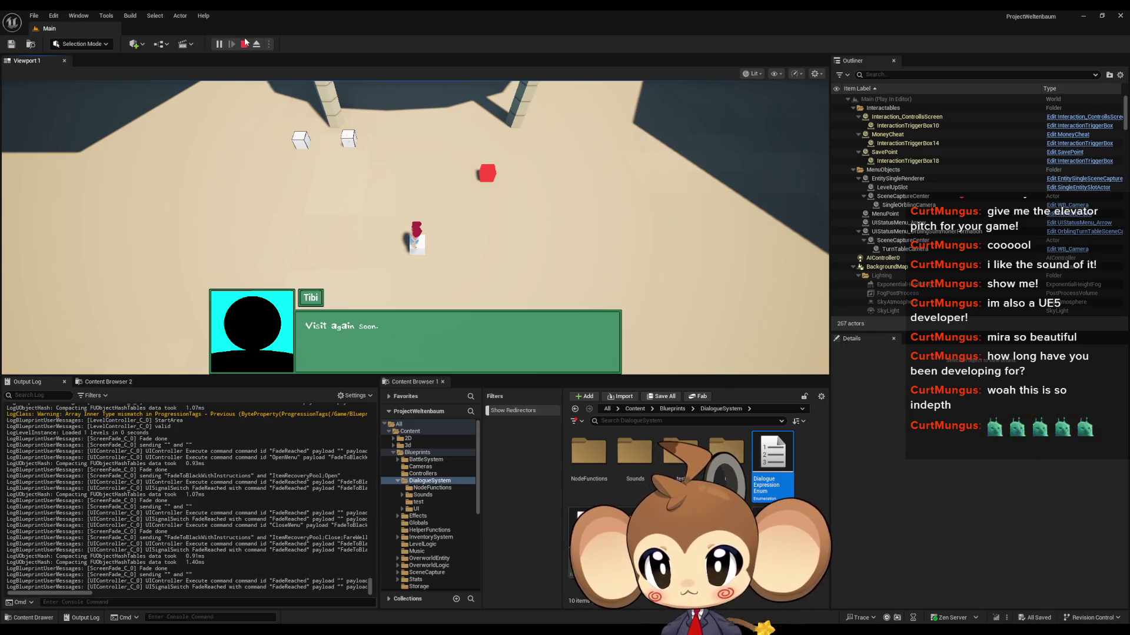
pyautogui.click(243, 46)
pyautogui.moveTo(472, 619)
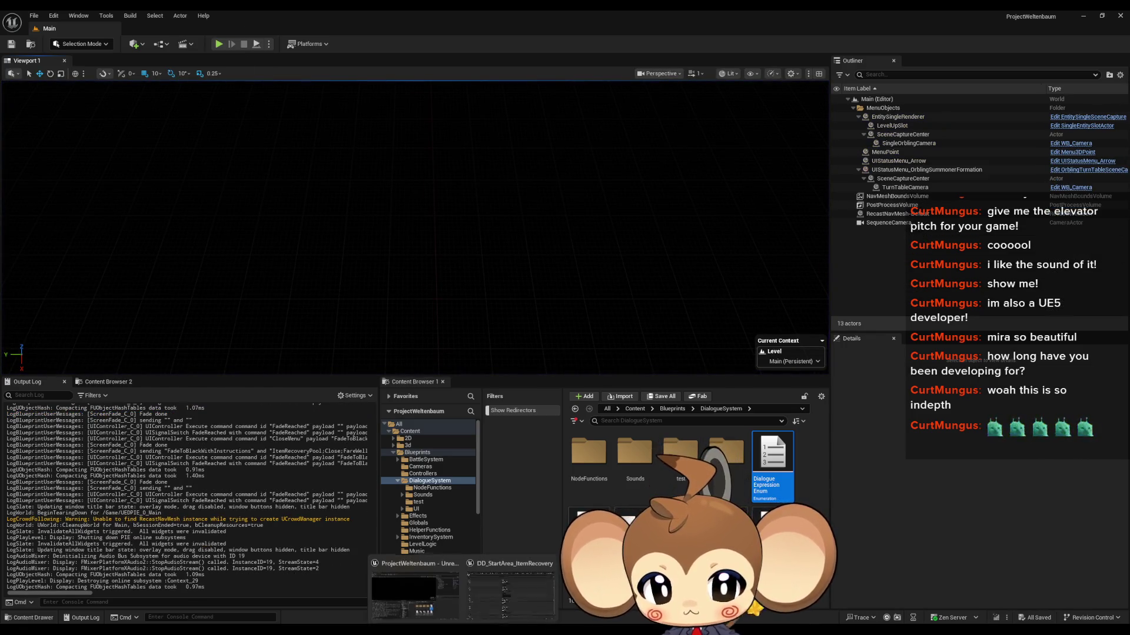
pyautogui.click(500, 596)
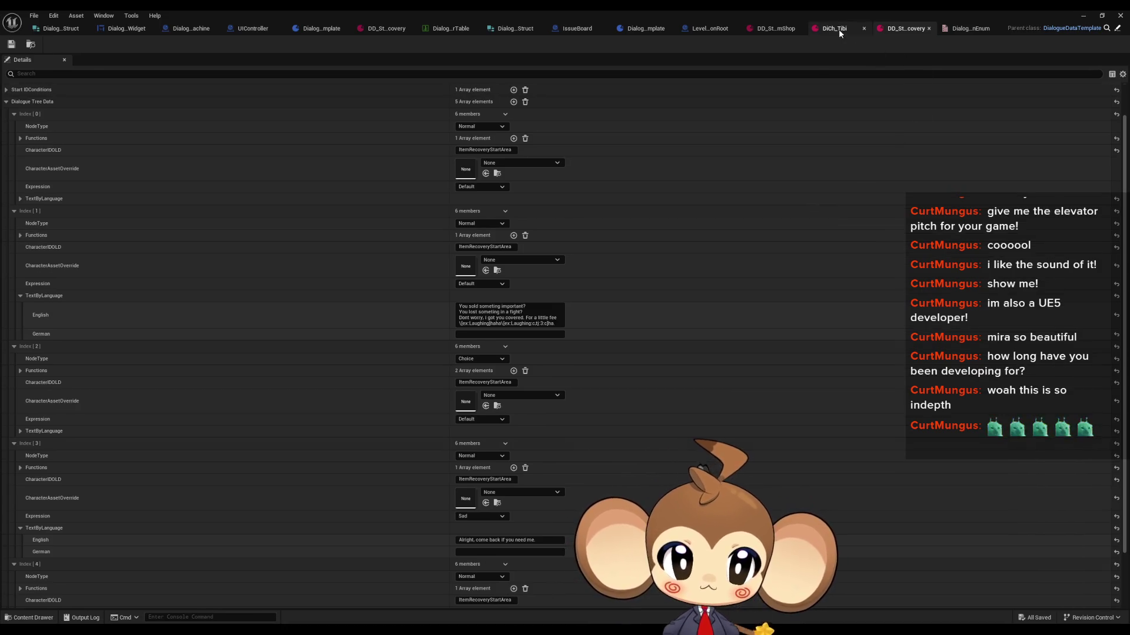
# Add a new Happy entry to the Expressions map in DiCh_Tibi
pyautogui.click(838, 30)
pyautogui.scroll(-2, 590, 323)
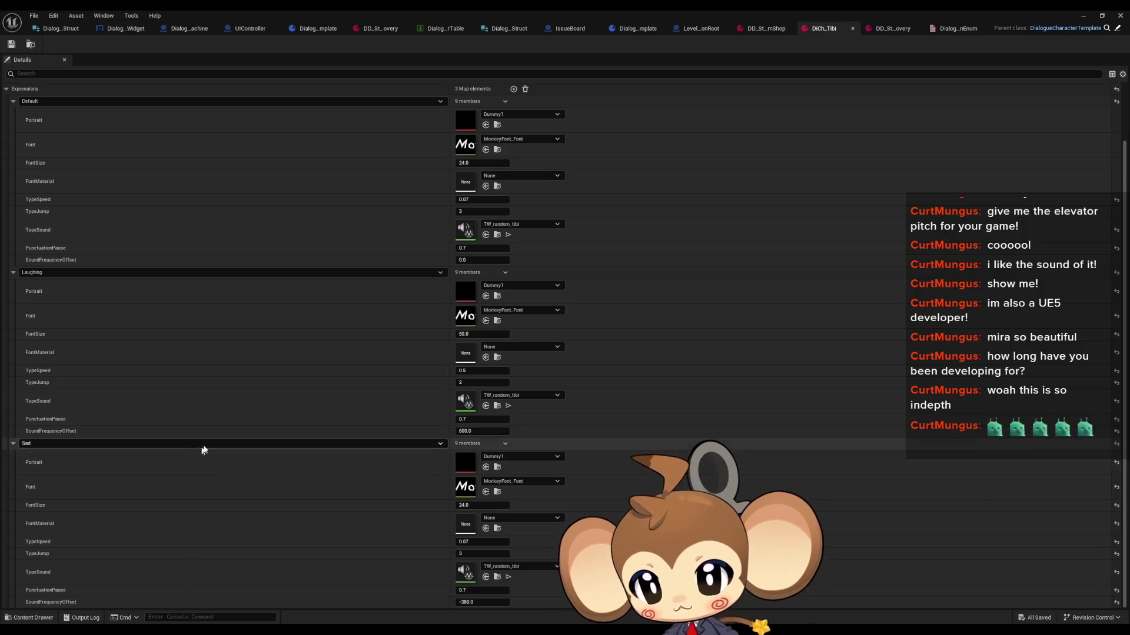
pyautogui.scroll(2, 204, 441)
pyautogui.scroll(-2, 218, 350)
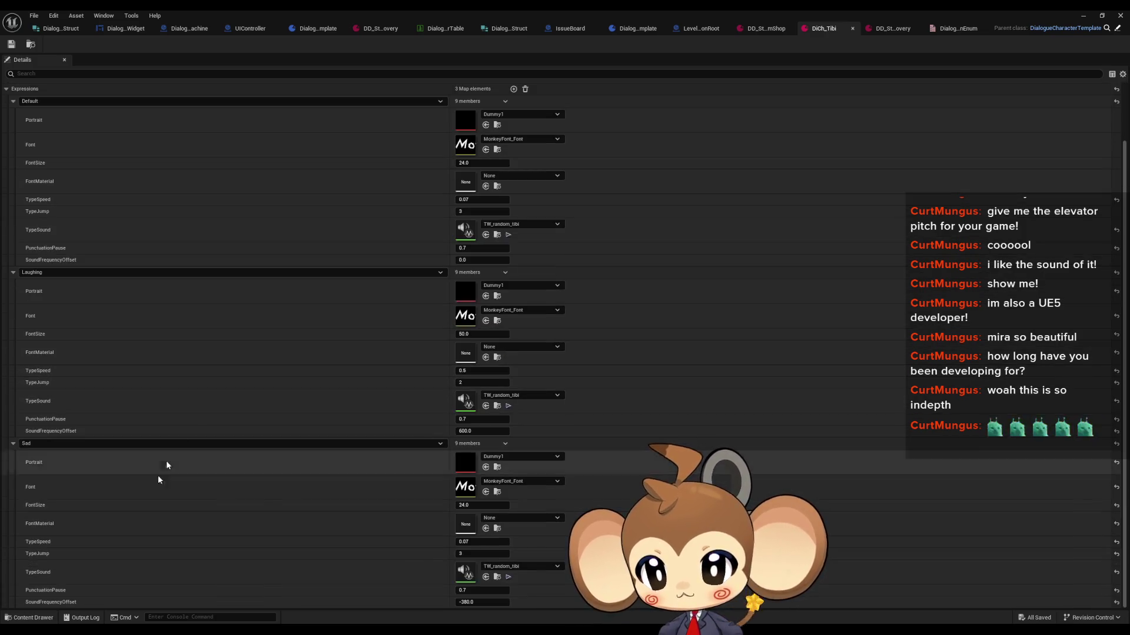
pyautogui.scroll(2, 126, 485)
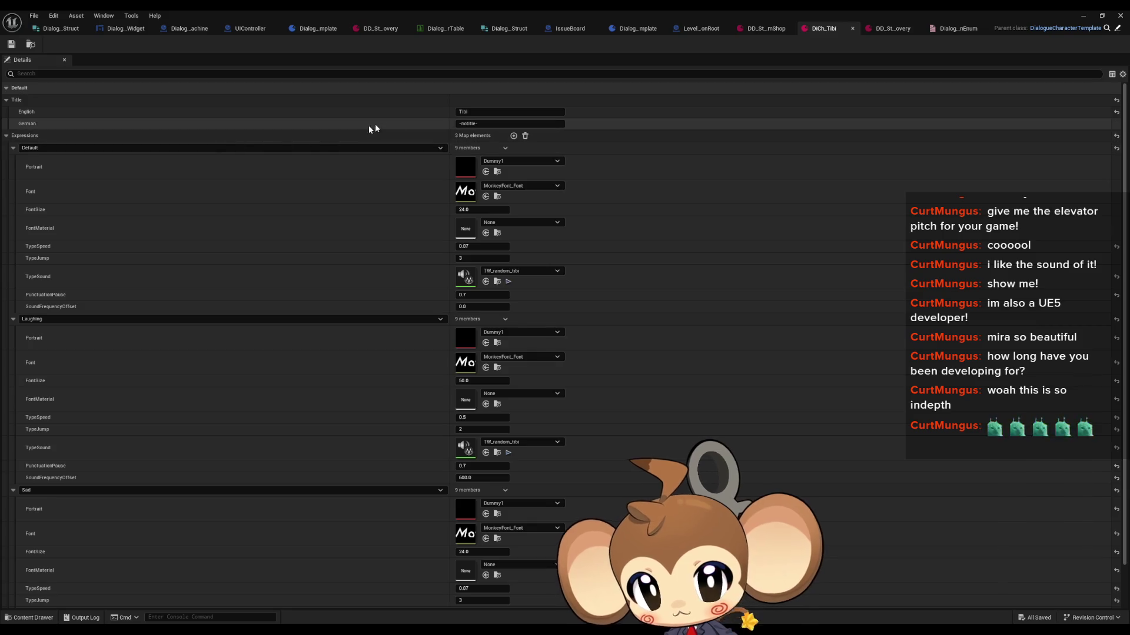
pyautogui.click(514, 137)
pyautogui.scroll(-9, 269, 360)
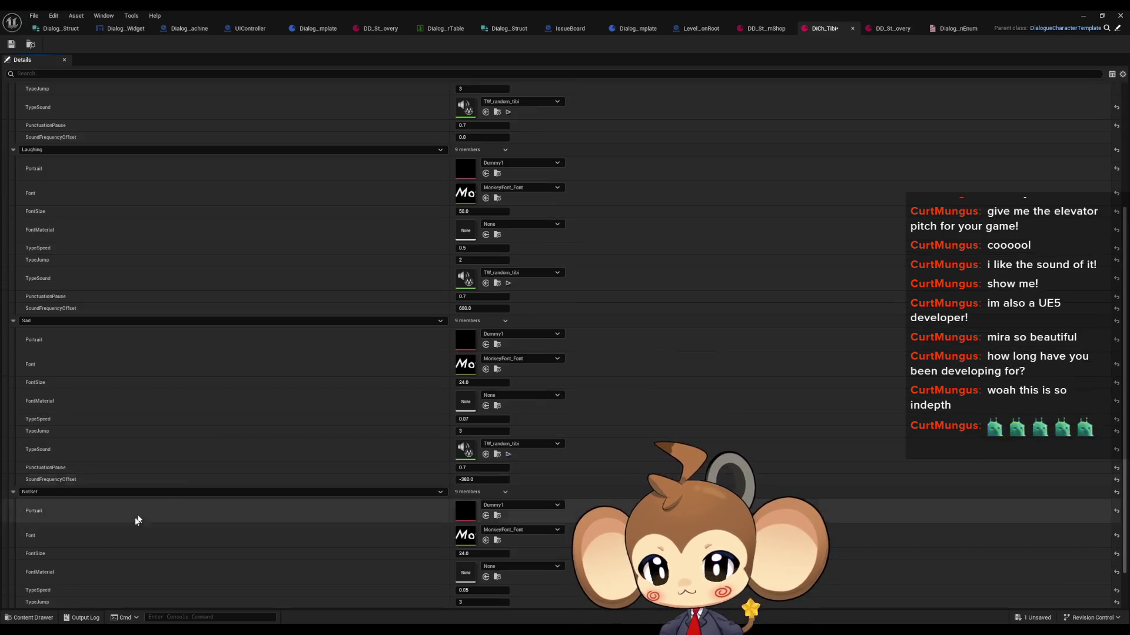
pyautogui.click(48, 445)
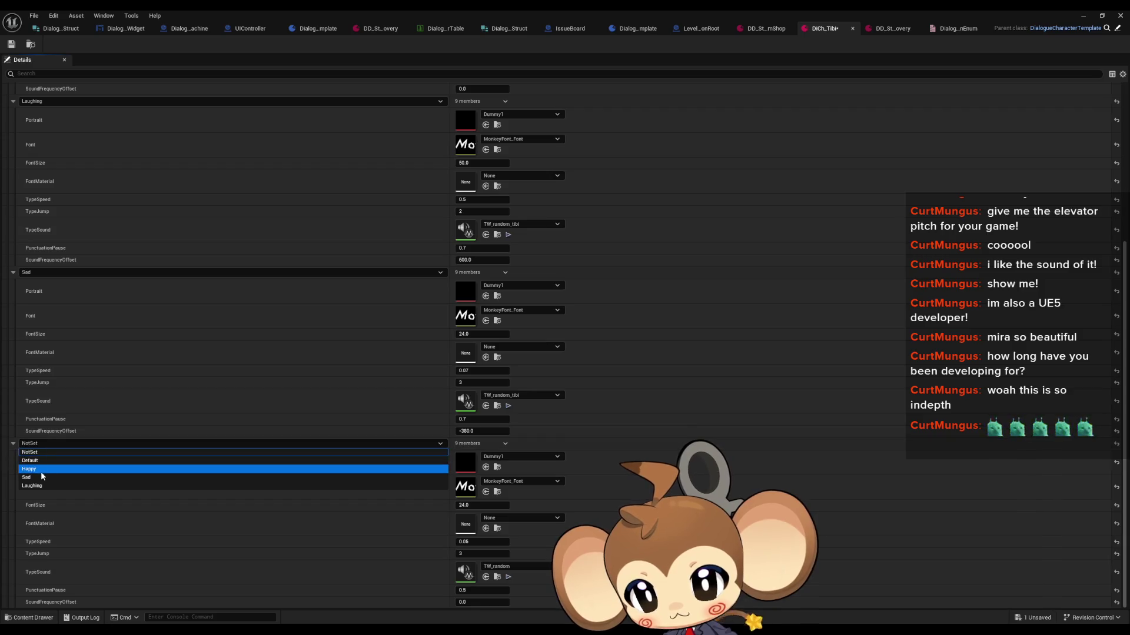
pyautogui.click(40, 469)
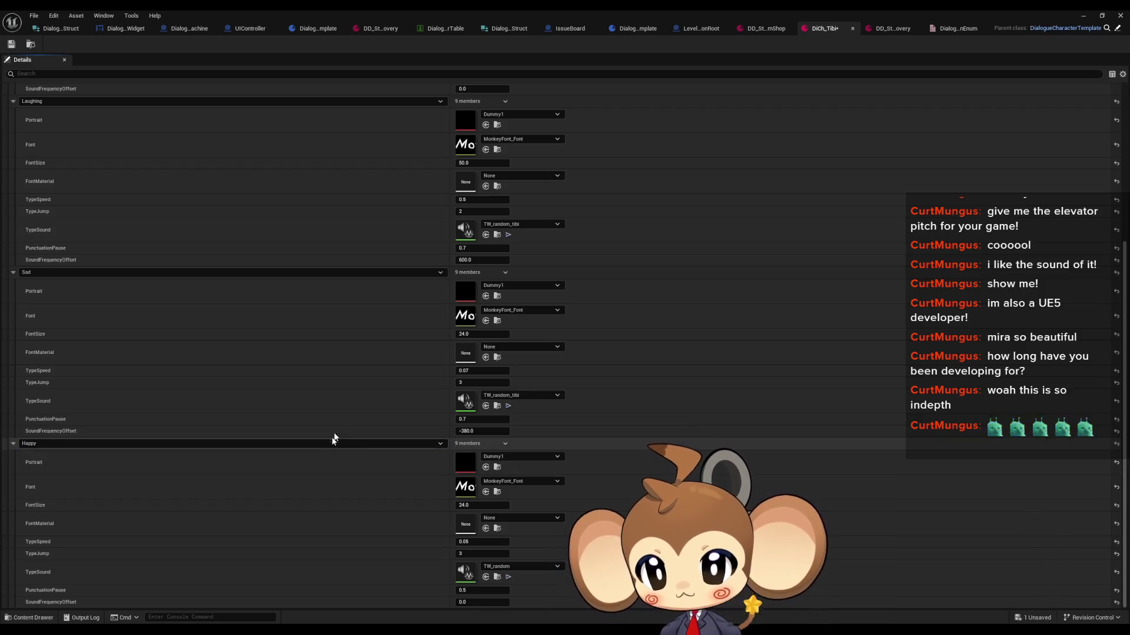
# Paste the copied settings into Happy (0.07 type speed, 0.7 pause) and enter 2 as SoundFrequencyOffset
pyautogui.scroll(9, 524, 283)
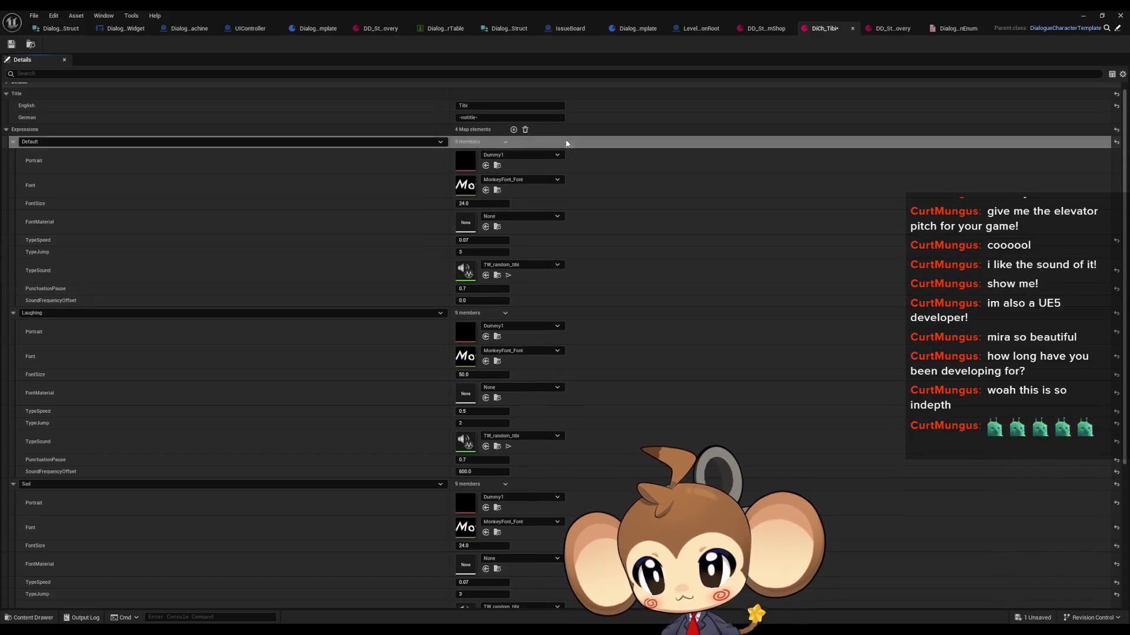
pyautogui.scroll(-9, 521, 447)
pyautogui.keyDown('shift'); pyautogui.click(521, 446); pyautogui.keyUp('shift')
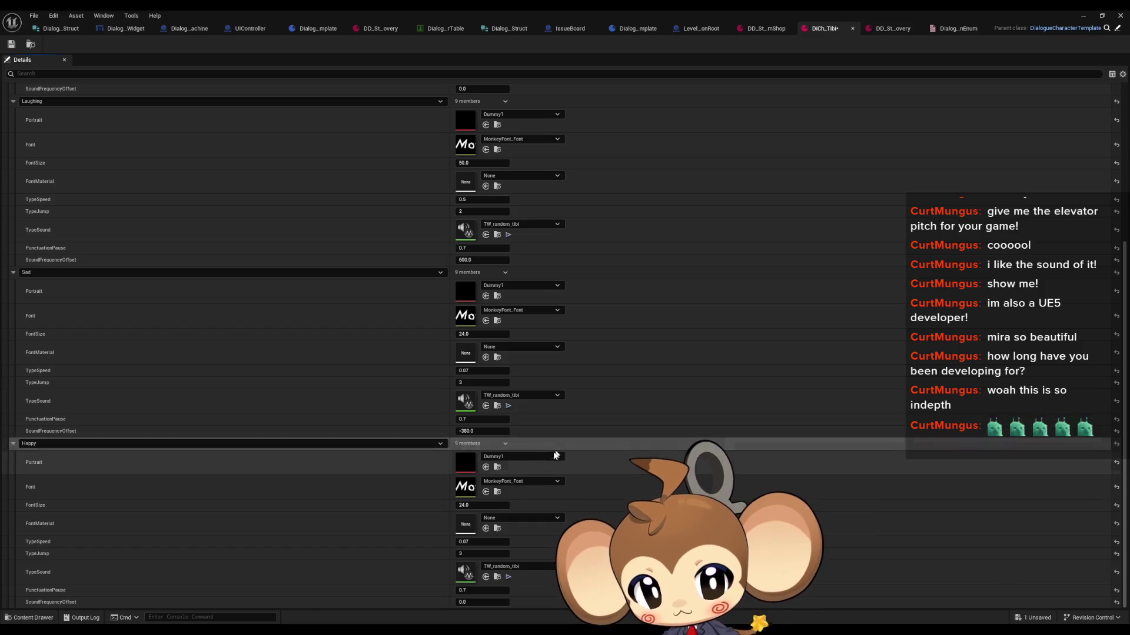
pyautogui.click(481, 602)
pyautogui.write('20')
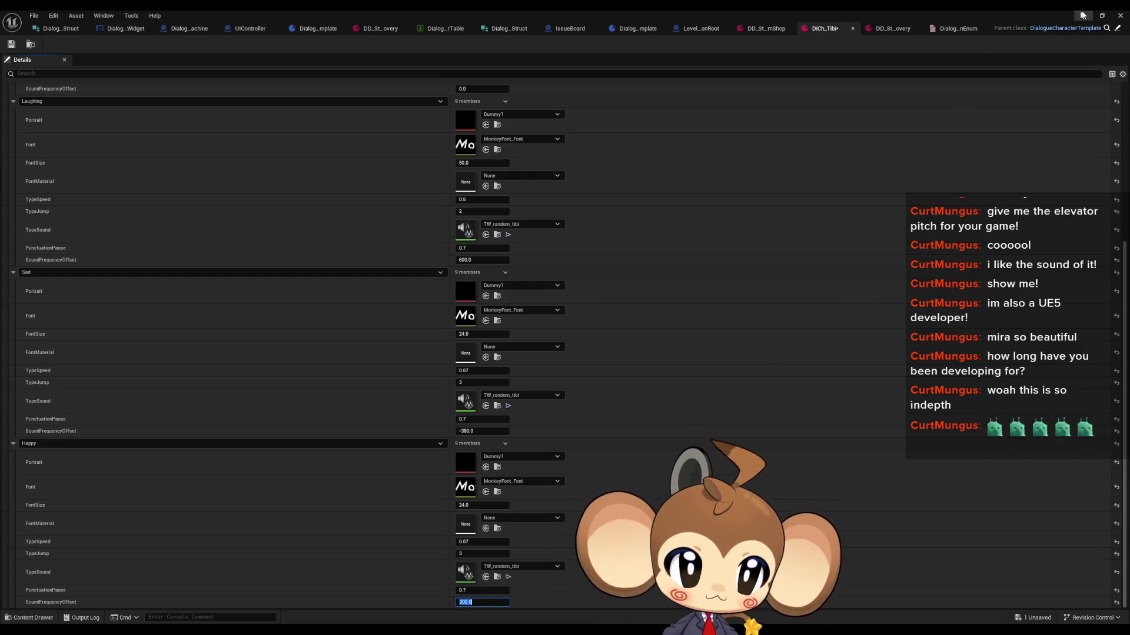
pyautogui.click(1083, 15)
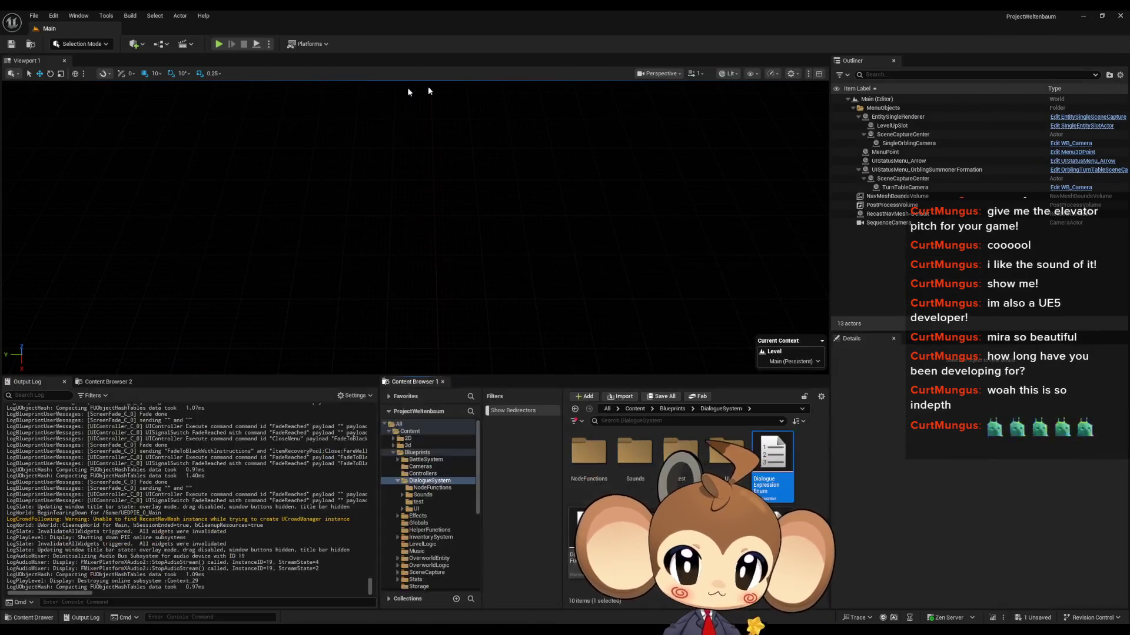
pyautogui.click(218, 44)
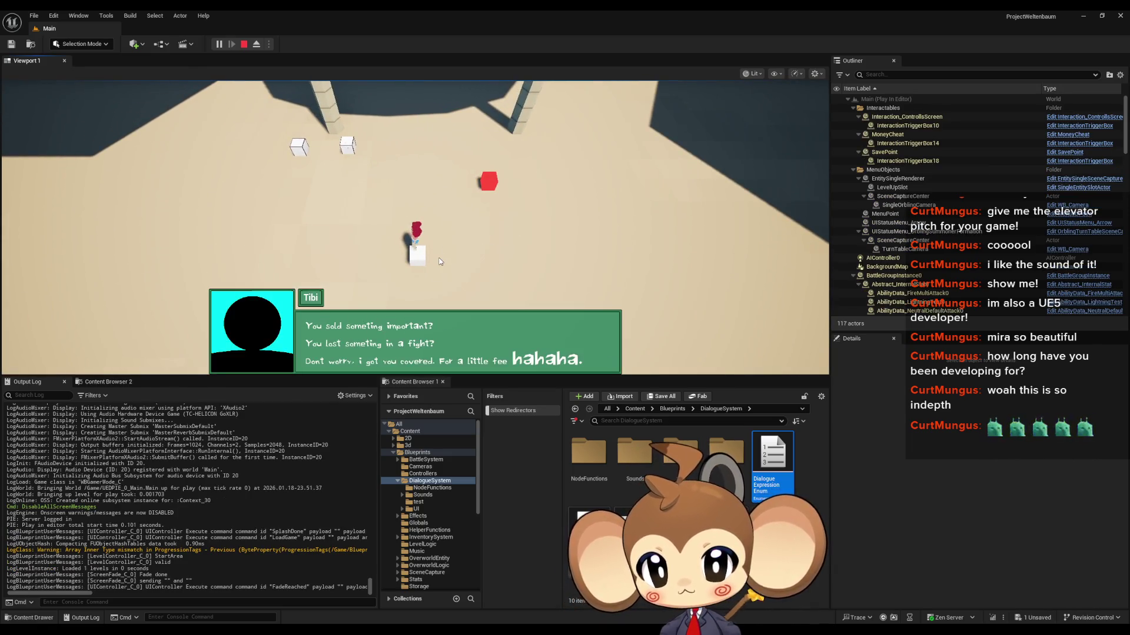
pyautogui.click(390, 357)
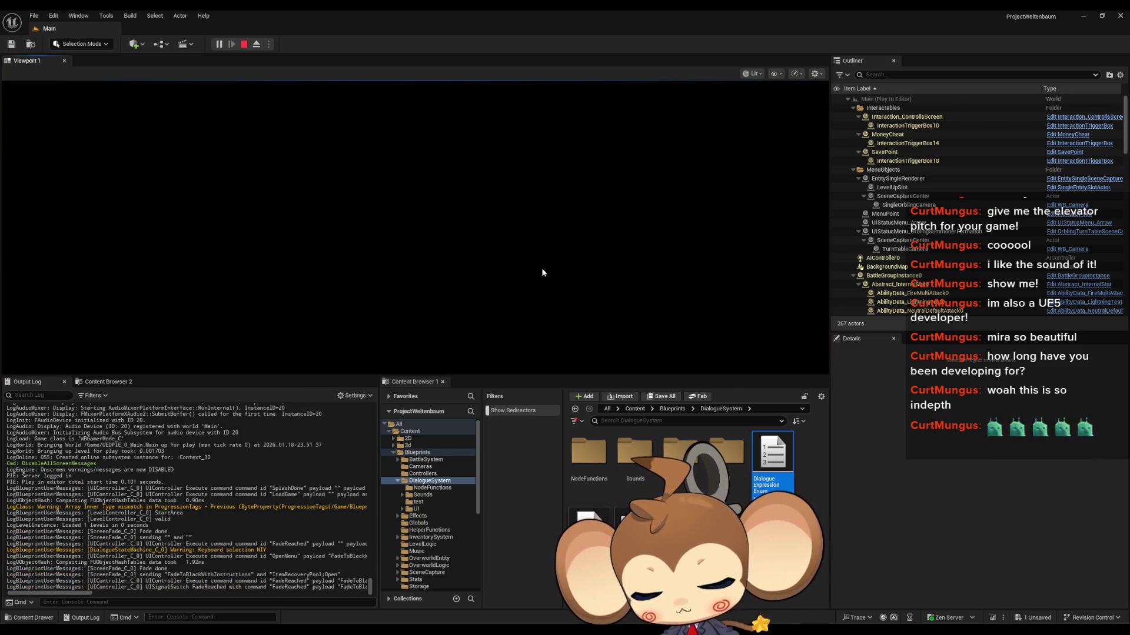
pyautogui.press('Escape')
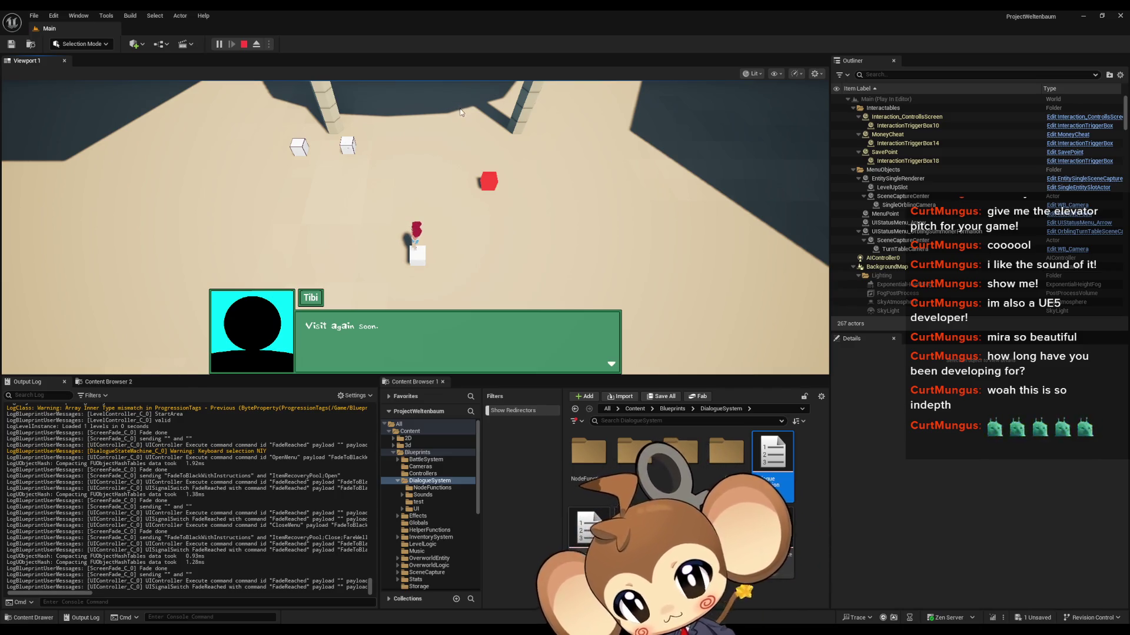
pyautogui.press('Escape')
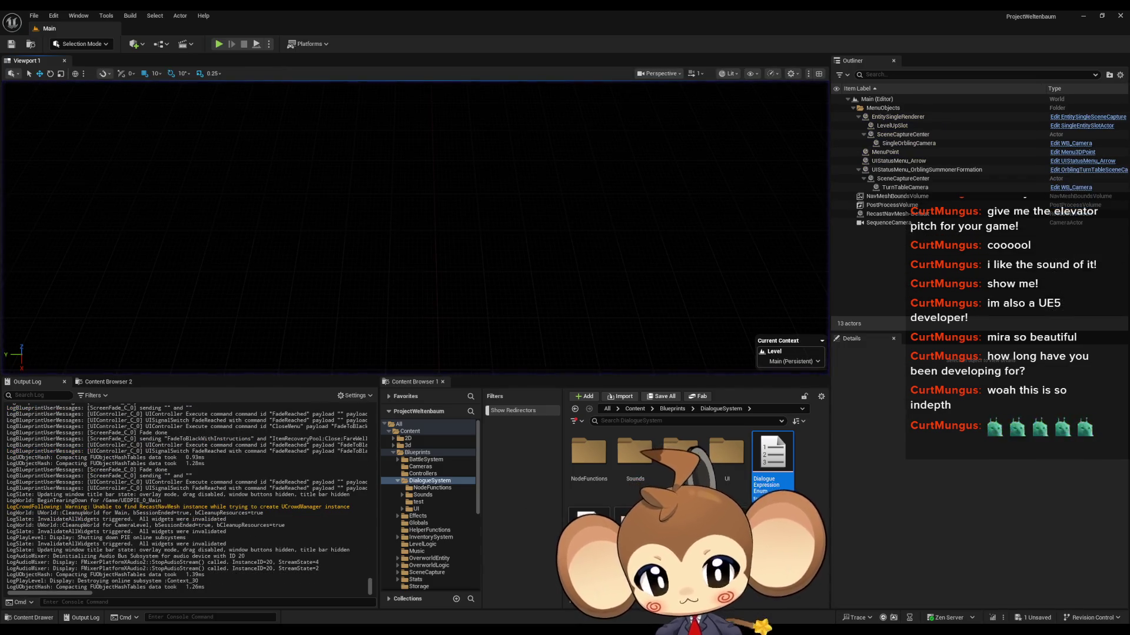
pyautogui.click(517, 605)
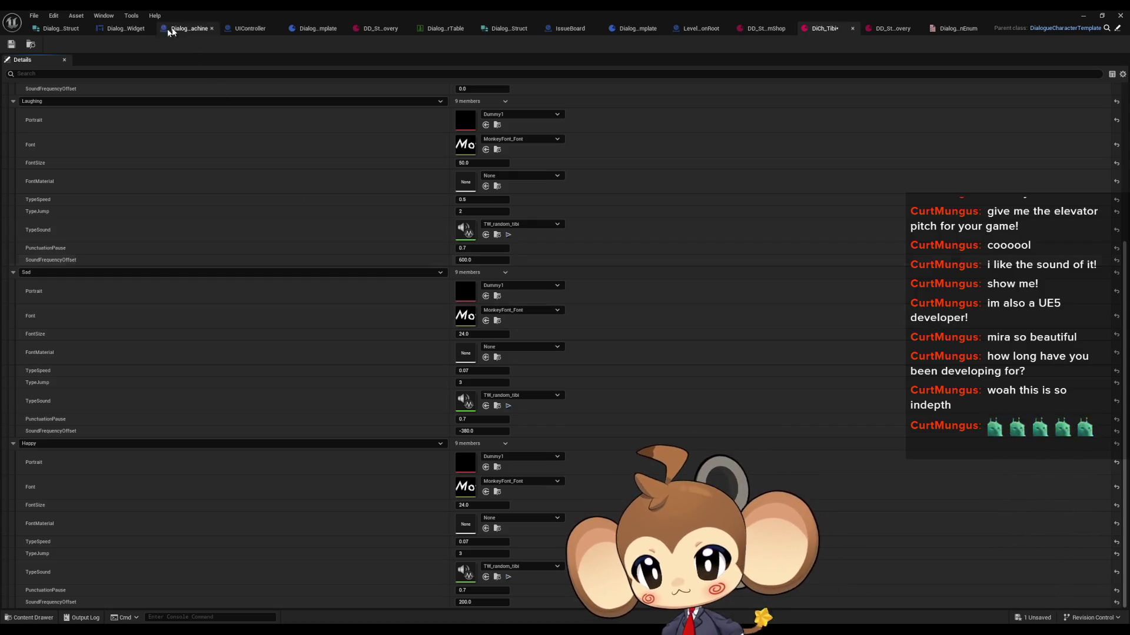
# Save DiCh_Tibi with Happy's sound frequency offset at 200, then re-maximize the editor window
pyautogui.click(13, 47)
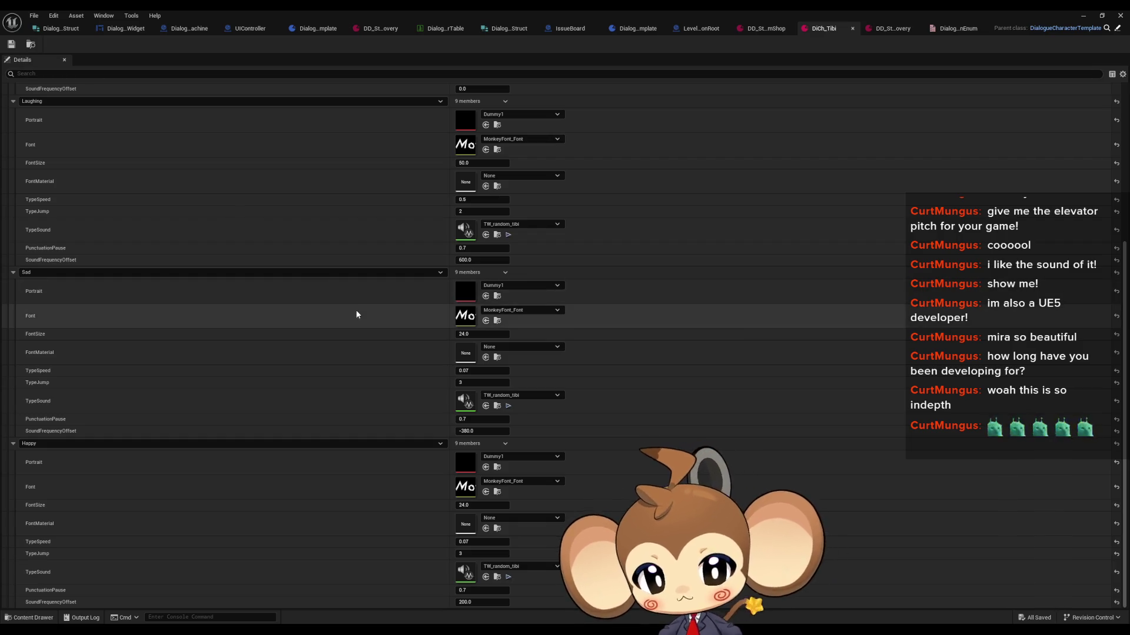
pyautogui.scroll(5, 352, 327)
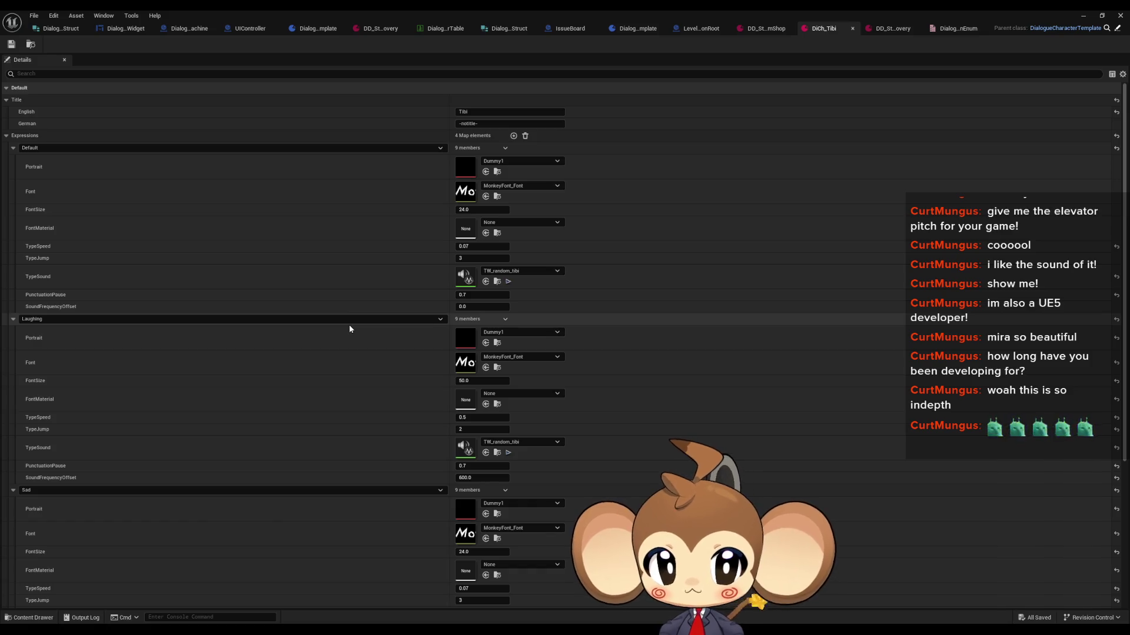
pyautogui.scroll(-4, 350, 329)
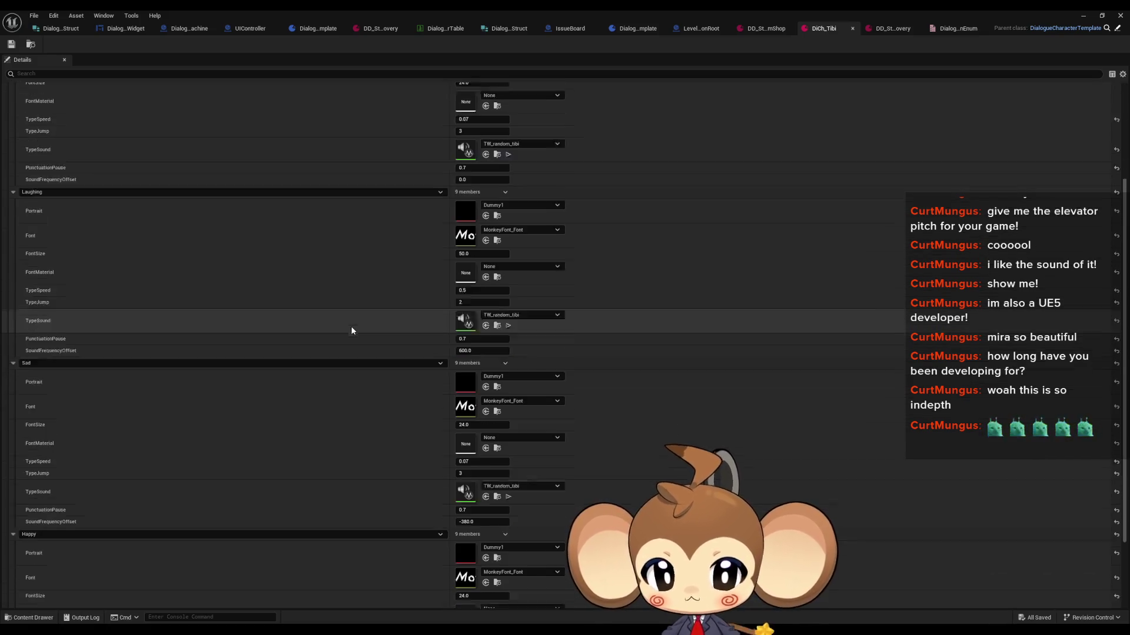
pyautogui.doubleClick(596, 10)
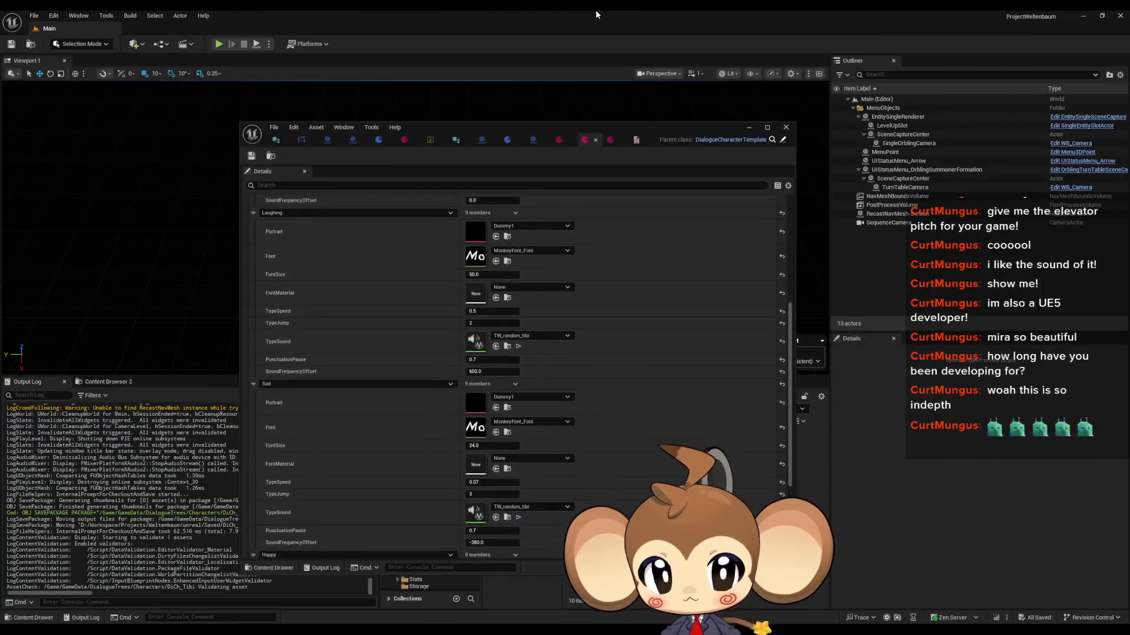
pyautogui.doubleClick(548, 129)
# Check the Dialogue Tree Asset choices on DeveloperThings' SET node, then start a play test
pyautogui.moveTo(709, 30); pyautogui.dragTo(97, 26)
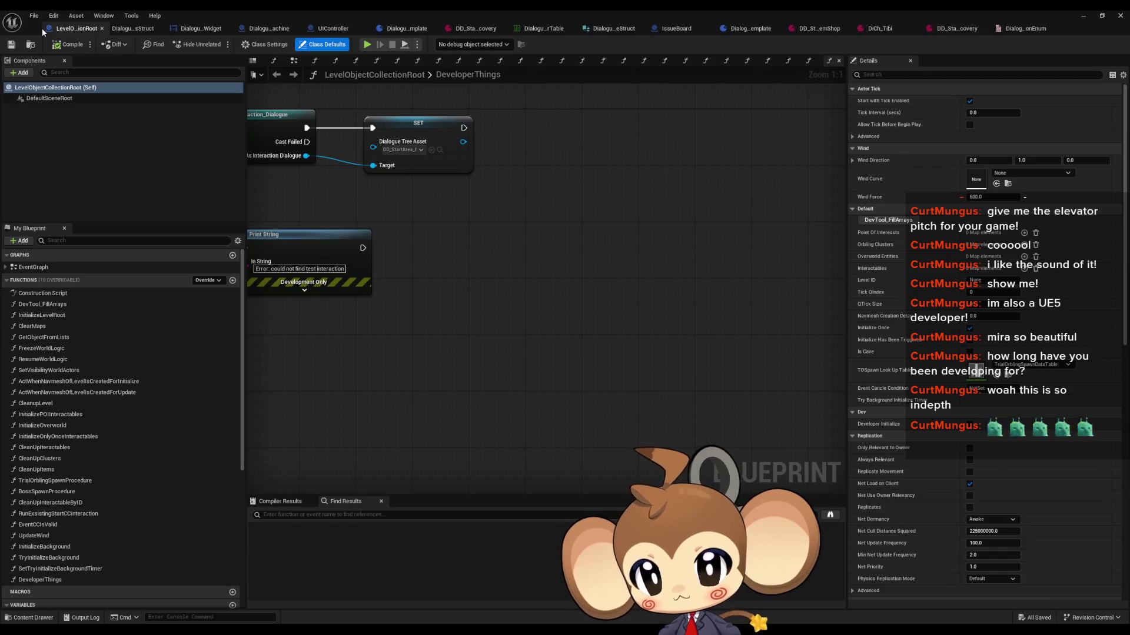
pyautogui.moveTo(676, 28); pyautogui.dragTo(53, 28)
pyautogui.click(143, 30)
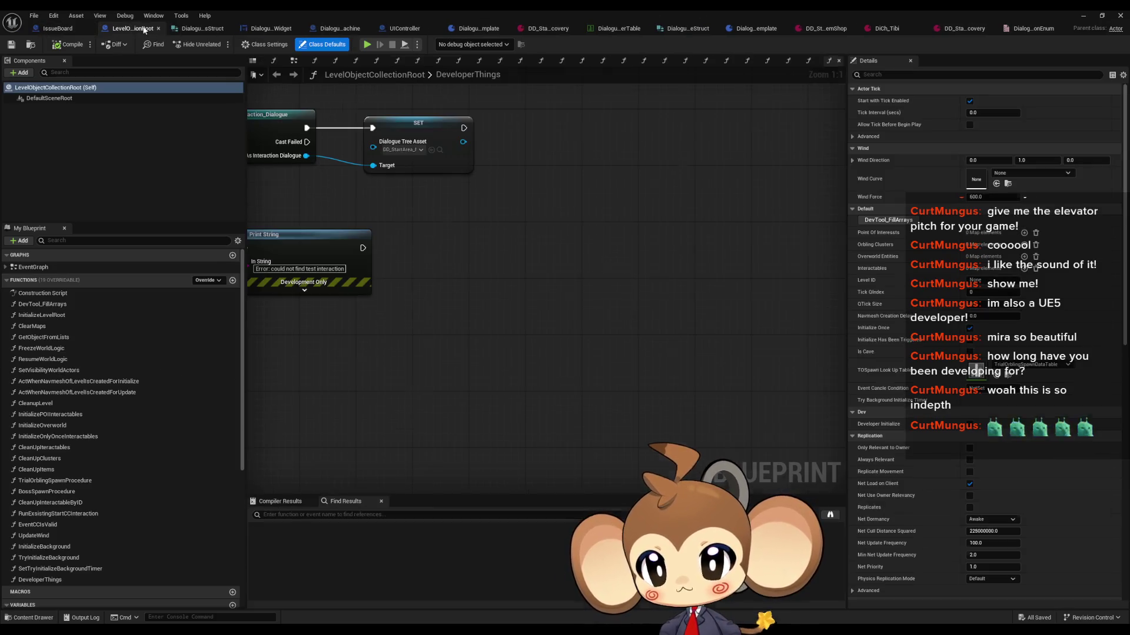
pyautogui.click(404, 149)
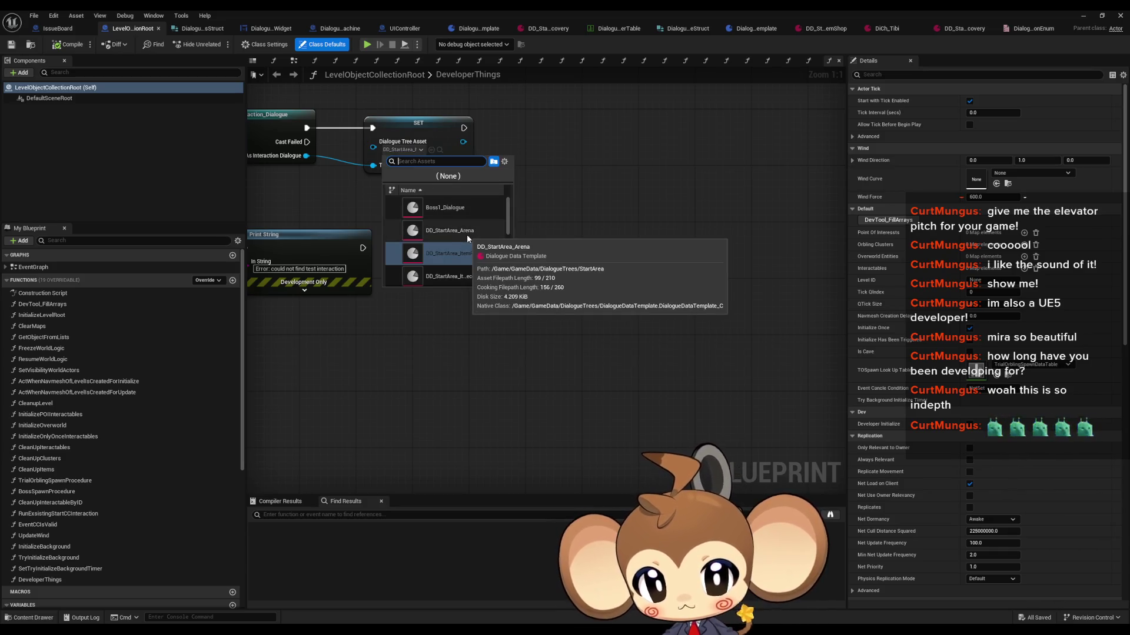
pyautogui.press('Escape')
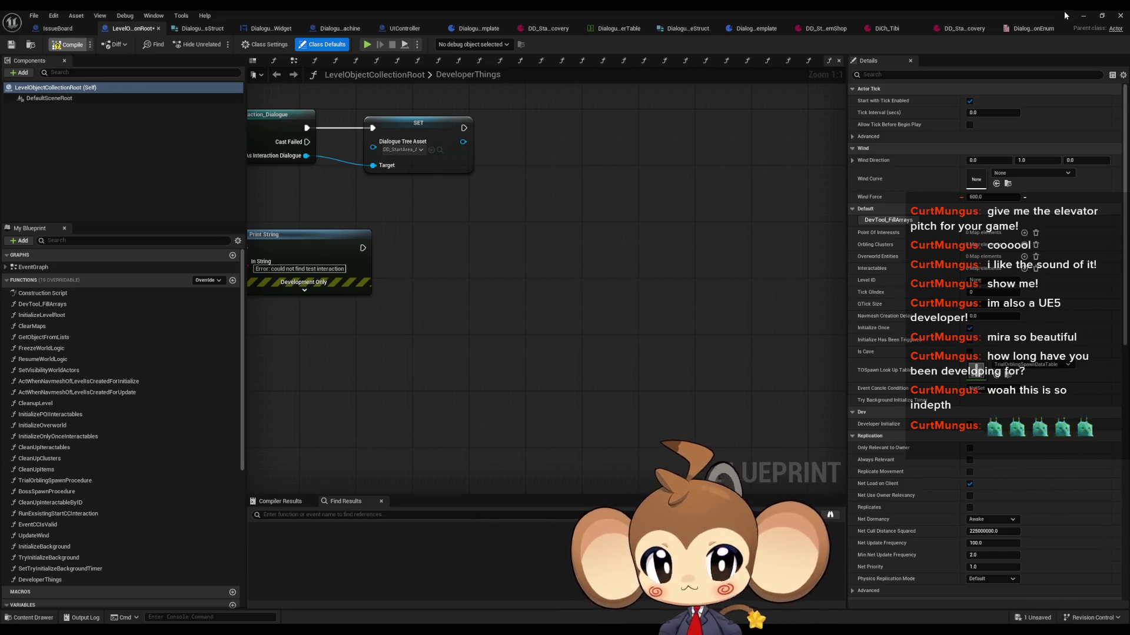
pyautogui.click(1080, 16)
pyautogui.click(217, 44)
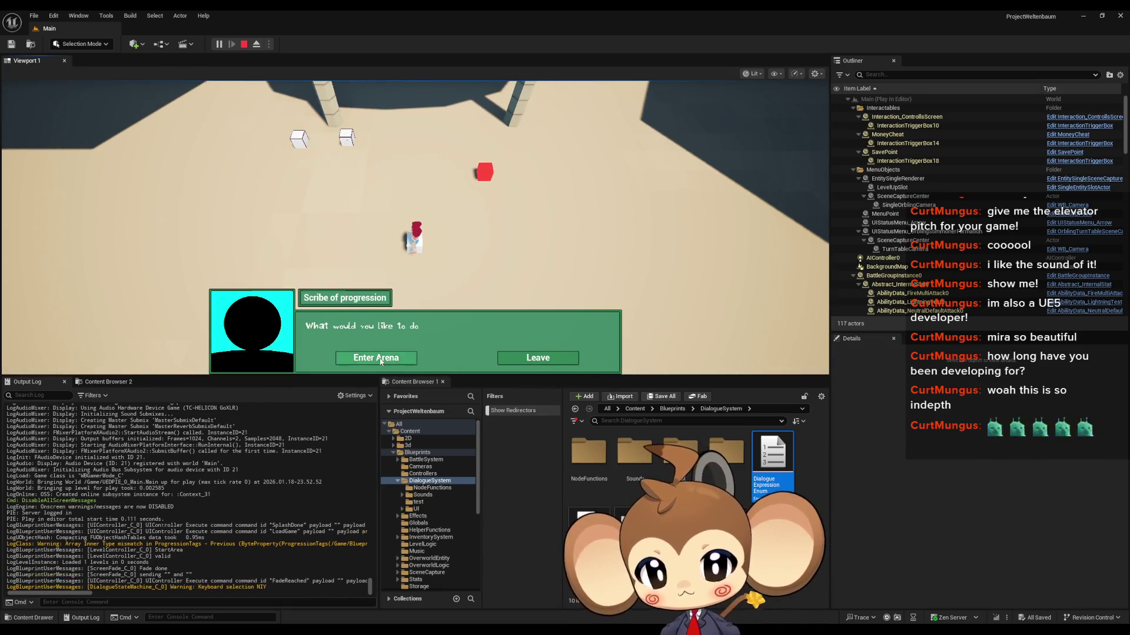
# Play-test the Scribe of progression through Enter Arena and Leave, then stop and return to LevelObjectCollectionRoot
pyautogui.click(377, 357)
pyautogui.press('Escape')
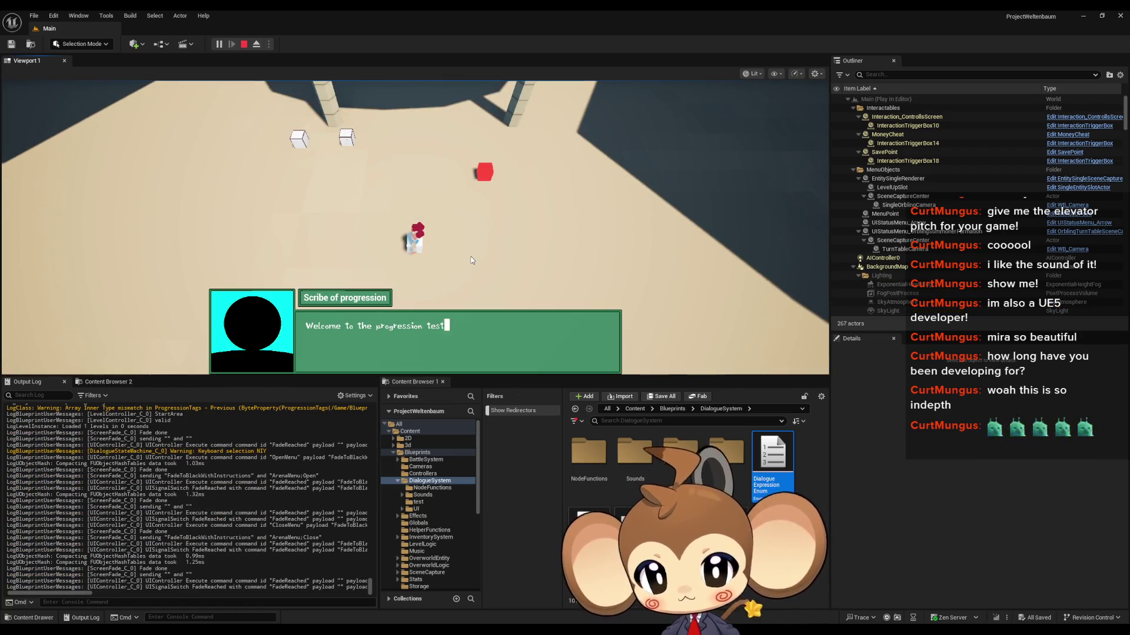
pyautogui.click(535, 358)
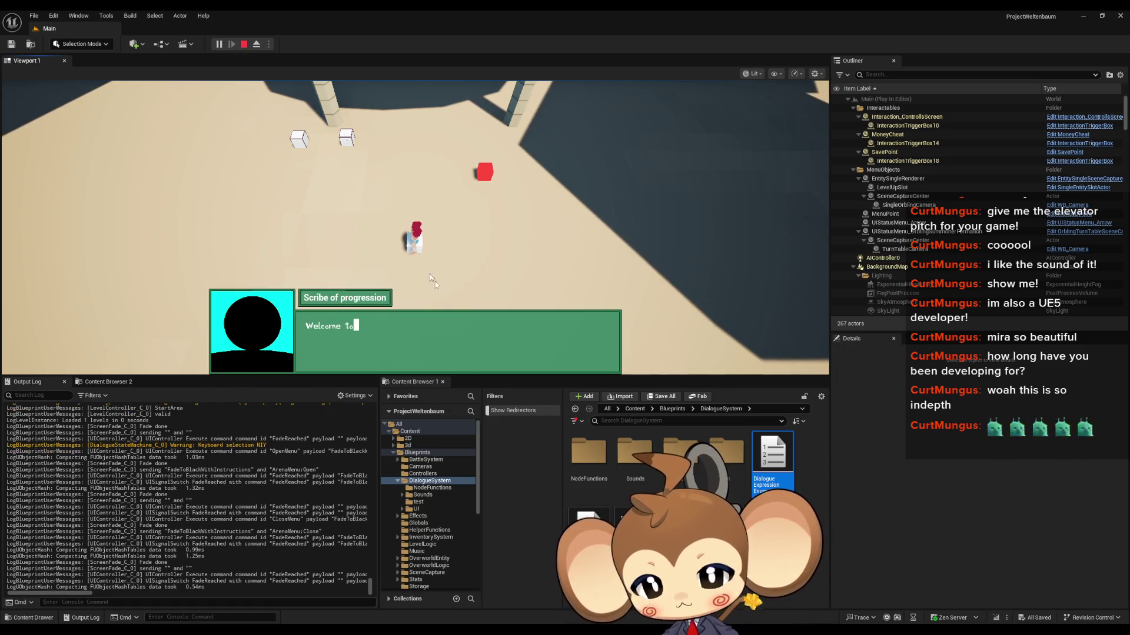
pyautogui.click(472, 334)
pyautogui.click(557, 359)
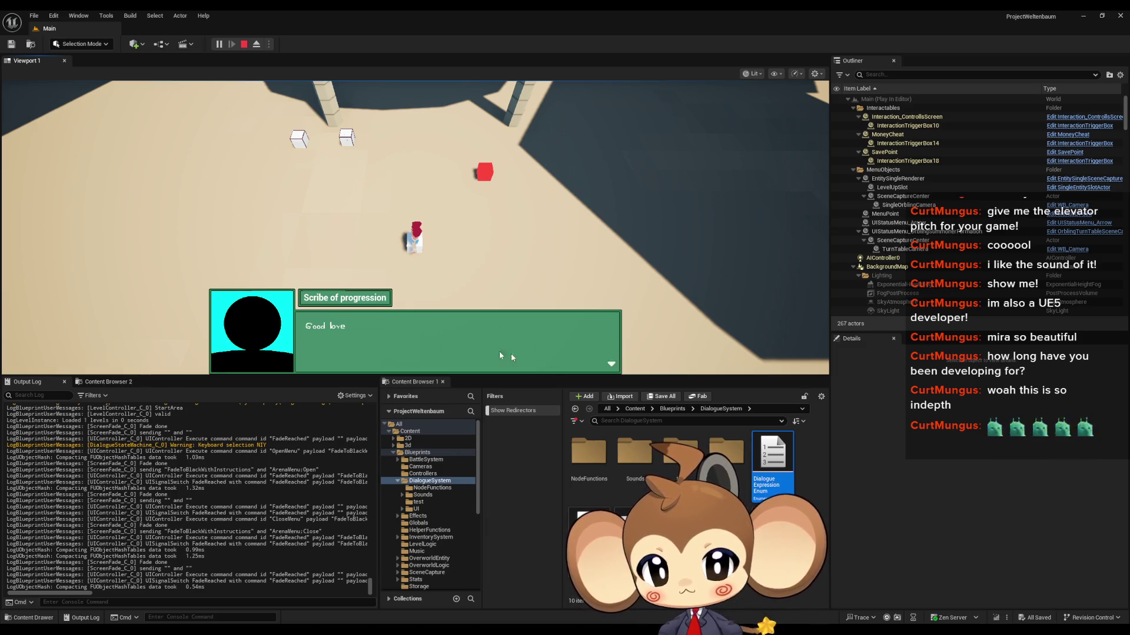
pyautogui.click(243, 45)
pyautogui.click(499, 605)
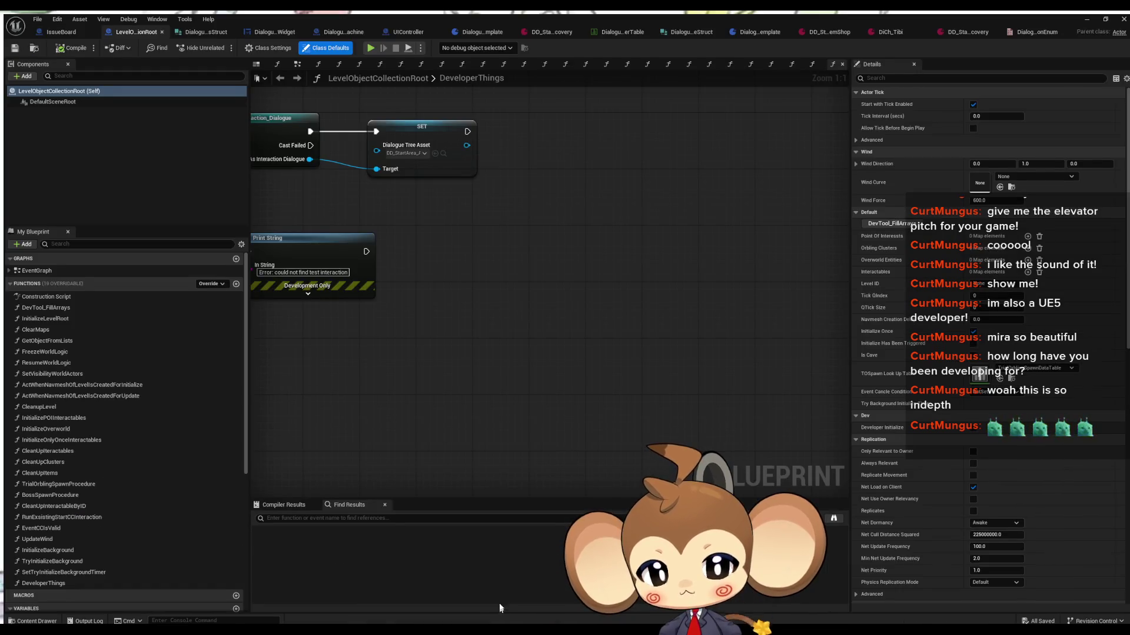
# Create a 'fix font little b' comment on the IssueBoard and place it below Title change tag
pyautogui.write('cfix')
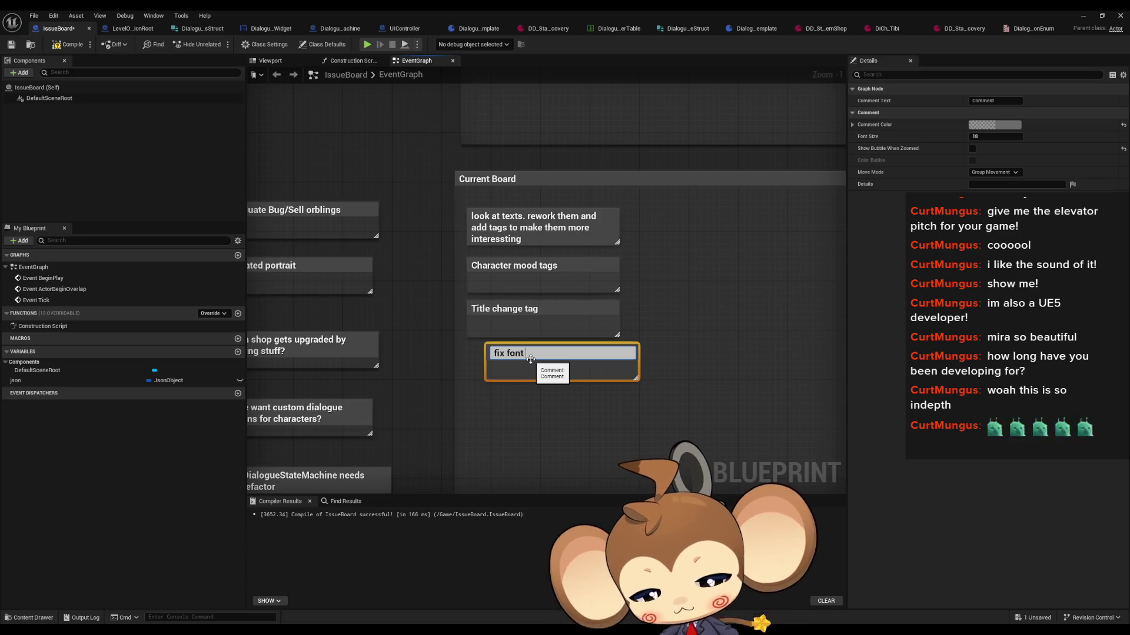
pyautogui.write('little b')
pyautogui.click(559, 412)
pyautogui.moveTo(530, 353); pyautogui.dragTo(518, 357)
pyautogui.click(324, 144)
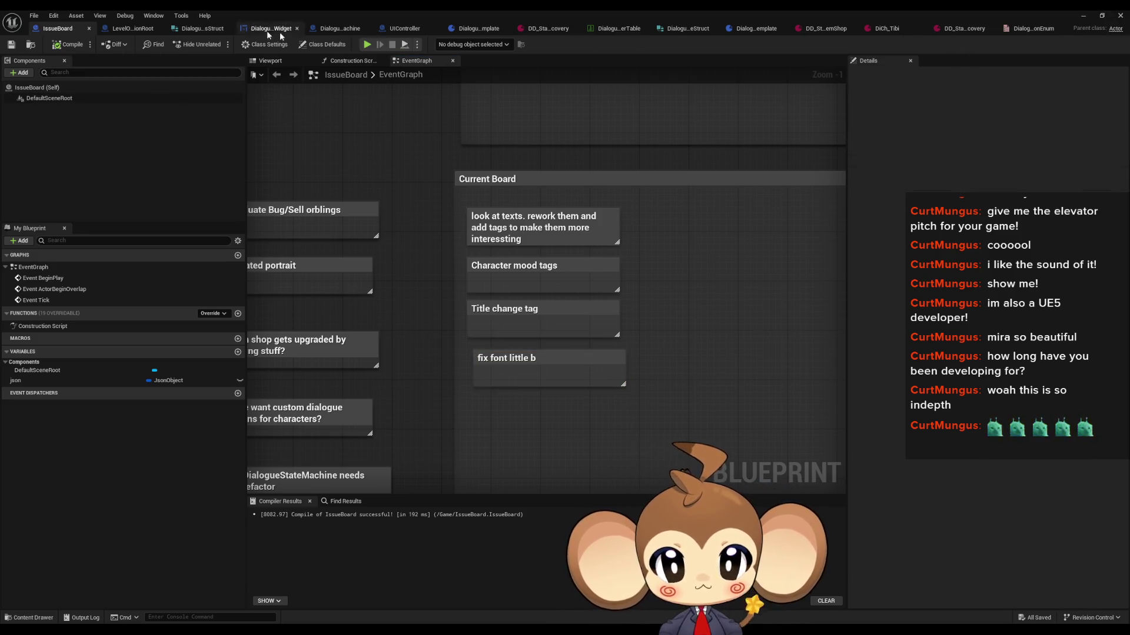
pyautogui.click(133, 28)
# Set the dialogue tree asset to DD_StartArea_ItemRecovery and start a play-in-editor test
pyautogui.click(412, 150)
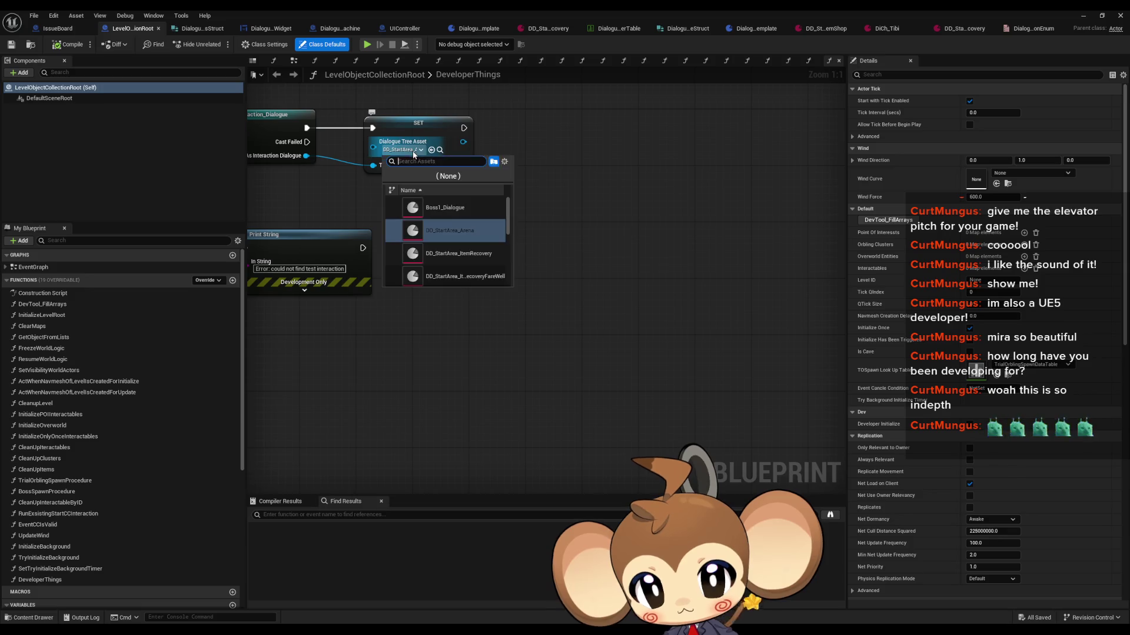
pyautogui.click(467, 256)
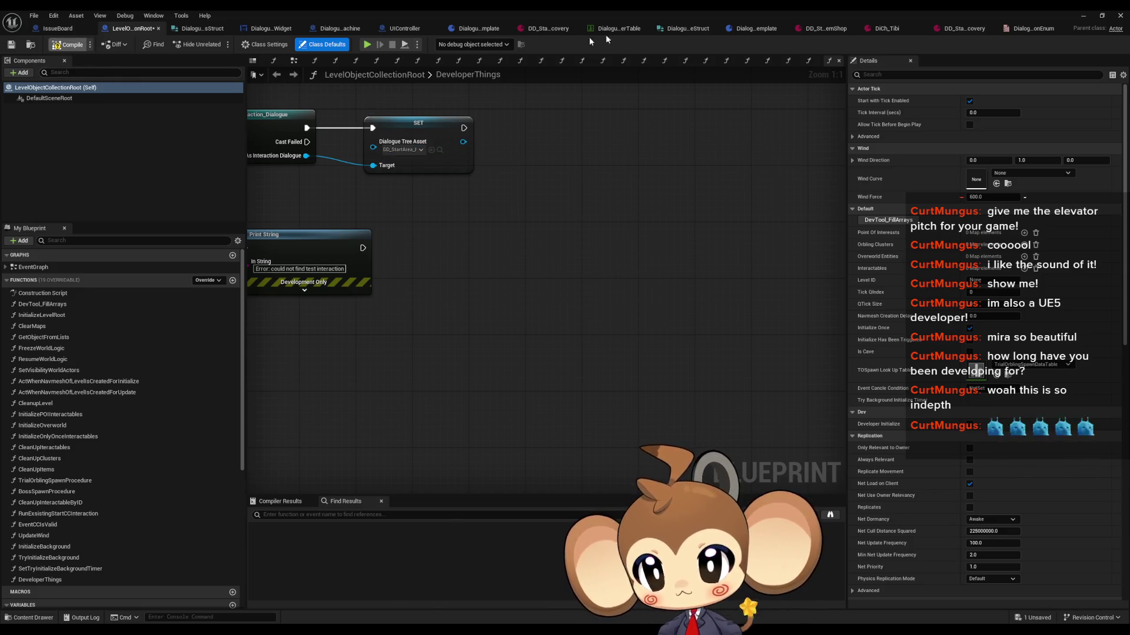
pyautogui.click(1083, 16)
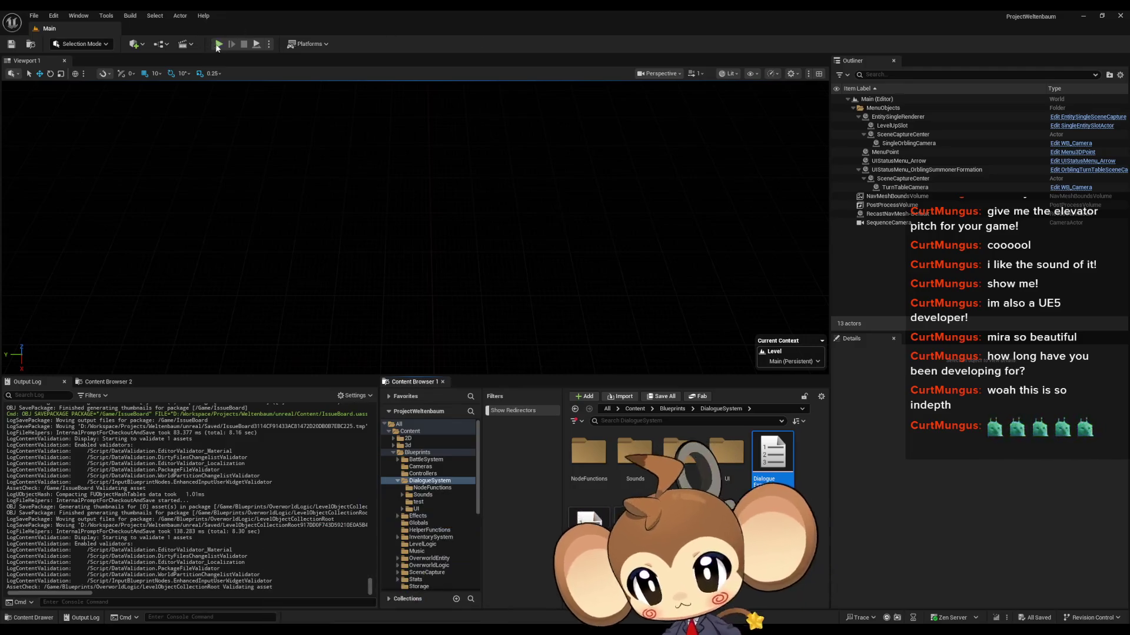
pyautogui.click(218, 44)
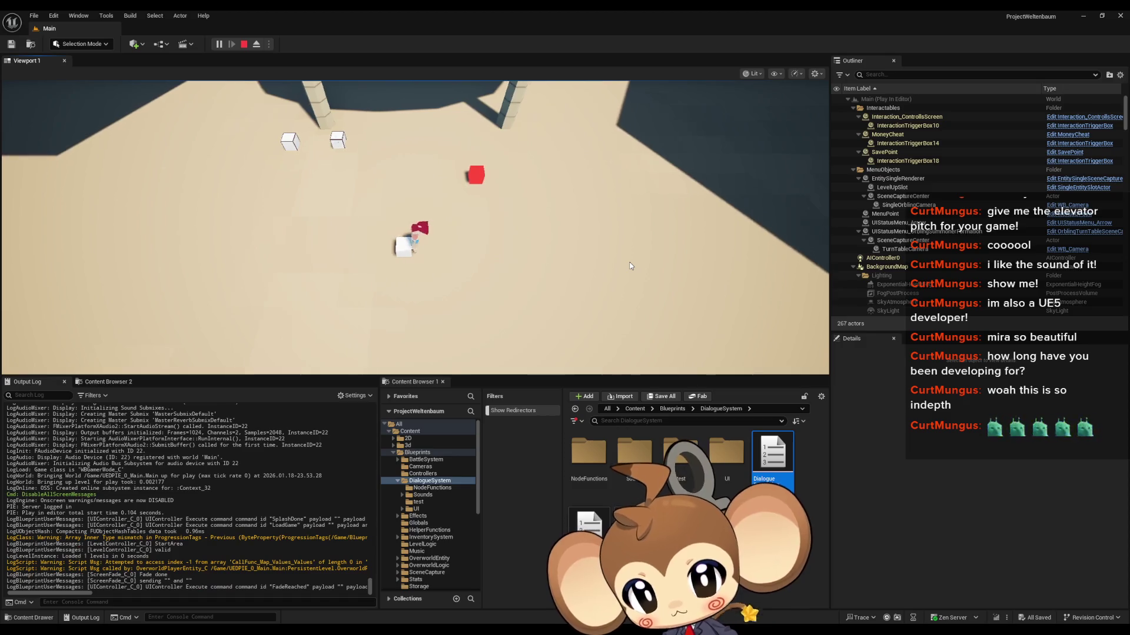
# Click through Tibi's lines, choose Leave, close the farewell box and stop the session
pyautogui.click(571, 331)
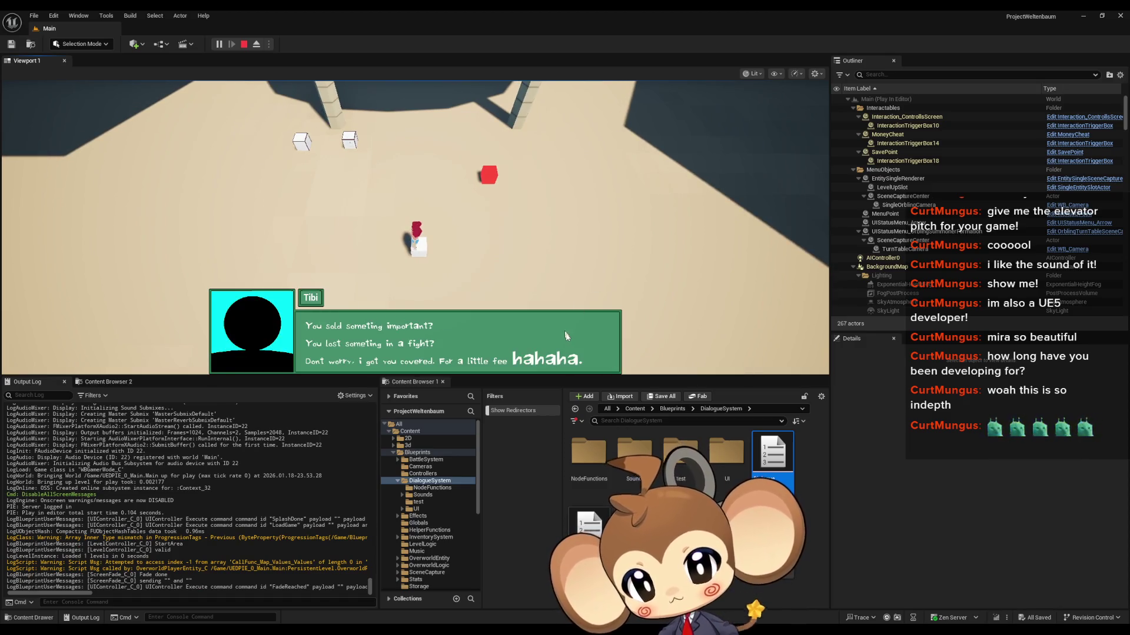
pyautogui.click(571, 331)
pyautogui.click(532, 359)
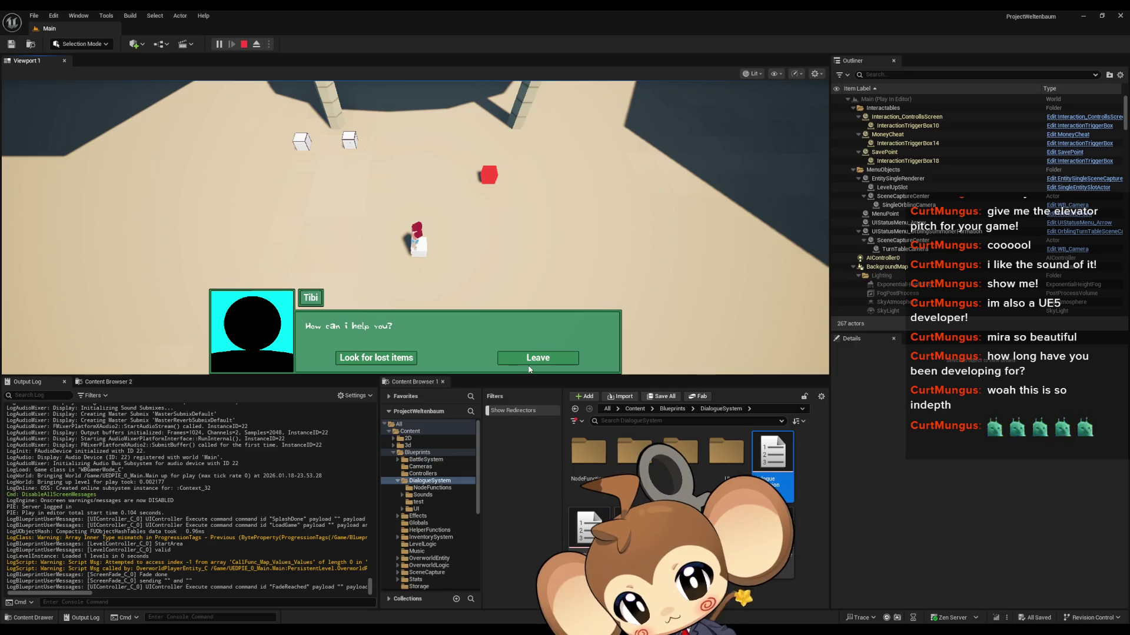
pyautogui.click(660, 260)
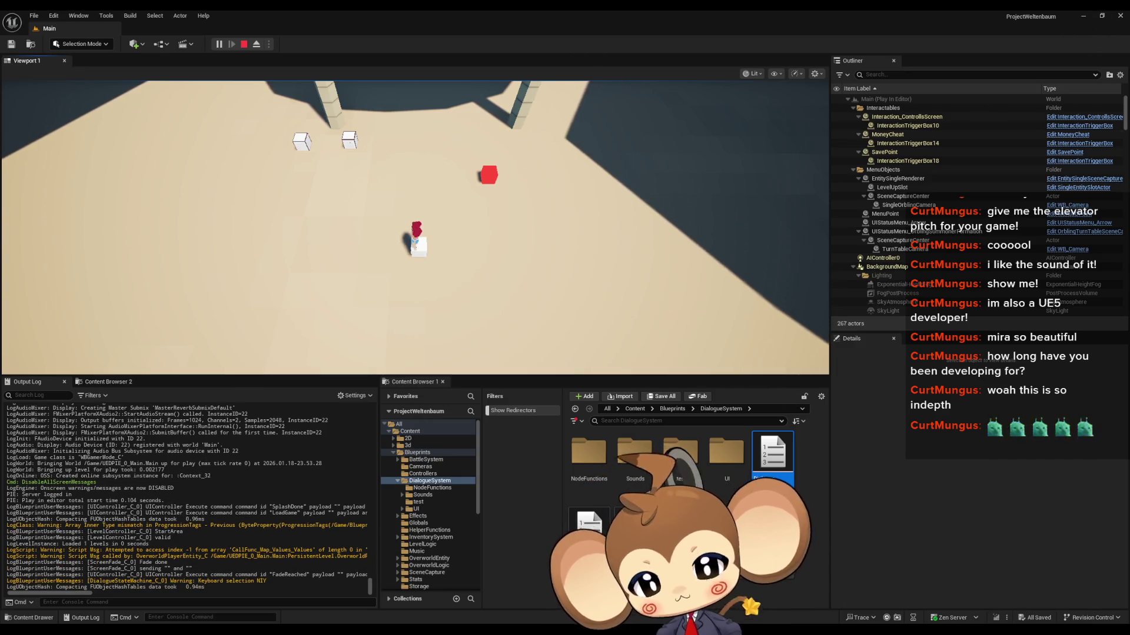
pyautogui.click(244, 45)
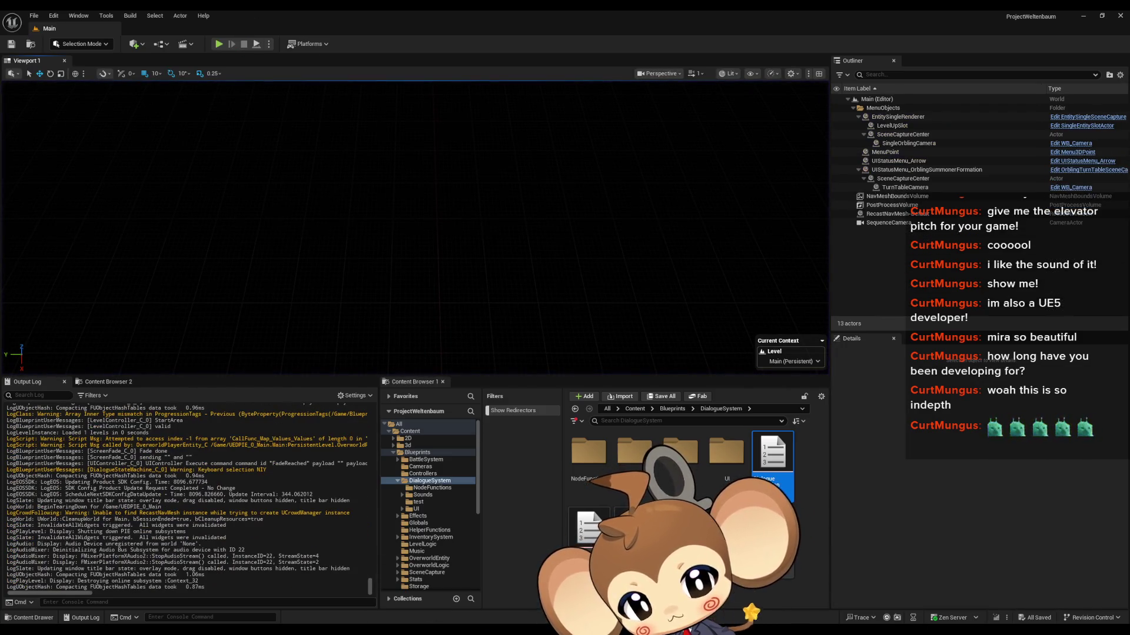
pyautogui.click(514, 605)
# Set the Dialogue Tree Asset to the start-area ItemShop tree and load the game
pyautogui.click(403, 150)
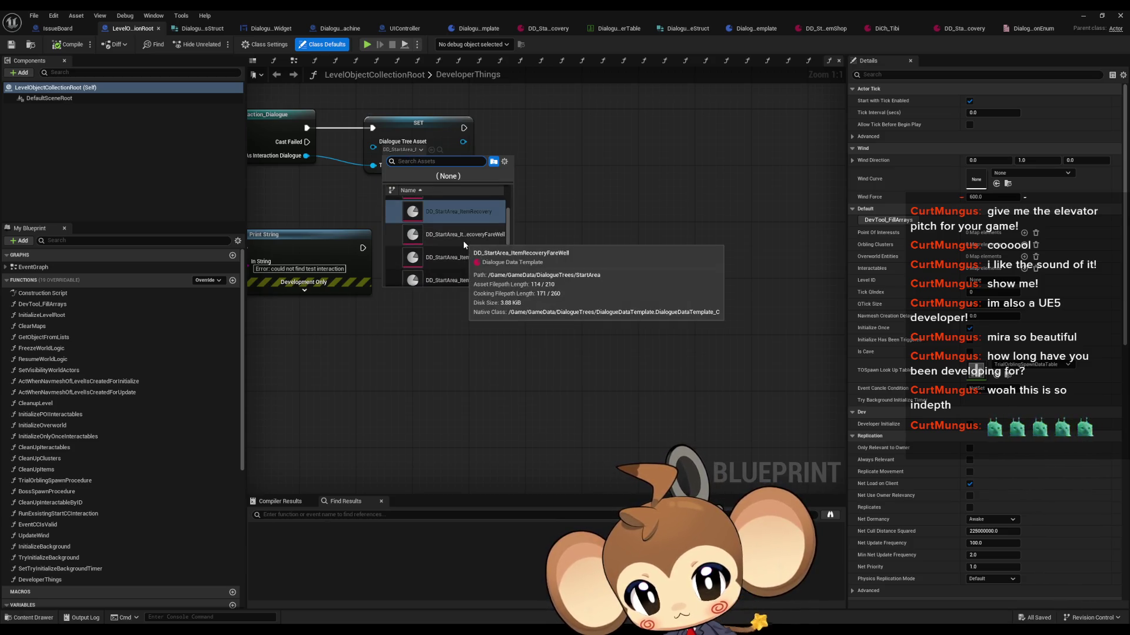
pyautogui.click(463, 260)
pyautogui.click(1080, 13)
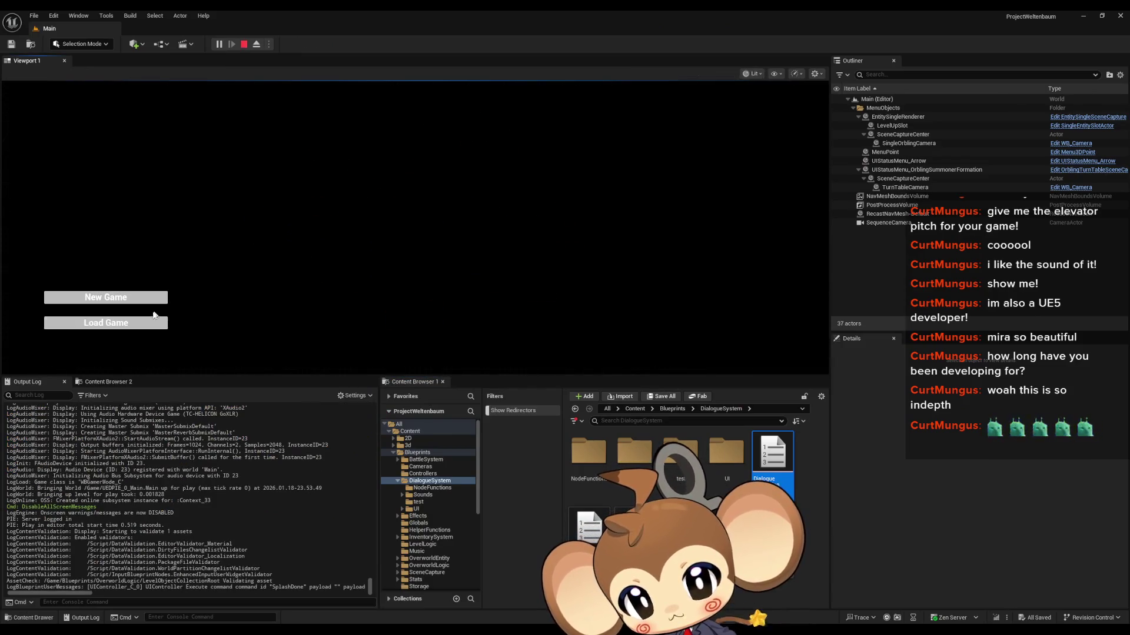
pyautogui.click(157, 323)
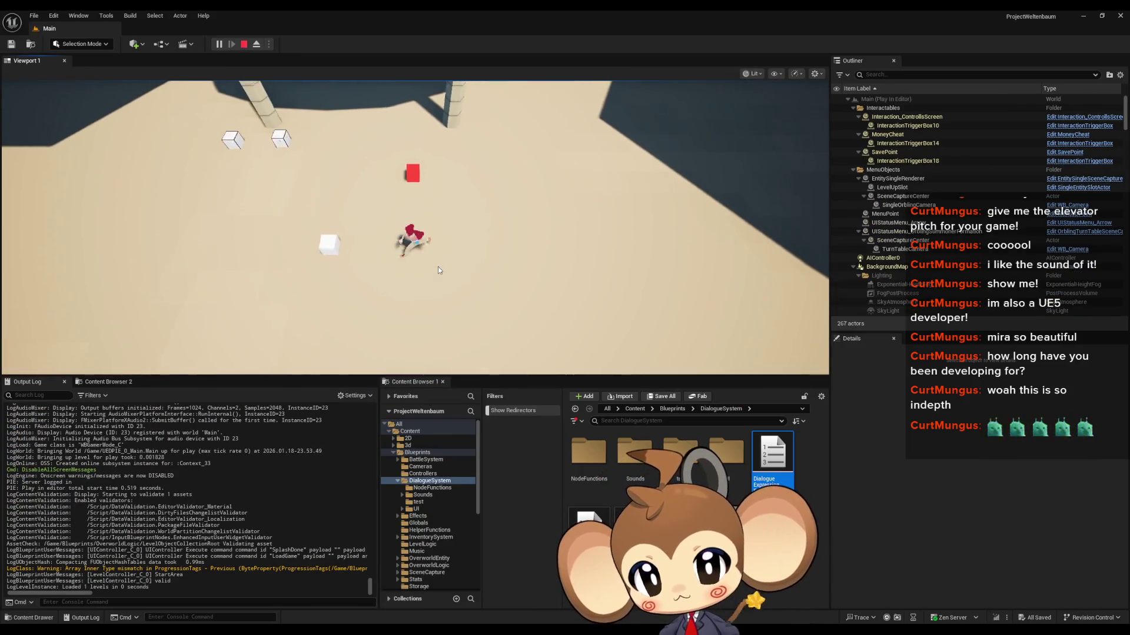
# Advance the shop dialogue through Mira's and Karon's lines, then stop the play test
pyautogui.click(678, 137)
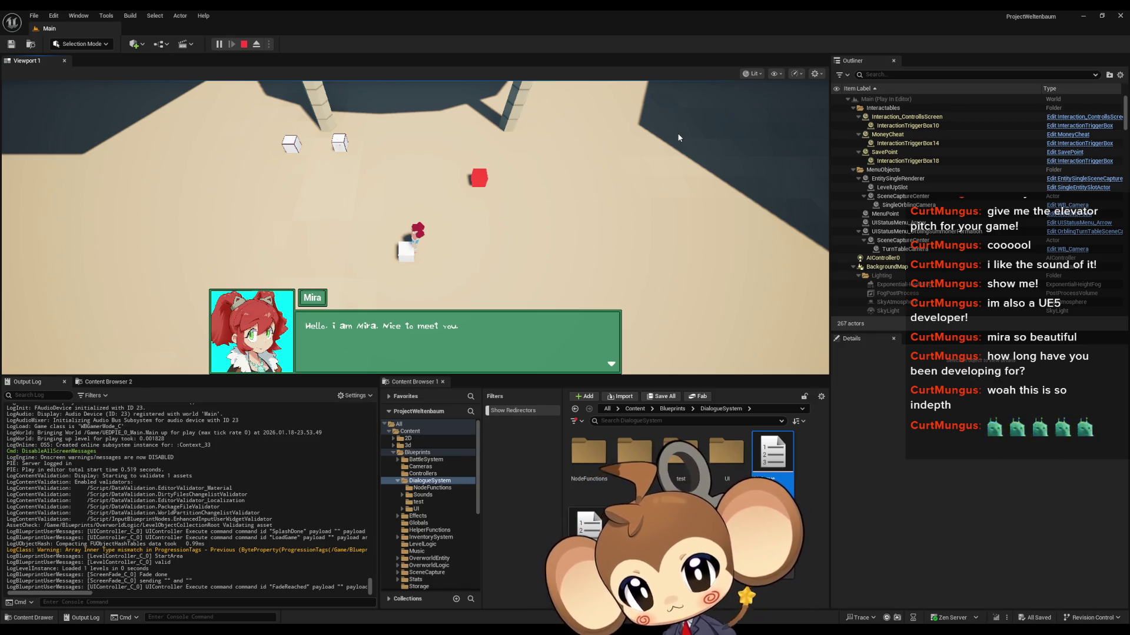
pyautogui.click(678, 137)
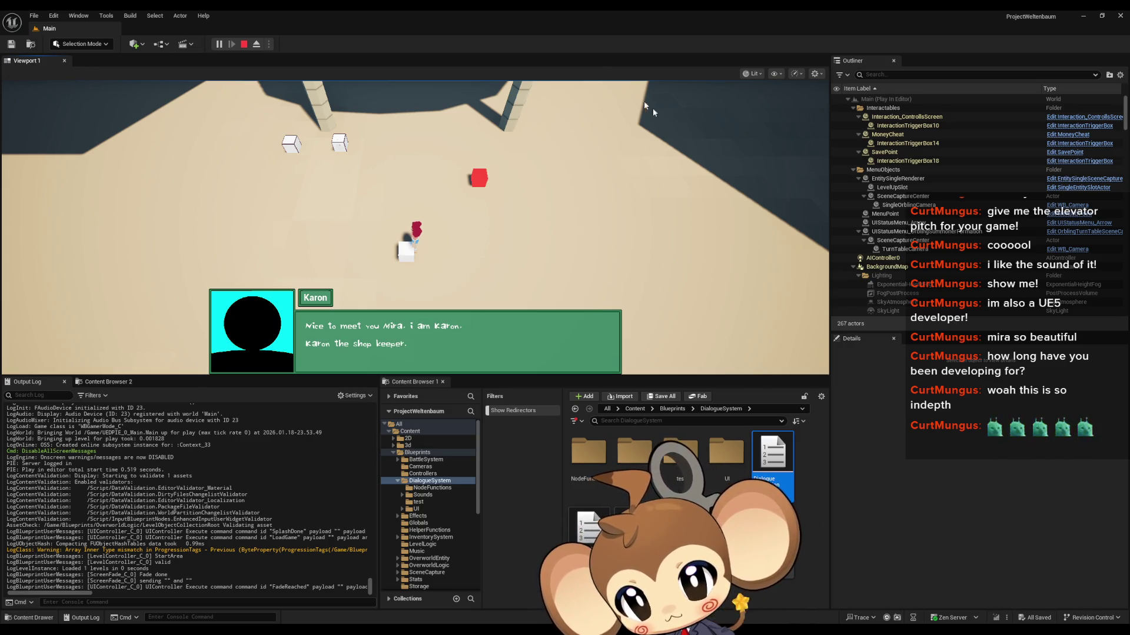
pyautogui.click(244, 44)
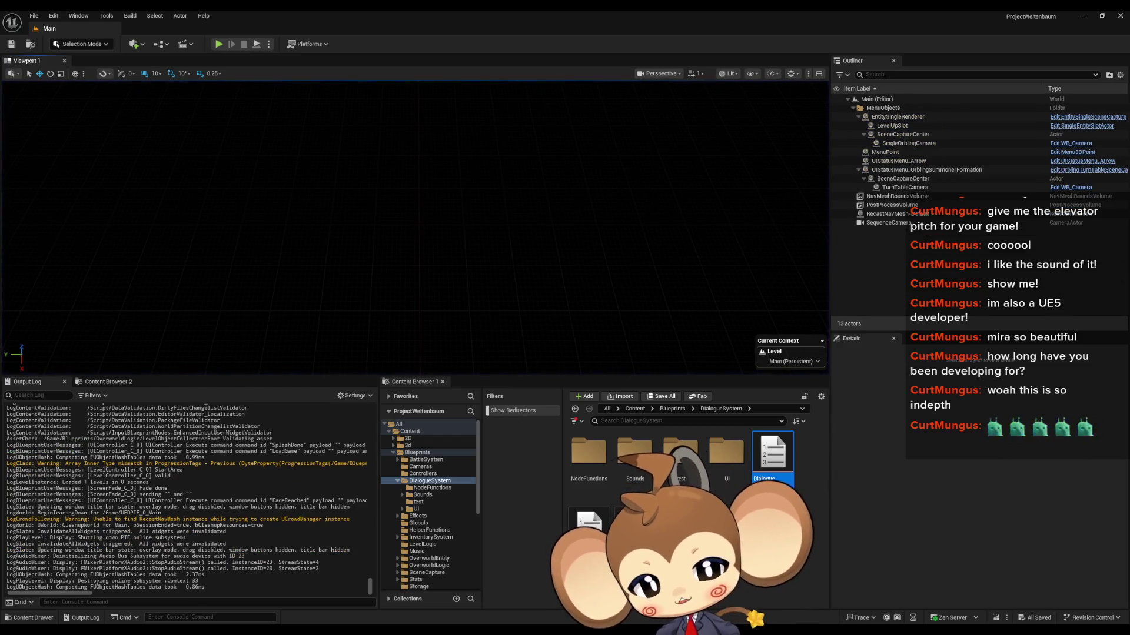
pyautogui.click(520, 609)
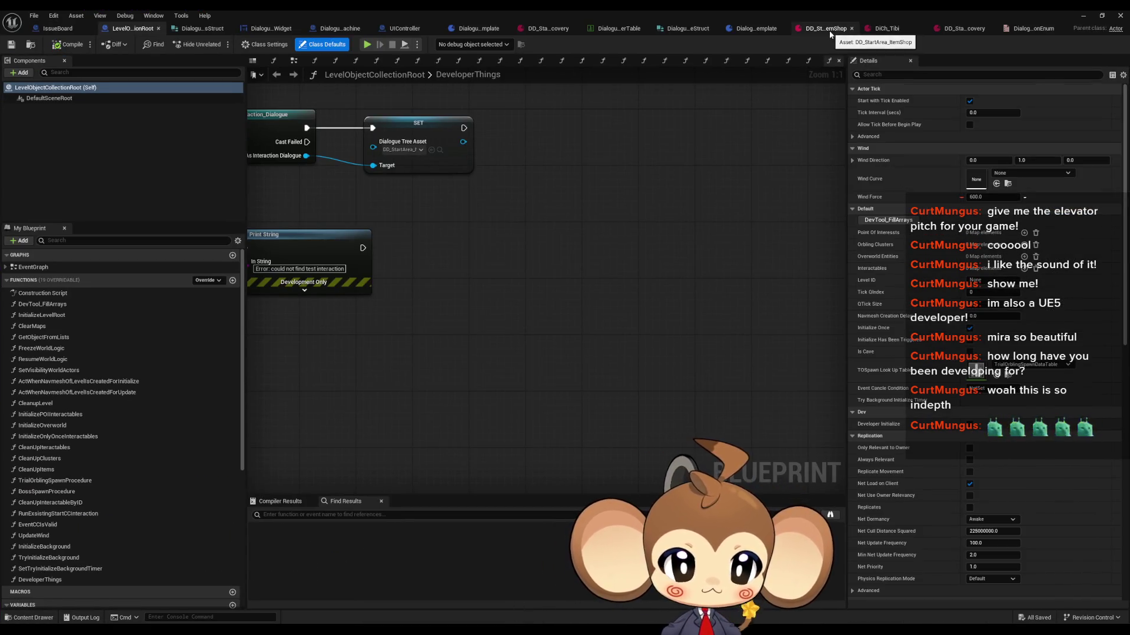
# Open DD_StartArea_ItemShop and expand the Index[0] dialogue entry
pyautogui.click(826, 28)
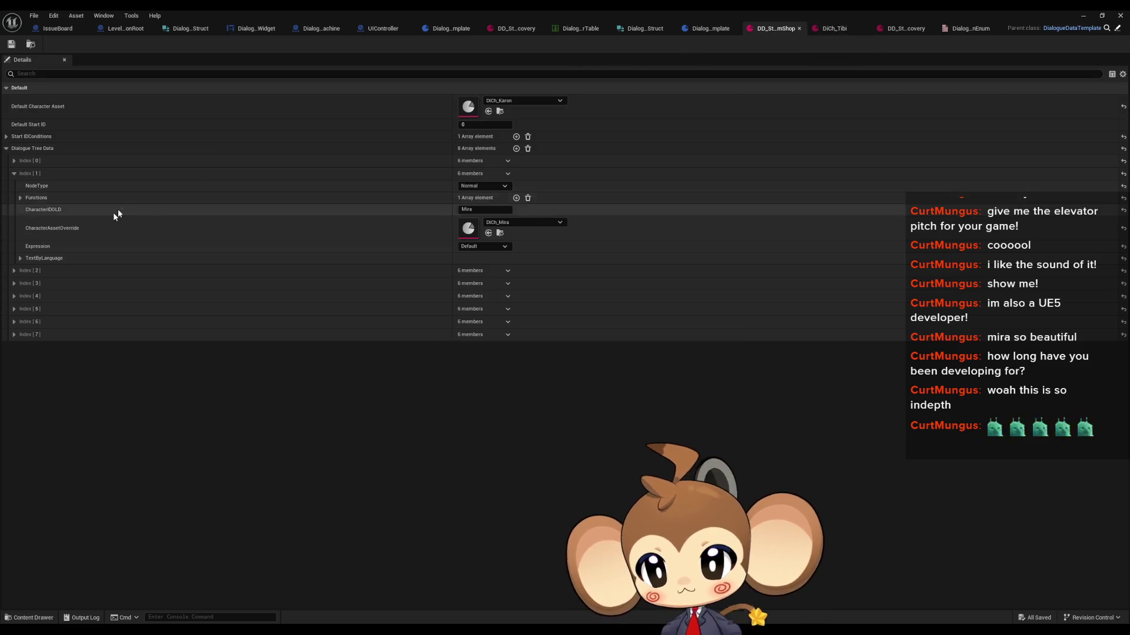
pyautogui.click(20, 258)
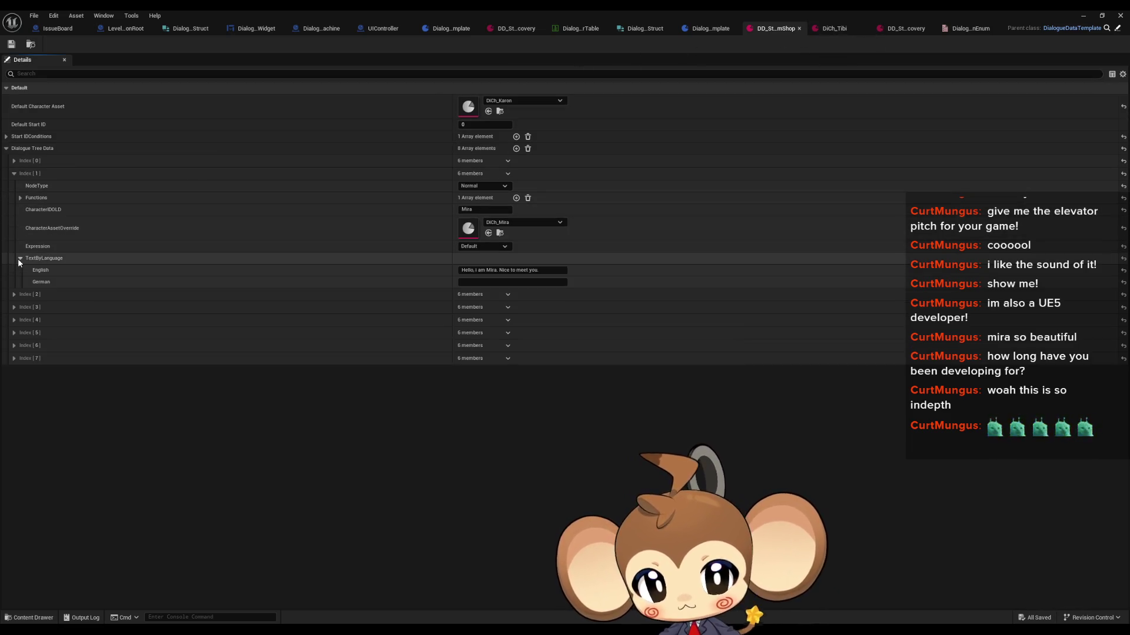
pyautogui.click(20, 258)
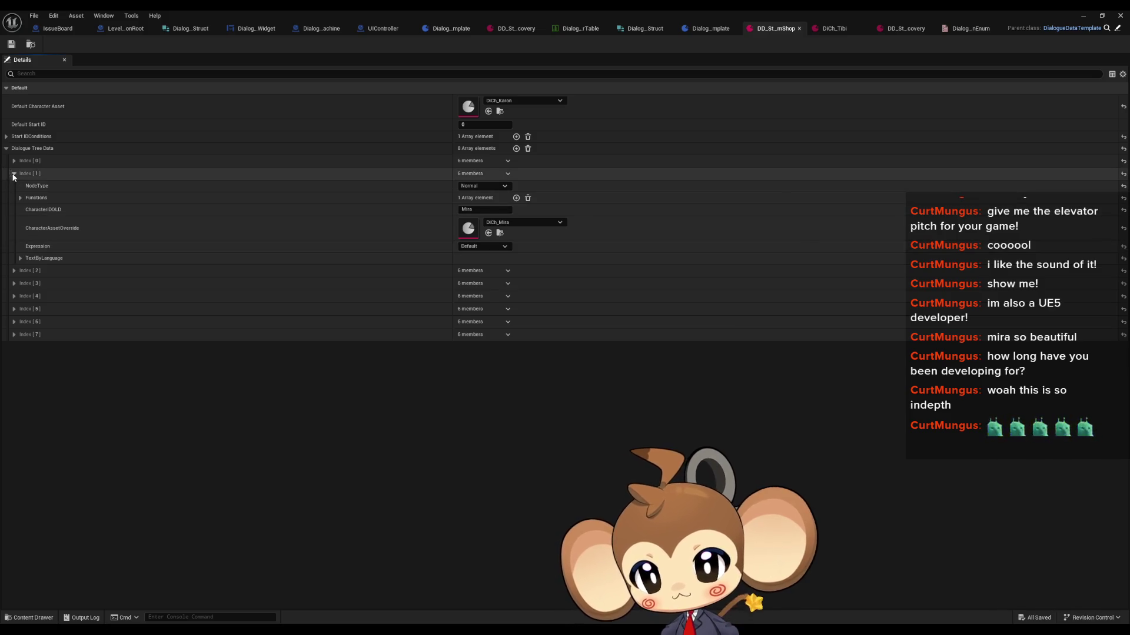
pyautogui.click(14, 174)
pyautogui.click(14, 161)
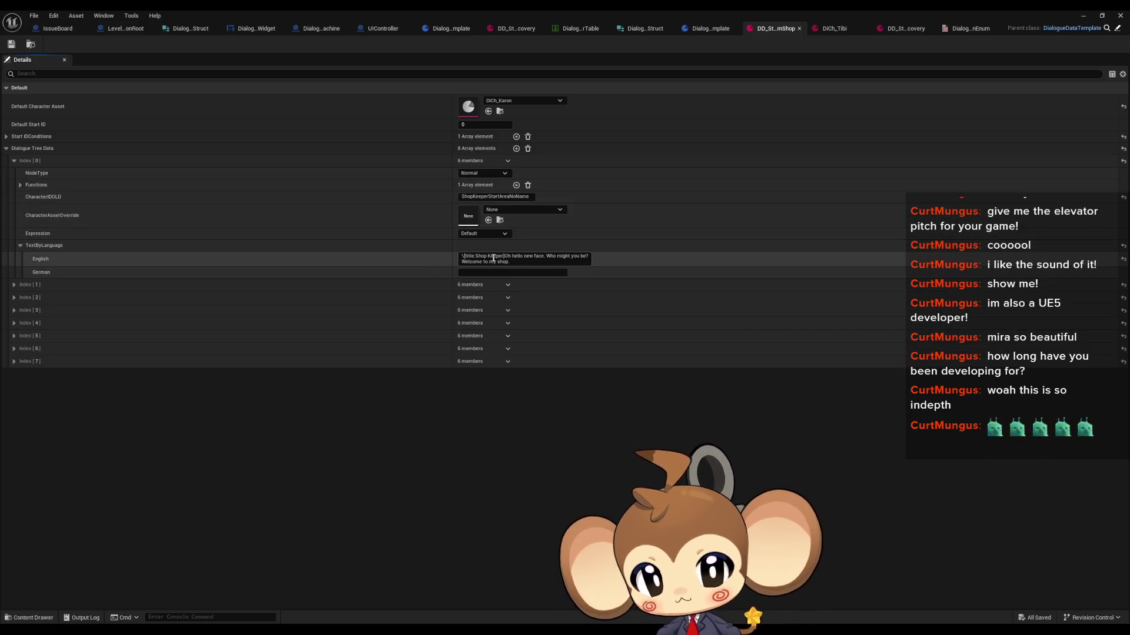
# Paste [title:...] tags into the English line so the title switches to Shop and Keeper
pyautogui.moveTo(496, 257); pyautogui.dragTo(504, 257)
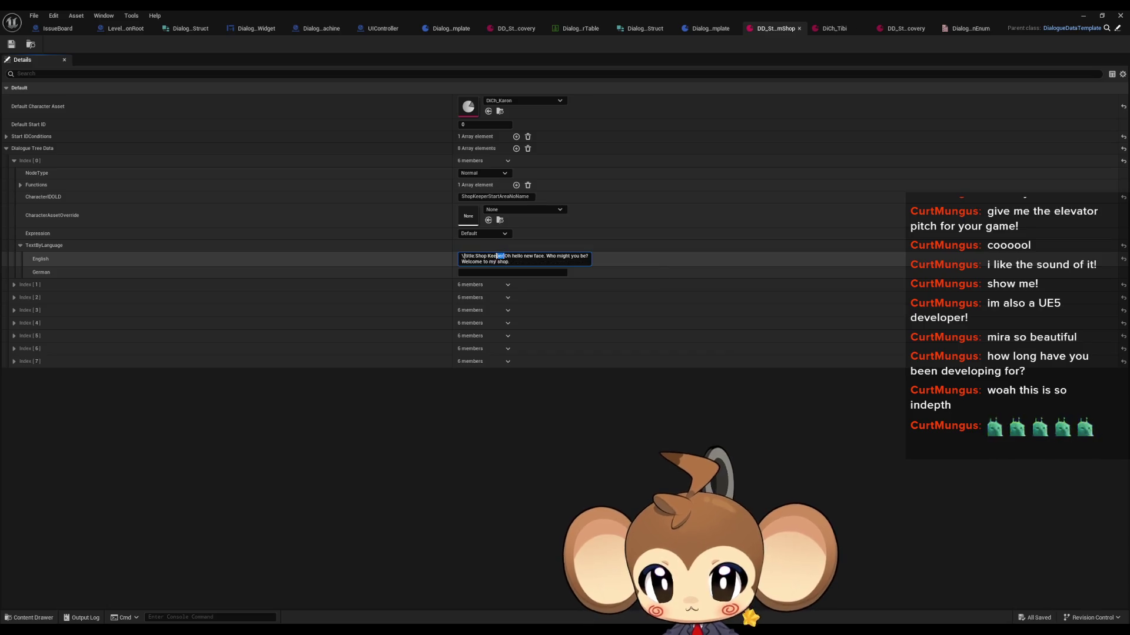
pyautogui.hotkey('shift', 'Home')
pyautogui.click(547, 259)
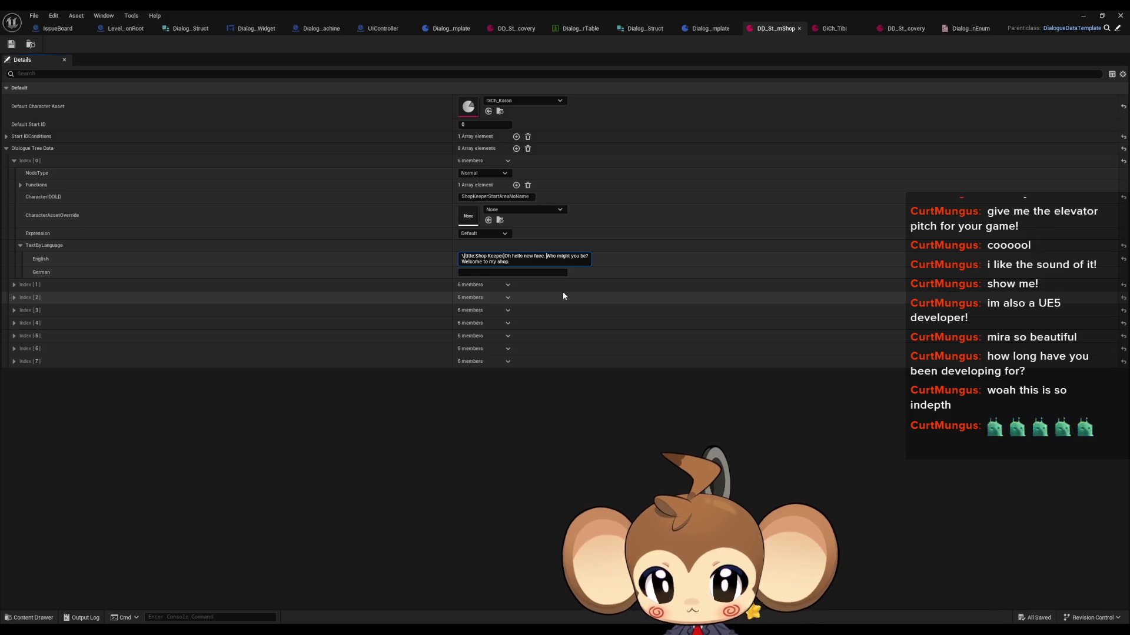
pyautogui.write('\\[title:Shop Keeper]')
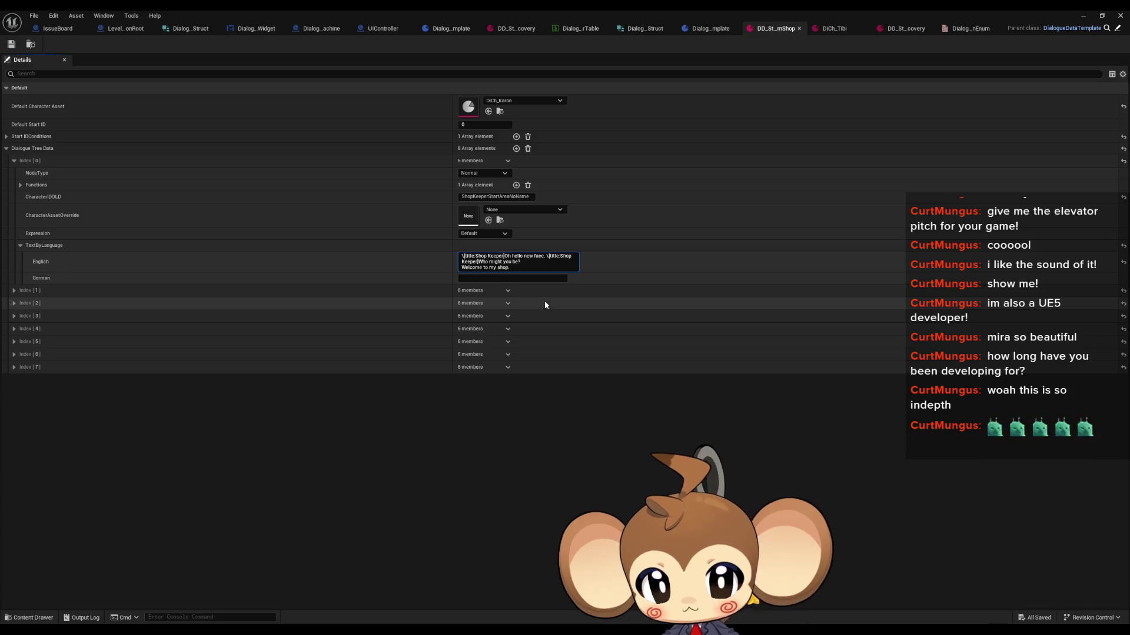
pyautogui.press('Left')
pyautogui.press('BackSpace')
pyautogui.press('BackSpace')
pyautogui.press('BackSpace')
pyautogui.press('BackSpace')
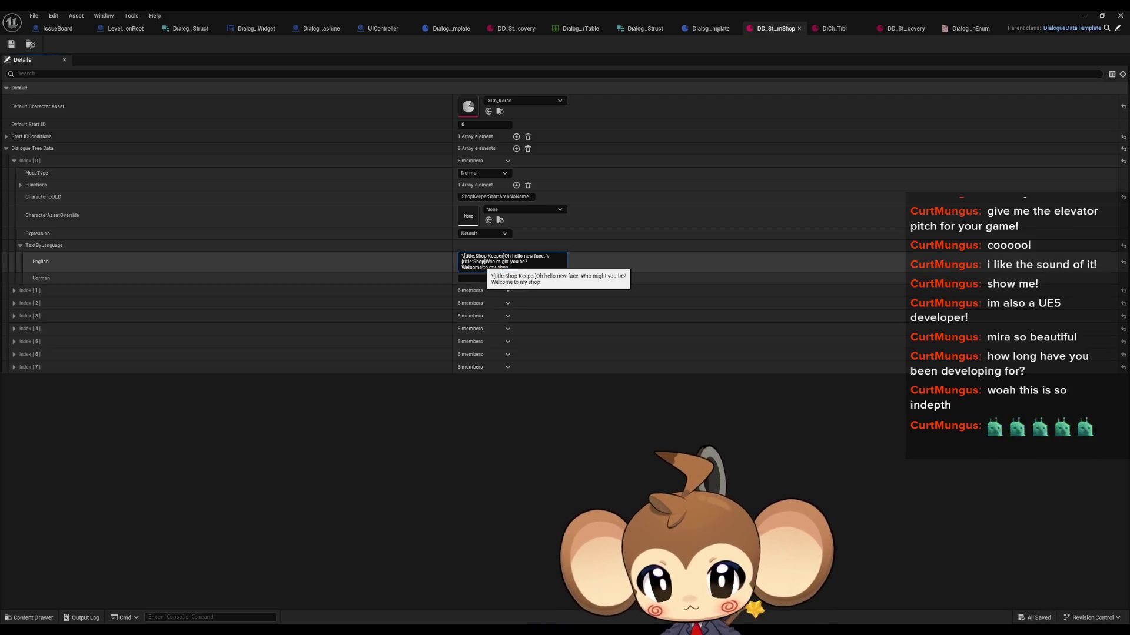
pyautogui.press('Down')
pyautogui.write('\\[title:Shop Keeper]')
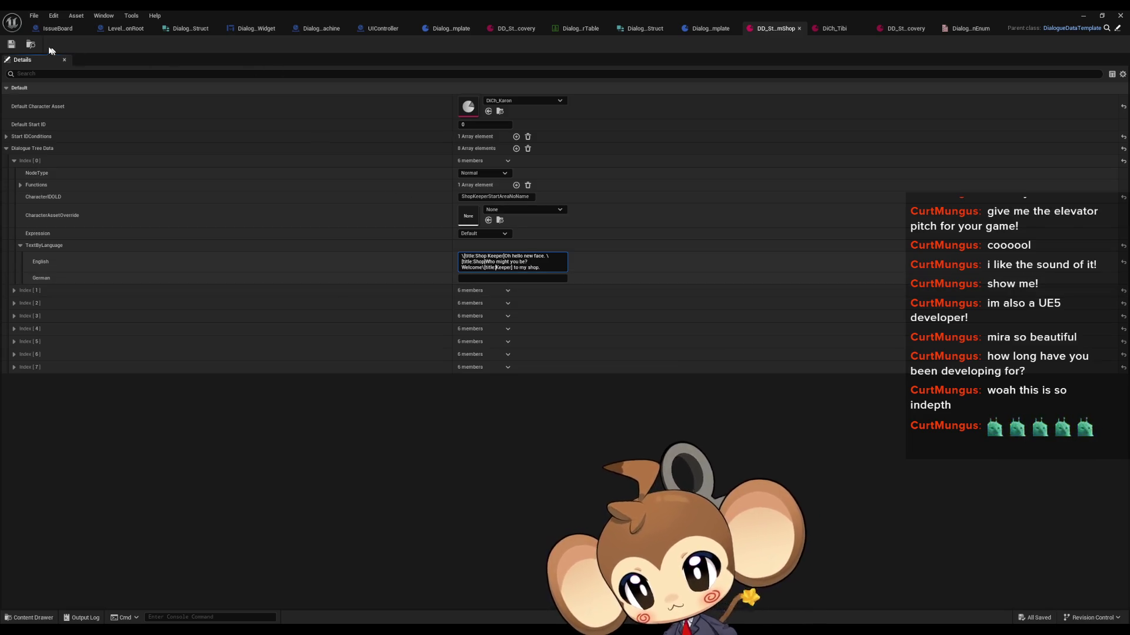
pyautogui.click(11, 44)
pyautogui.click(1084, 15)
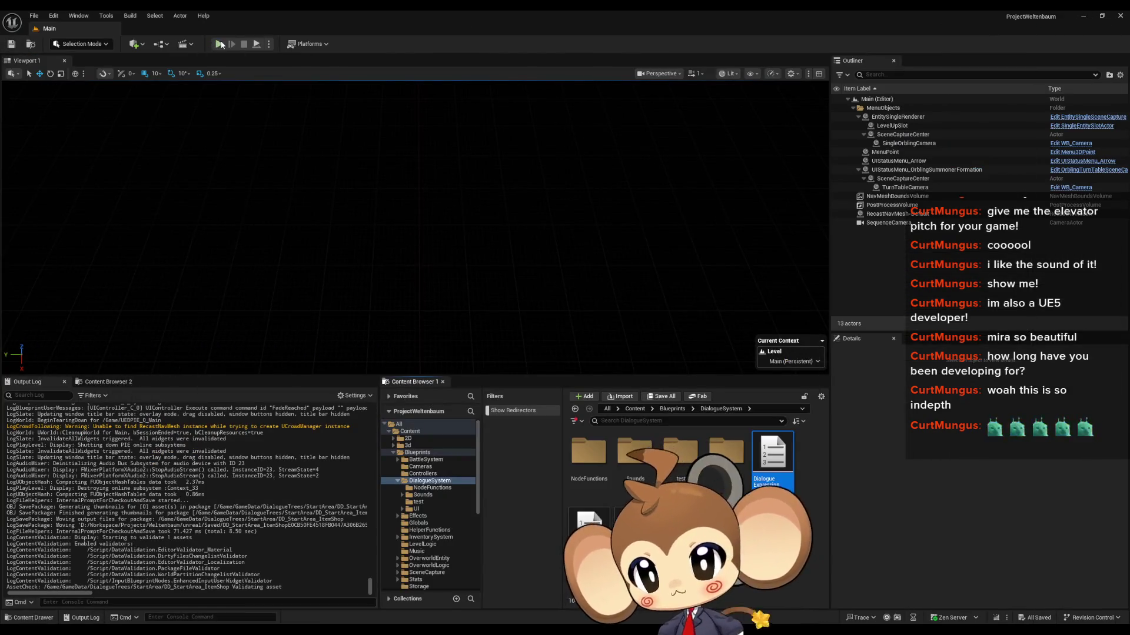
# Play-test the shop dialogue showing the Keeper title, then return to DD_StartArea_ItemShop
pyautogui.click(220, 44)
pyautogui.click(148, 300)
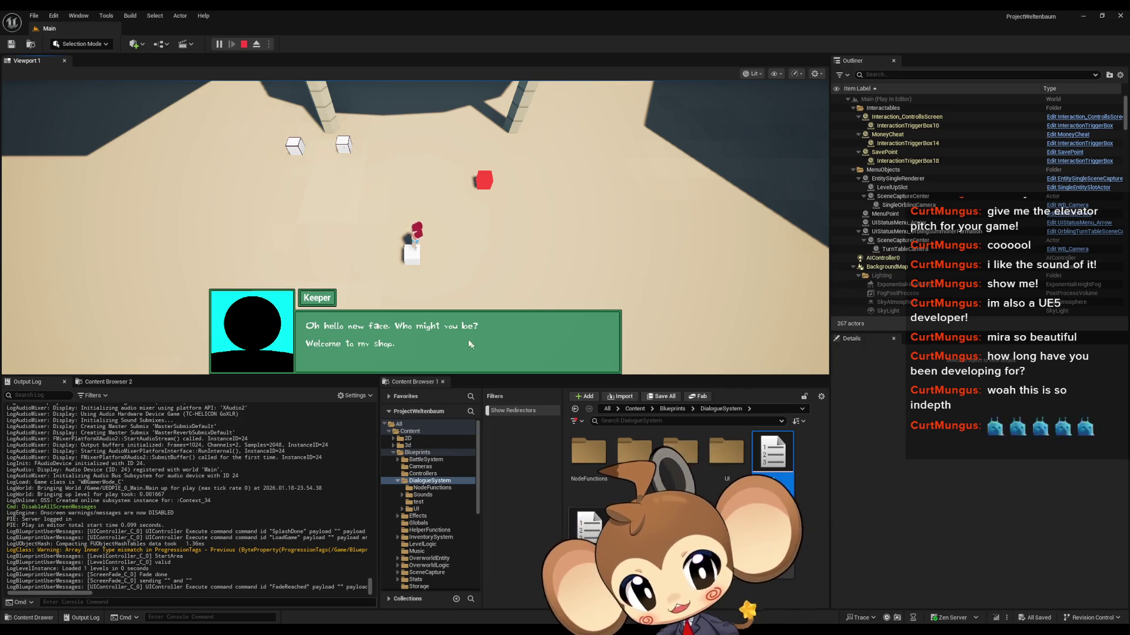
pyautogui.press('Escape')
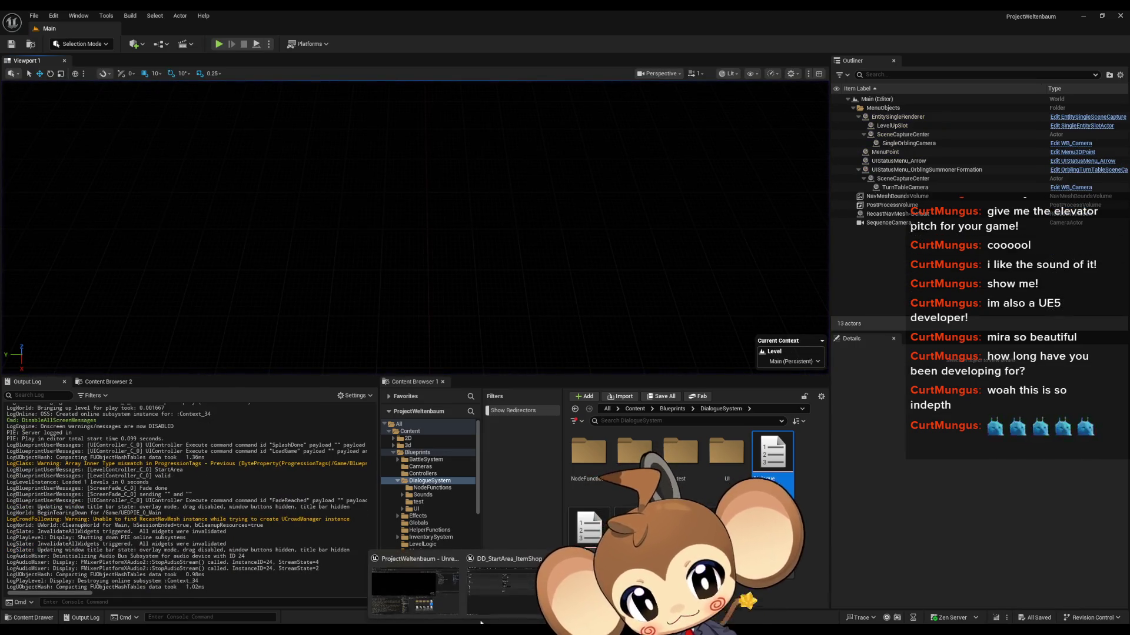
pyautogui.hotkey('alt', 'Tab')
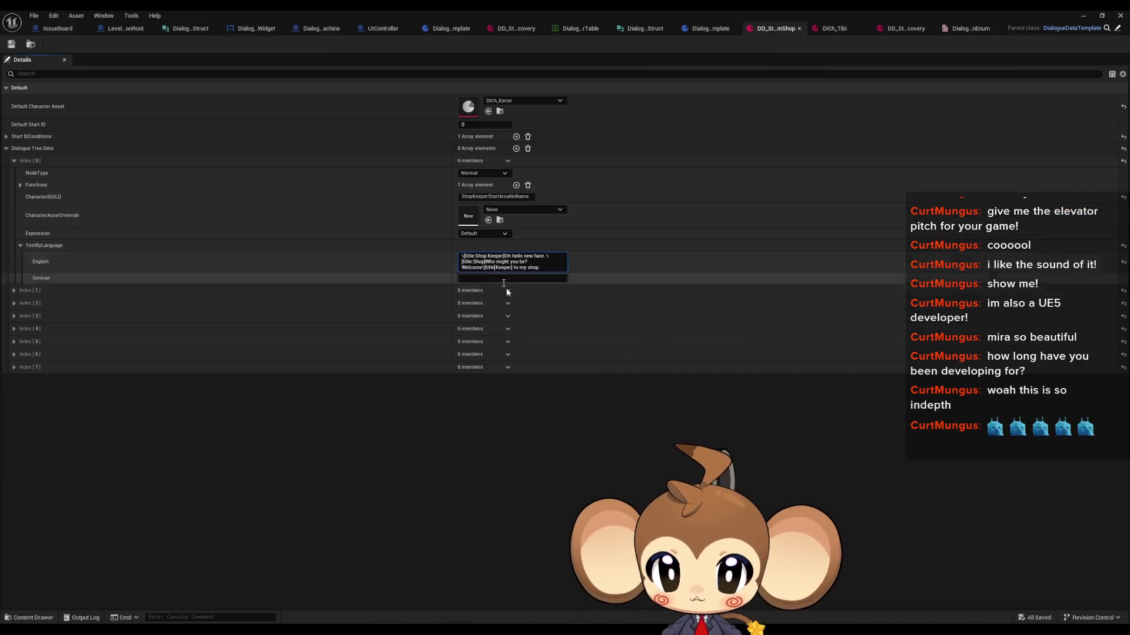
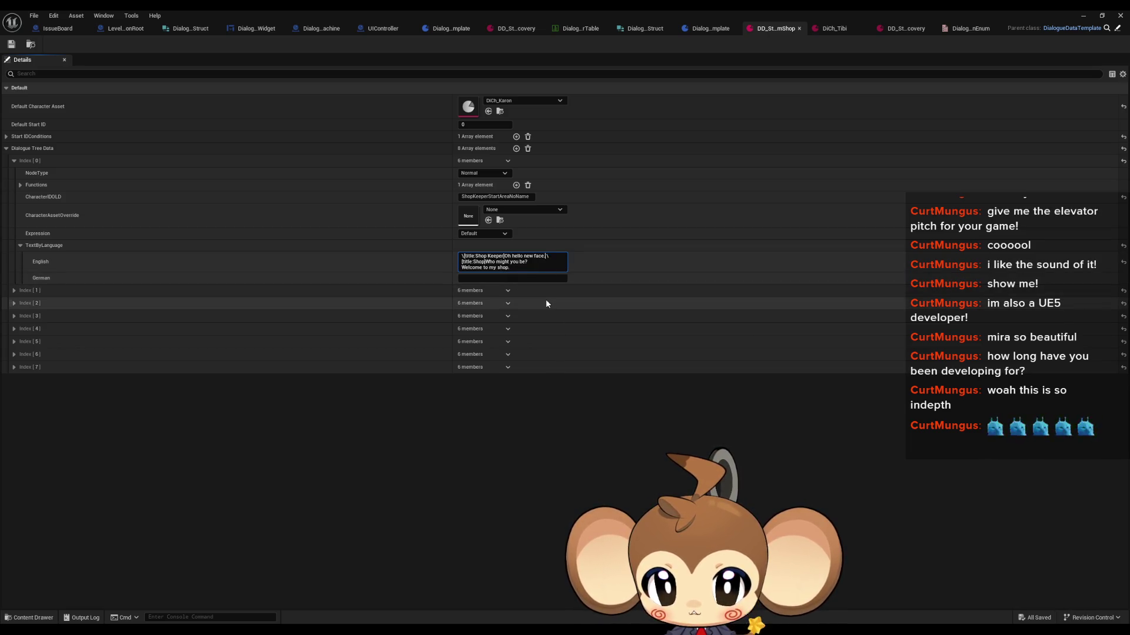
# Delete the '[title:Shop]' tag from the English TextByLanguage field and commit the edit
pyautogui.press('BackSpace')
pyautogui.press('BackSpace')
pyautogui.press('BackSpace')
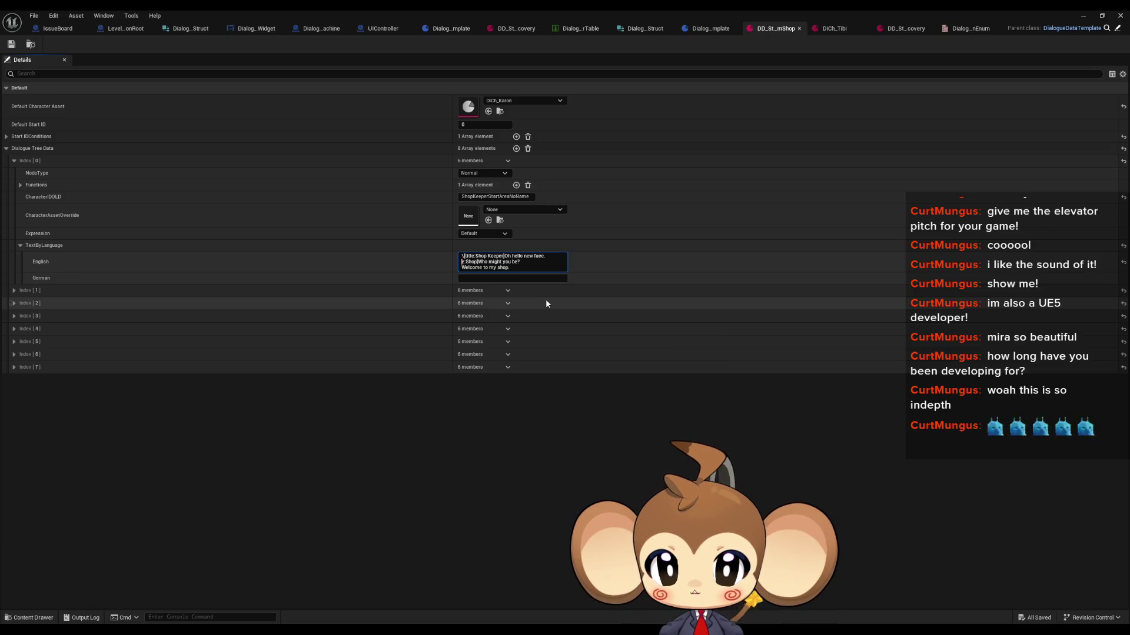
pyautogui.press('Delete')
pyautogui.press('Delete')
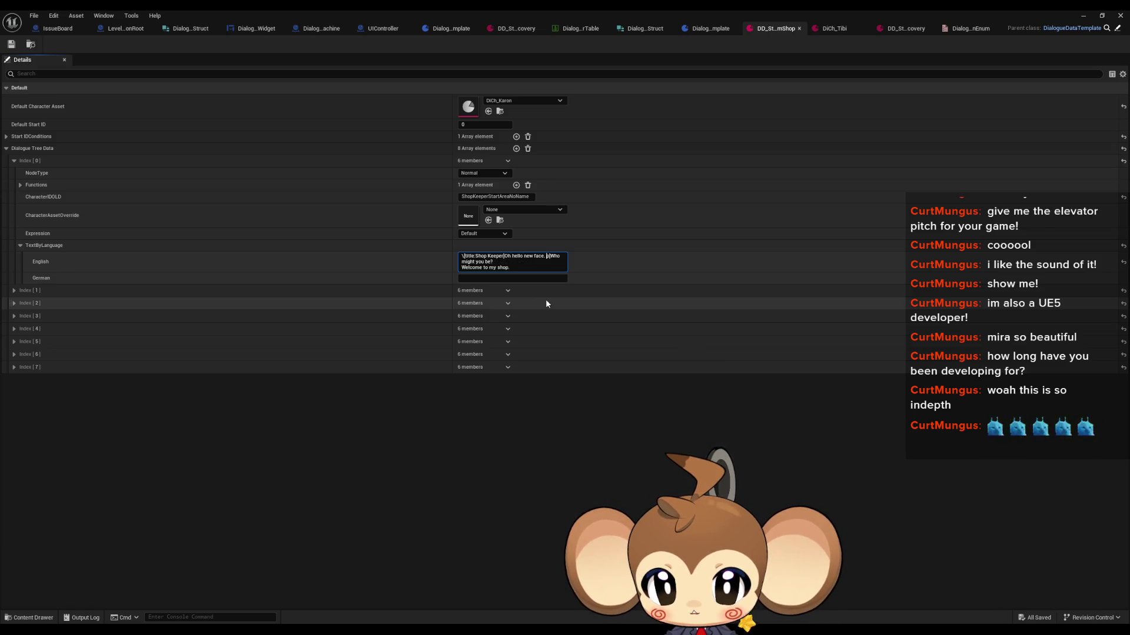
pyautogui.press('Delete')
pyautogui.press('Delete')
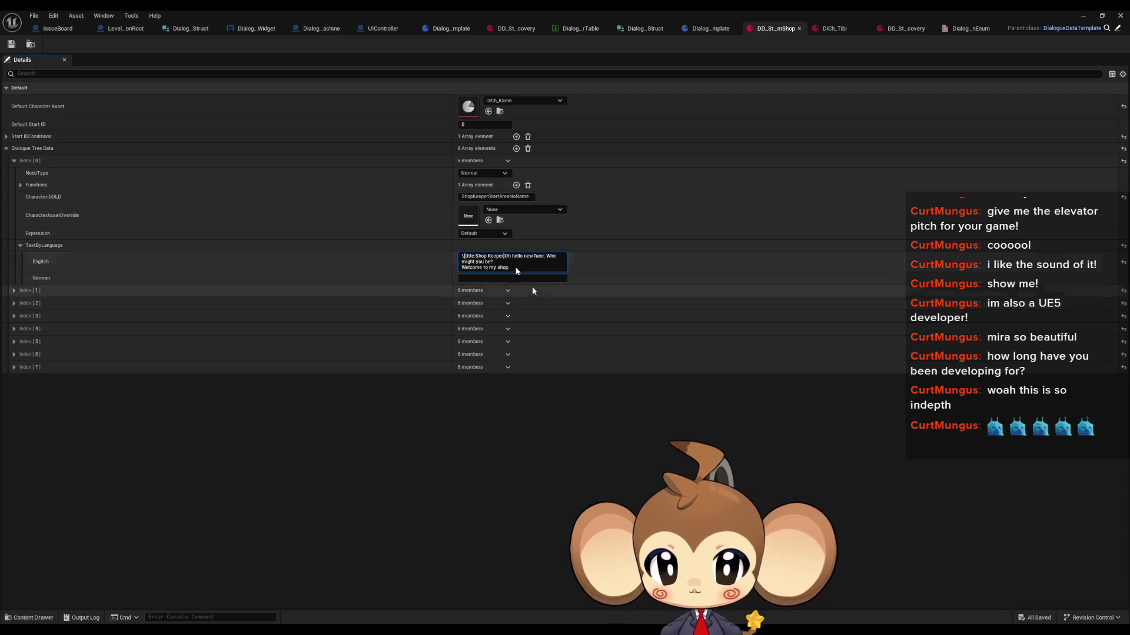
pyautogui.press('Return')
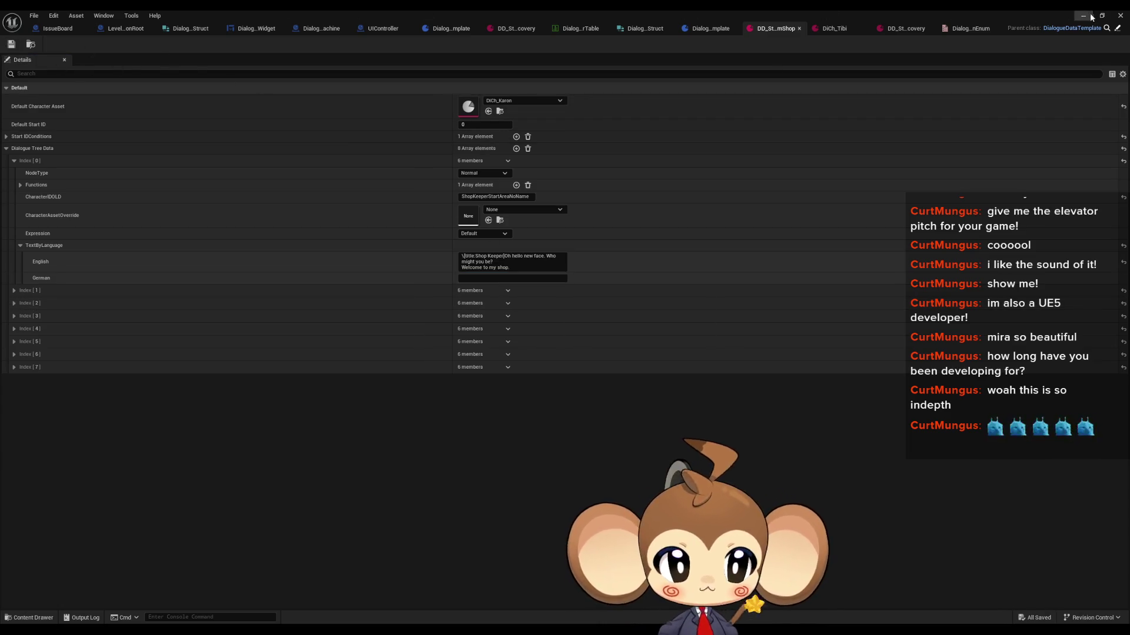
pyautogui.click(1091, 18)
# Play in editor, load the saved game, and advance the shop keeper's dialogue to the store question
pyautogui.click(231, 41)
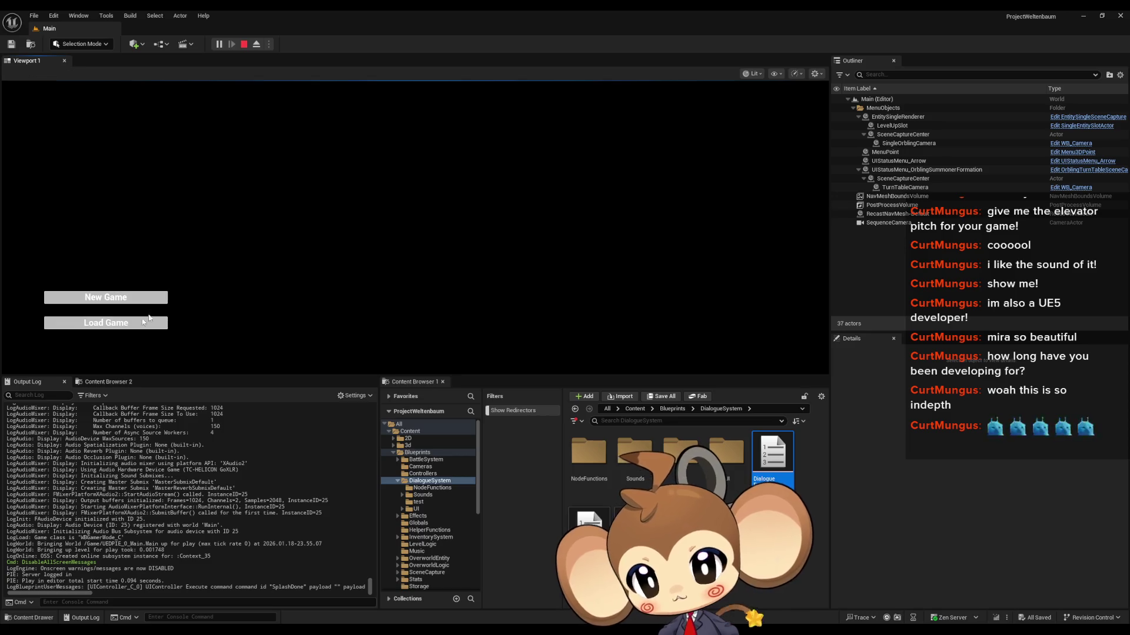
pyautogui.click(143, 322)
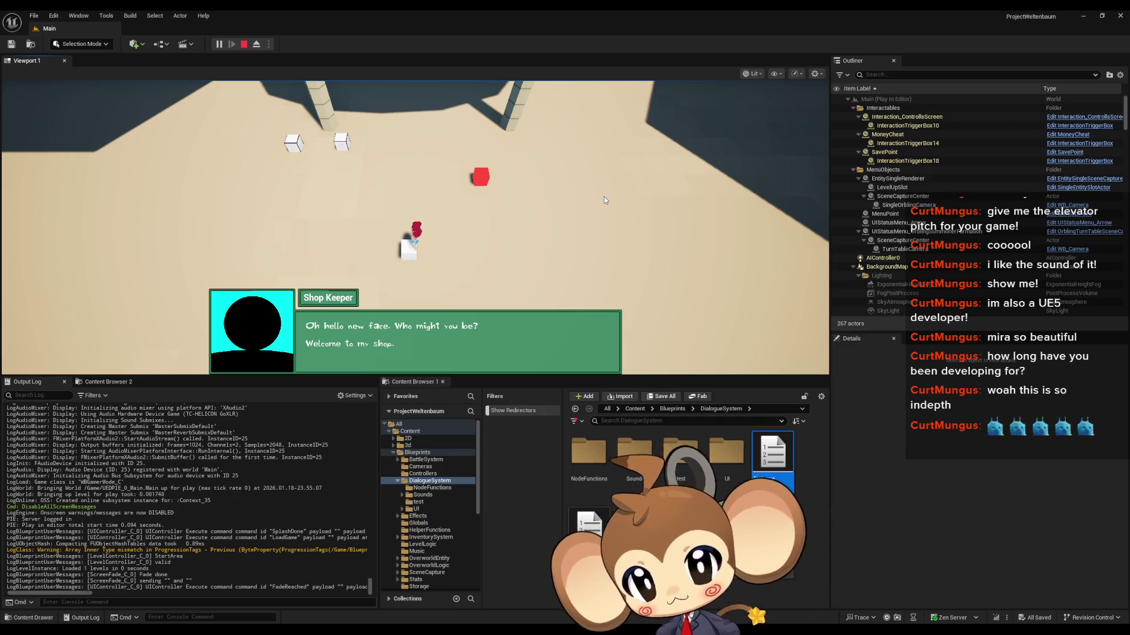
pyautogui.press('space')
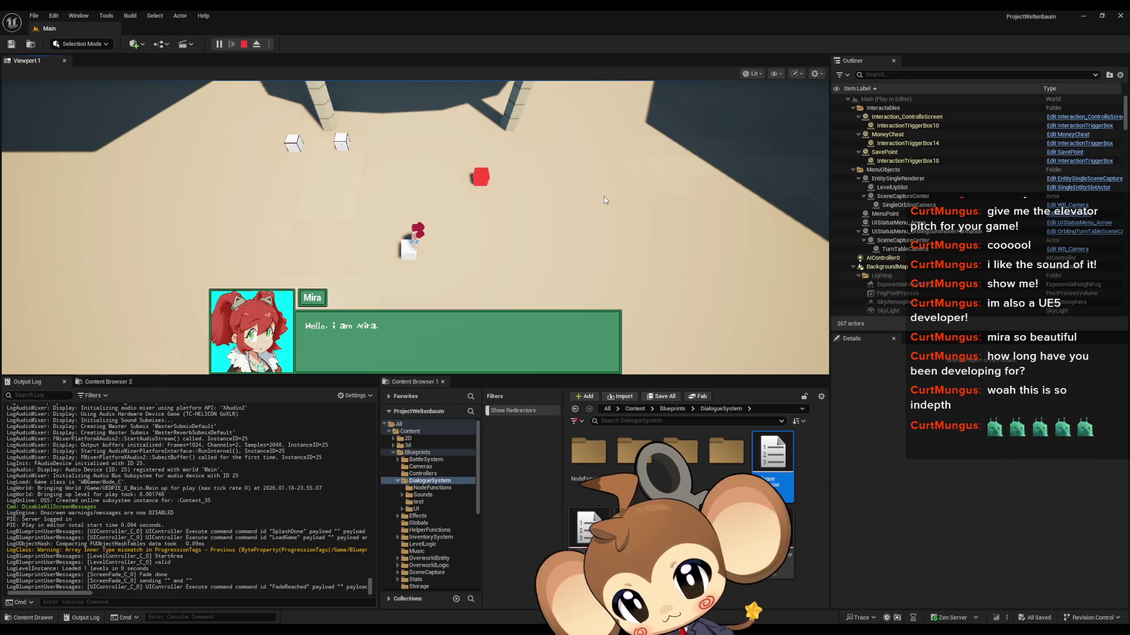
pyautogui.press('space')
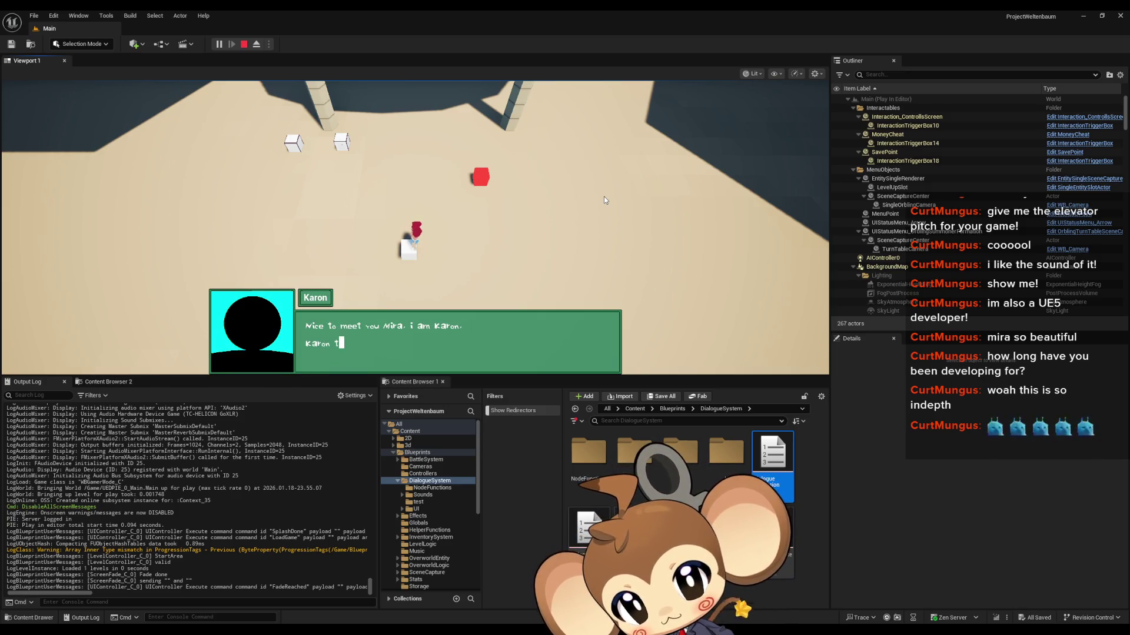
pyautogui.press('space')
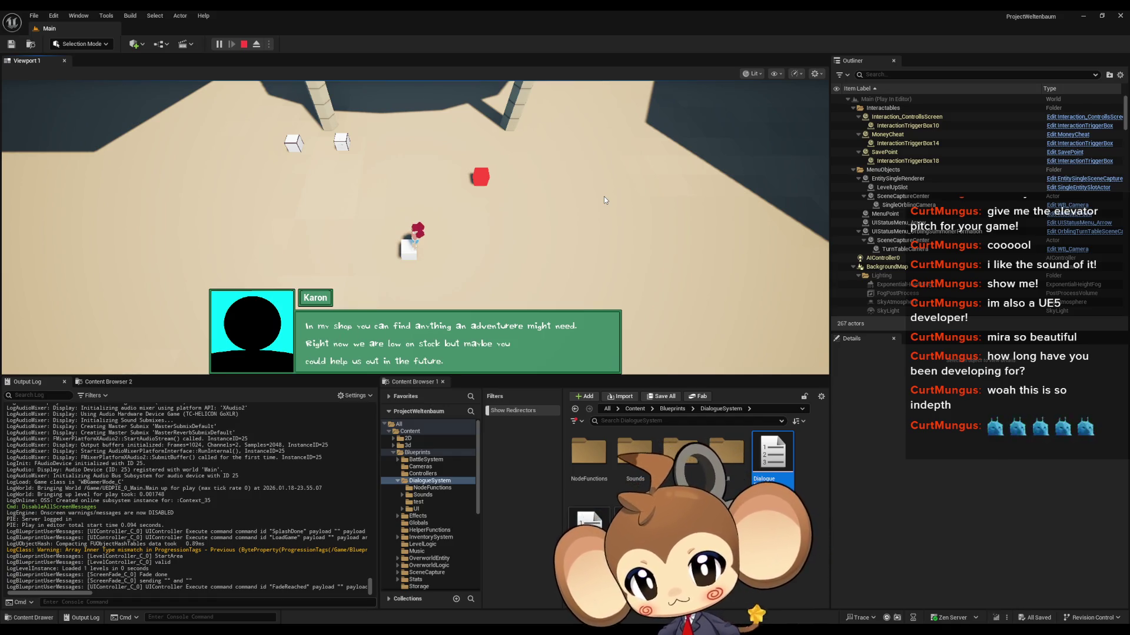
pyautogui.press('space')
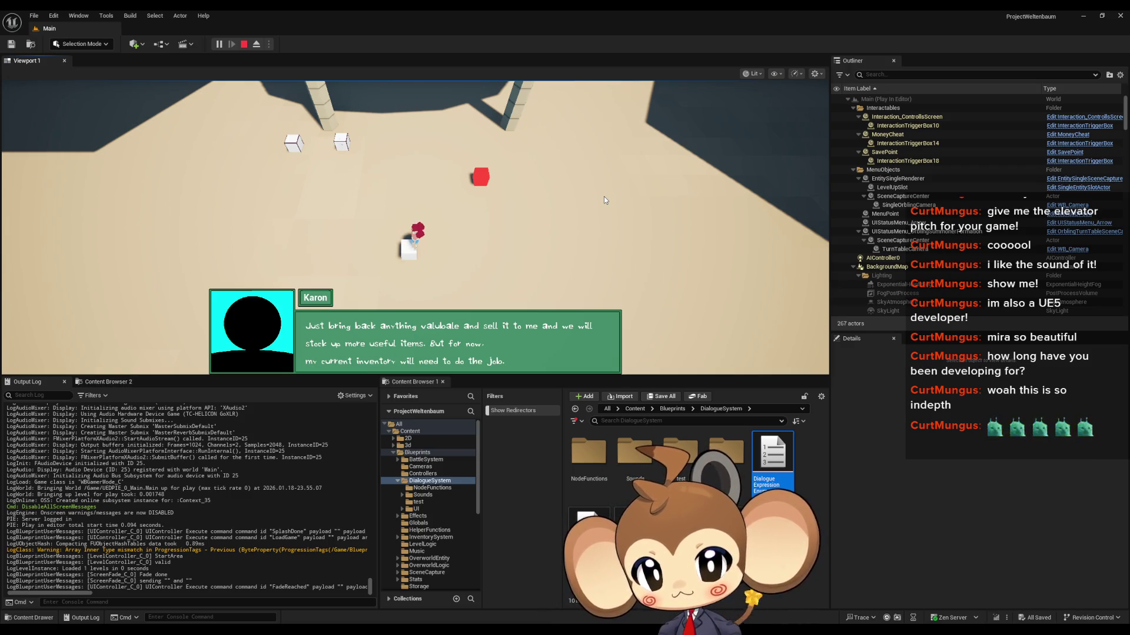
pyautogui.press('space')
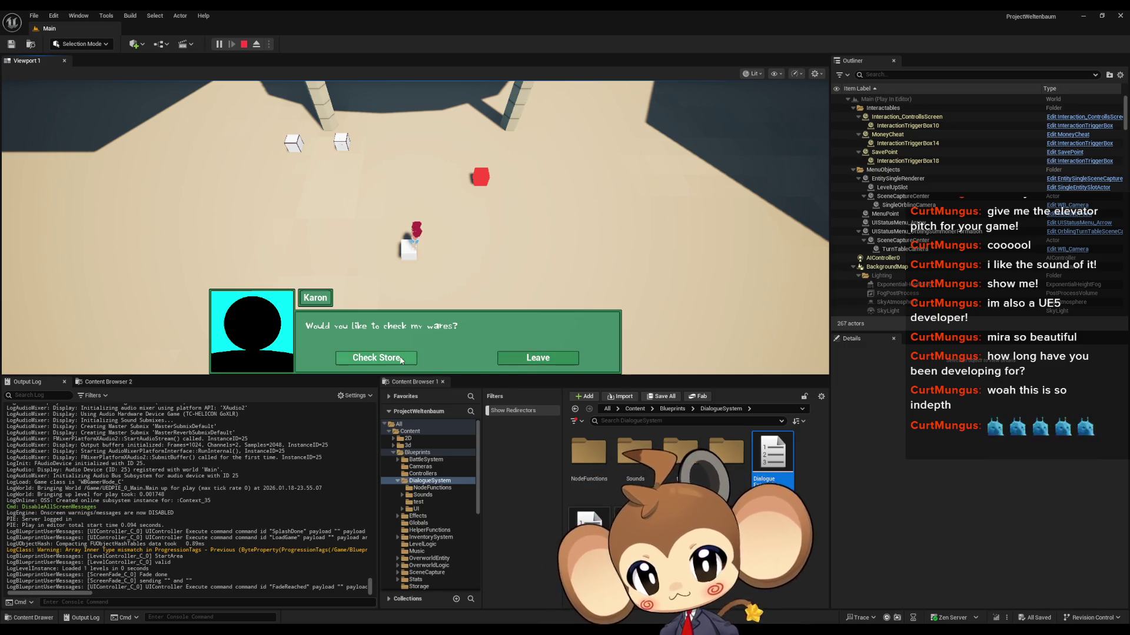
# Open the store once, close it, then choose Leave across several conversations
pyautogui.click(376, 358)
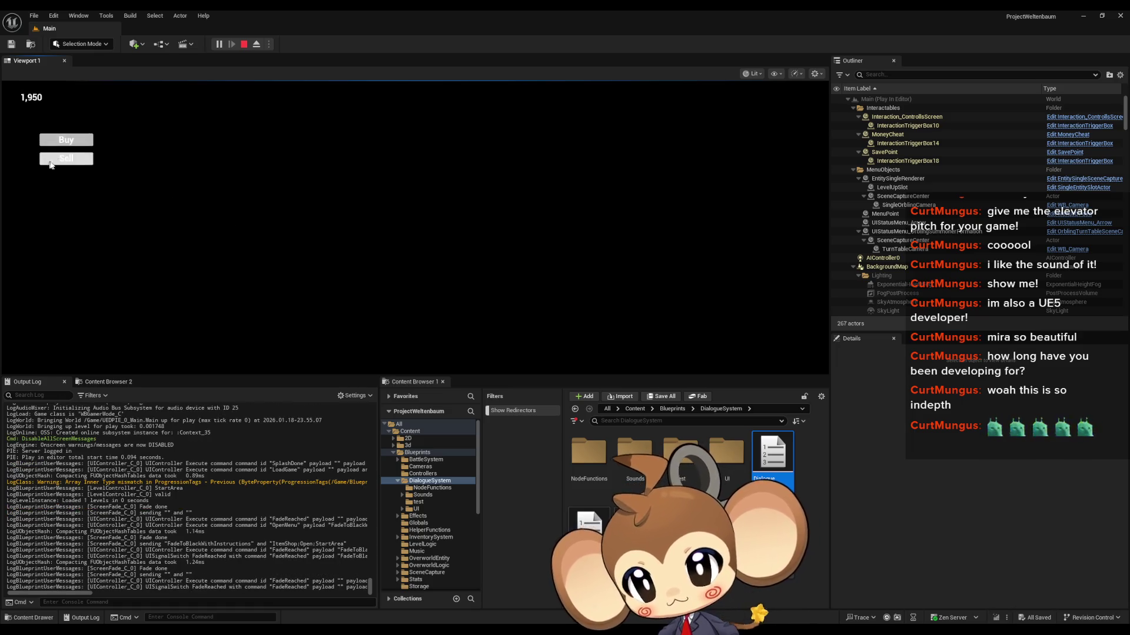
pyautogui.press('Escape')
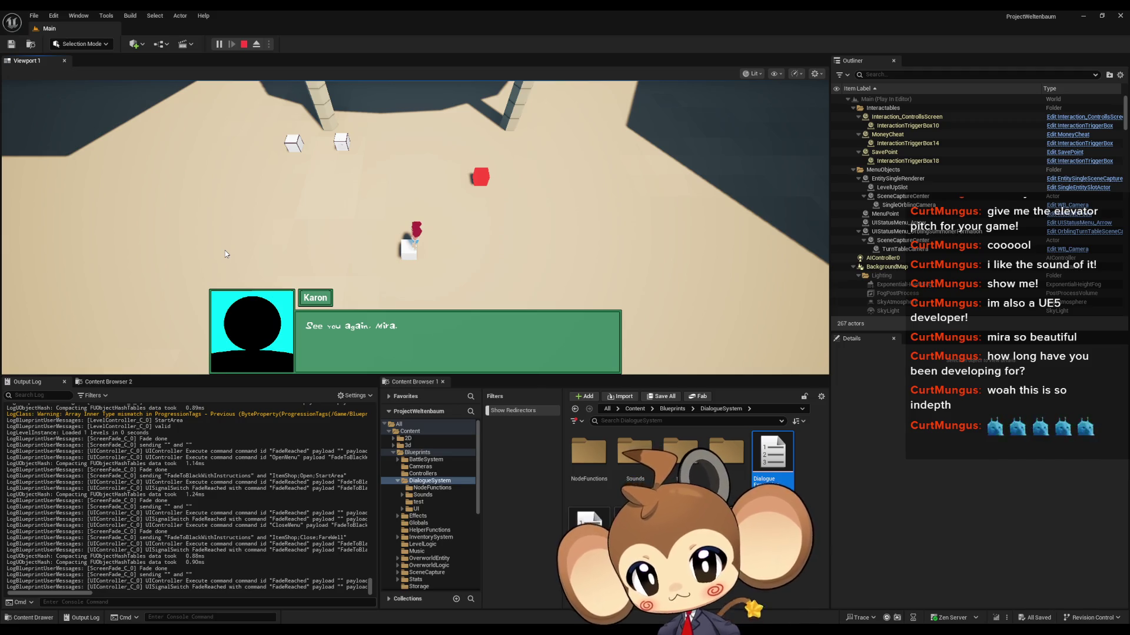
pyautogui.click(226, 254)
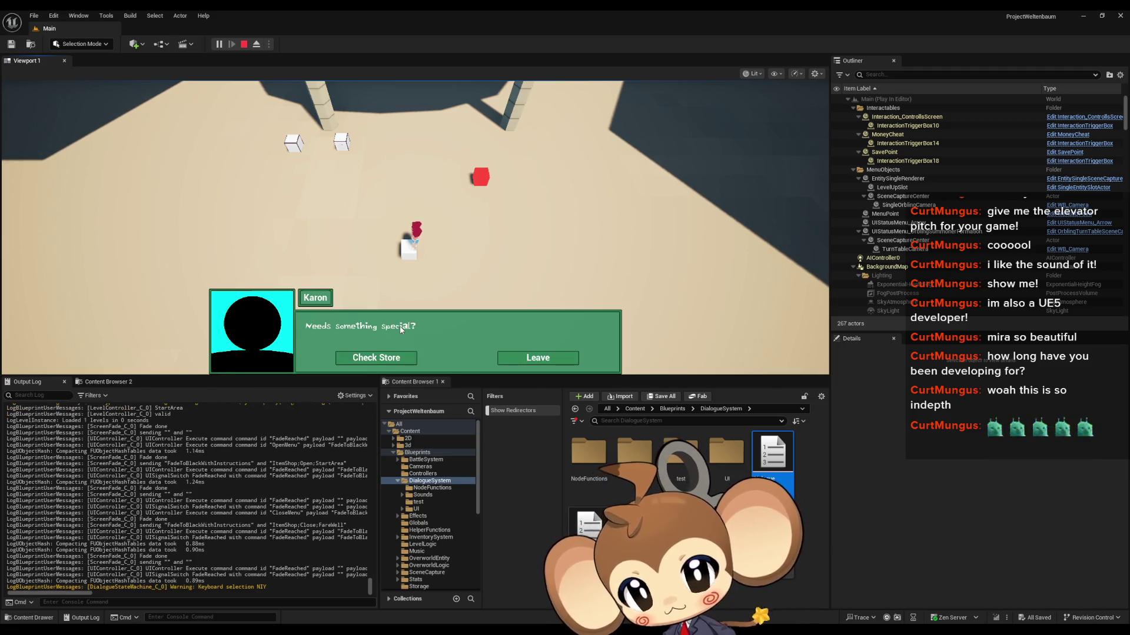
pyautogui.click(537, 355)
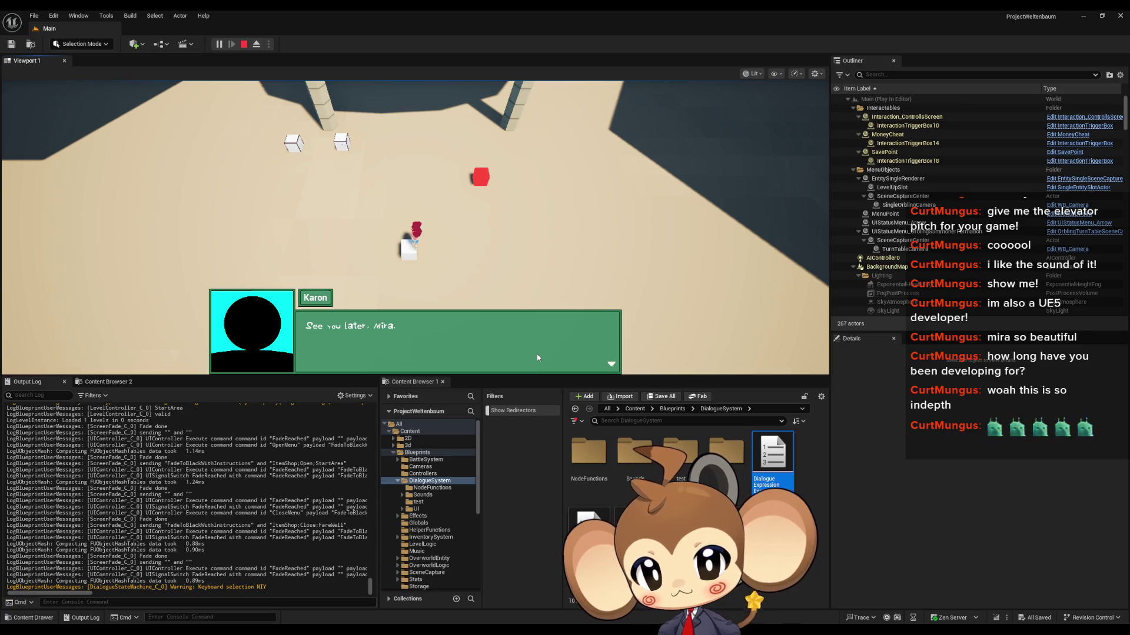
pyautogui.click(536, 355)
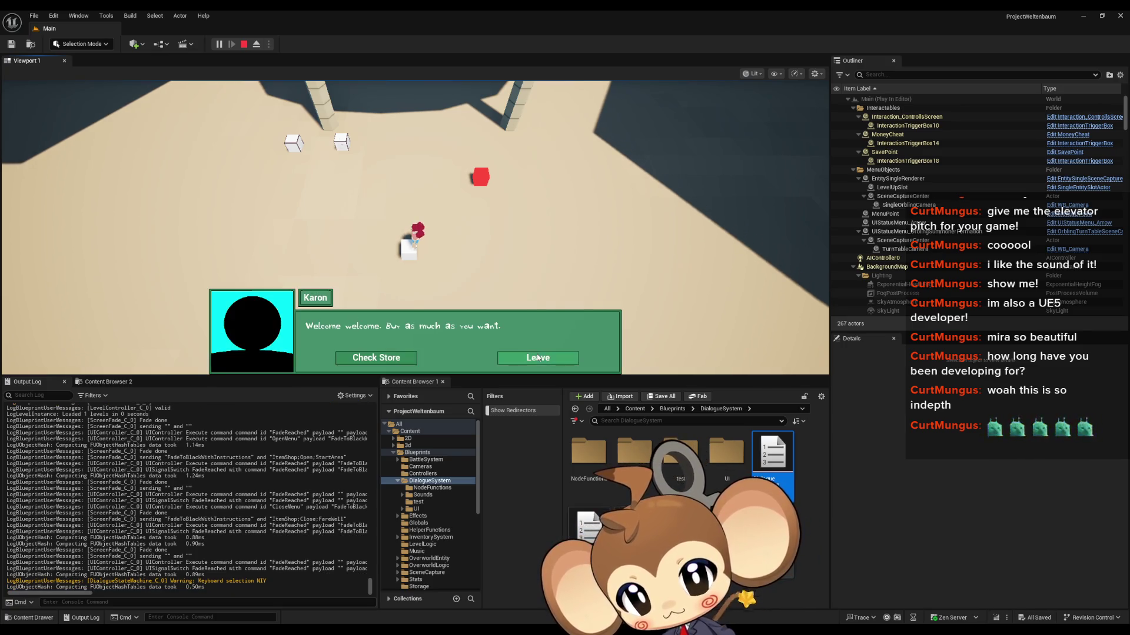
pyautogui.click(547, 360)
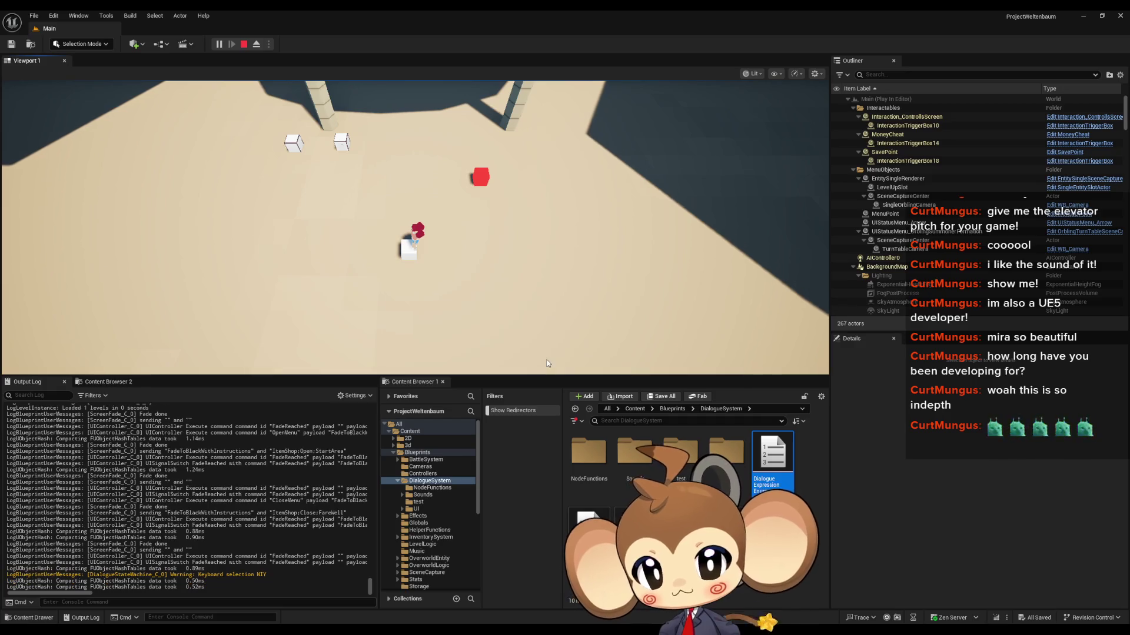
pyautogui.click(547, 360)
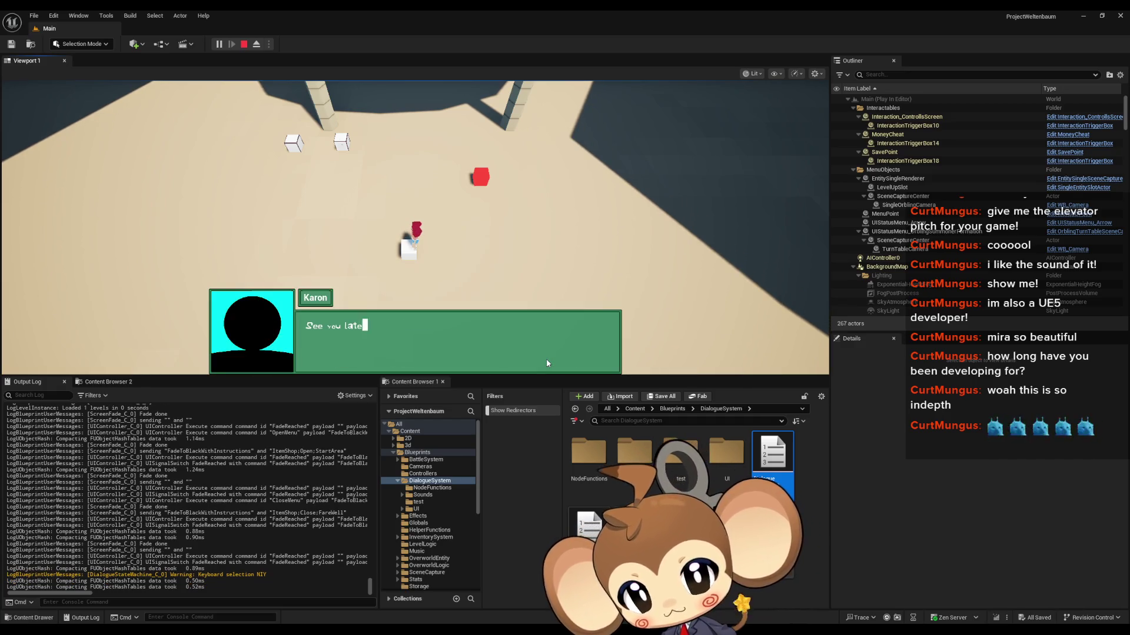
pyautogui.click(546, 360)
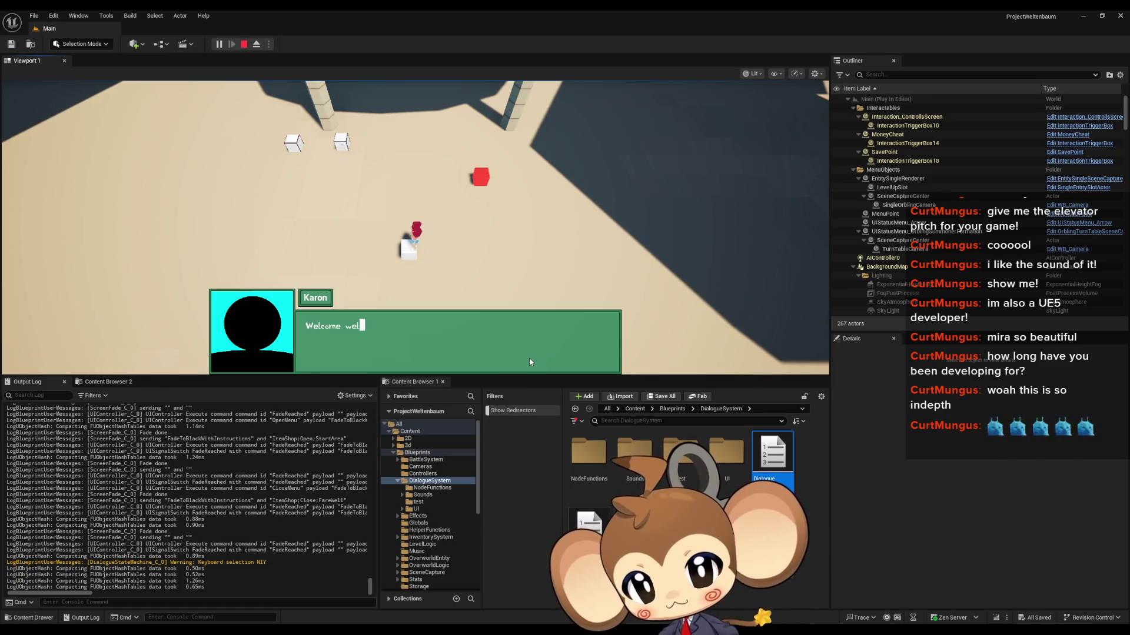
pyautogui.click(529, 364)
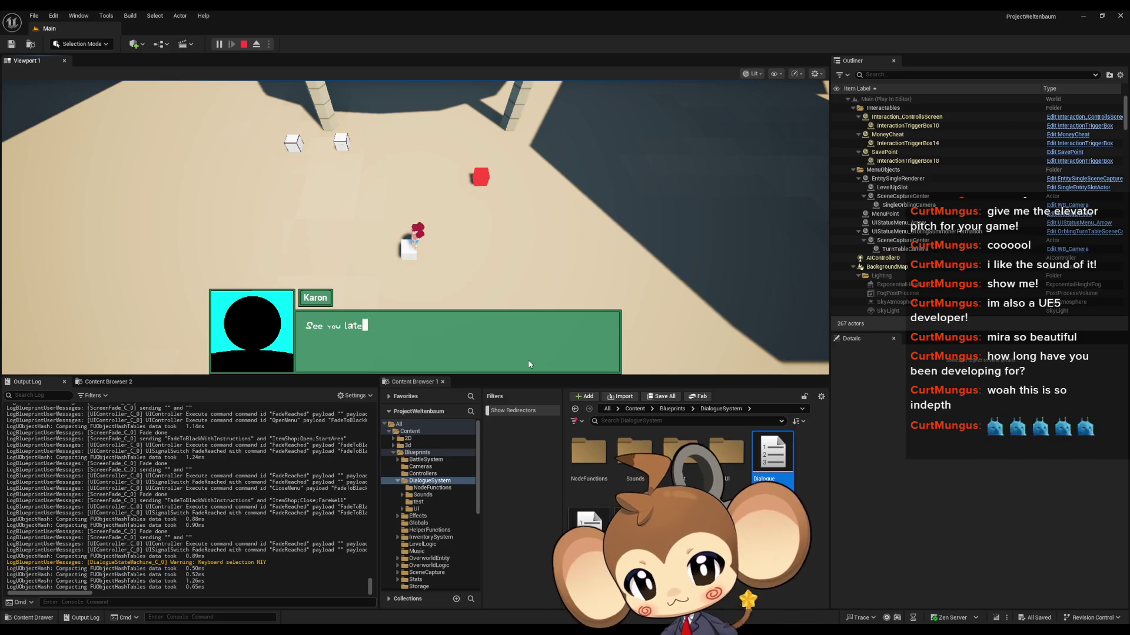
pyautogui.click(128, 18)
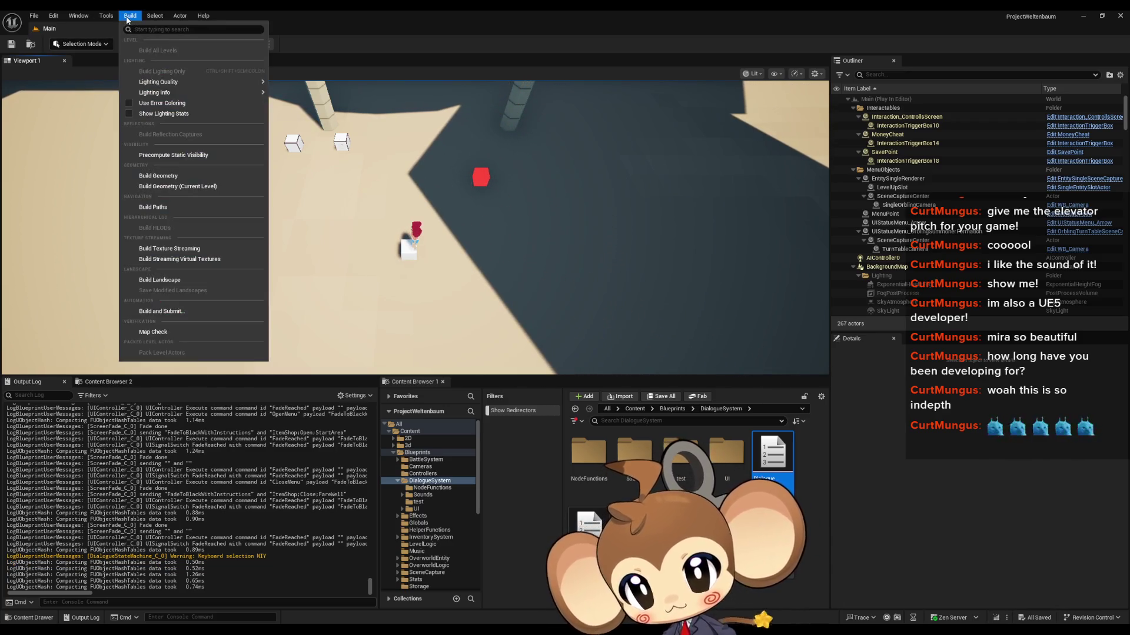
# Open the Blueprint Debugger and choose StorageData as the blueprint to debug
pyautogui.moveTo(112, 21)
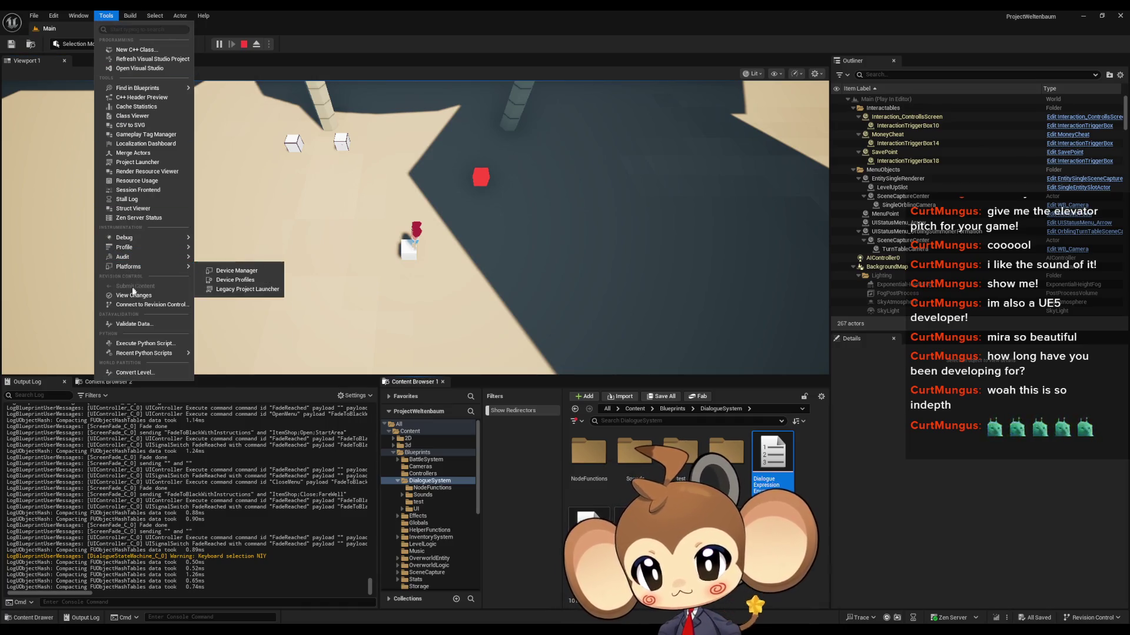
pyautogui.moveTo(149, 240)
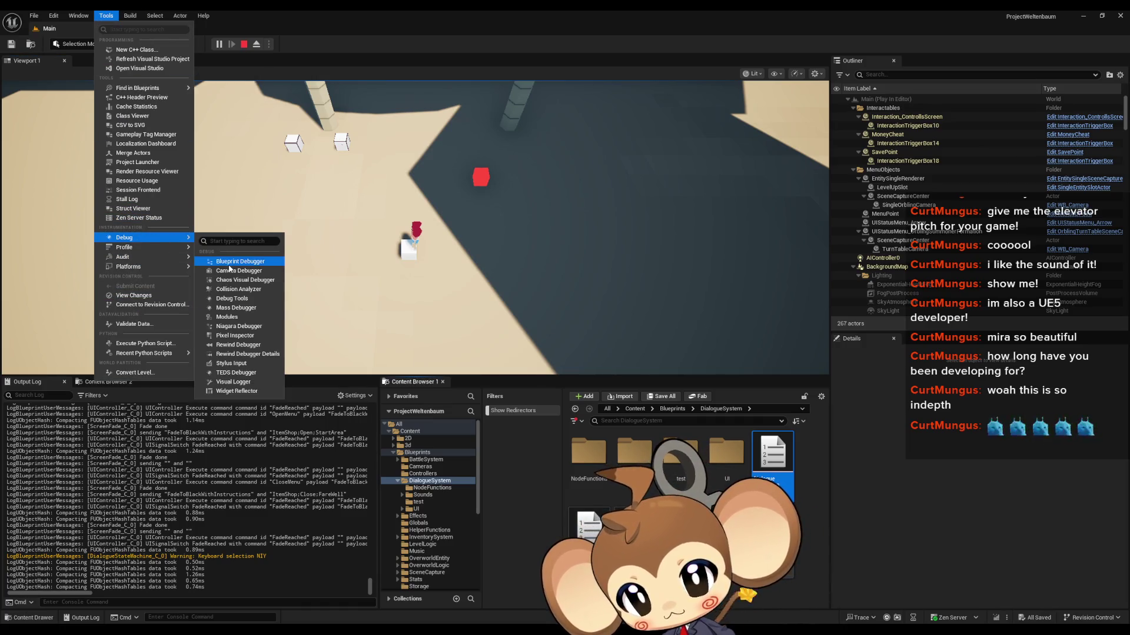
pyautogui.click(240, 261)
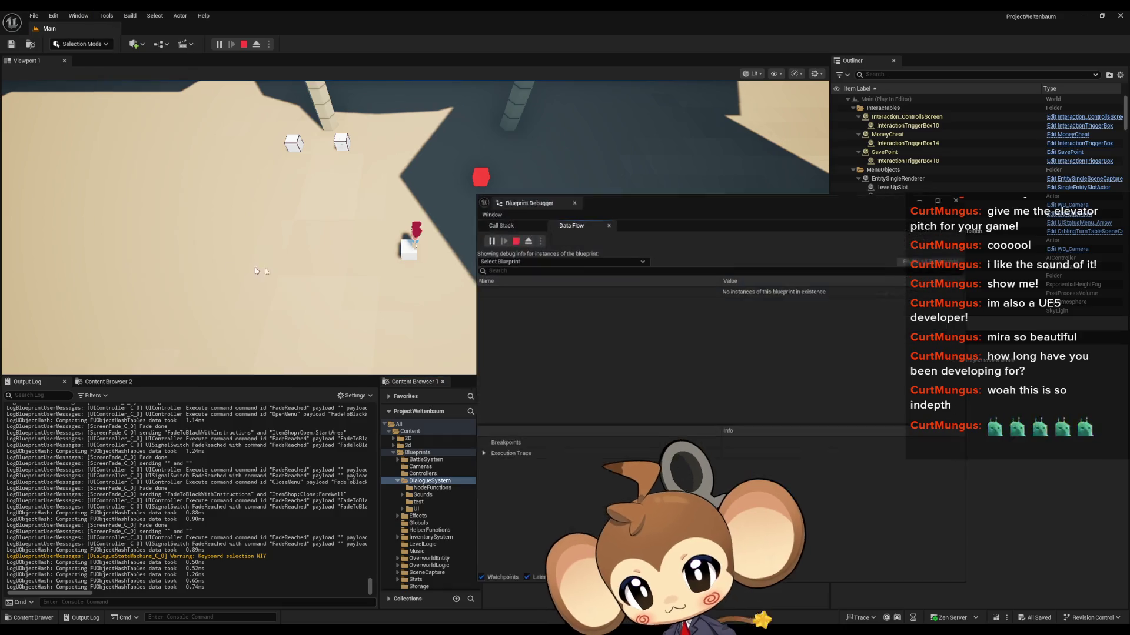
pyautogui.click(501, 260)
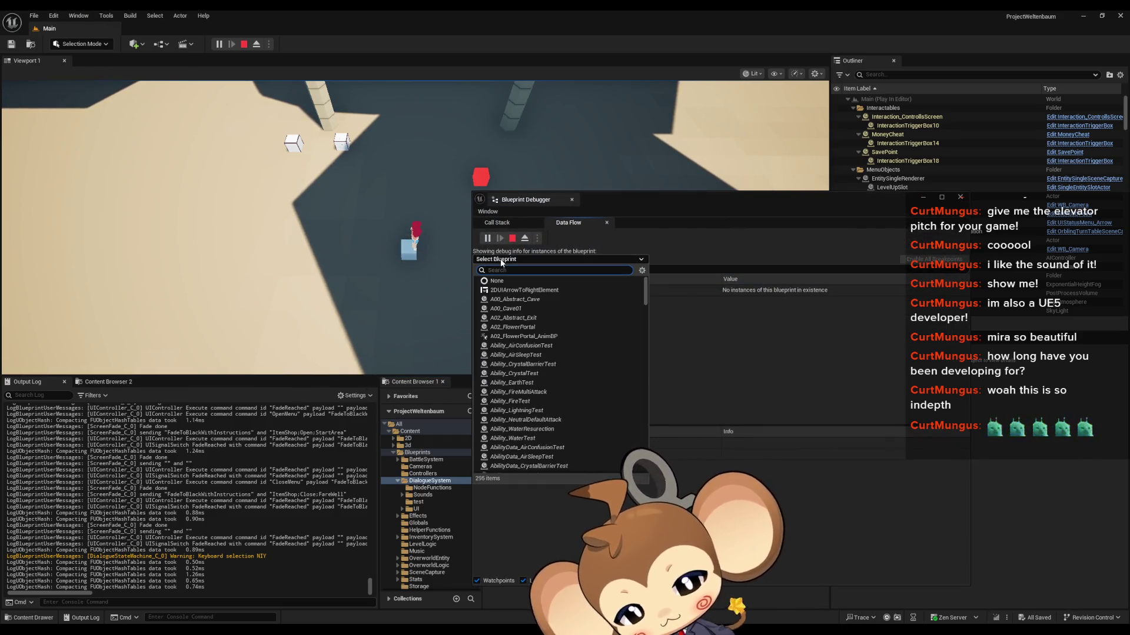
pyautogui.write('st')
pyautogui.write('age')
pyautogui.press('Down')
pyautogui.press('Down')
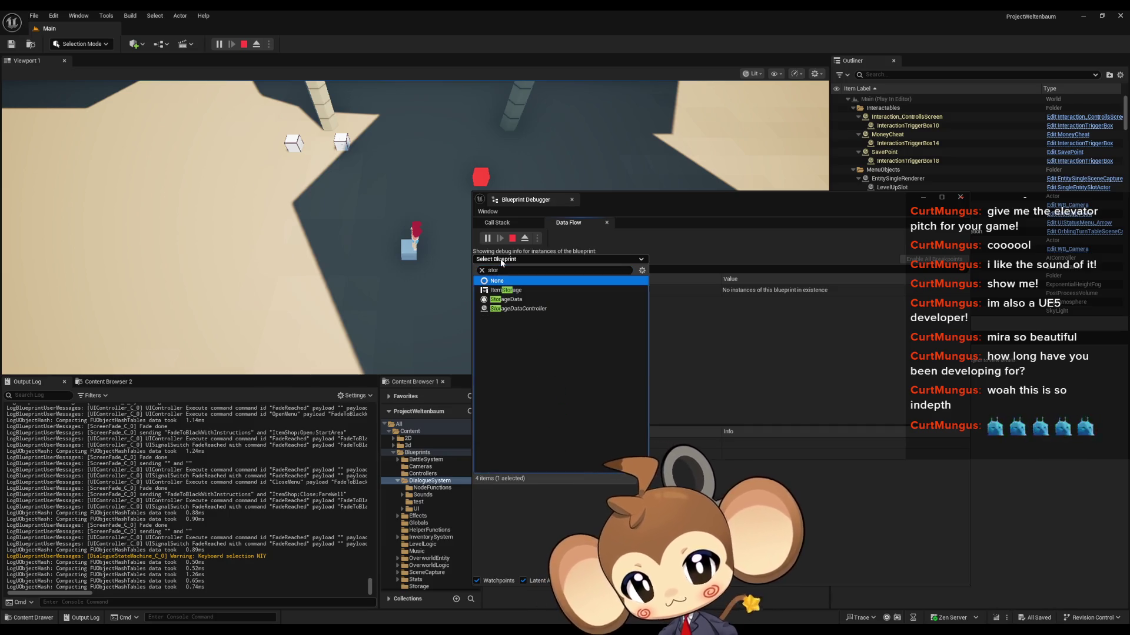
pyautogui.press('Return')
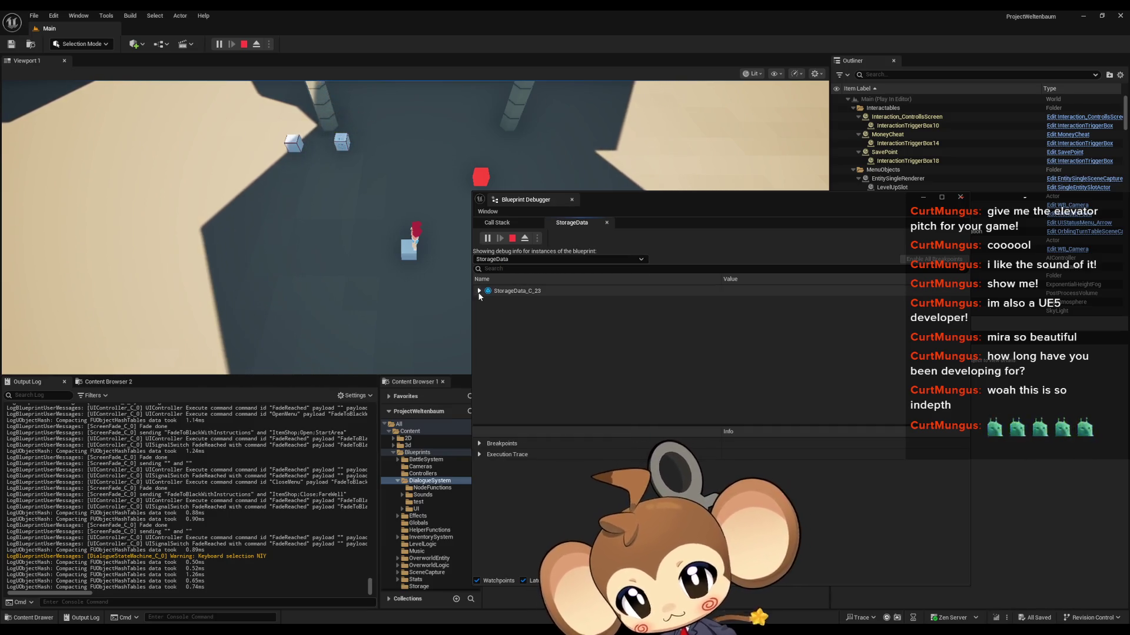
# Expand StorageData_C_23's Progression Tags to confirm SA_ShopKeep_MetMira, then close the debugger
pyautogui.click(479, 291)
pyautogui.click(484, 302)
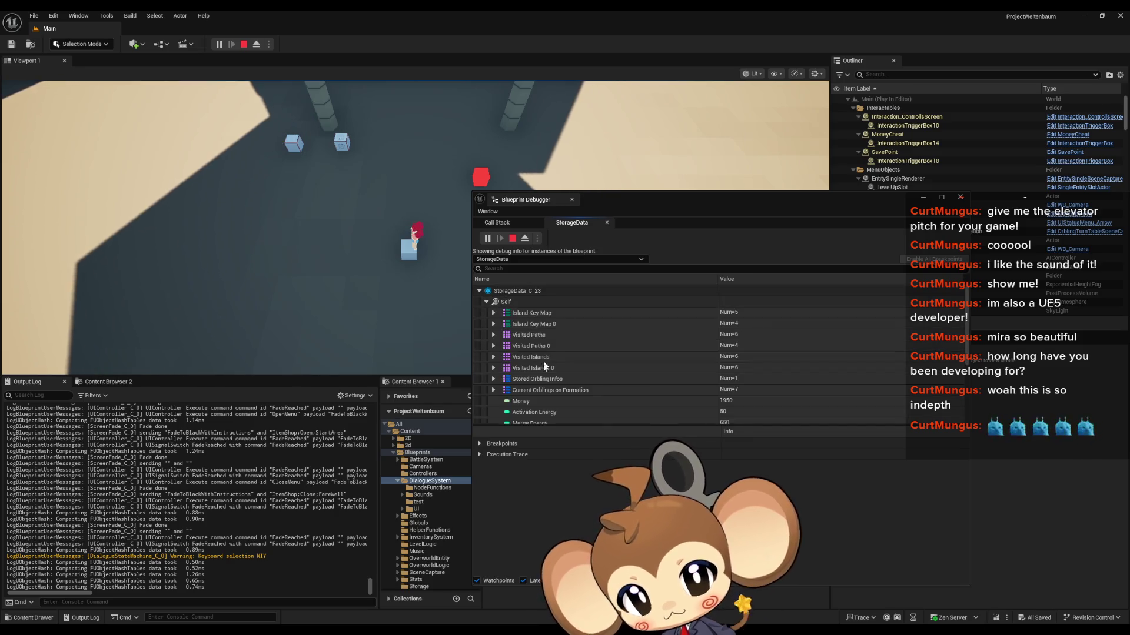
pyautogui.scroll(-5, 512, 377)
pyautogui.click(493, 385)
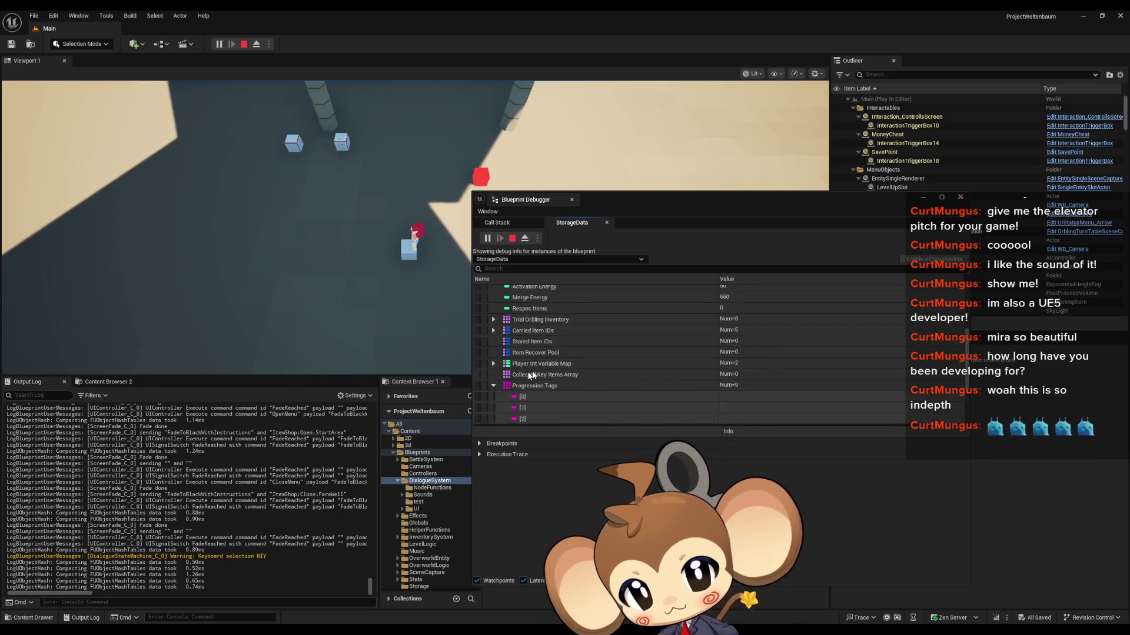
pyautogui.scroll(-3, 548, 362)
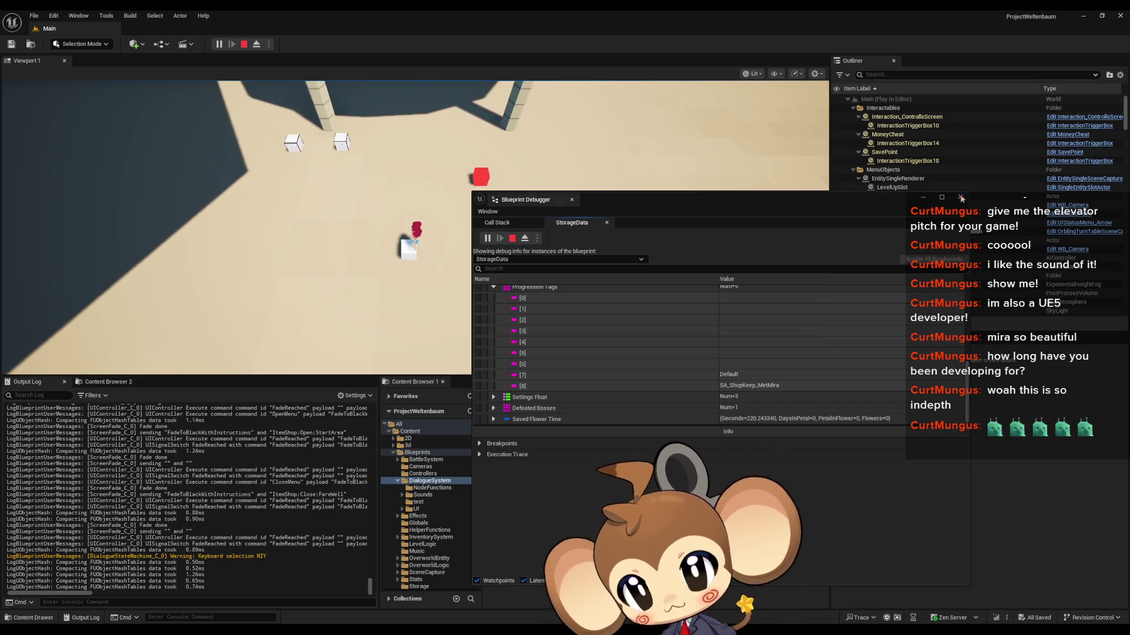
pyautogui.click(961, 199)
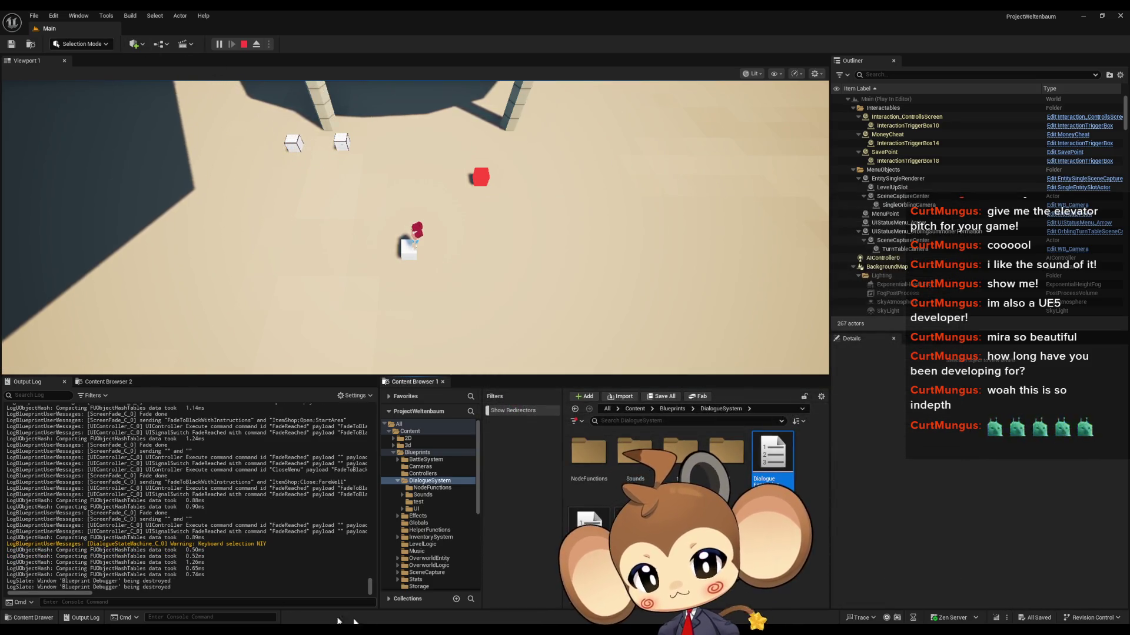
# Expand DD_StartArea_ItemShop's Start IDConditions Index[0] TrueIfFlags and WeightedStartIDs, then minimize it
pyautogui.click(506, 582)
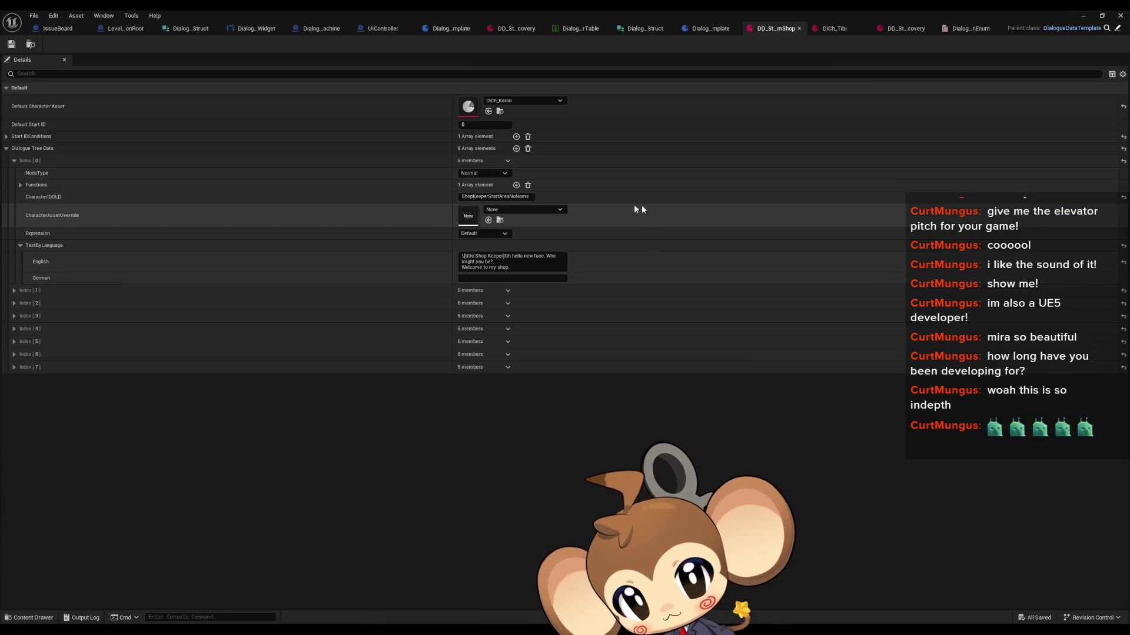
pyautogui.click(6, 136)
pyautogui.click(13, 148)
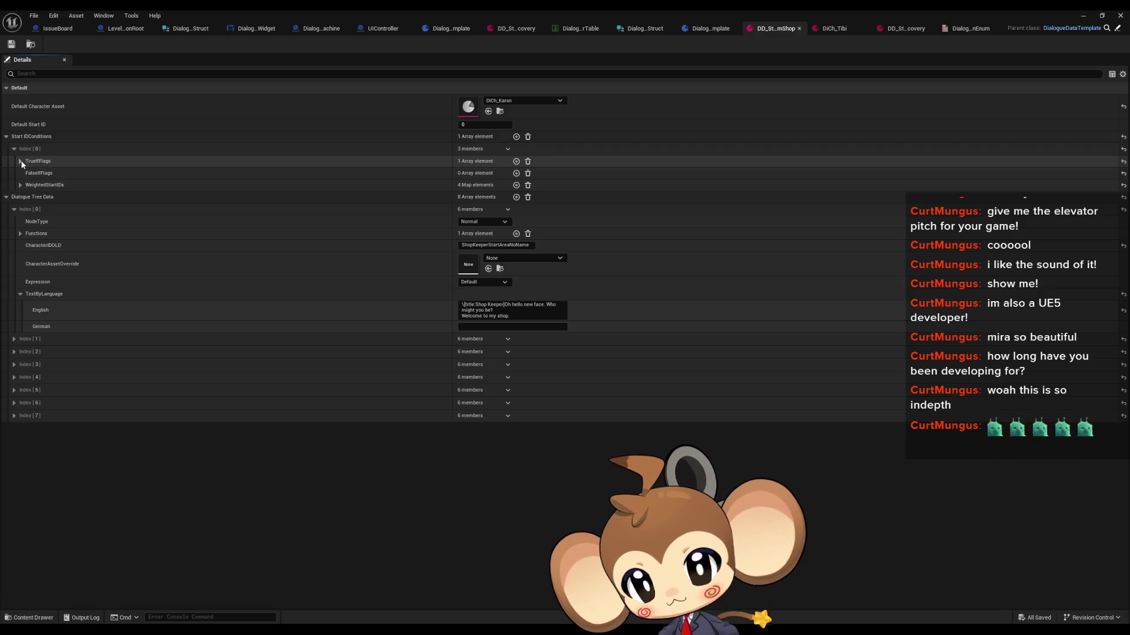
pyautogui.click(20, 161)
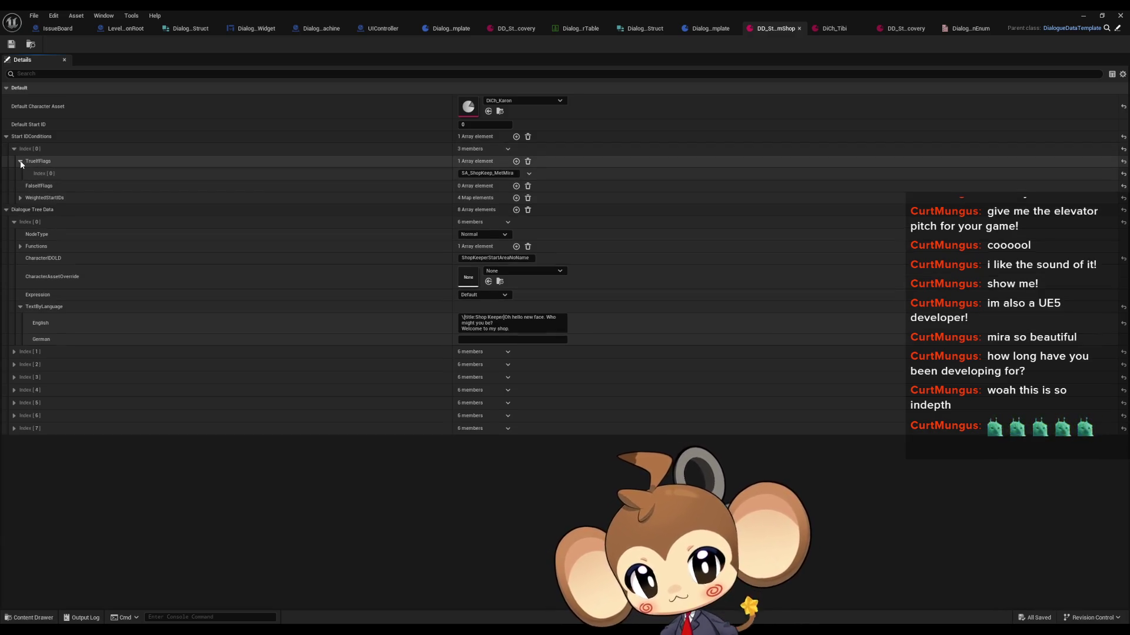
pyautogui.click(21, 198)
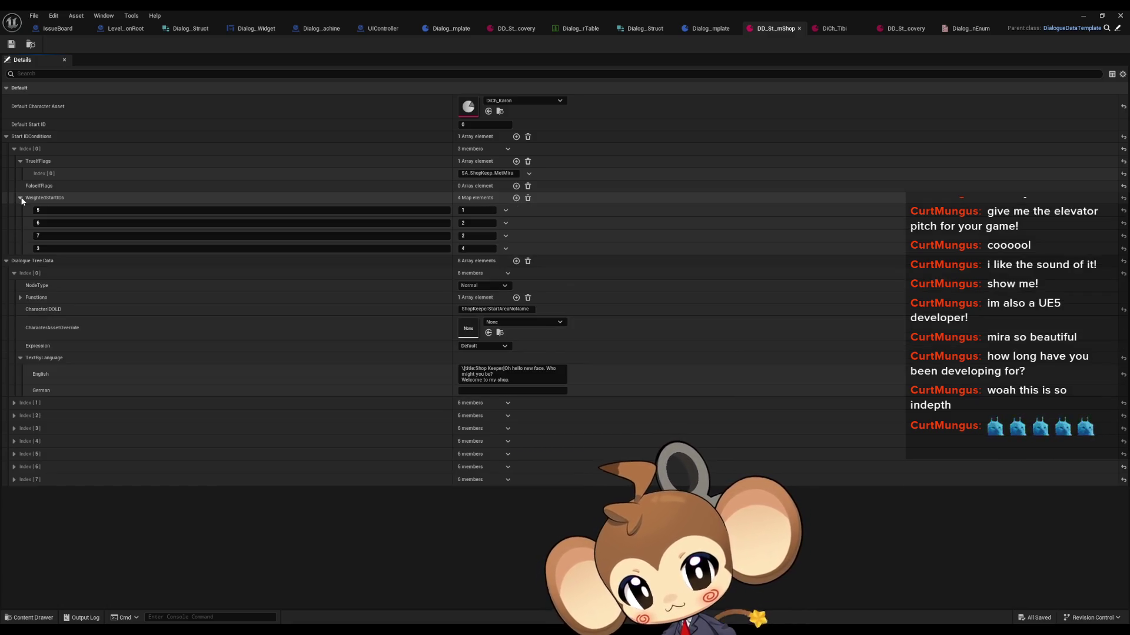
pyautogui.click(1088, 15)
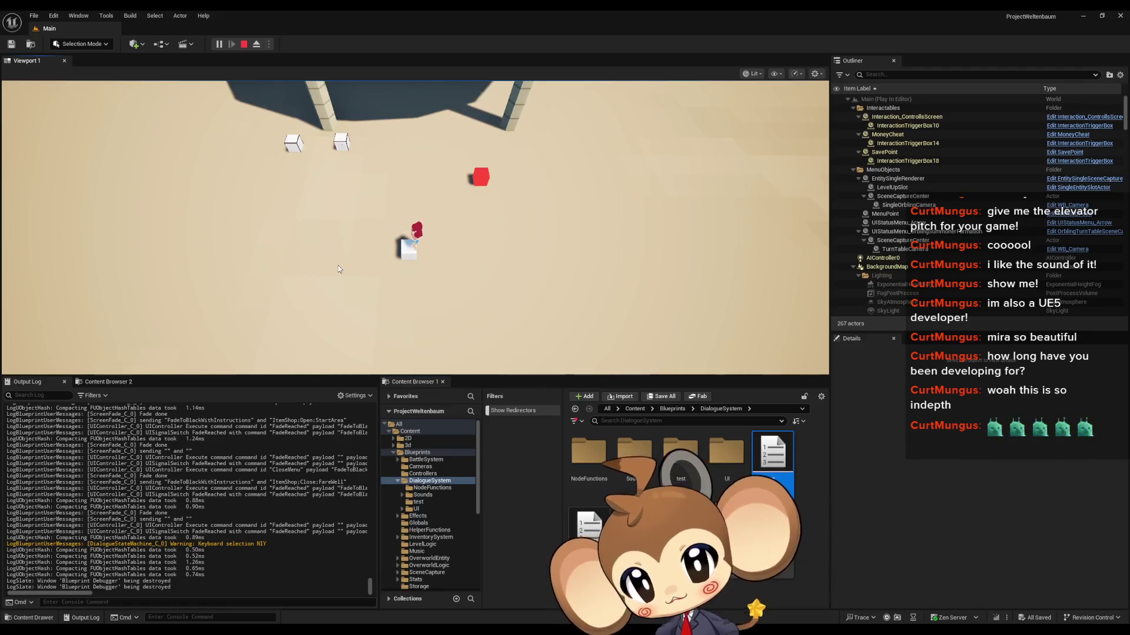
# Click through the shopkeeper's options and lines until Karon's 'See you later, Mira.' closes the dialogue
pyautogui.click(541, 361)
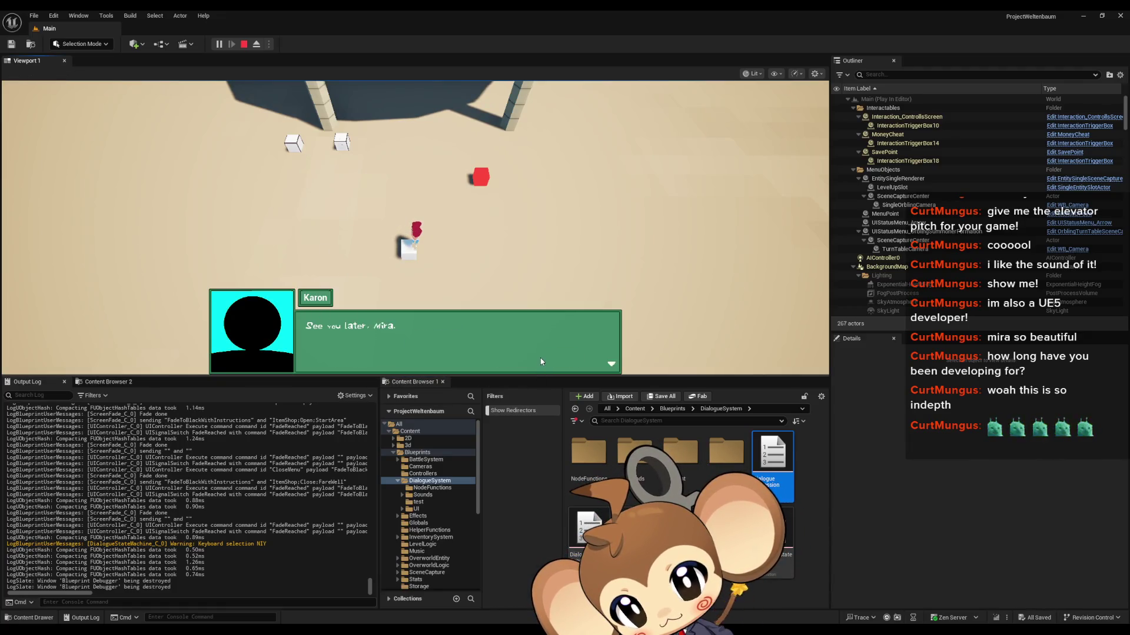
pyautogui.click(541, 362)
pyautogui.click(541, 361)
pyautogui.click(541, 361)
pyautogui.click(540, 359)
pyautogui.click(540, 362)
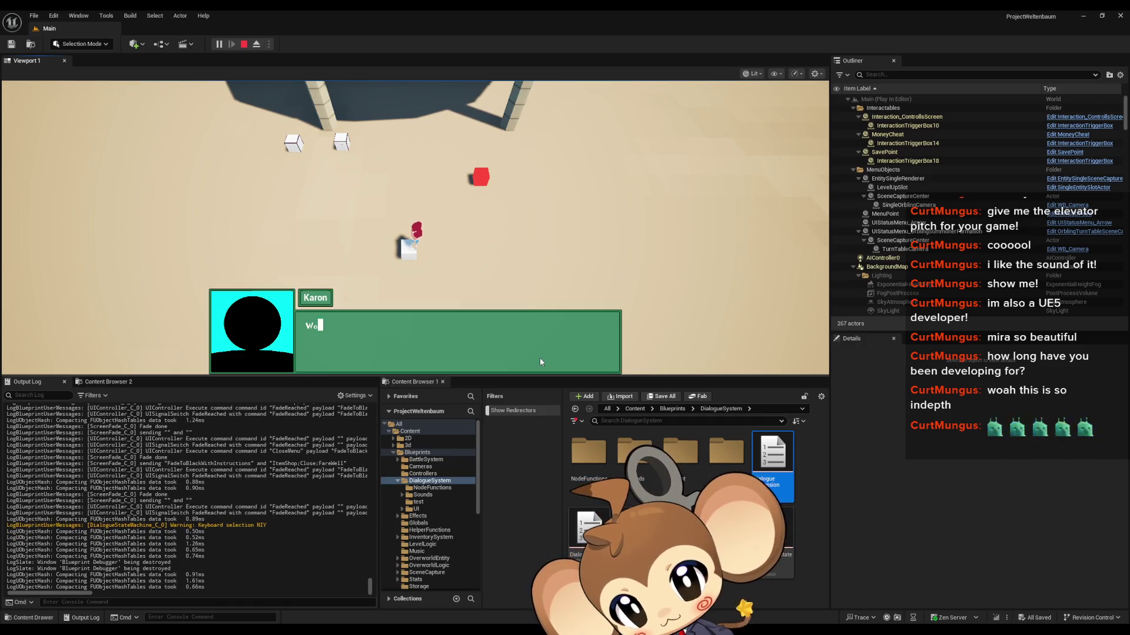
pyautogui.click(540, 362)
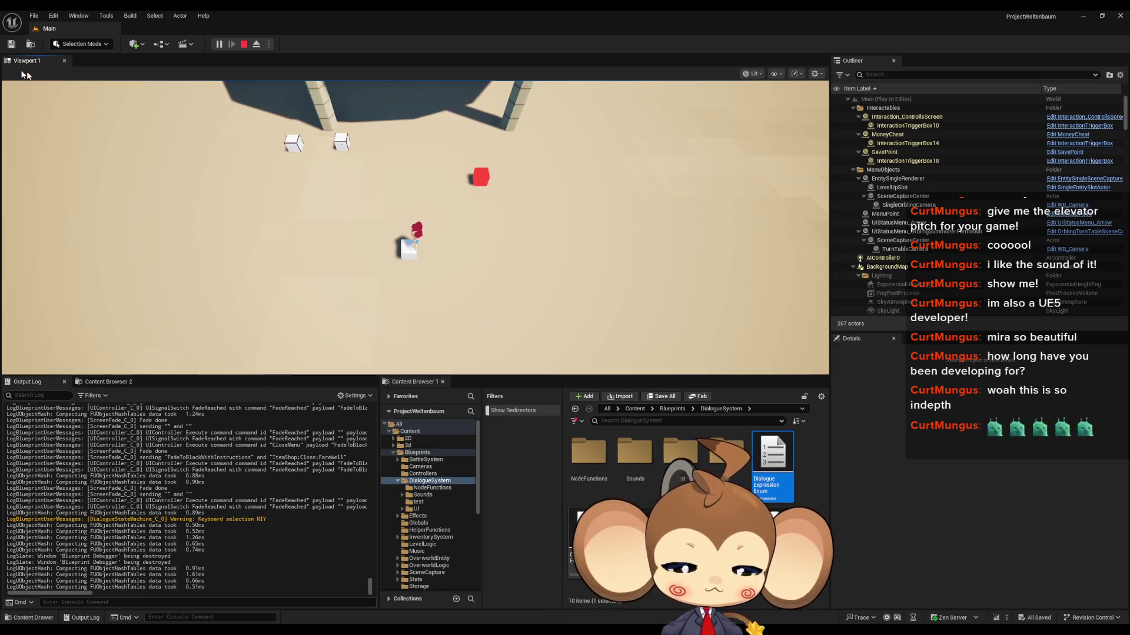
# Stop the game and bring up DialogueMainWidget's SetVariablesFromCharacterSet graph showing CurrentTWSoundFrequency
pyautogui.click(242, 47)
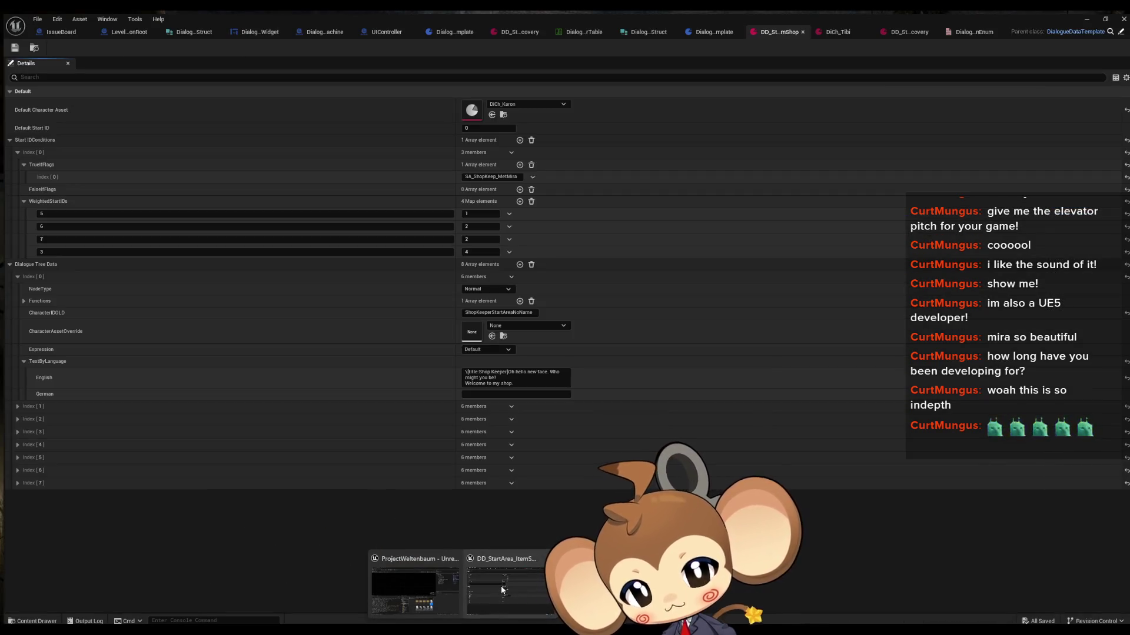
pyautogui.click(500, 586)
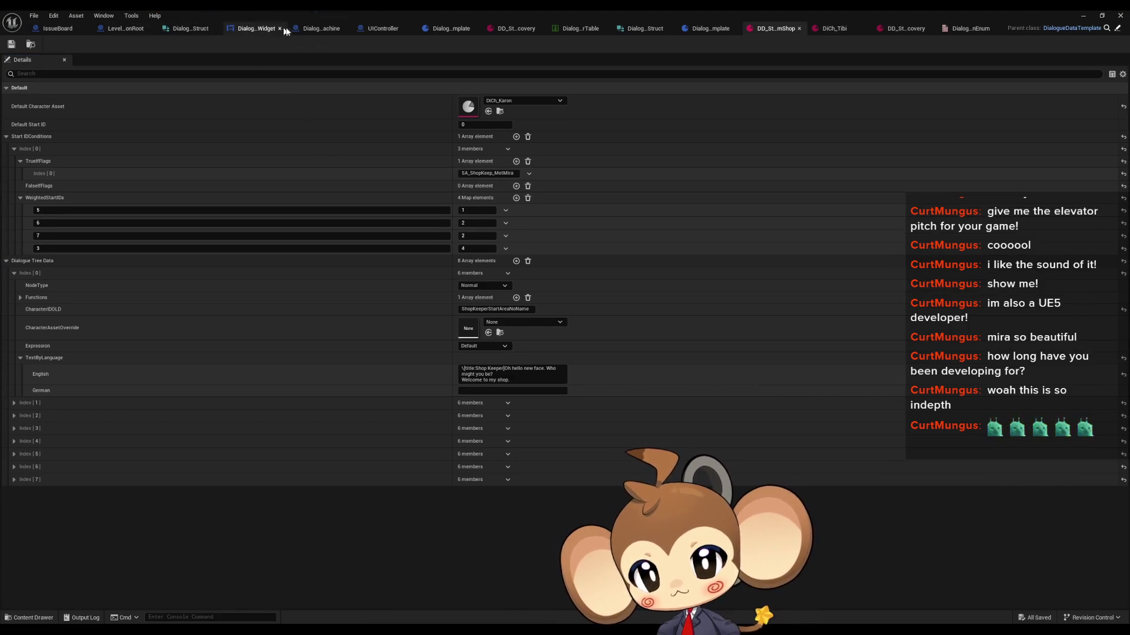
pyautogui.click(256, 28)
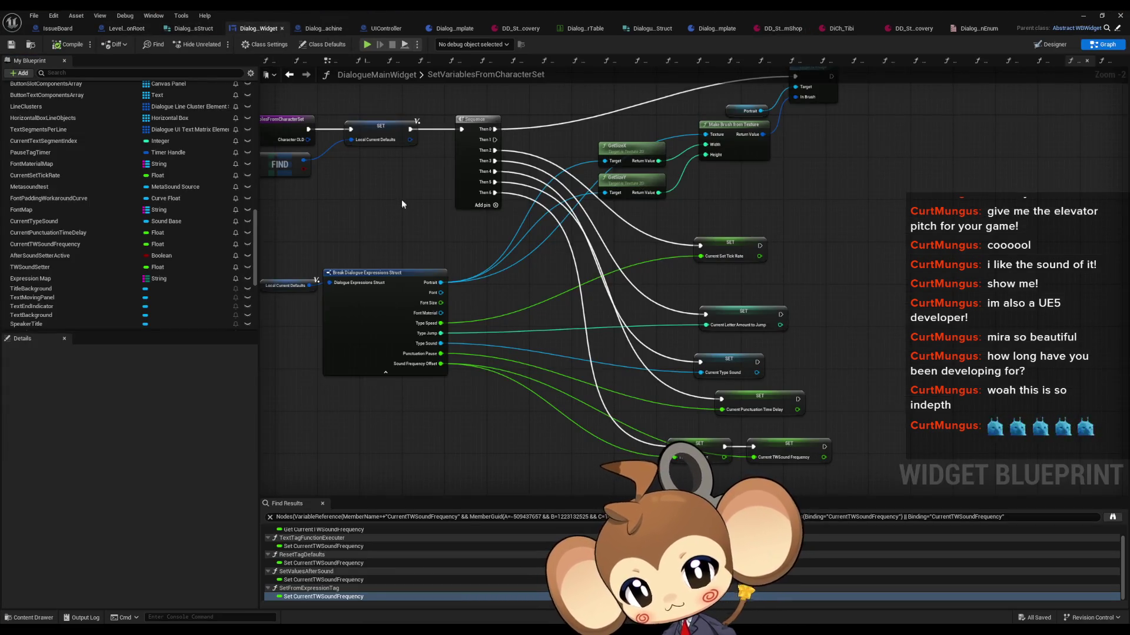
pyautogui.scroll(10, 122, 150)
pyautogui.scroll(10, 121, 151)
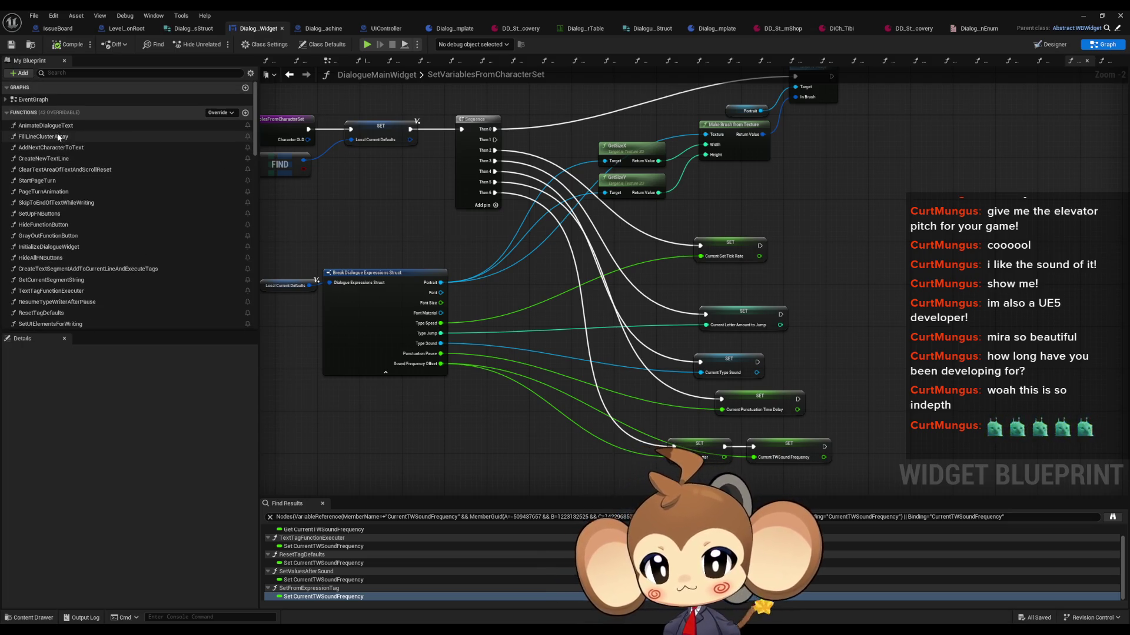
# Switch to the DialogueStateMachine blueprint and zoom around its ExecuteNodeID graph
pyautogui.click(302, 28)
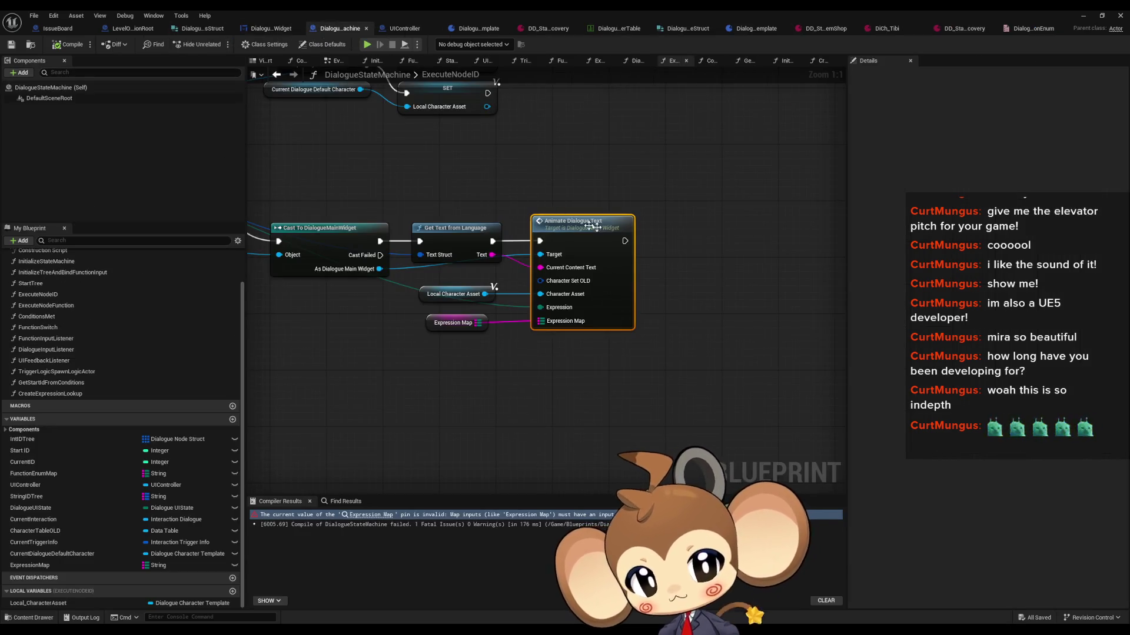
pyautogui.scroll(-4, 620, 211)
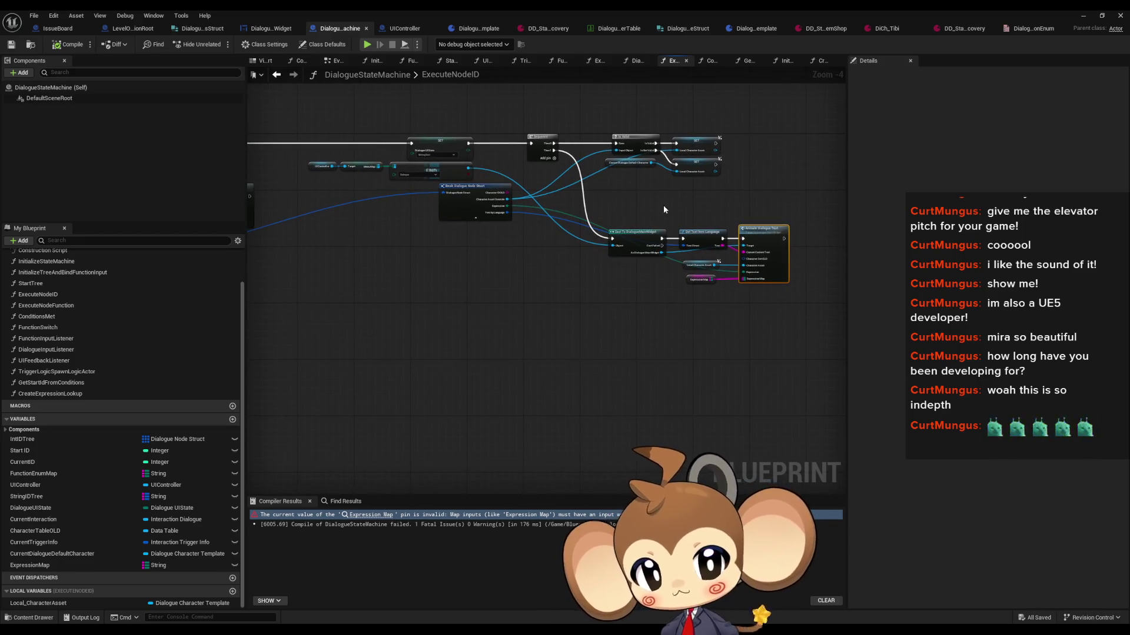
pyautogui.scroll(4, 746, 158)
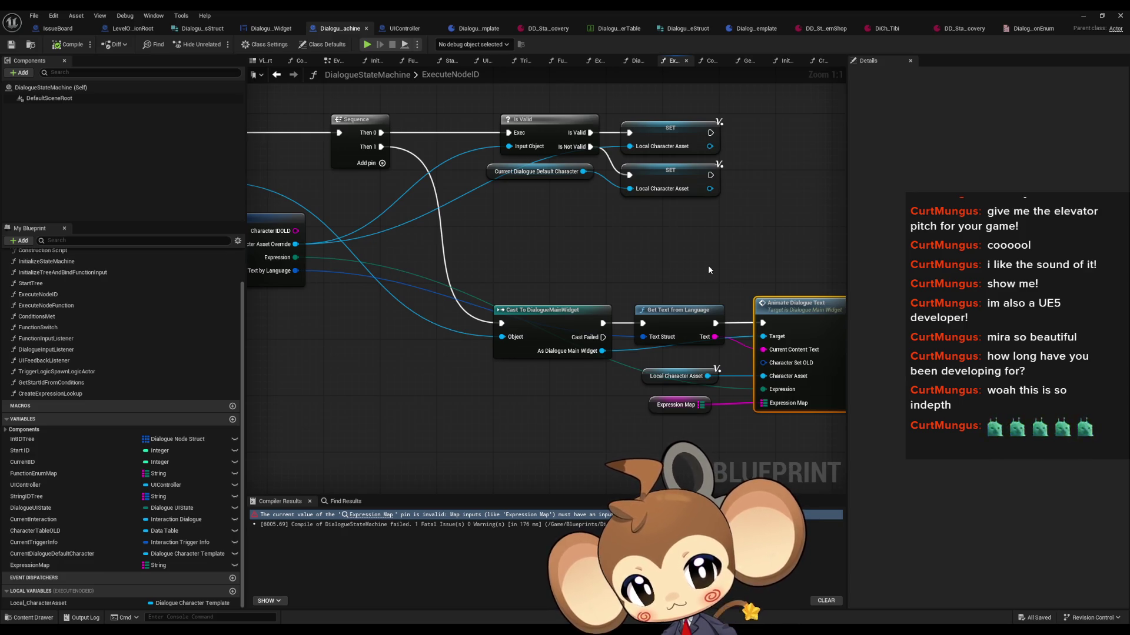
pyautogui.scroll(-4, 707, 269)
pyautogui.scroll(4, 535, 255)
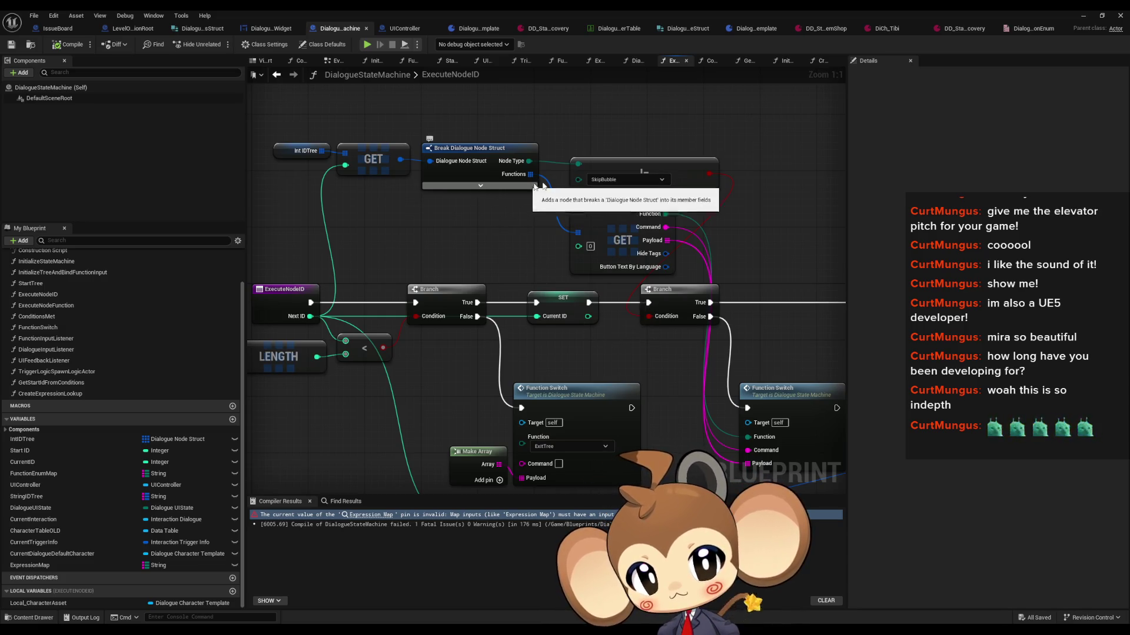
pyautogui.moveTo(737, 235)
pyautogui.mouseDown()
pyautogui.moveTo(682, 219)
pyautogui.moveTo(667, 201)
pyautogui.mouseUp()
# Select the two Function Switch nodes and inspect the ExecuteNodeID node's actions
pyautogui.moveTo(704, 326); pyautogui.dragTo(743, 389)
pyautogui.scroll(-2, 743, 389)
pyautogui.moveTo(446, 313); pyautogui.dragTo(710, 291)
pyautogui.click(588, 300)
pyautogui.moveTo(617, 298)
pyautogui.mouseDown()
pyautogui.moveTo(496, 277)
pyautogui.moveTo(537, 259)
pyautogui.moveTo(640, 362)
pyautogui.moveTo(698, 282)
pyautogui.mouseUp()
pyautogui.scroll(2, 589, 275)
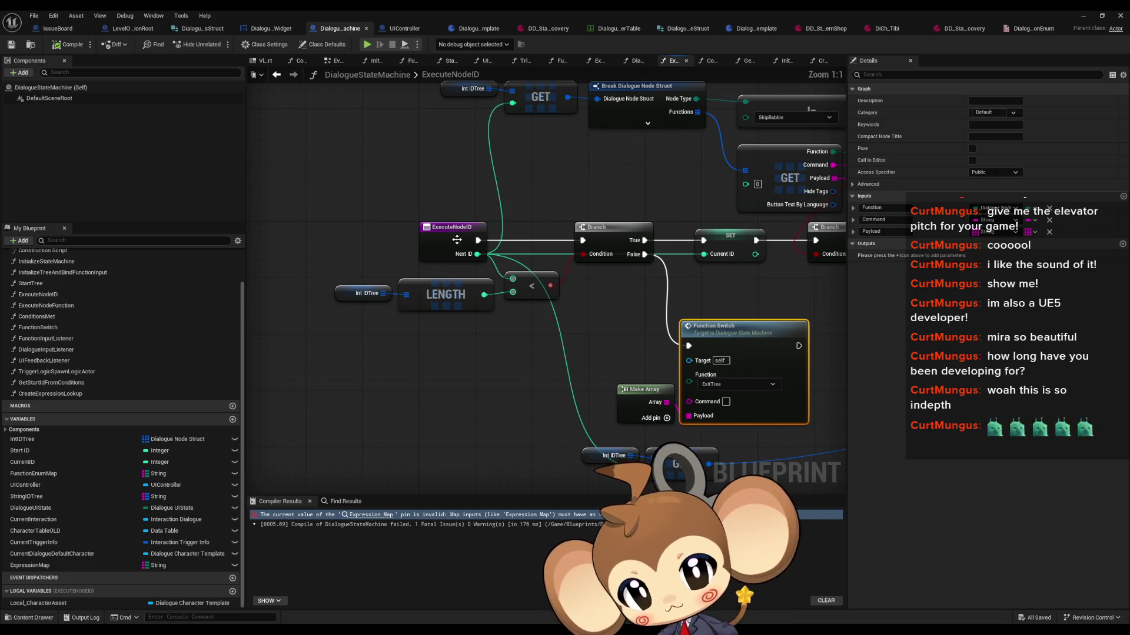
pyautogui.rightClick(458, 241)
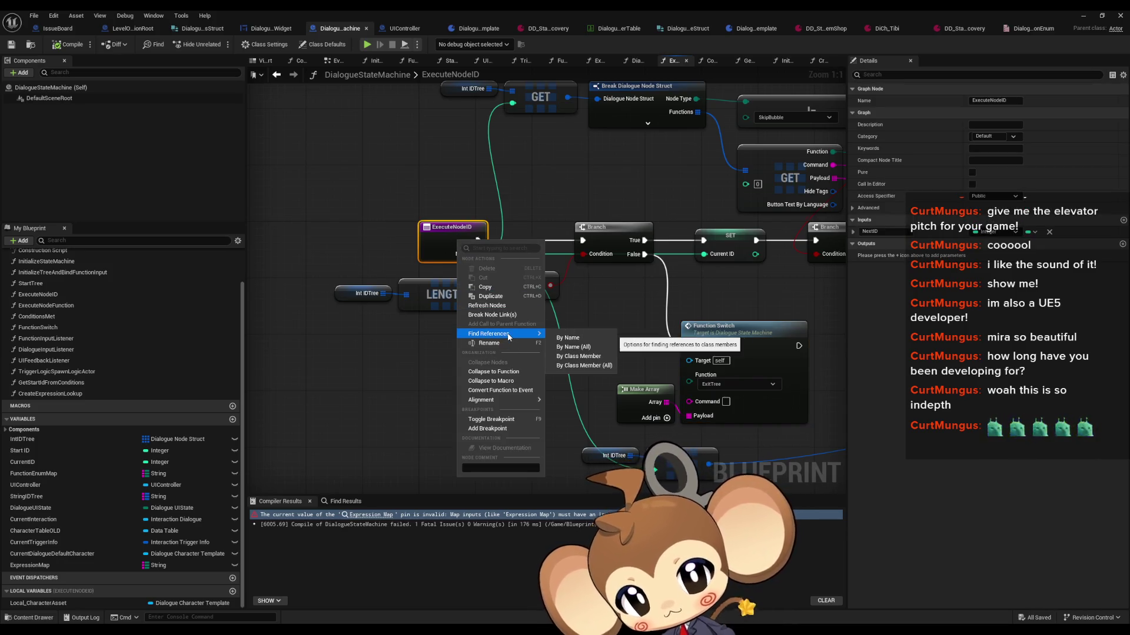
pyautogui.click(266, 352)
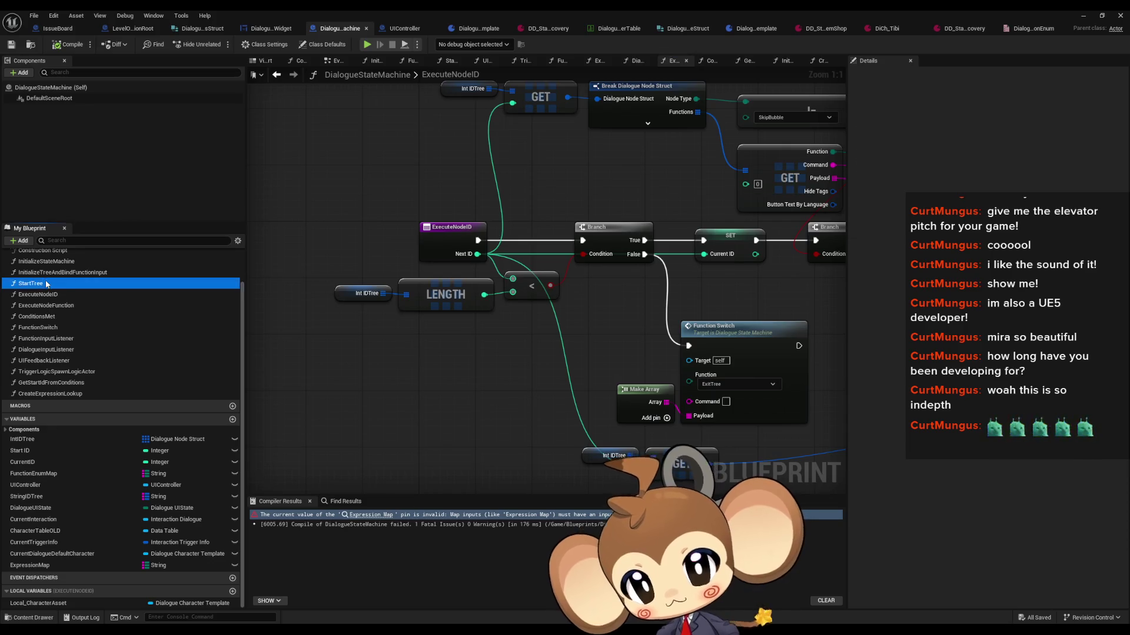
# In StartTree, find all references to Start ID and jump to where it is set
pyautogui.doubleClick(31, 283)
pyautogui.click(510, 248)
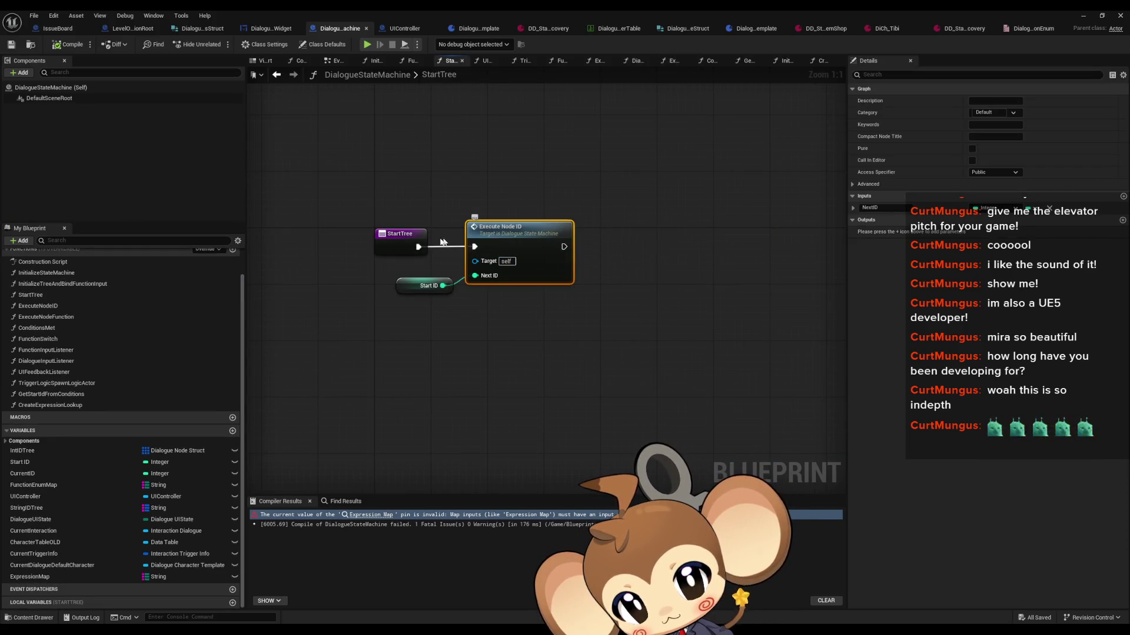
pyautogui.rightClick(410, 286)
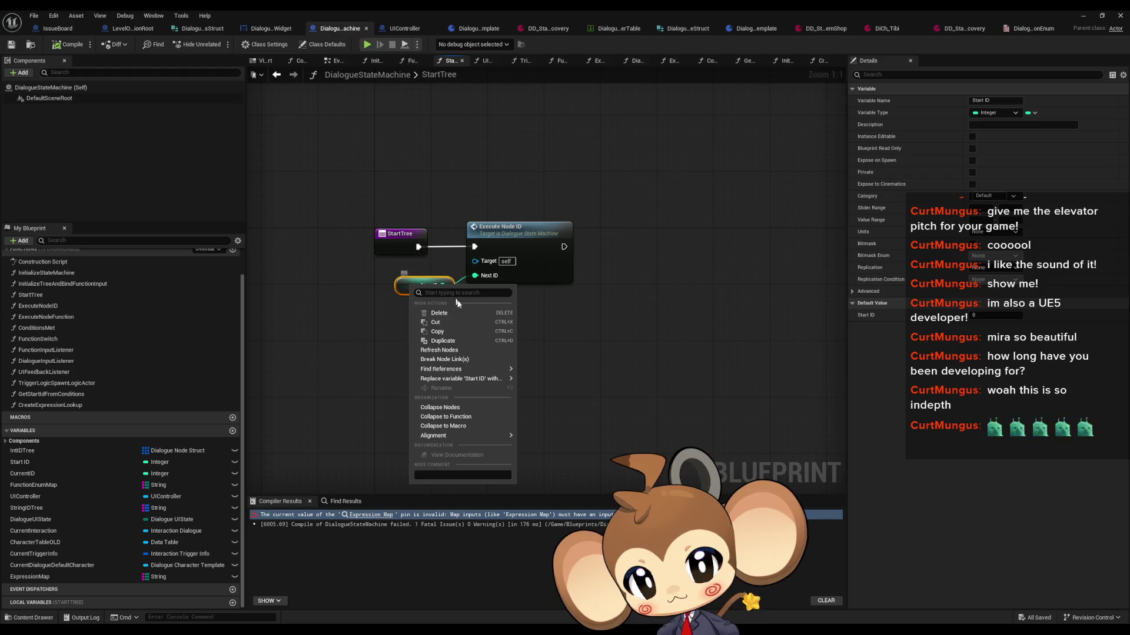
pyautogui.moveTo(464, 369)
pyautogui.click(550, 393)
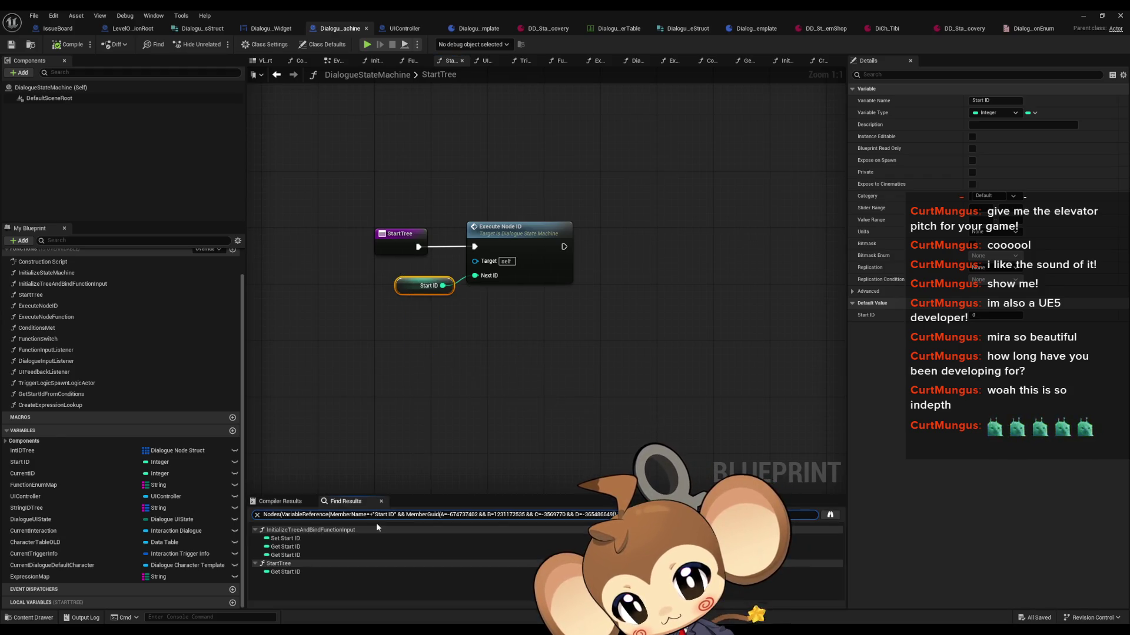
pyautogui.doubleClick(287, 538)
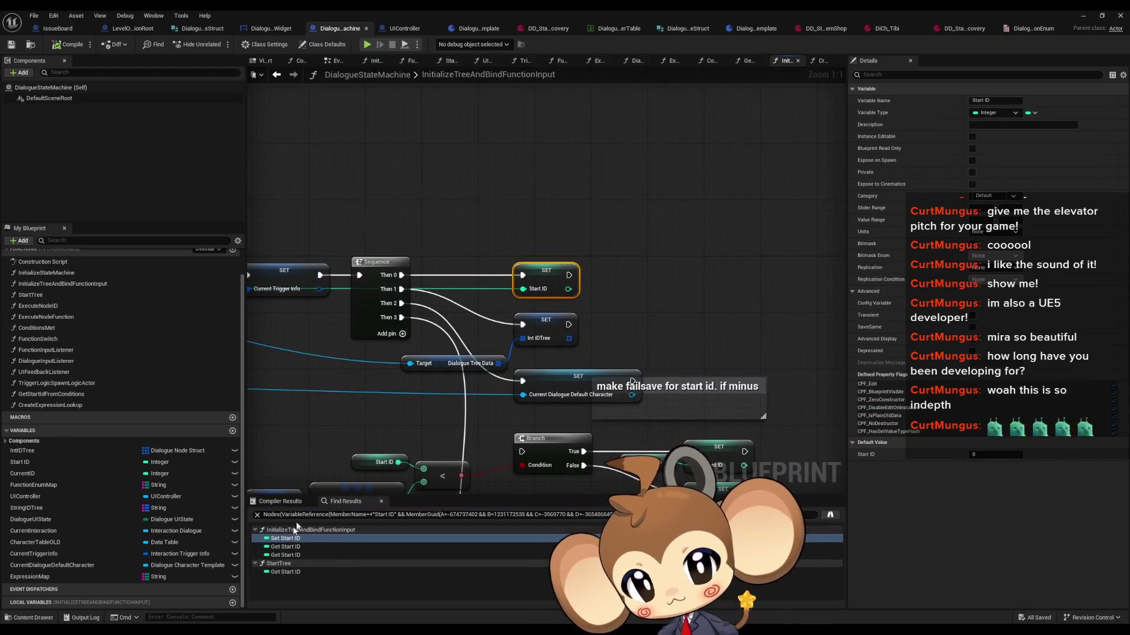
# Pan to the SET Start ID nodes and open the GetStartIdFromConditions function
pyautogui.scroll(-3, 756, 285)
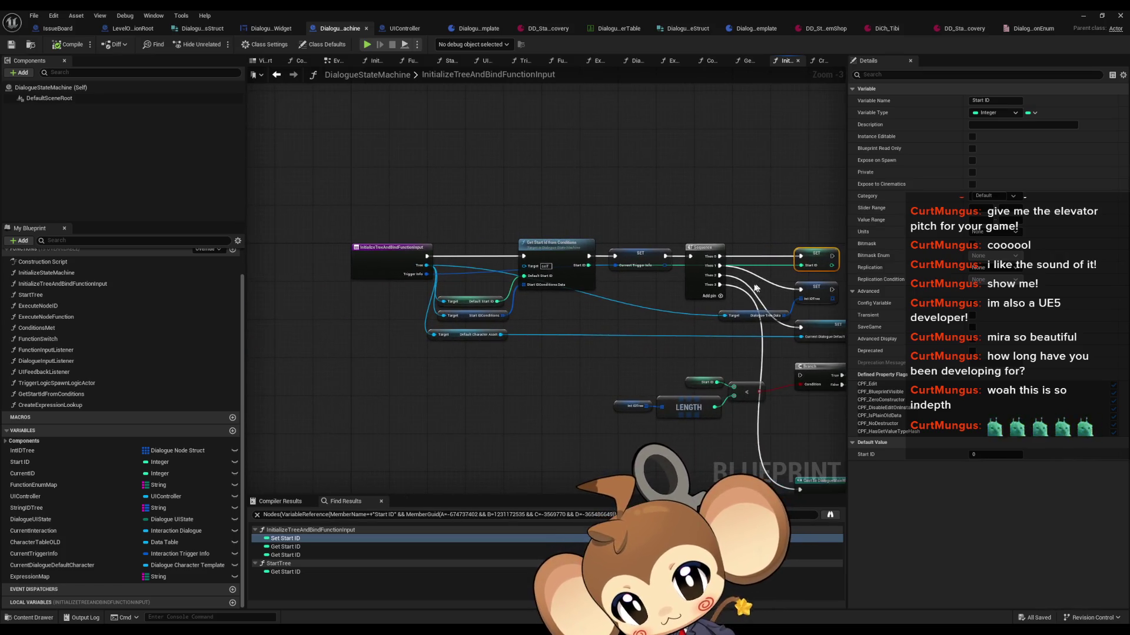
pyautogui.scroll(3, 417, 259)
pyautogui.moveTo(423, 218); pyautogui.dragTo(135, 219)
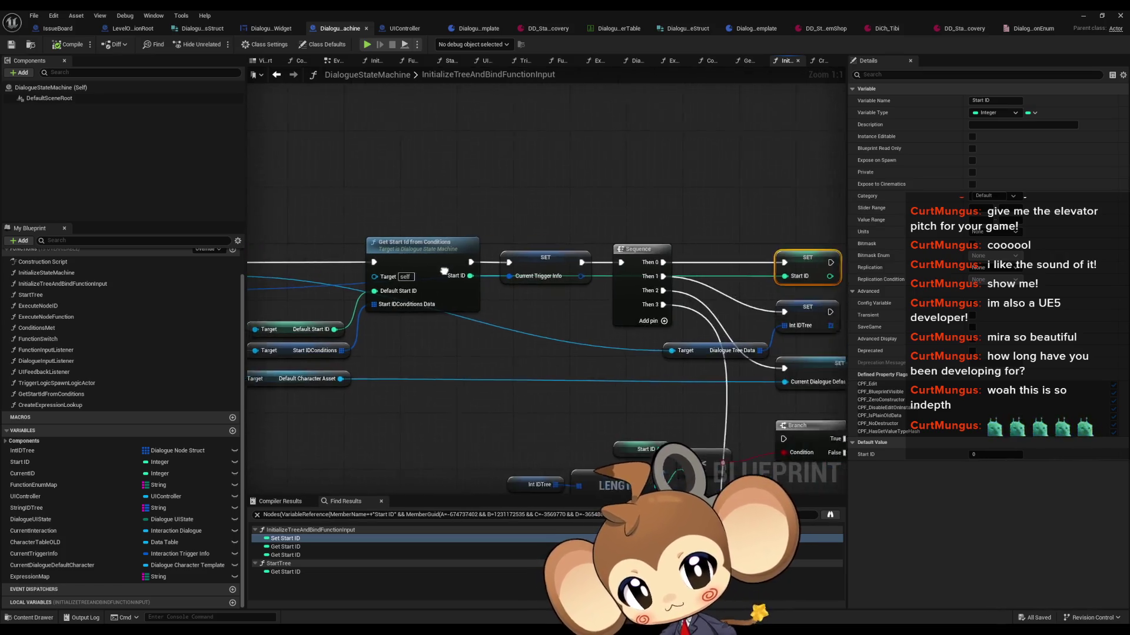
pyautogui.moveTo(509, 231); pyautogui.dragTo(585, 183)
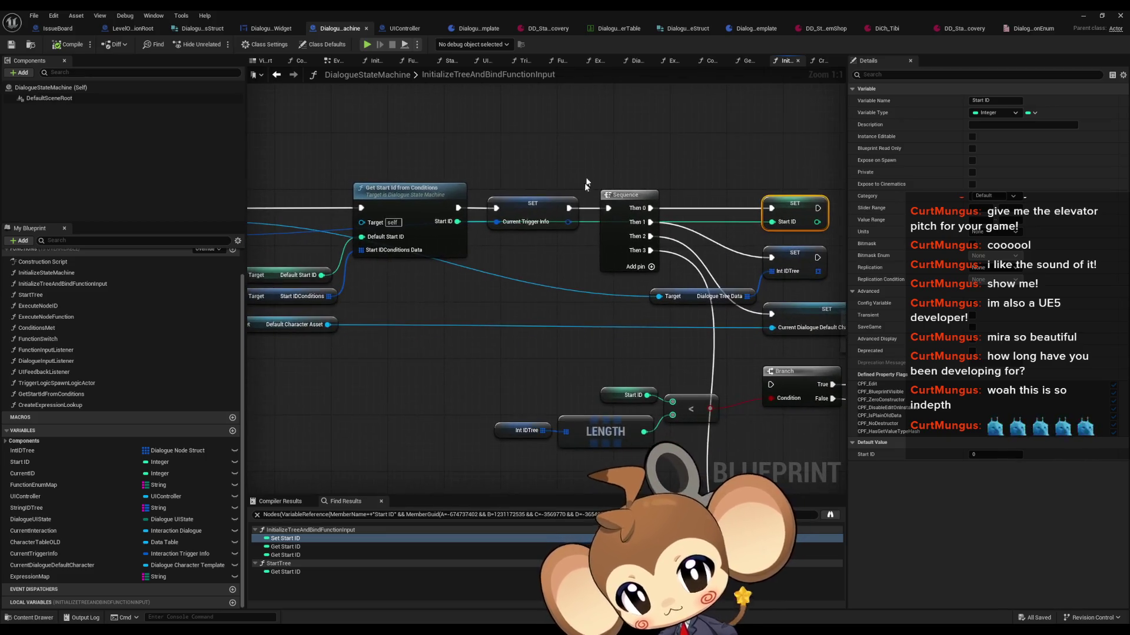
pyautogui.moveTo(393, 172)
pyautogui.mouseDown()
pyautogui.moveTo(488, 228)
pyautogui.moveTo(555, 236)
pyautogui.mouseUp()
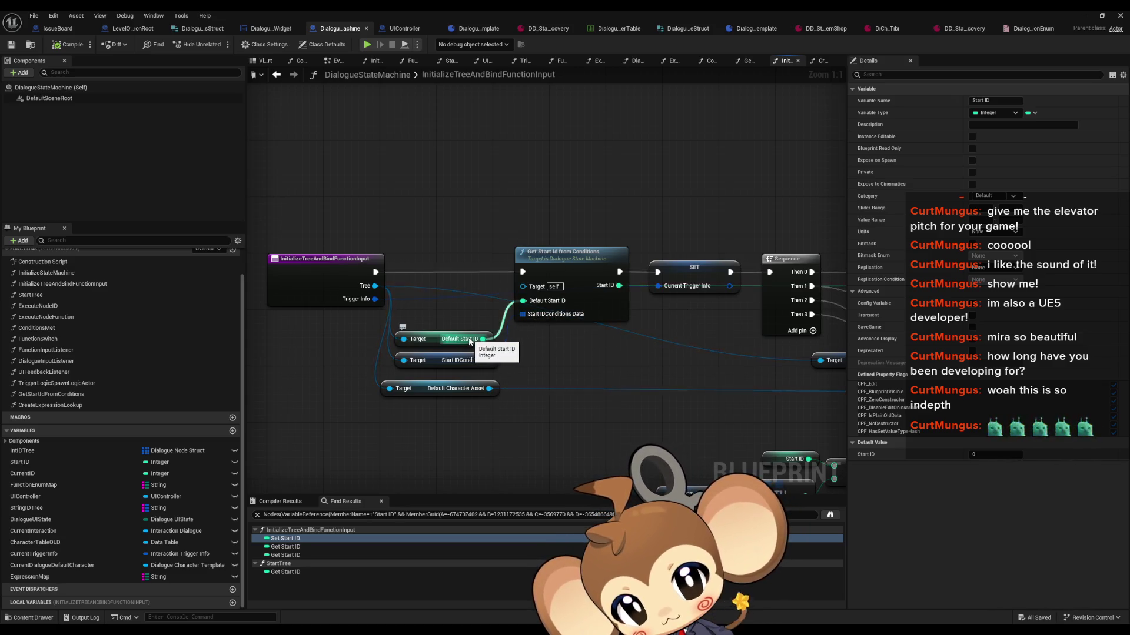
pyautogui.doubleClick(585, 301)
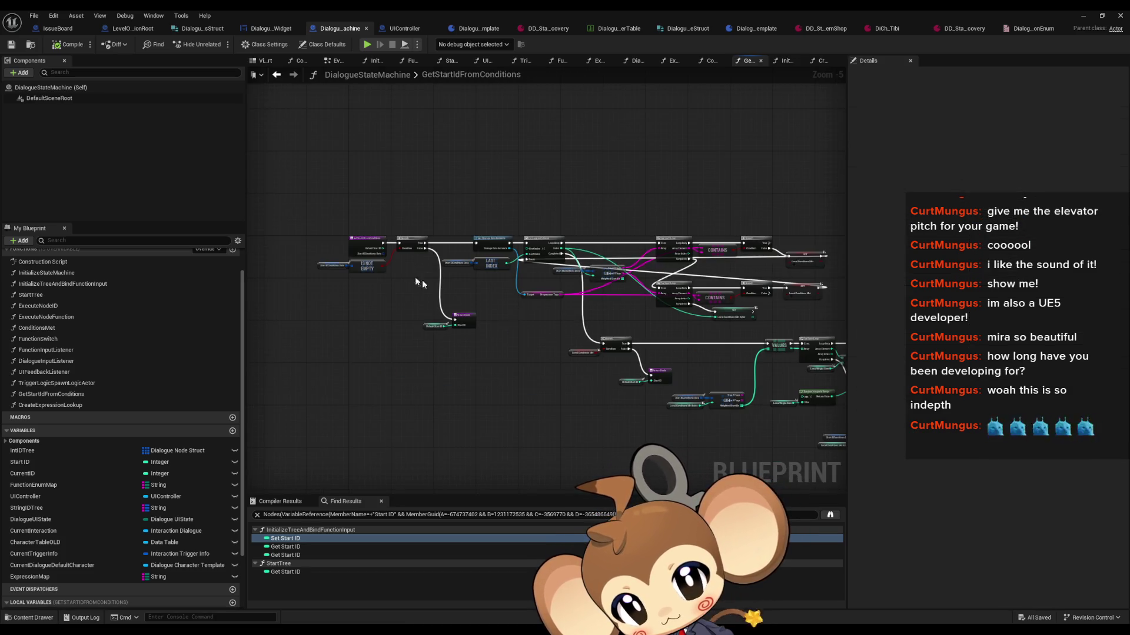
# Return to InitializeTreeAndBindFunctionInput and find its references across all blueprints
pyautogui.scroll(5, 422, 280)
pyautogui.moveTo(420, 334)
pyautogui.mouseDown()
pyautogui.moveTo(323, 277)
pyautogui.moveTo(293, 277)
pyautogui.mouseUp()
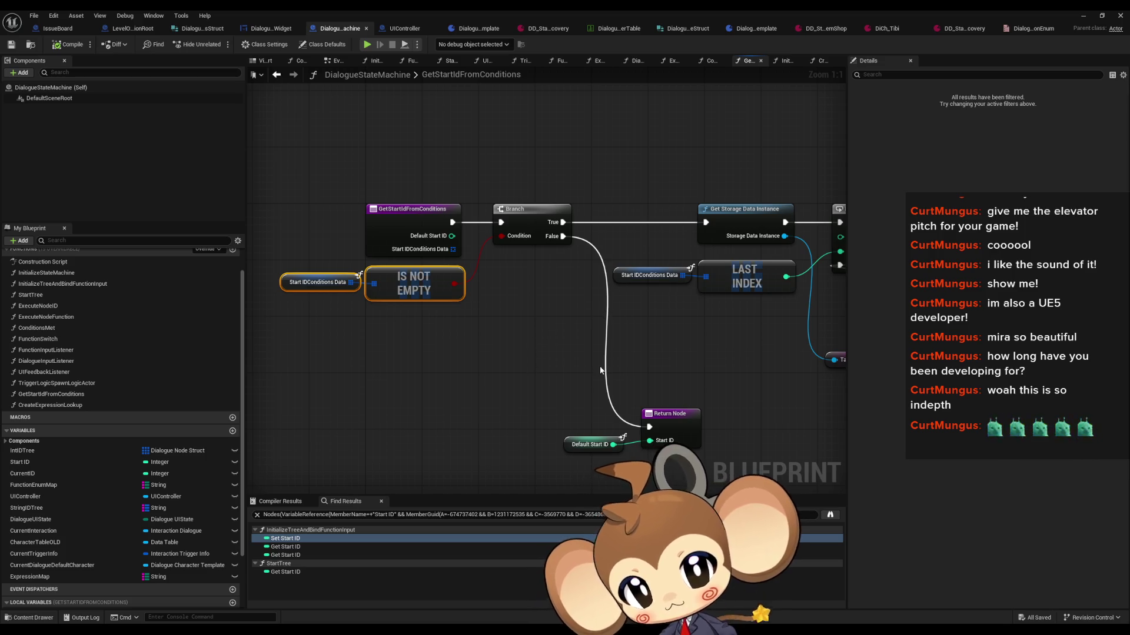
pyautogui.click(320, 284)
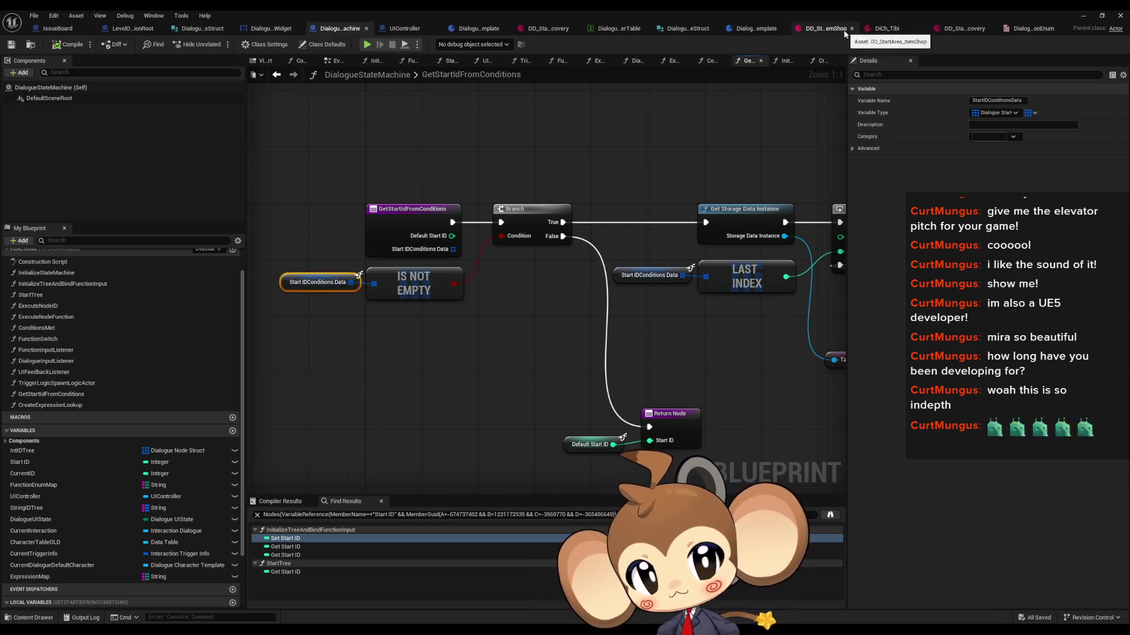
pyautogui.click(278, 75)
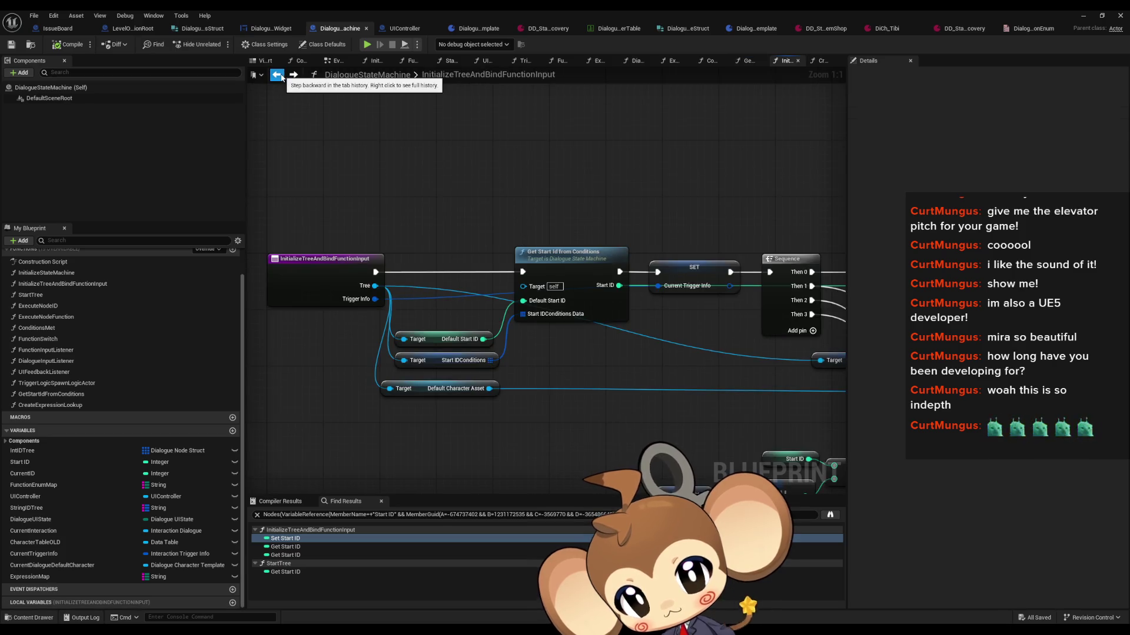
pyautogui.rightClick(314, 264)
pyautogui.moveTo(349, 358)
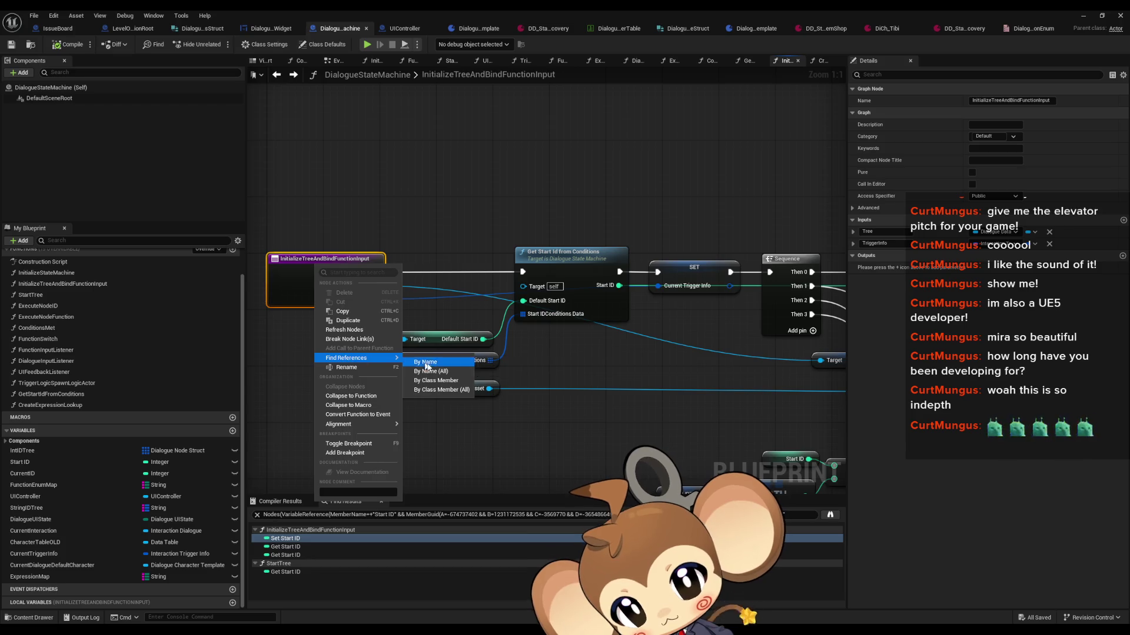
pyautogui.click(435, 390)
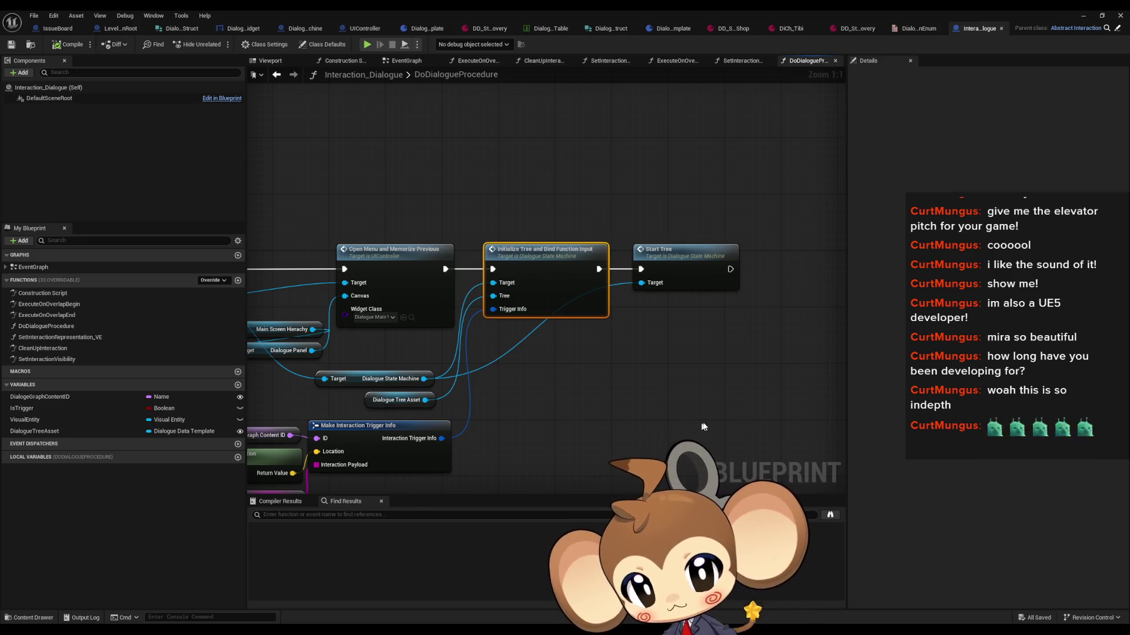
pyautogui.hotkey('alt', 'Left')
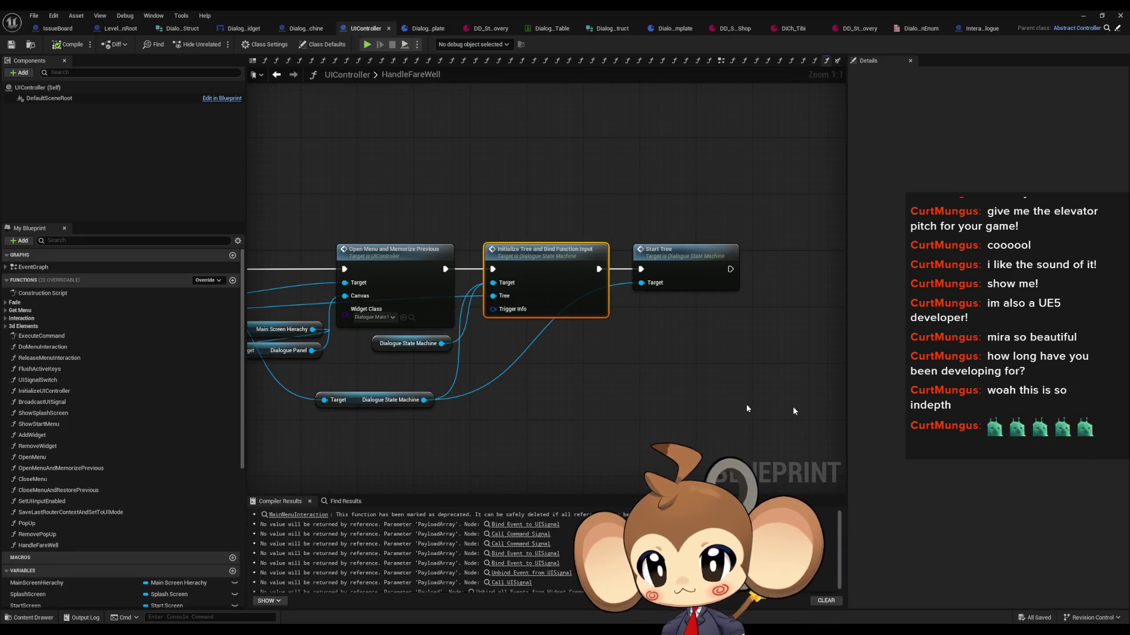
pyautogui.click(435, 346)
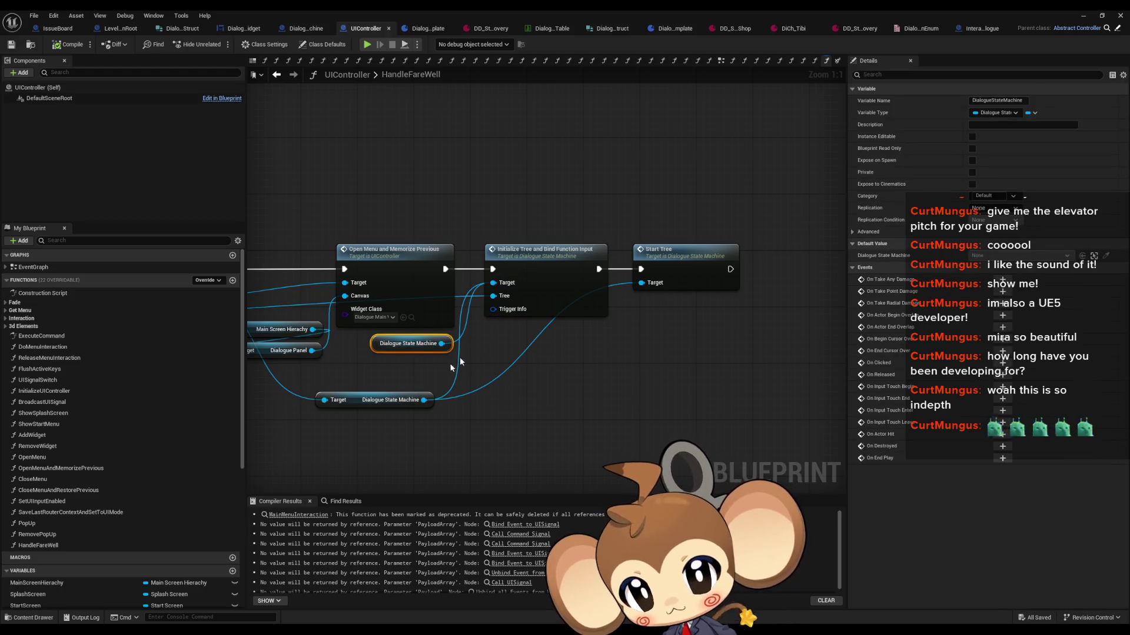
pyautogui.moveTo(461, 357); pyautogui.dragTo(537, 382)
pyautogui.click(541, 402)
pyautogui.moveTo(566, 440); pyautogui.dragTo(633, 394)
pyautogui.scroll(-1, 695, 292)
pyautogui.moveTo(287, 298)
pyautogui.mouseDown()
pyautogui.moveTo(765, 300)
pyautogui.moveTo(477, 306)
pyautogui.mouseUp()
pyautogui.scroll(1, 287, 298)
pyautogui.click(576, 347)
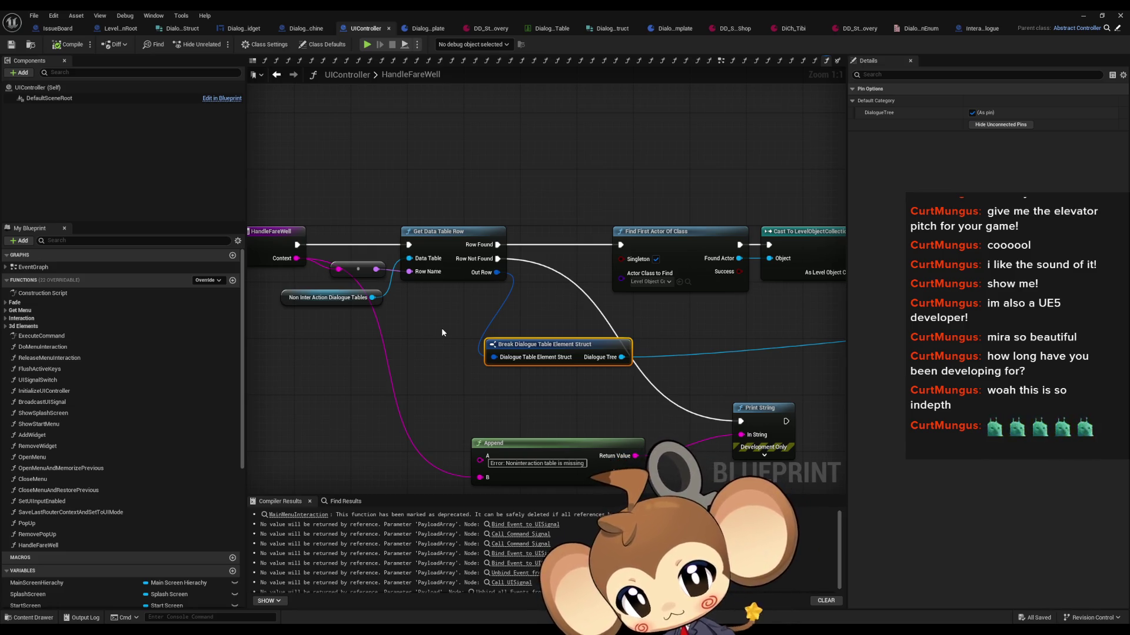
pyautogui.moveTo(442, 333); pyautogui.dragTo(577, 334)
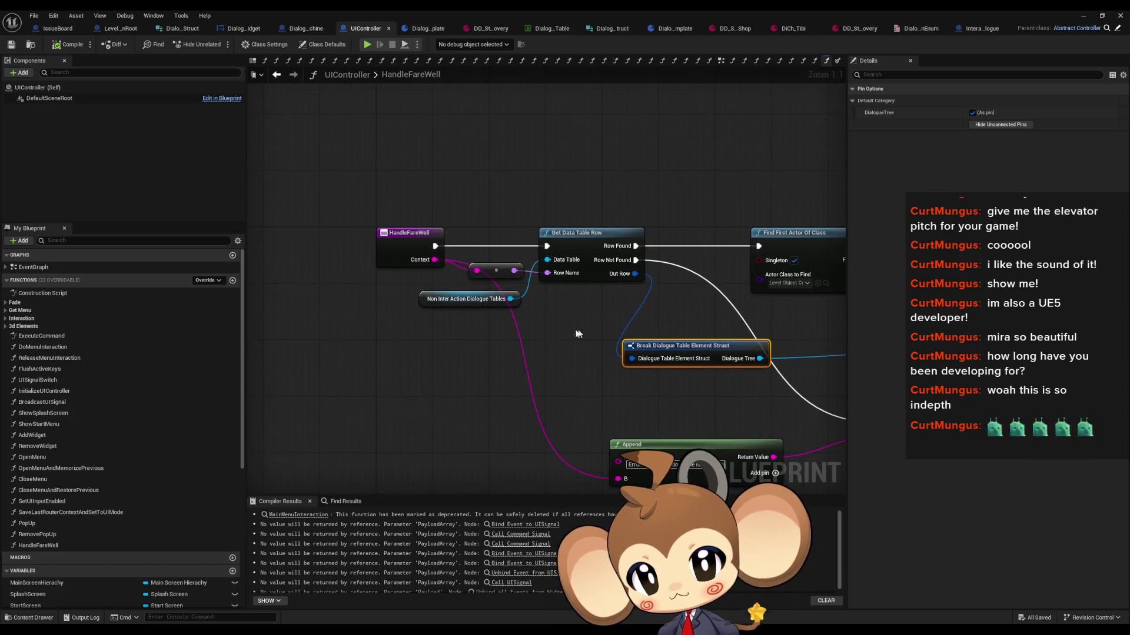
pyautogui.click(421, 300)
pyautogui.click(979, 28)
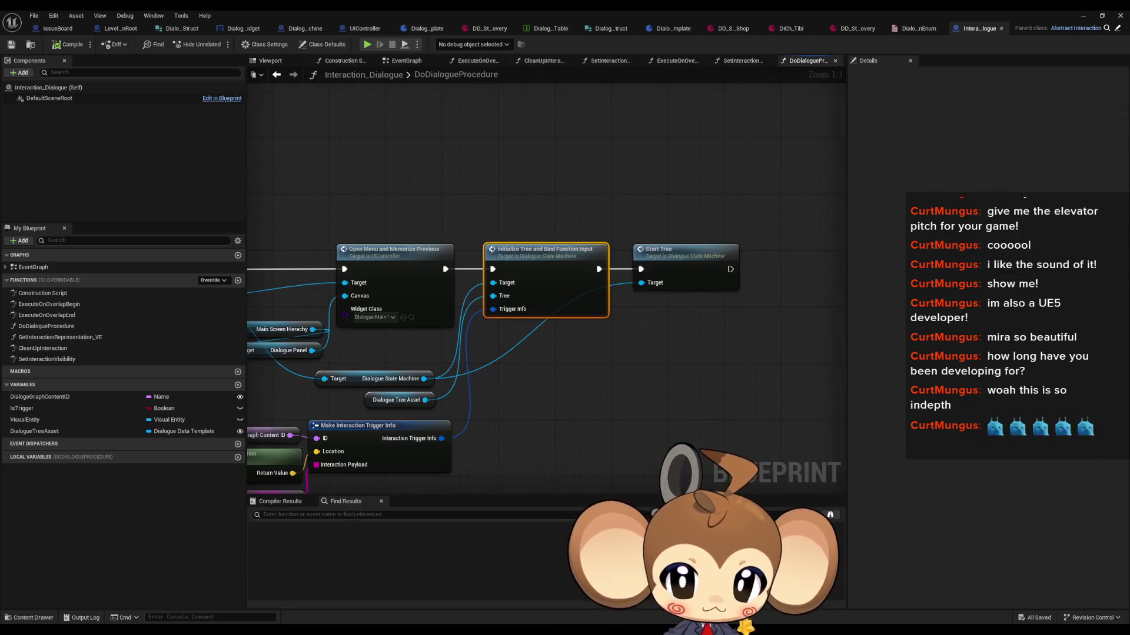
# Find references to Dialogue Tree Asset and jump to both Get DialogueTreeAsset results
pyautogui.moveTo(495, 356); pyautogui.dragTo(564, 358)
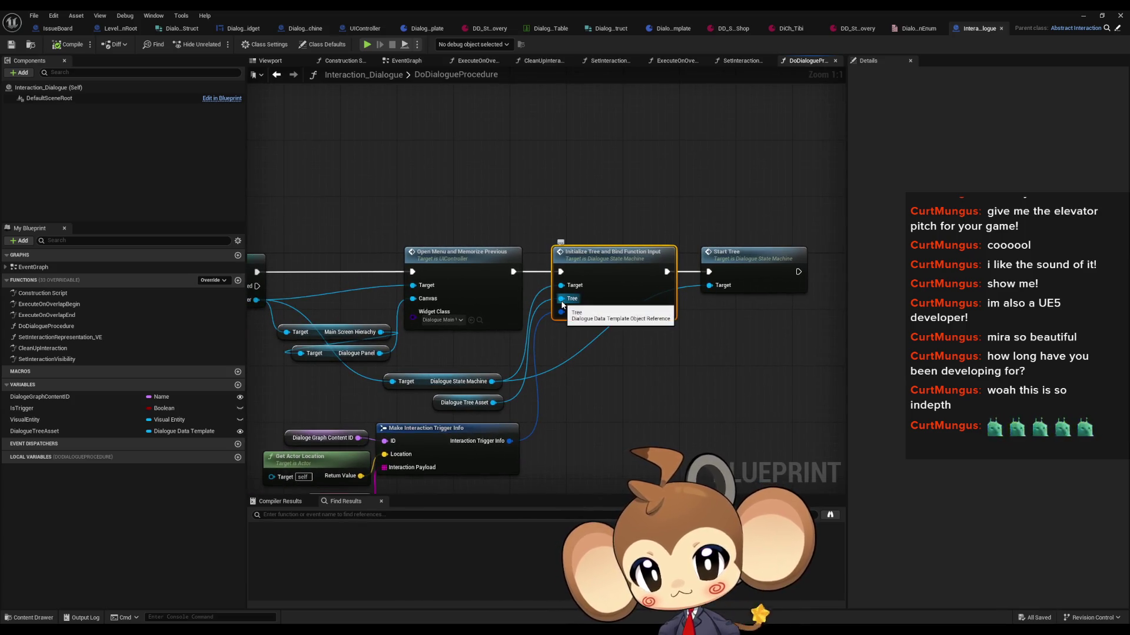
pyautogui.click(448, 409)
pyautogui.moveTo(449, 411)
pyautogui.mouseDown()
pyautogui.moveTo(714, 393)
pyautogui.moveTo(676, 470)
pyautogui.moveTo(694, 482)
pyautogui.moveTo(700, 395)
pyautogui.mouseUp()
pyautogui.rightClick(712, 386)
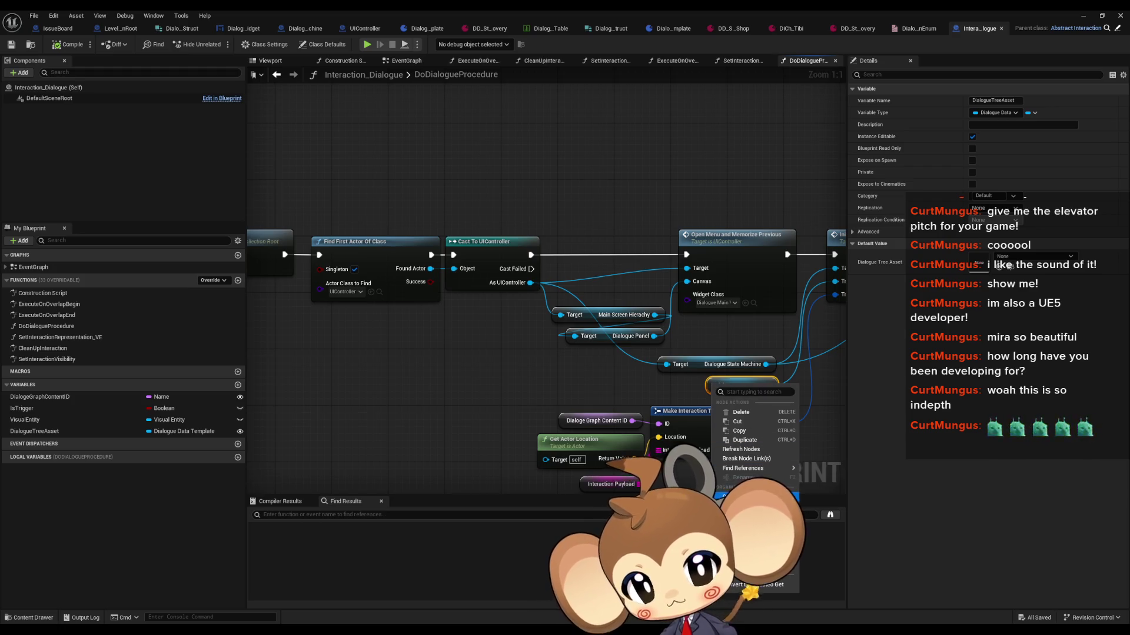
pyautogui.moveTo(742, 468)
pyautogui.click(883, 491)
pyautogui.moveTo(560, 485); pyautogui.dragTo(353, 450)
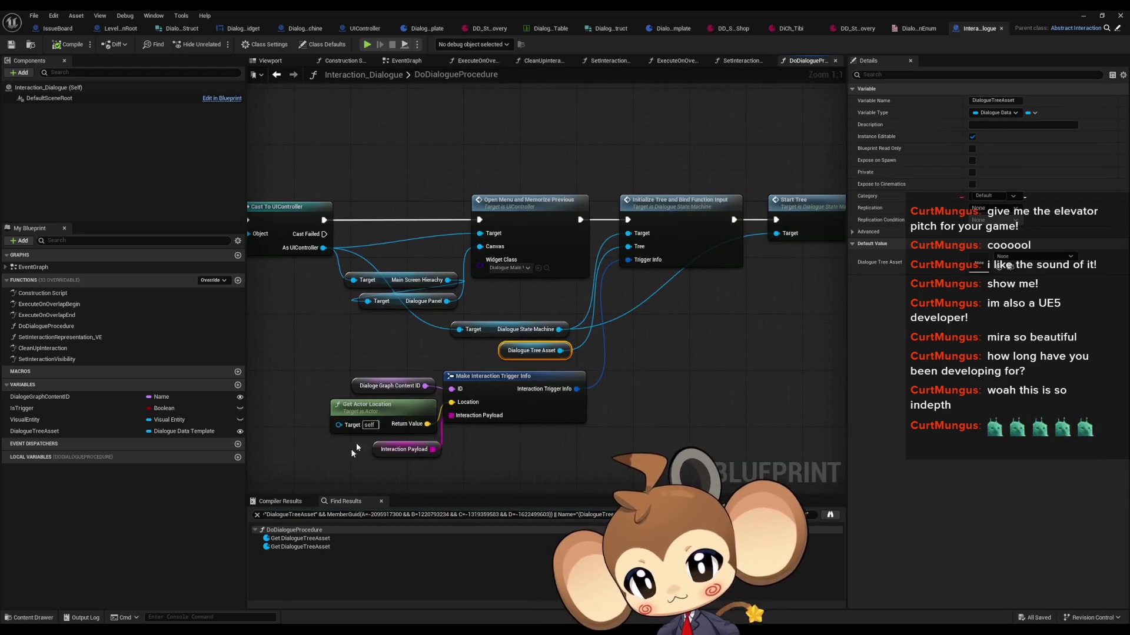
pyautogui.click(291, 539)
pyautogui.click(291, 548)
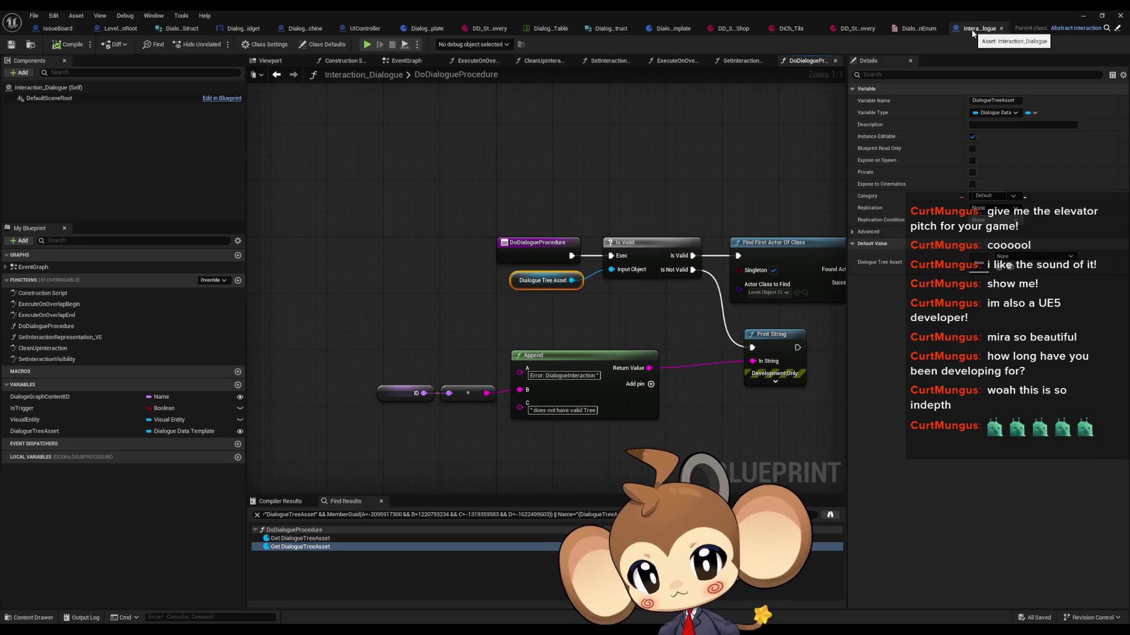
# Open the Initialize Tree and Bind Function Input function definition
pyautogui.scroll(-4, 765, 285)
pyautogui.scroll(4, 450, 271)
pyautogui.moveTo(450, 271)
pyautogui.mouseDown()
pyautogui.moveTo(462, 313)
pyautogui.moveTo(576, 215)
pyautogui.mouseUp()
pyautogui.click(739, 194)
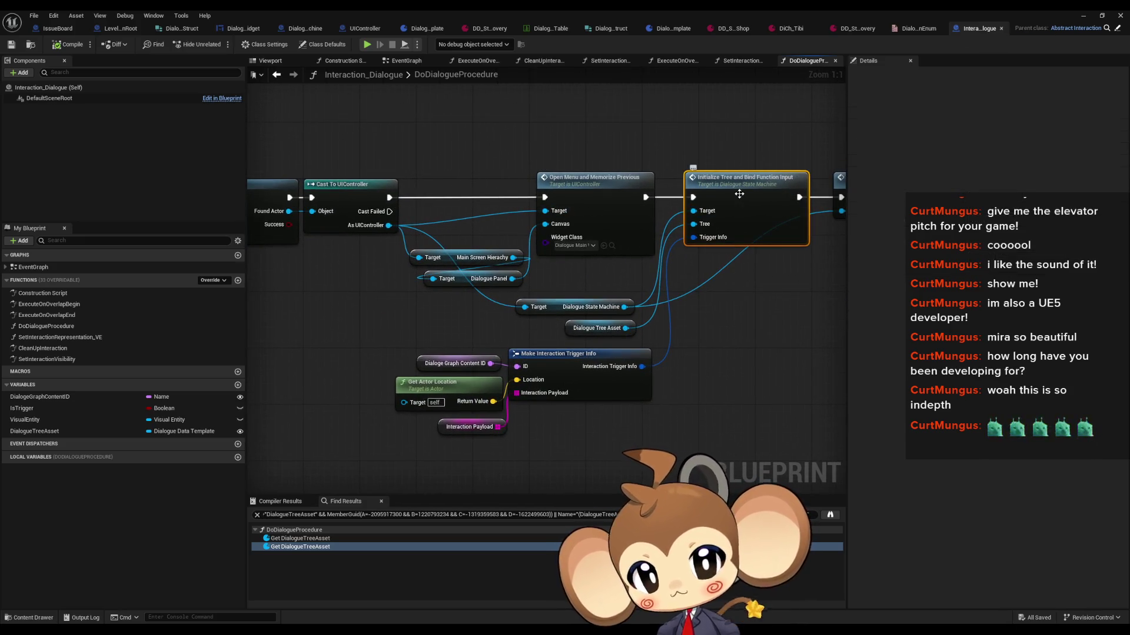
pyautogui.doubleClick(739, 193)
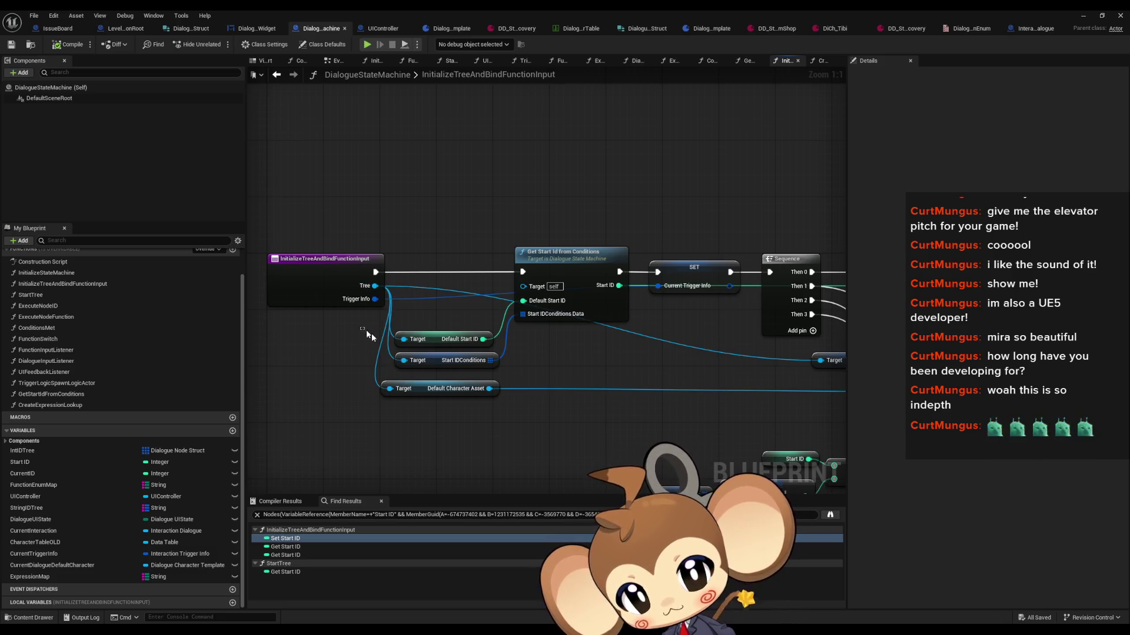
# Review the GetStartIdFromConditions function graph, then switch to the DD_S..Shop dialogue data asset
pyautogui.doubleClick(582, 281)
pyautogui.scroll(-3, 584, 325)
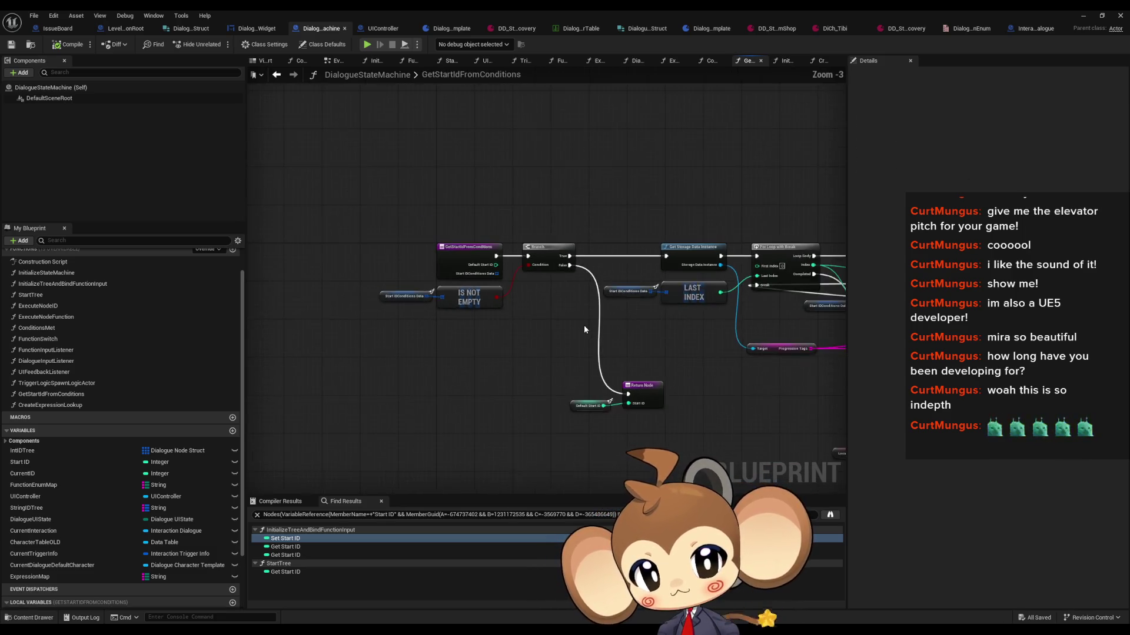
pyautogui.moveTo(253, 289); pyautogui.dragTo(515, 300)
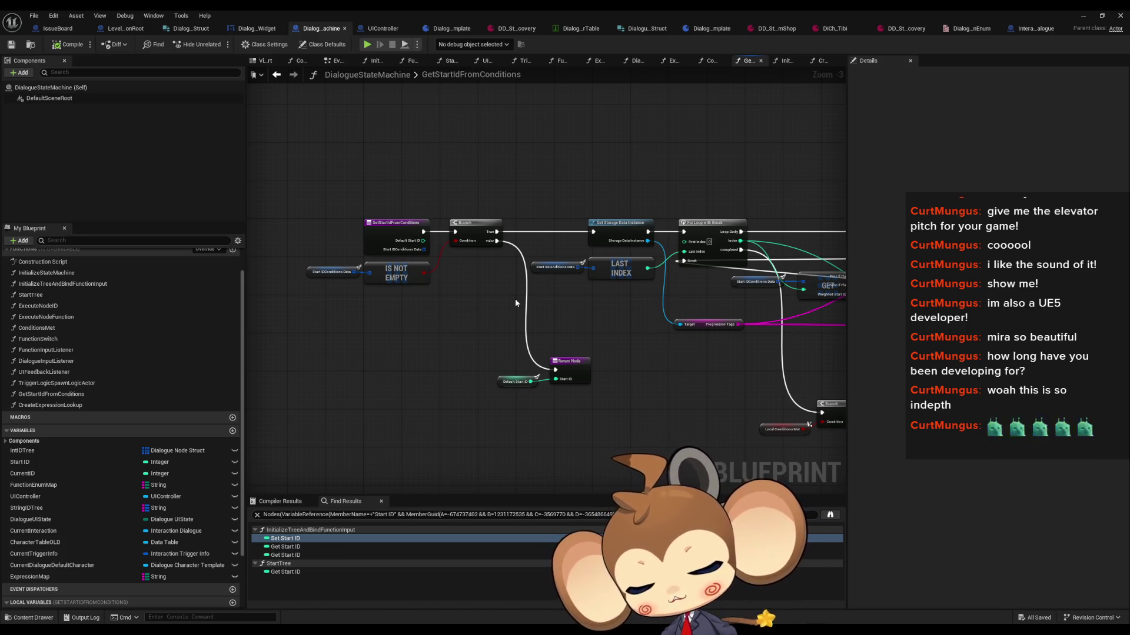
pyautogui.click(759, 28)
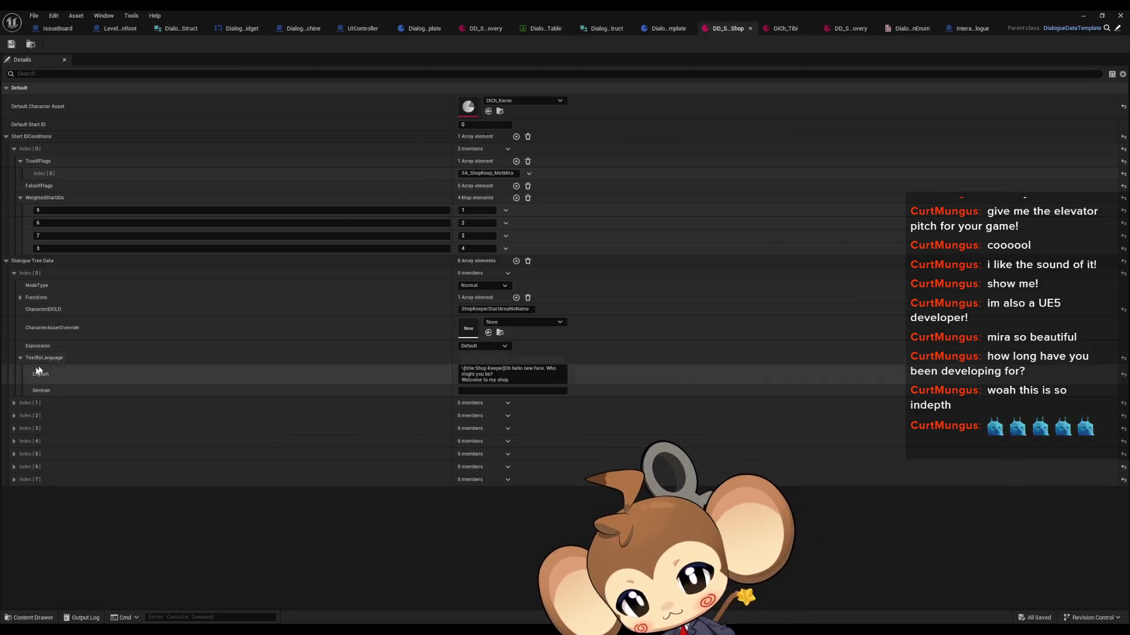
# Expand and collapse dialogue entries 0 through 2 to inspect their members
pyautogui.click(14, 403)
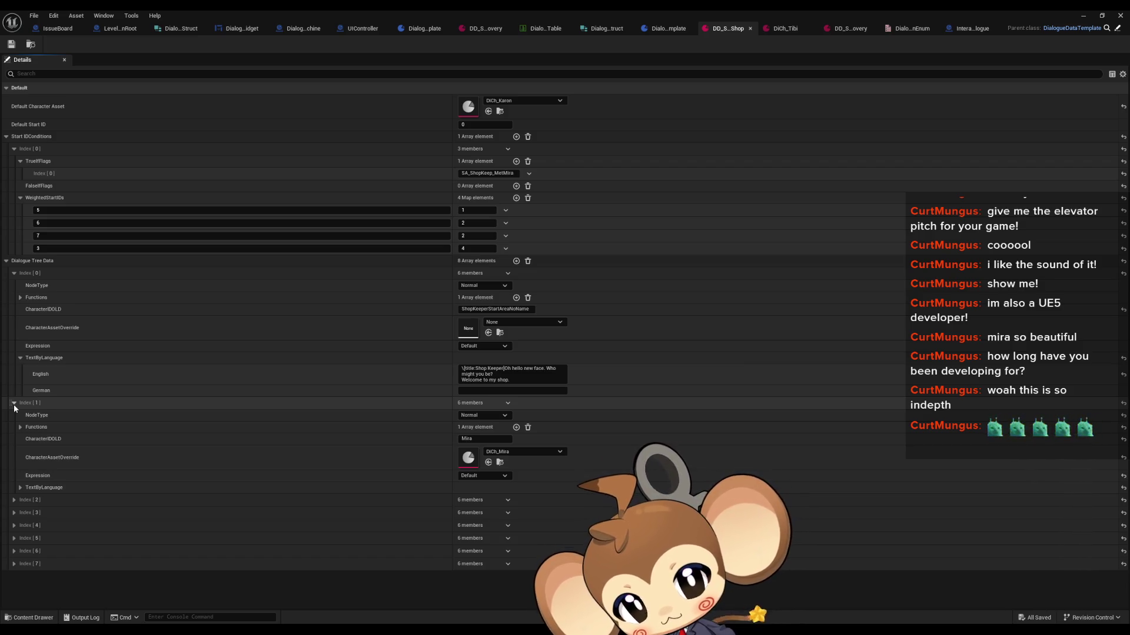
pyautogui.click(12, 404)
pyautogui.click(13, 275)
pyautogui.click(13, 275)
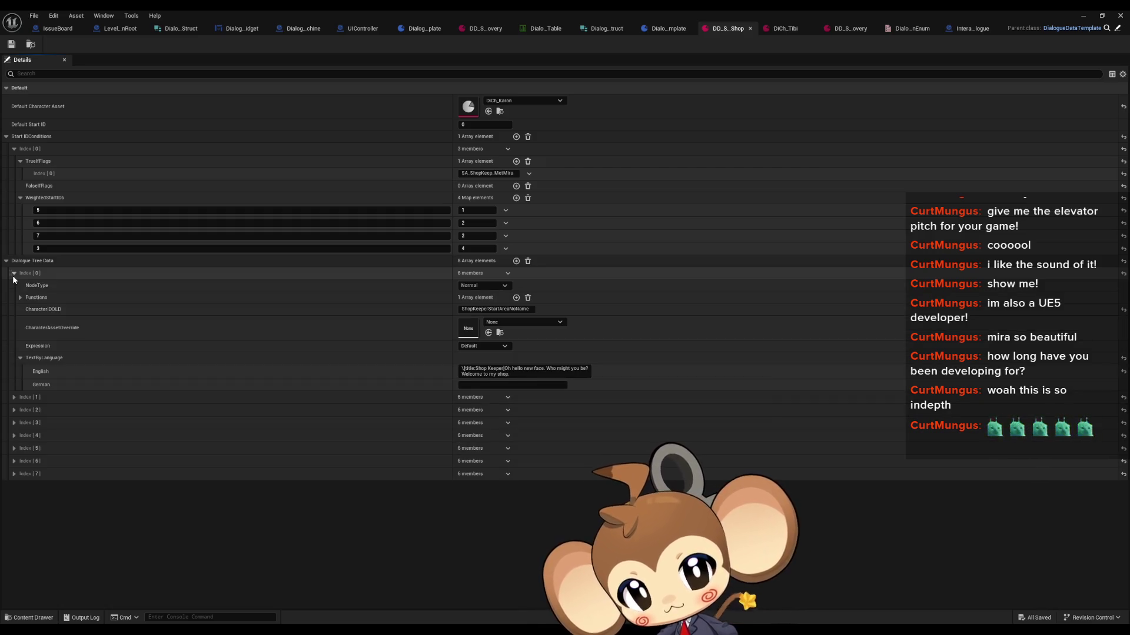
pyautogui.click(13, 275)
pyautogui.click(13, 287)
pyautogui.click(13, 286)
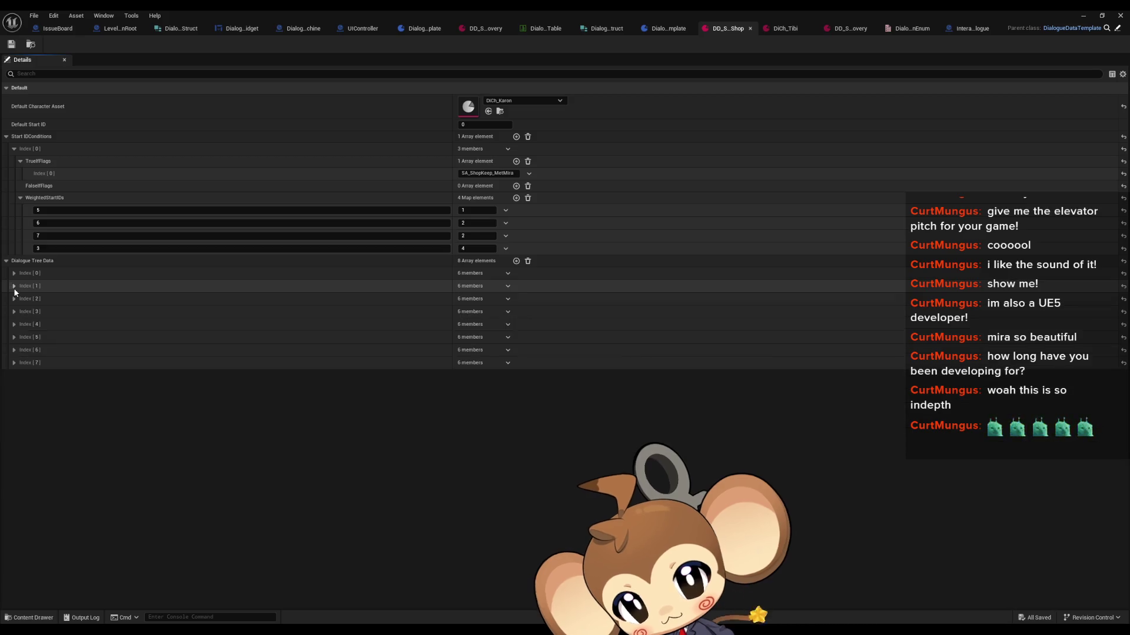
pyautogui.click(13, 298)
pyautogui.click(13, 299)
# Expand entry 3's second function to show GoToNodeID with payload 4, then expand entry 4
pyautogui.click(14, 312)
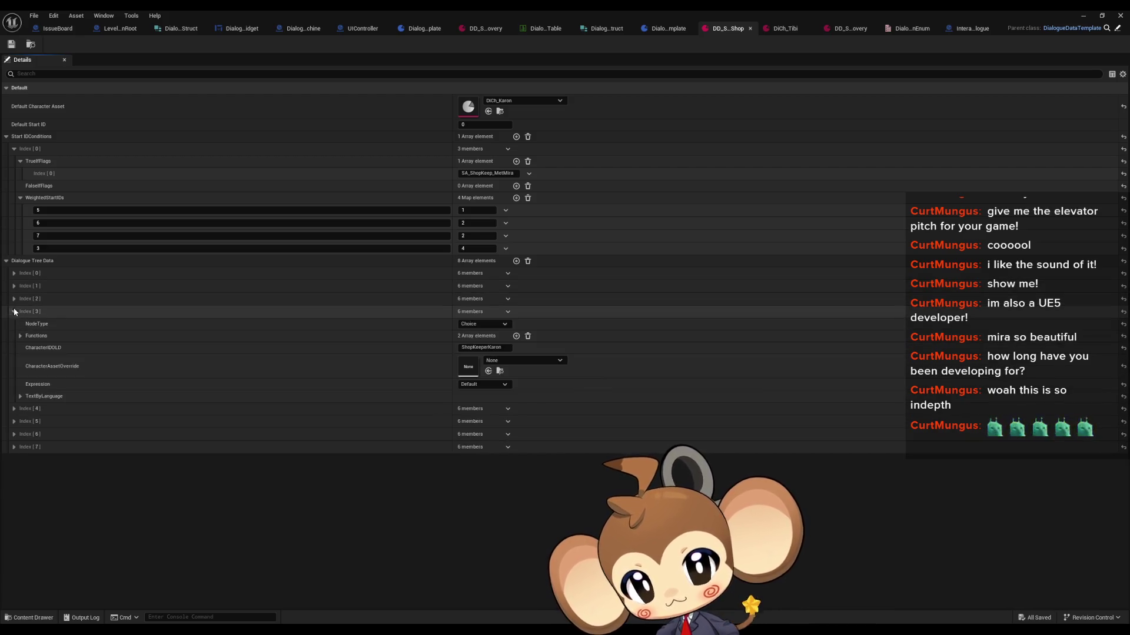
pyautogui.click(20, 336)
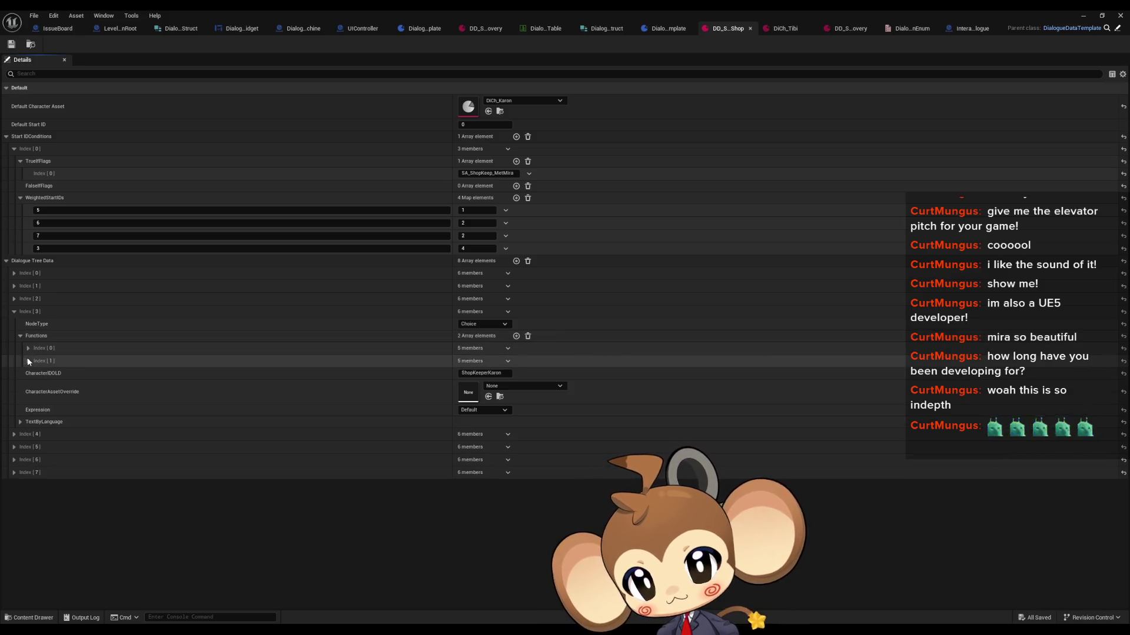
pyautogui.click(28, 361)
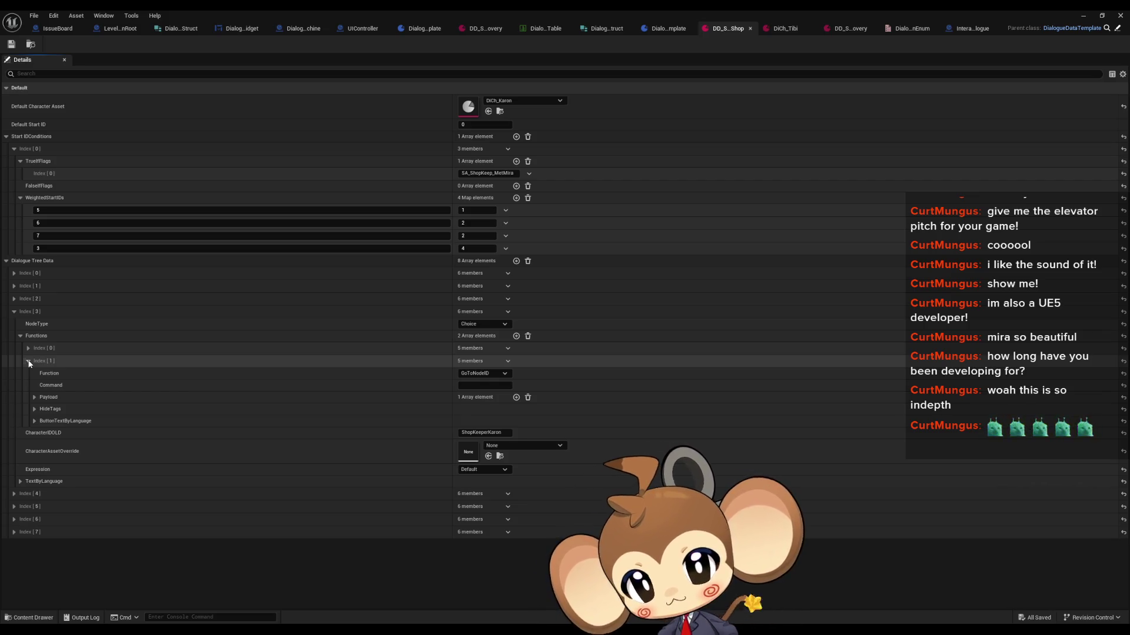
pyautogui.click(34, 420)
pyautogui.click(34, 420)
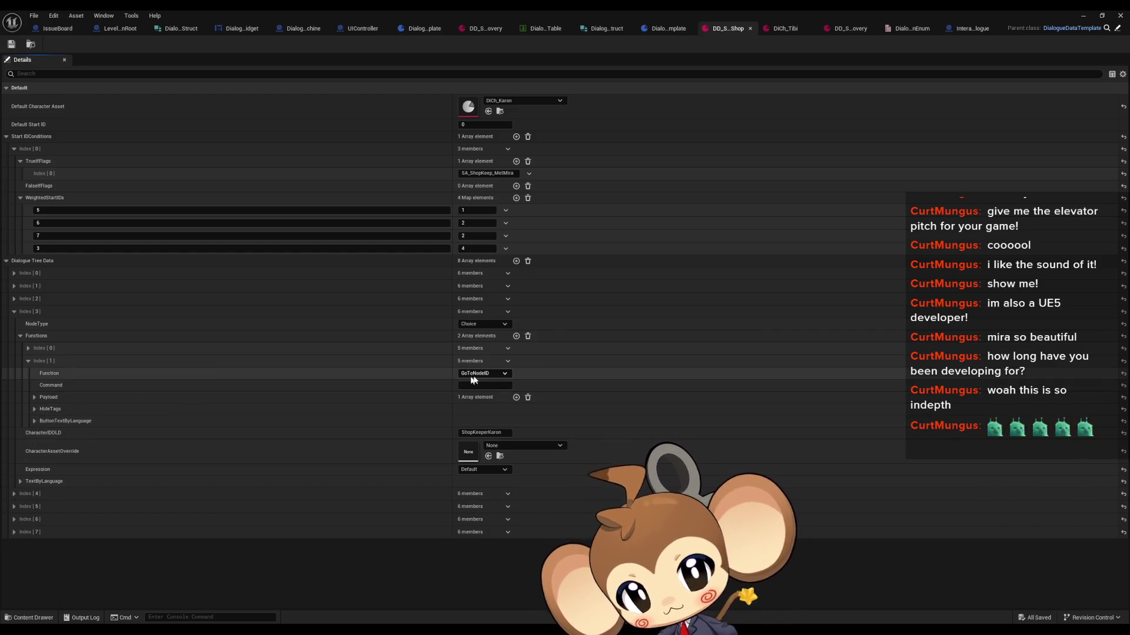
pyautogui.click(34, 397)
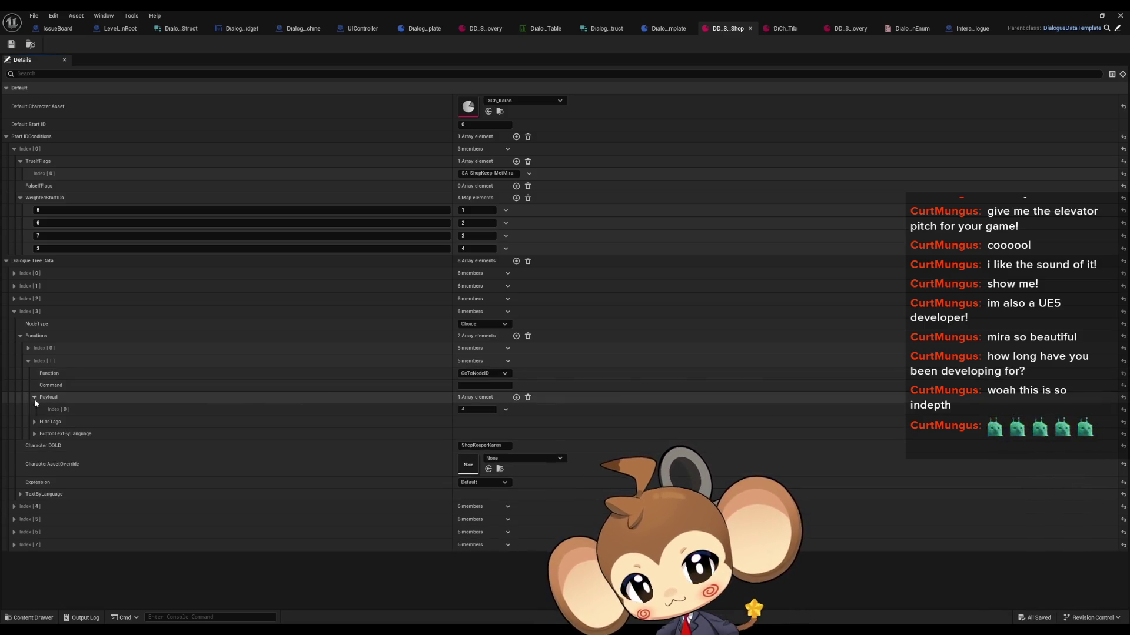
pyautogui.click(14, 507)
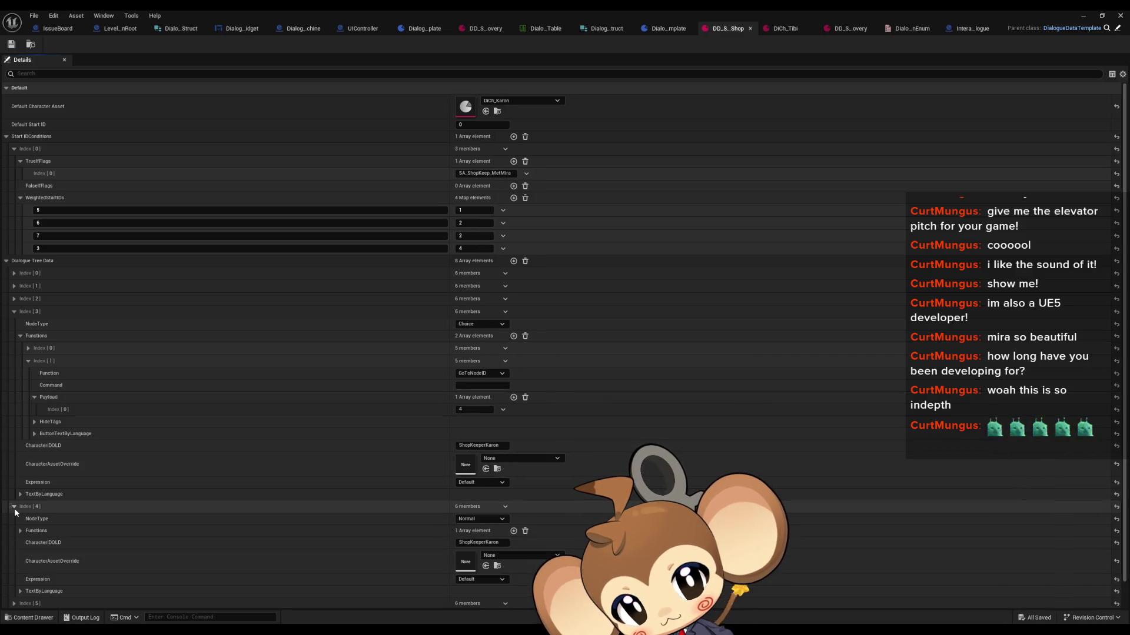
pyautogui.scroll(-1, 14, 508)
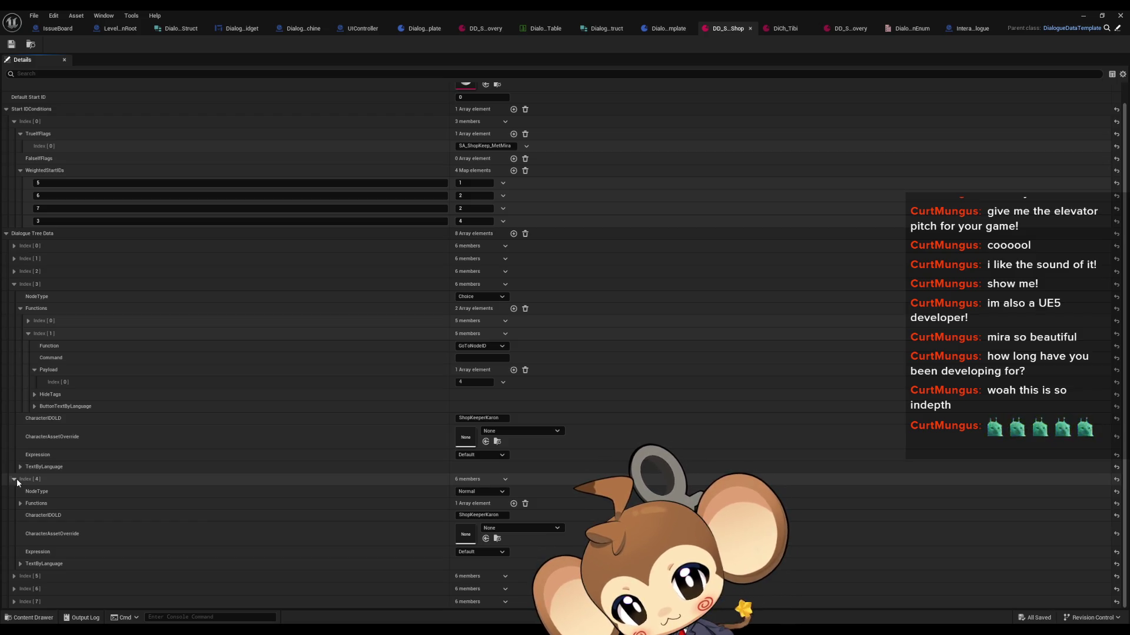
pyautogui.click(21, 564)
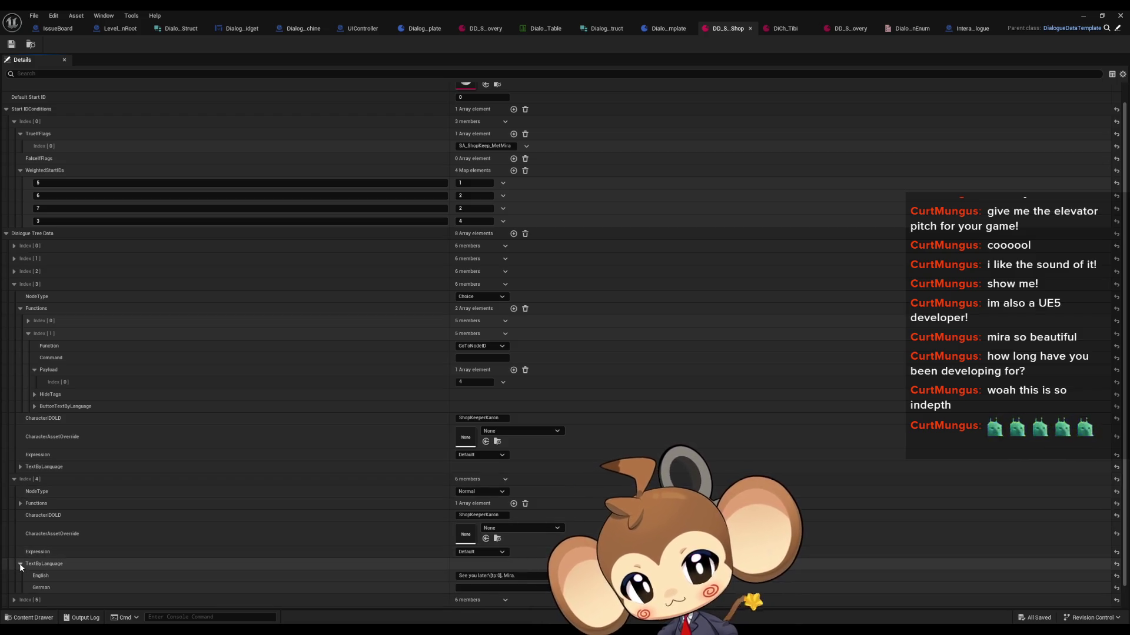
pyautogui.click(15, 480)
pyautogui.click(14, 519)
pyautogui.scroll(-1, 13, 520)
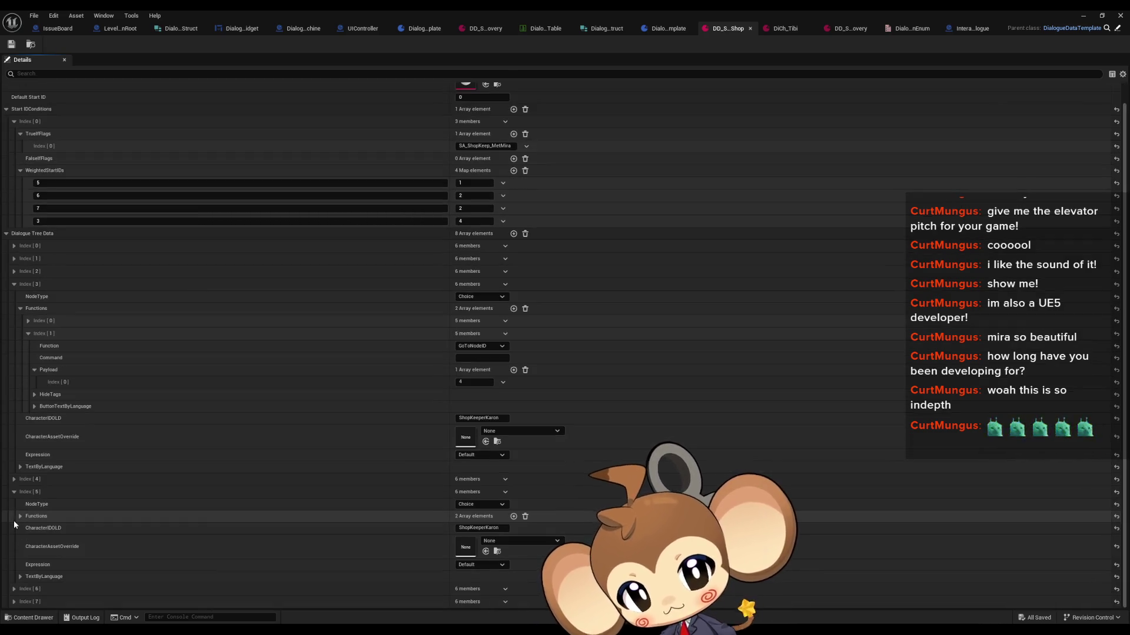
pyautogui.click(22, 577)
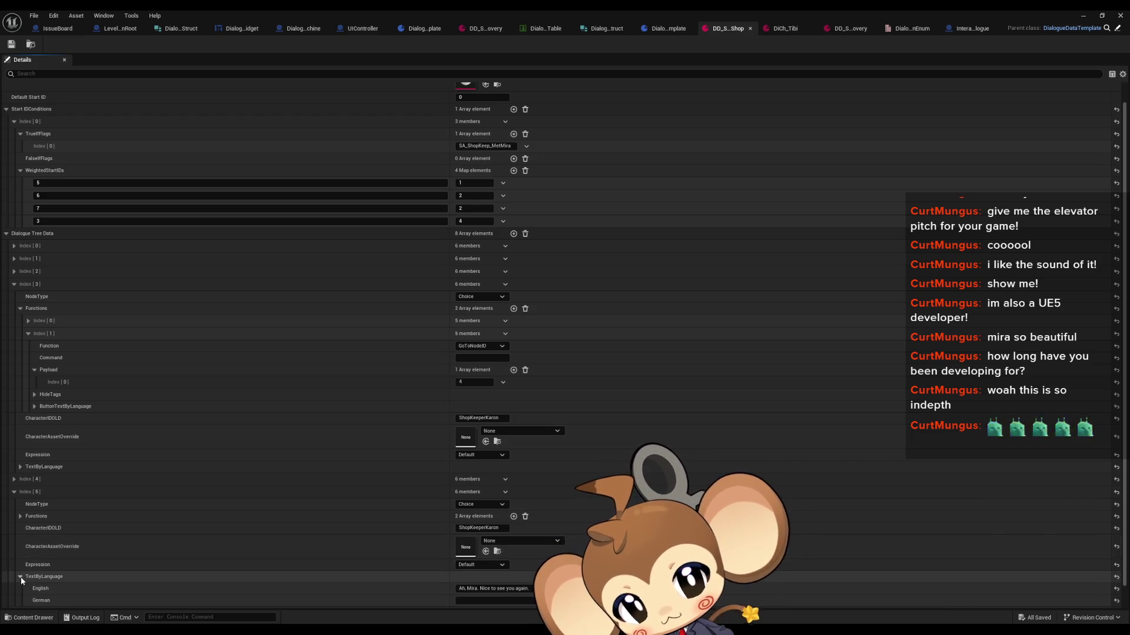
pyautogui.click(14, 492)
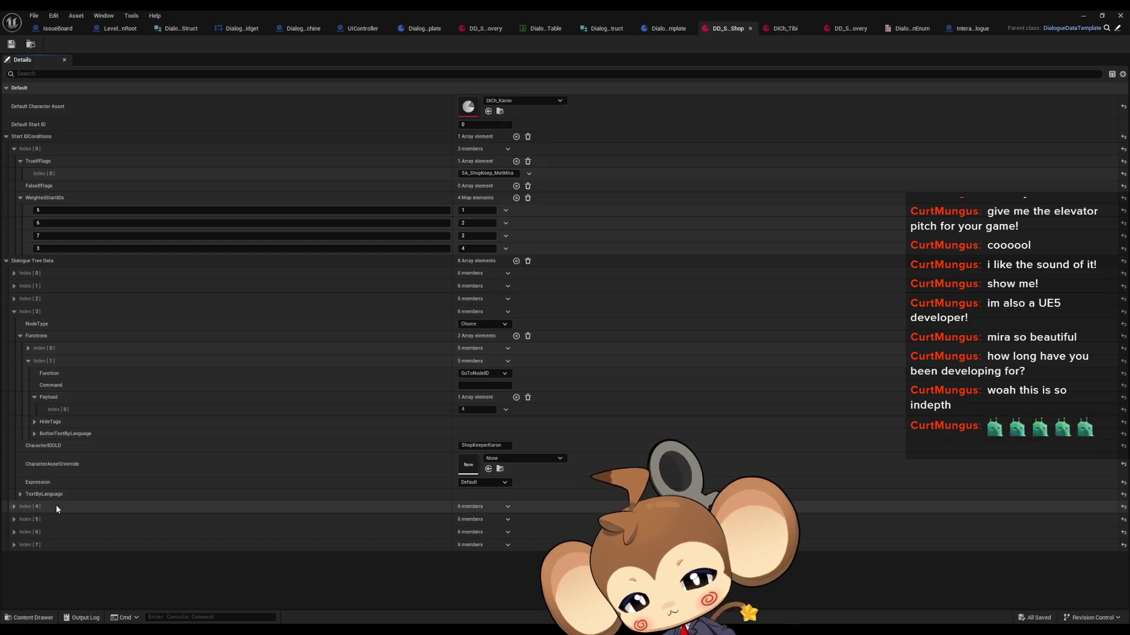
# Add a comment note 'add node function go to weighted node' on the IssueBoard graph, then minimize the window
pyautogui.click(65, 36)
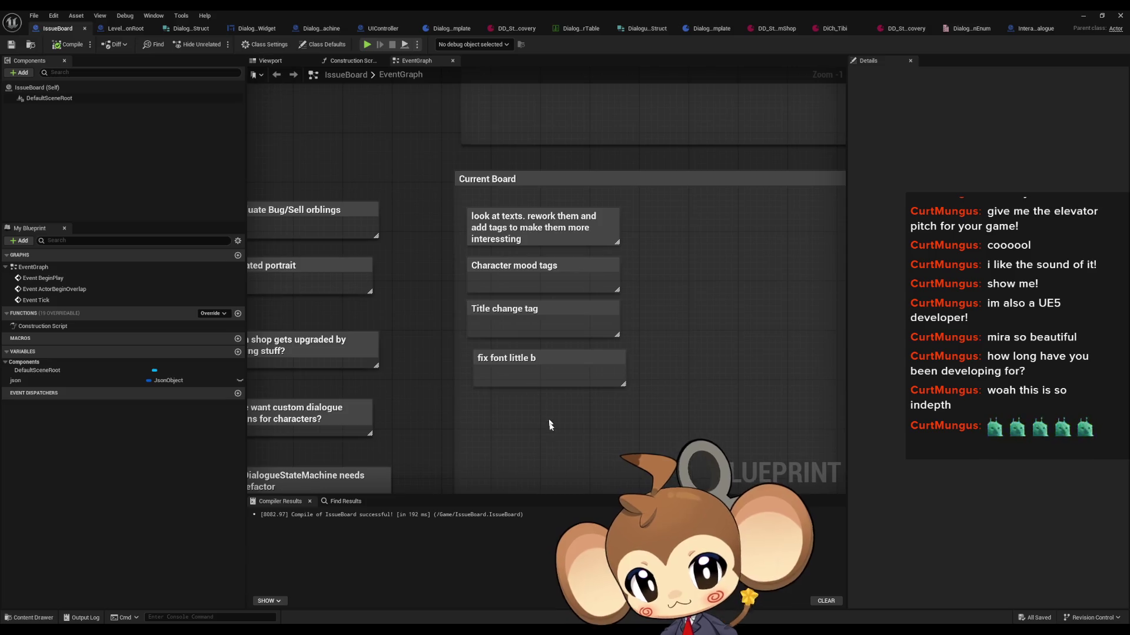
pyautogui.press('c')
pyautogui.write('add node function go to weight')
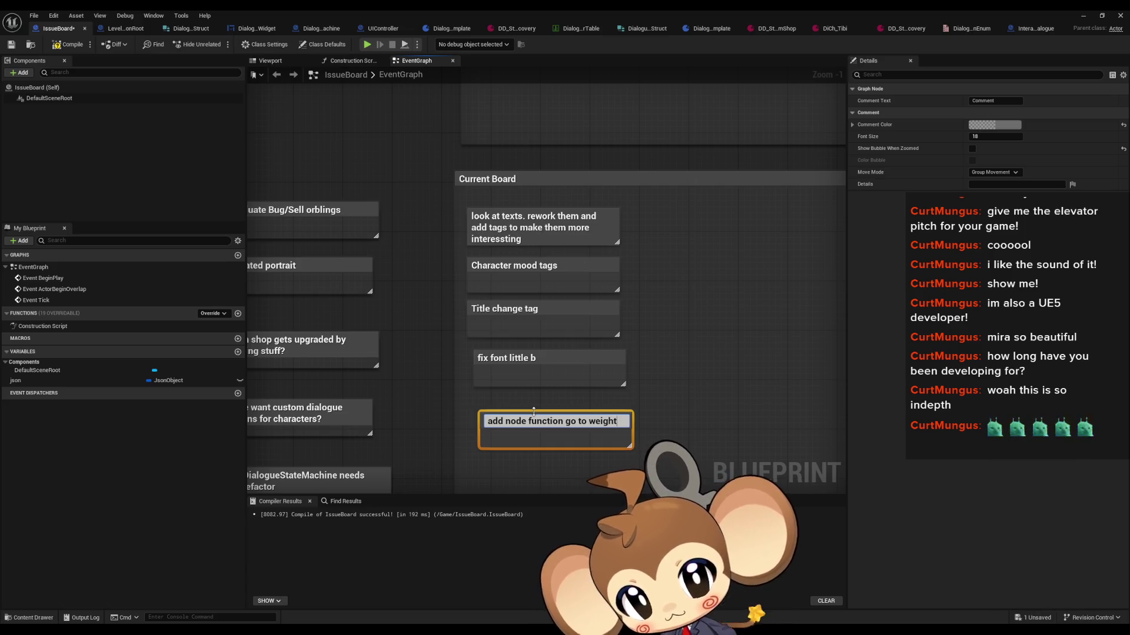
pyautogui.write('ed')
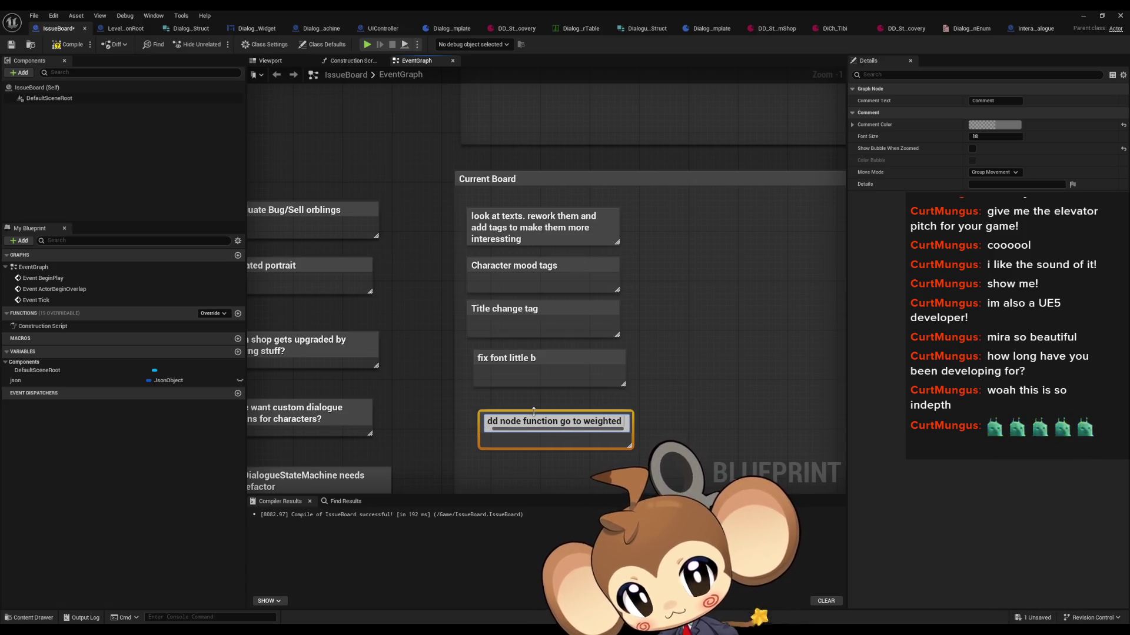
pyautogui.hotkey('shift', 'Return')
pyautogui.press('Return')
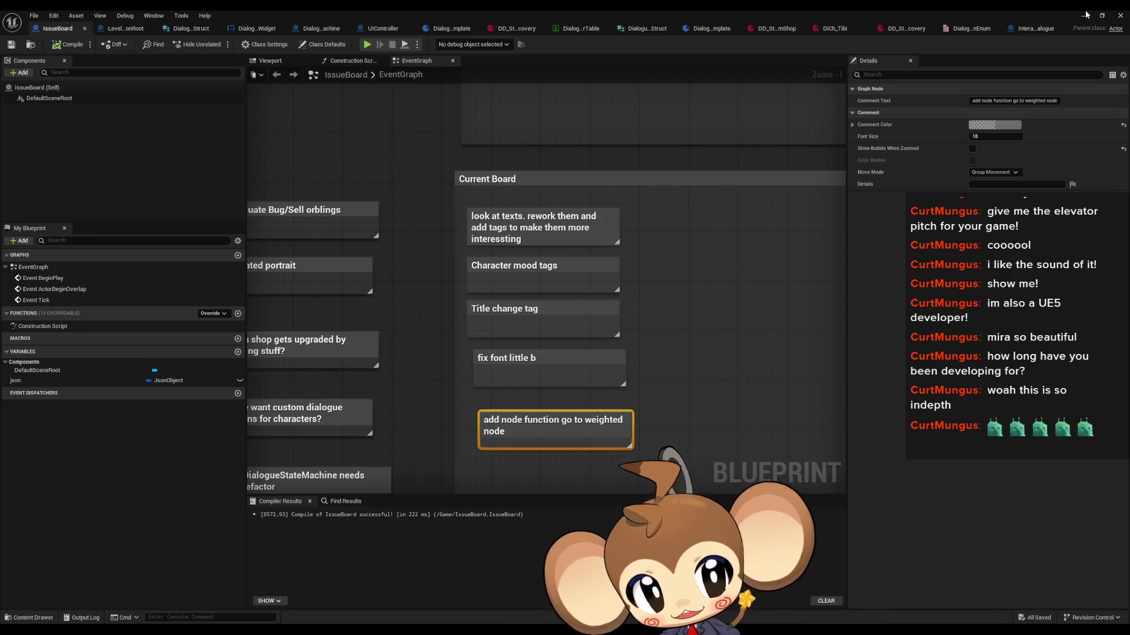
pyautogui.click(1086, 14)
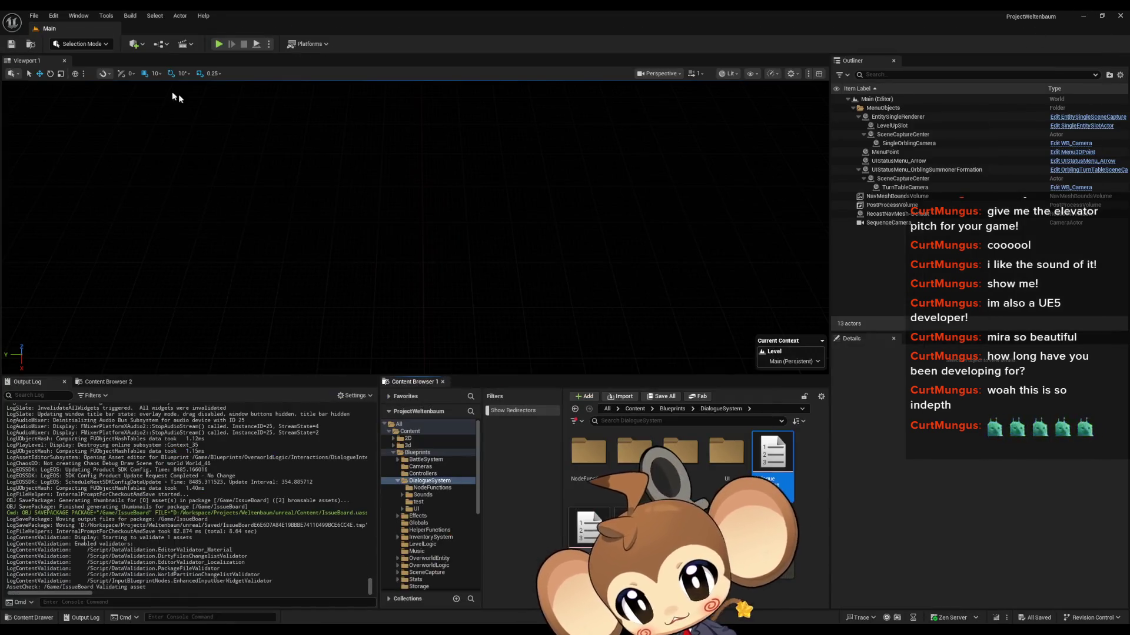
# Start play, load the saved game, and advance through the shopkeeper's dialogue
pyautogui.click(215, 45)
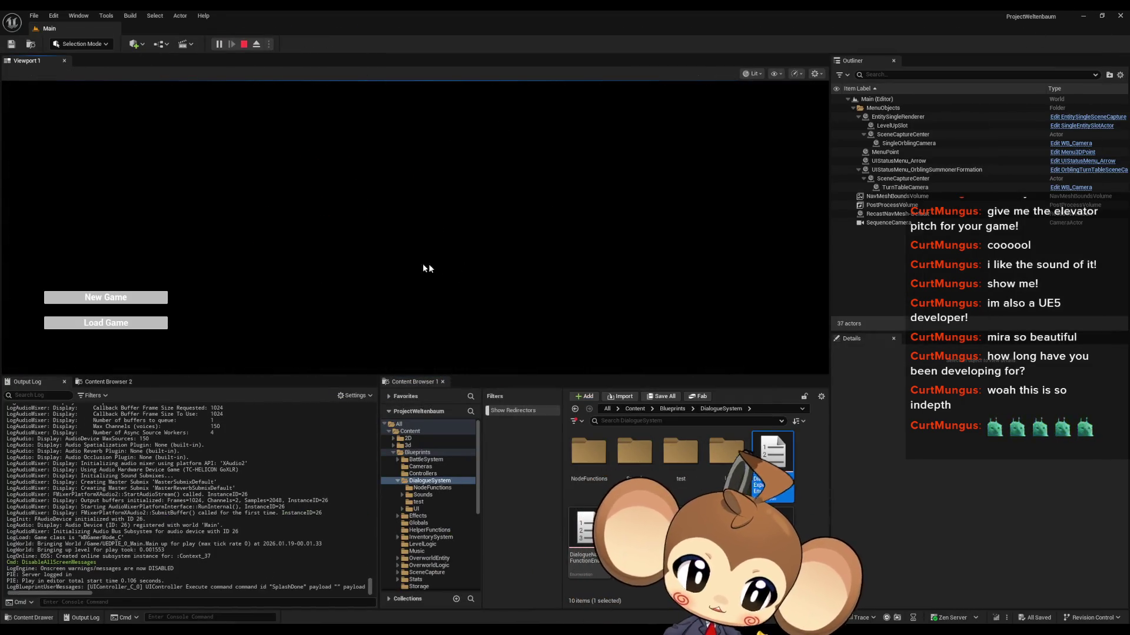
pyautogui.click(106, 322)
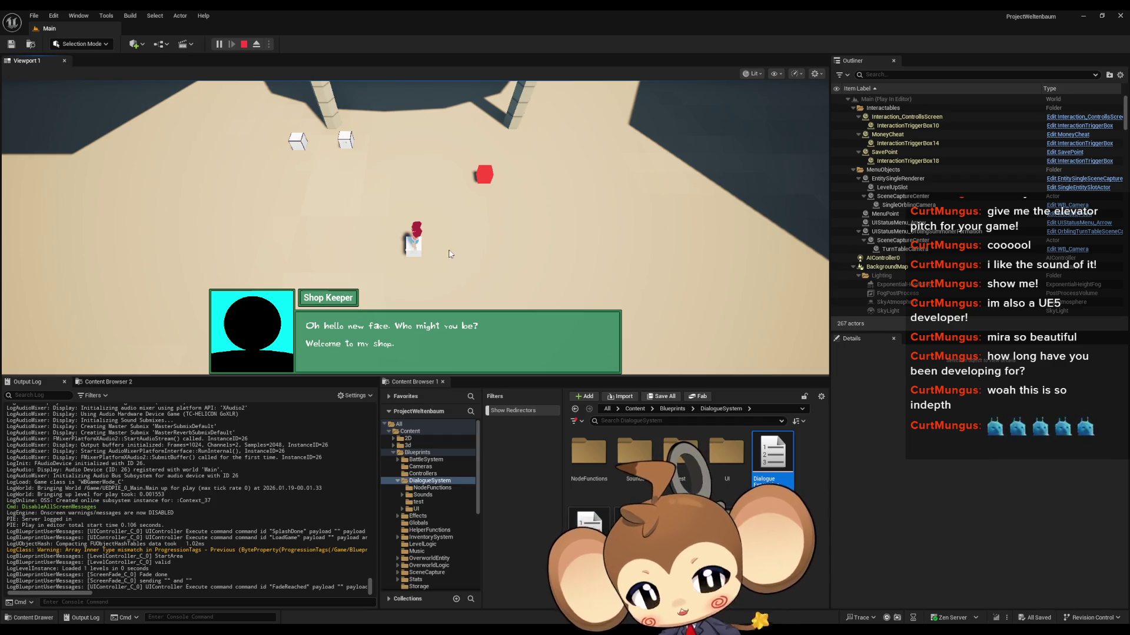
pyautogui.press('space')
pyautogui.press('space')
pyautogui.press('space')
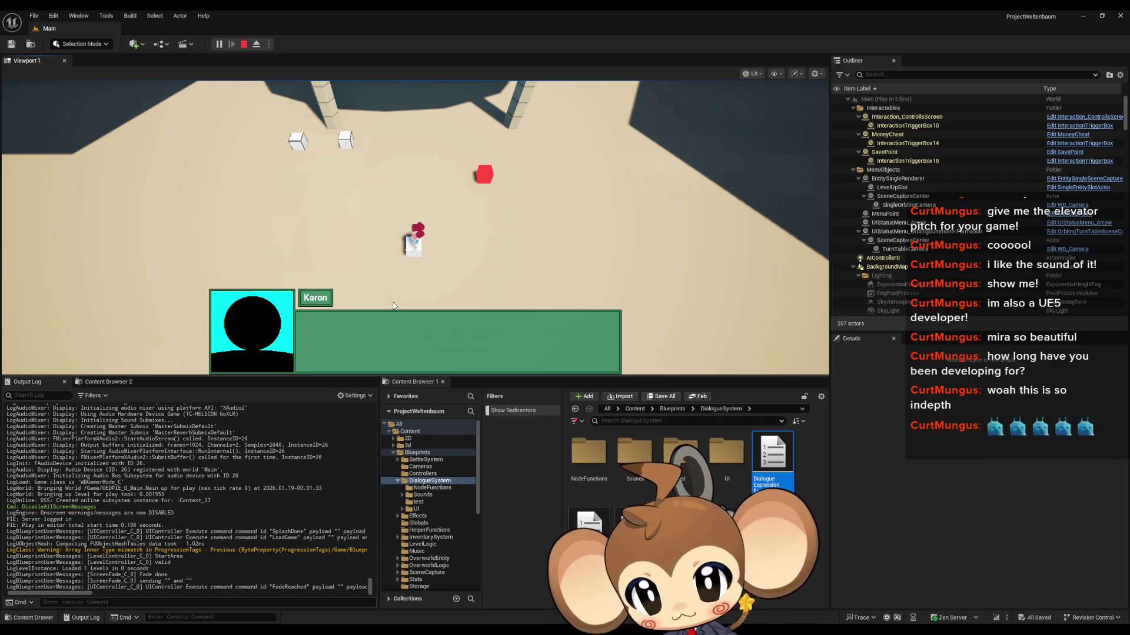
pyautogui.press('space')
pyautogui.click(532, 358)
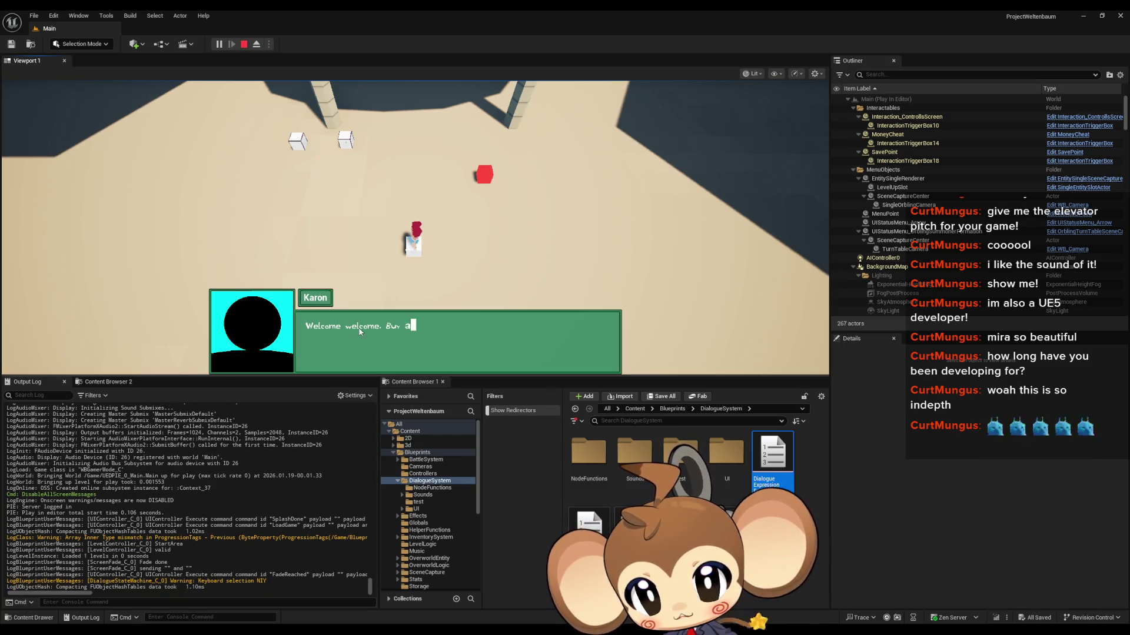
pyautogui.click(535, 360)
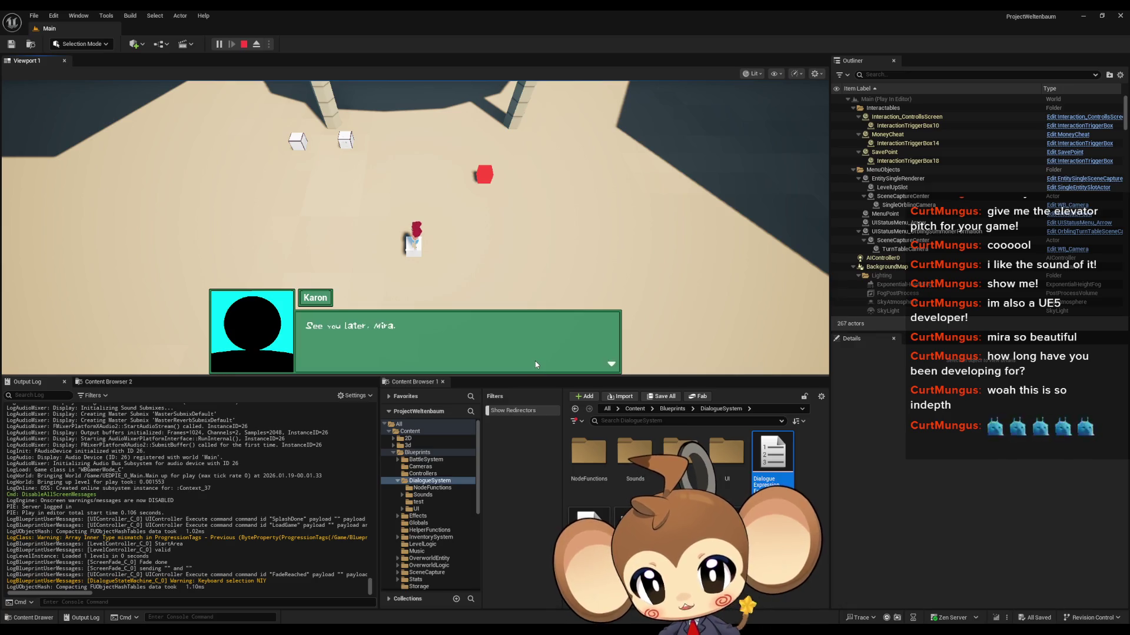
pyautogui.press('space')
pyautogui.click(533, 357)
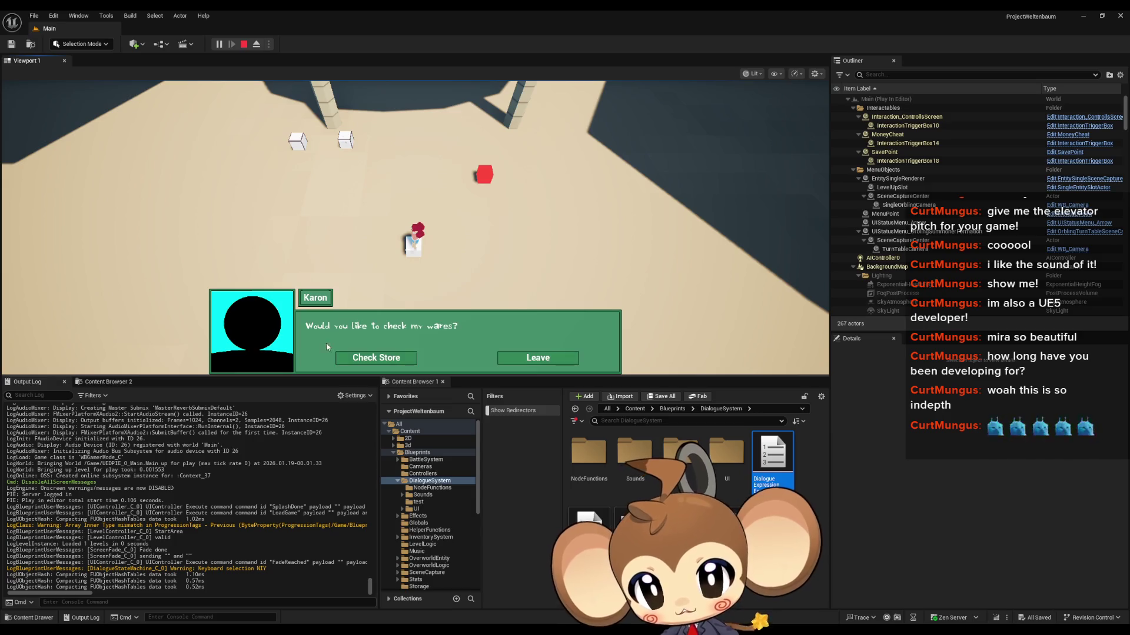
# Open and close the Buy/Sell shop menu twice, talking to the shopkeeper again in between
pyautogui.click(362, 354)
pyautogui.press('Escape')
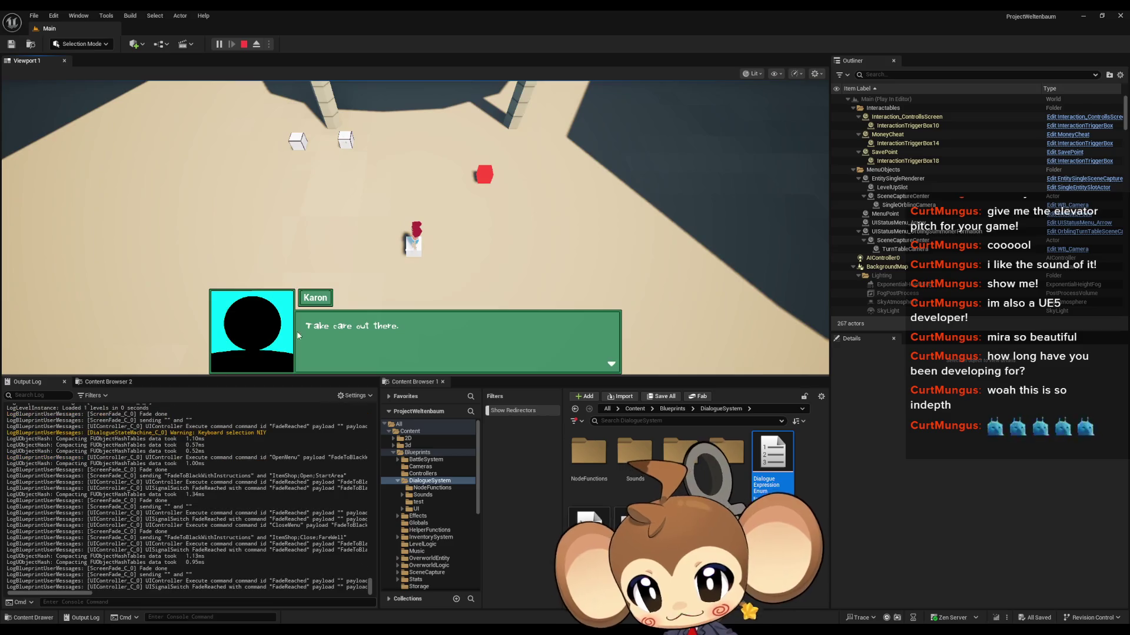
pyautogui.click(499, 258)
pyautogui.click(502, 257)
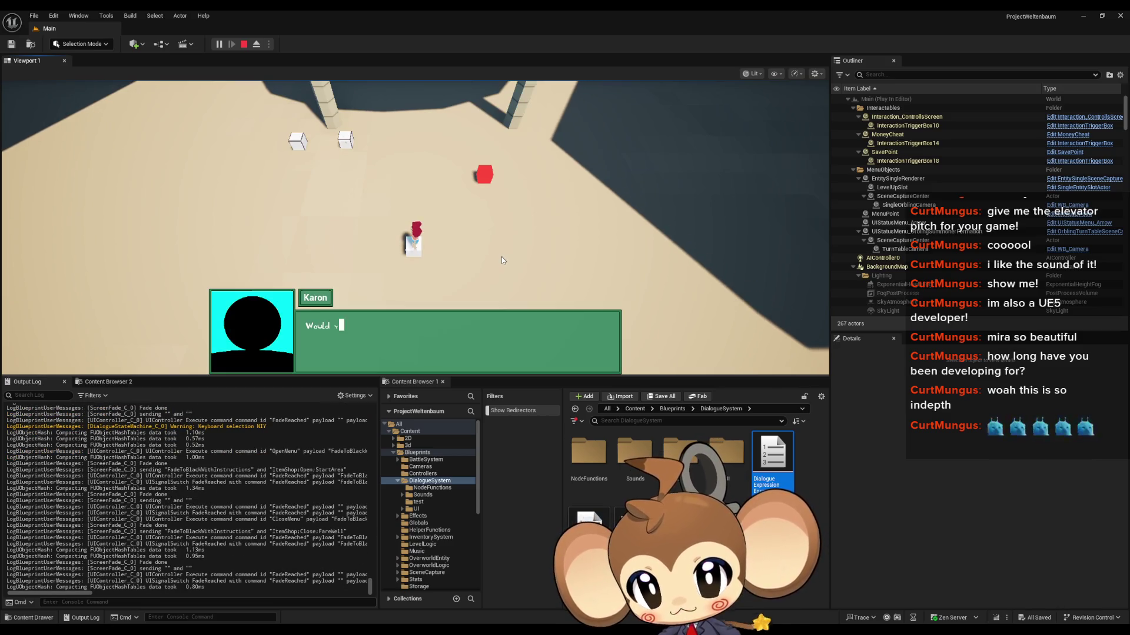
pyautogui.click(397, 359)
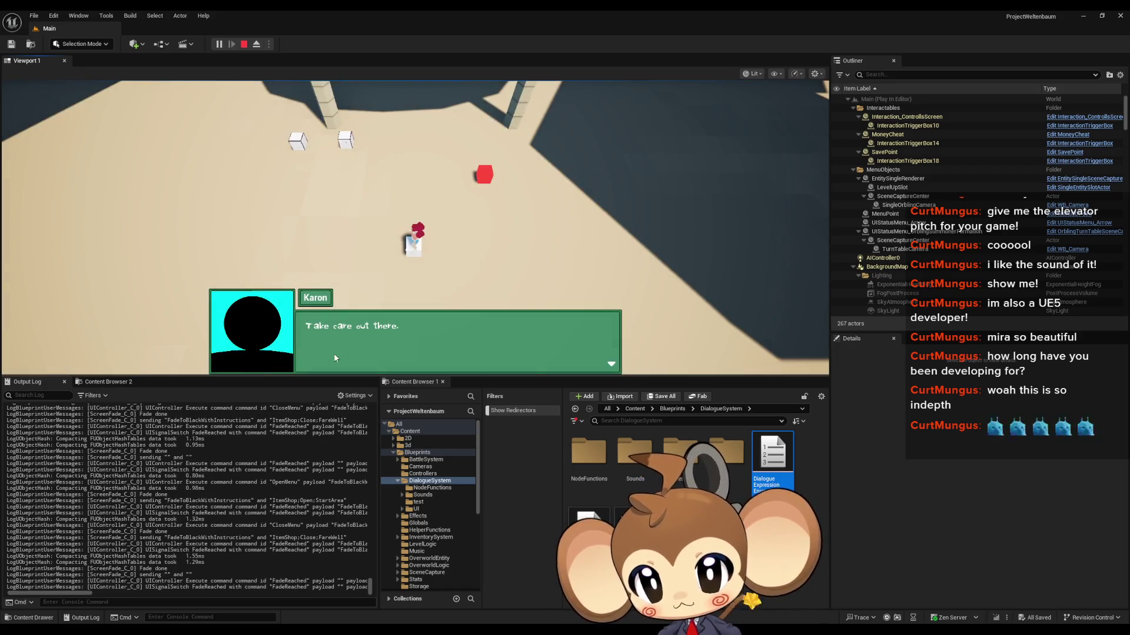
pyautogui.click(333, 353)
pyautogui.click(391, 355)
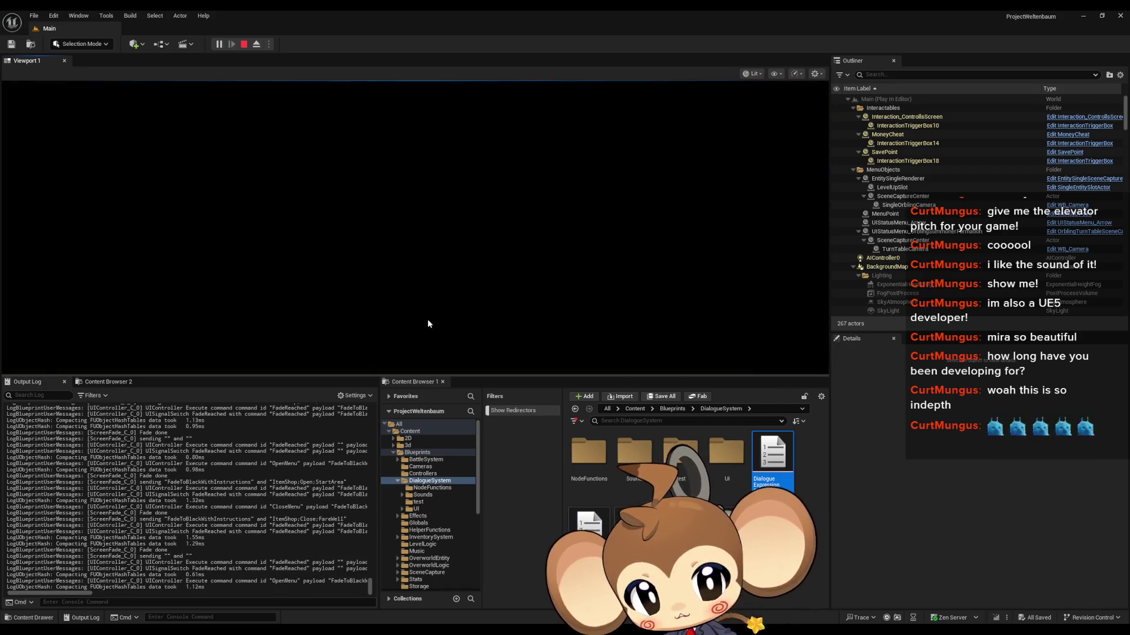
pyautogui.rightClick(425, 320)
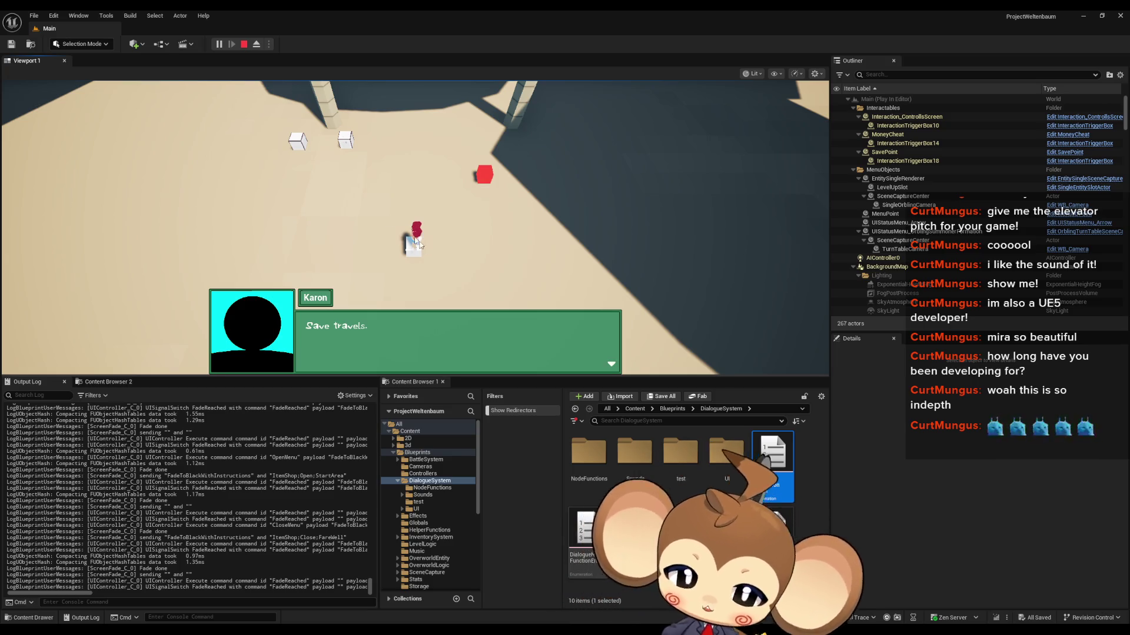
# Stop the play session and bring the IssueBoard window back to the front
pyautogui.click(243, 44)
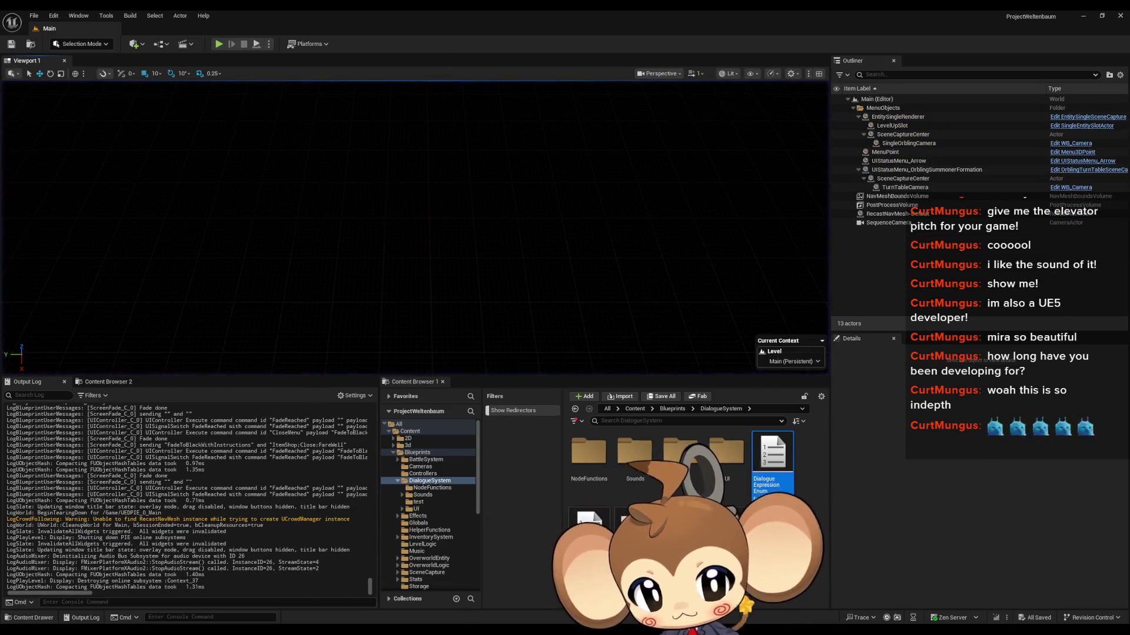
pyautogui.moveTo(467, 629)
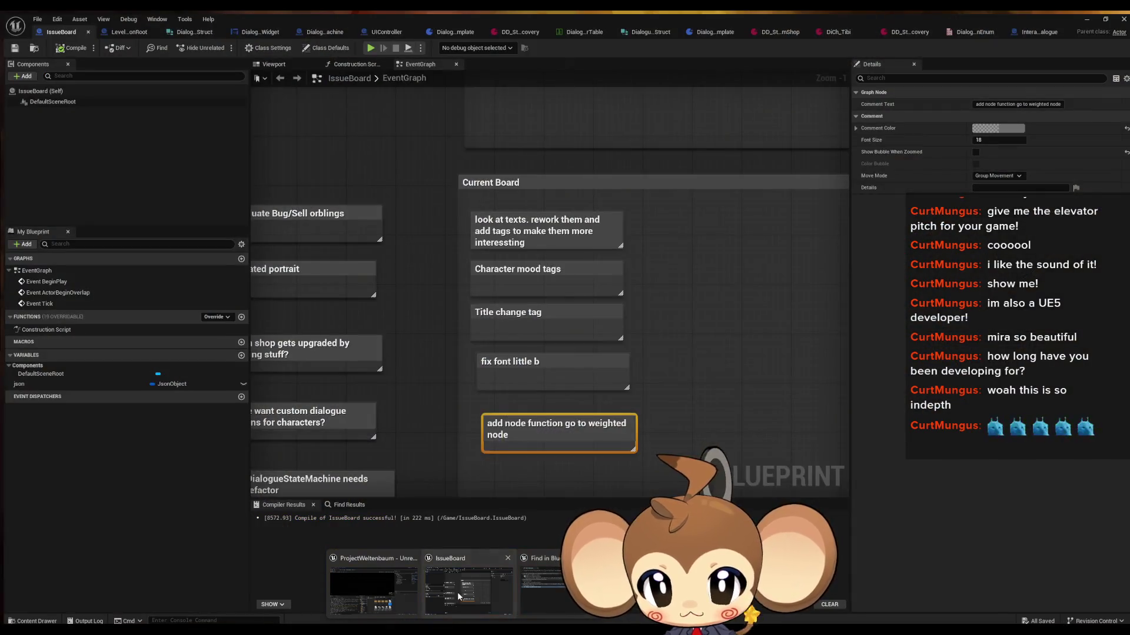
pyautogui.click(462, 595)
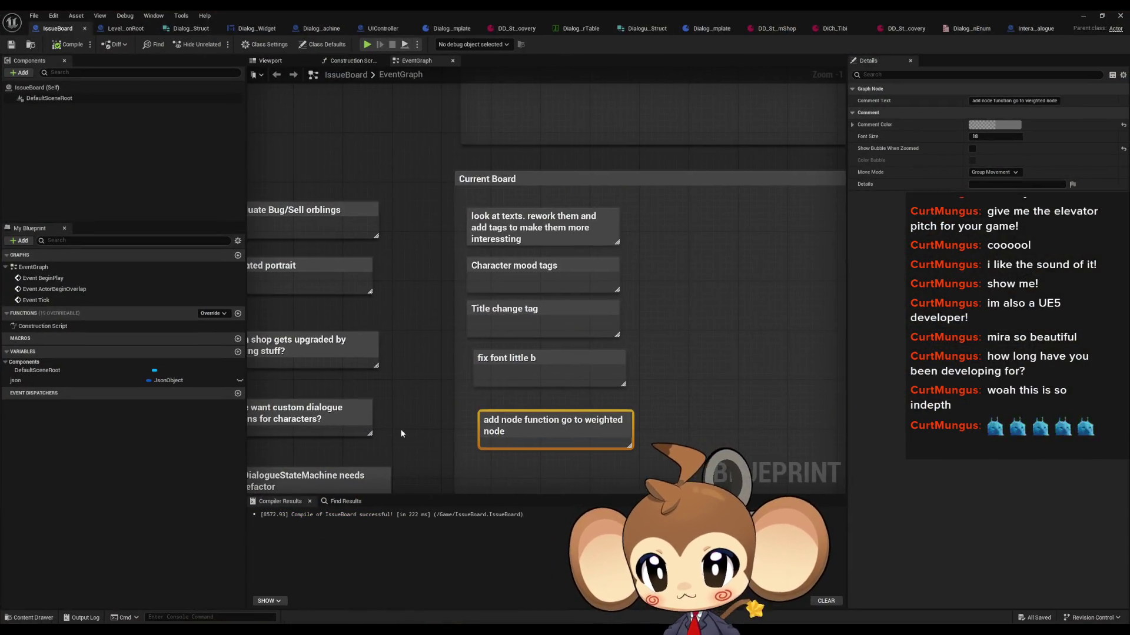
# Check the Dialogue Tree Asset list in LevelObjectCollectionRoot's DeveloperThings graph, compile and save, then play
pyautogui.click(131, 29)
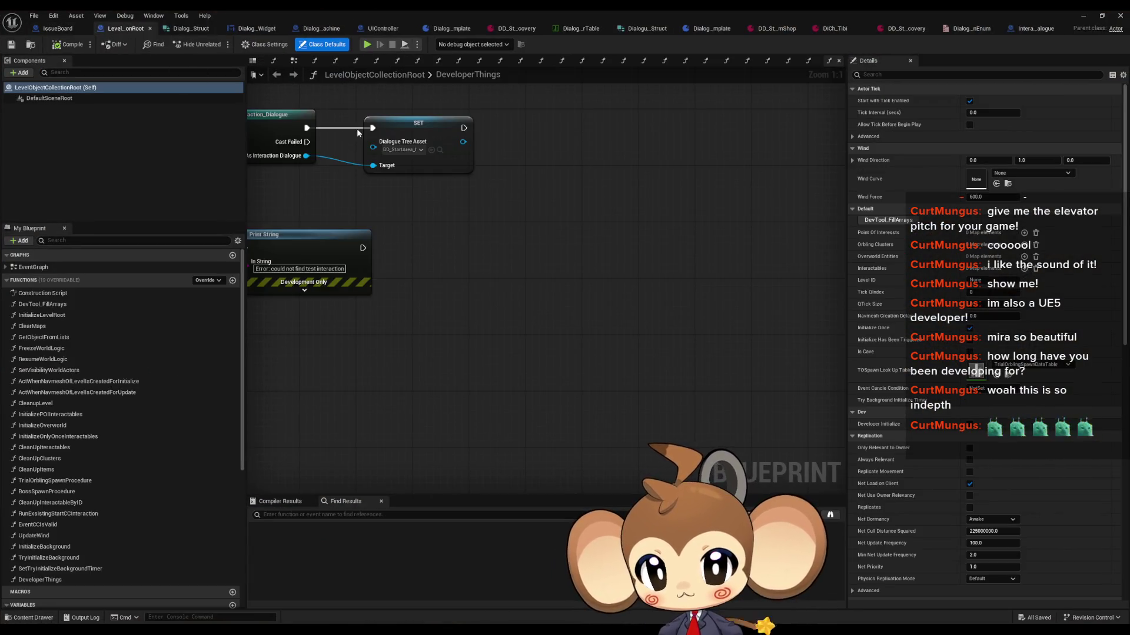
pyautogui.click(419, 150)
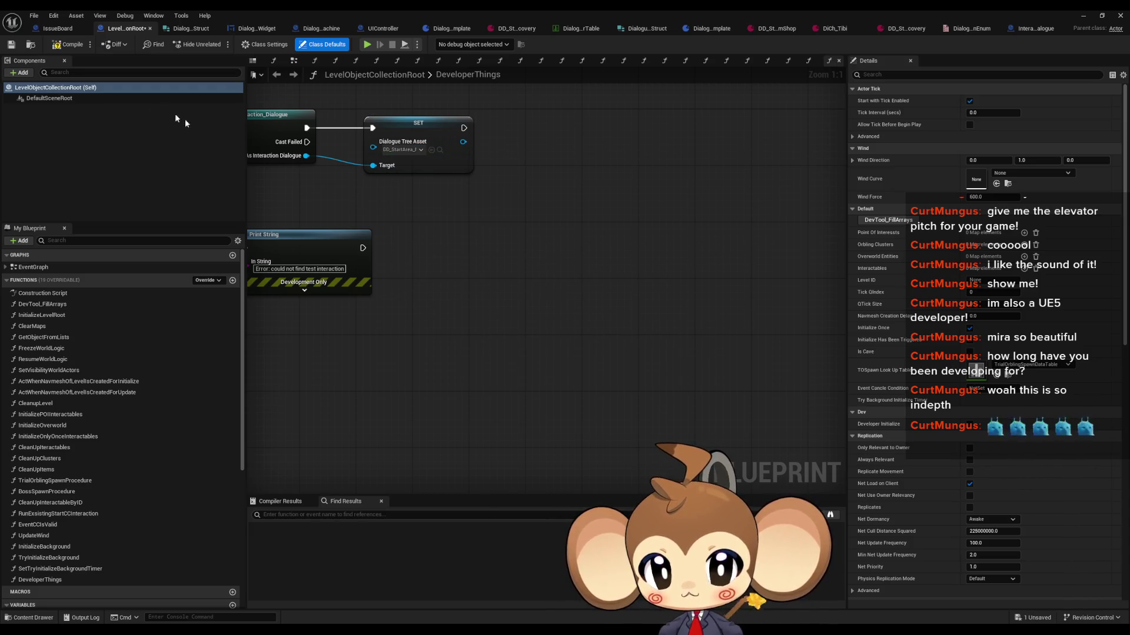
pyautogui.click(68, 44)
pyautogui.click(367, 44)
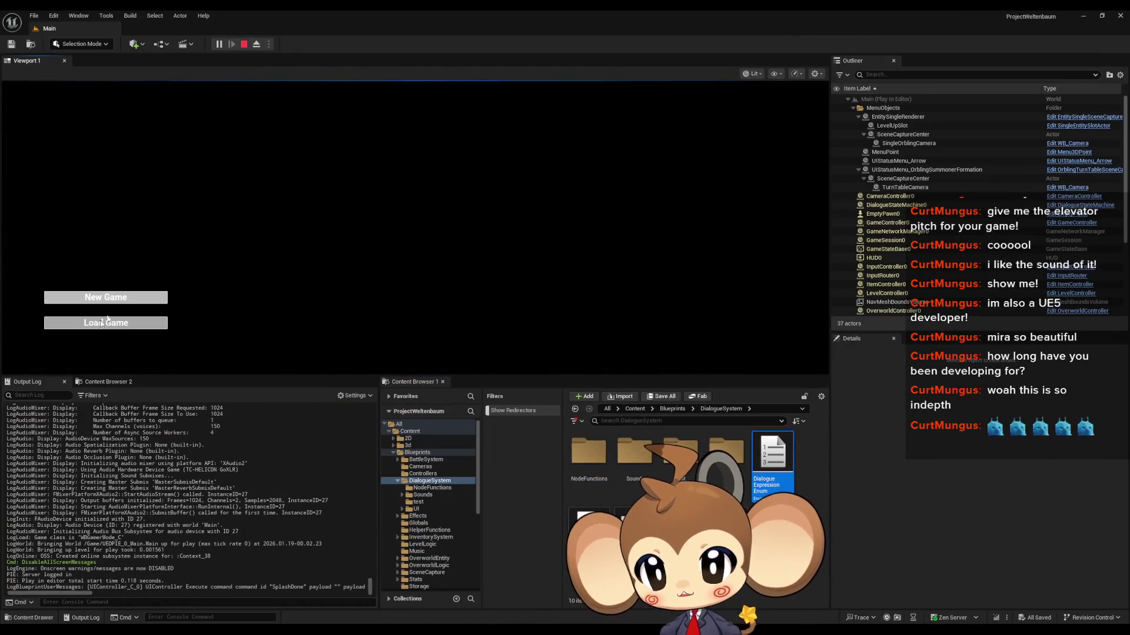
# Load the game, open and close the item storage menu twice, then choose Leave
pyautogui.click(100, 320)
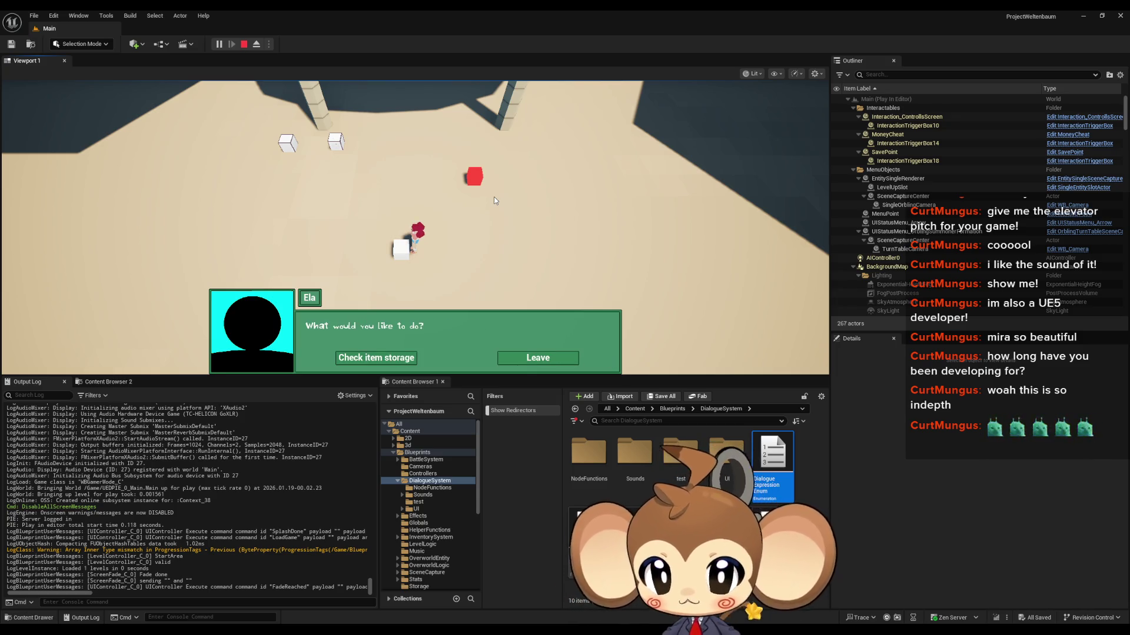
pyautogui.click(383, 361)
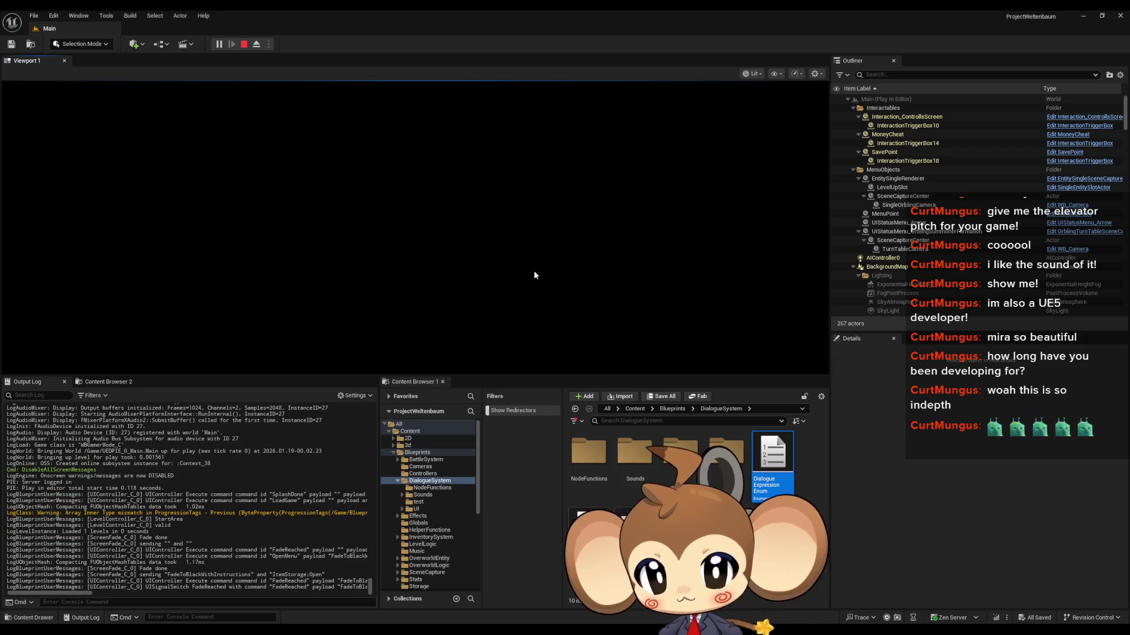
pyautogui.press('Escape')
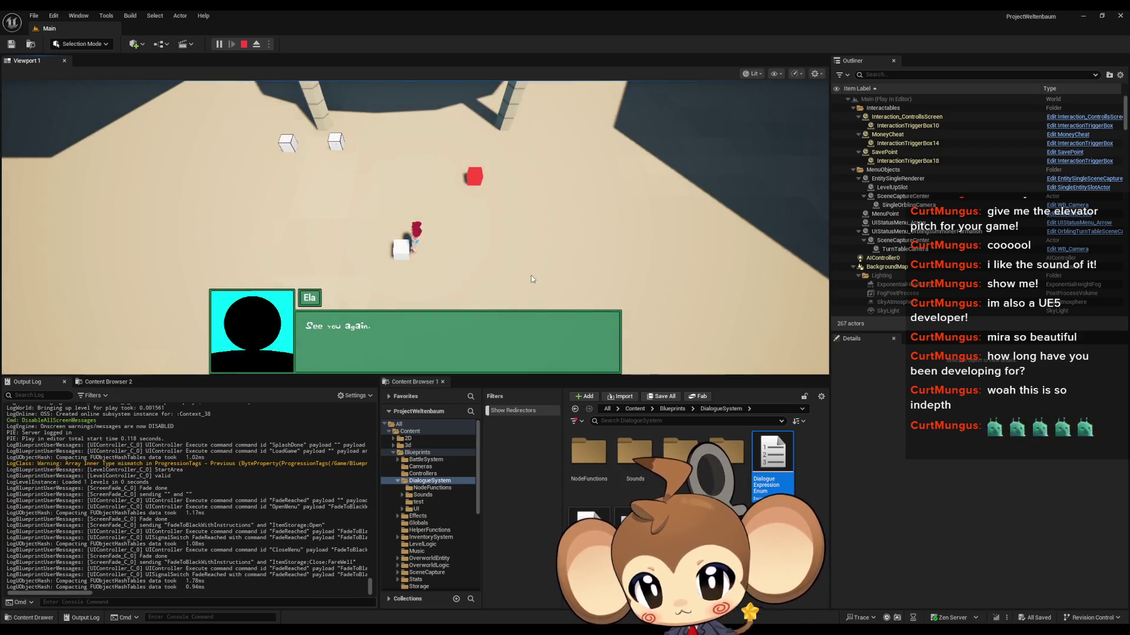
pyautogui.press('Return')
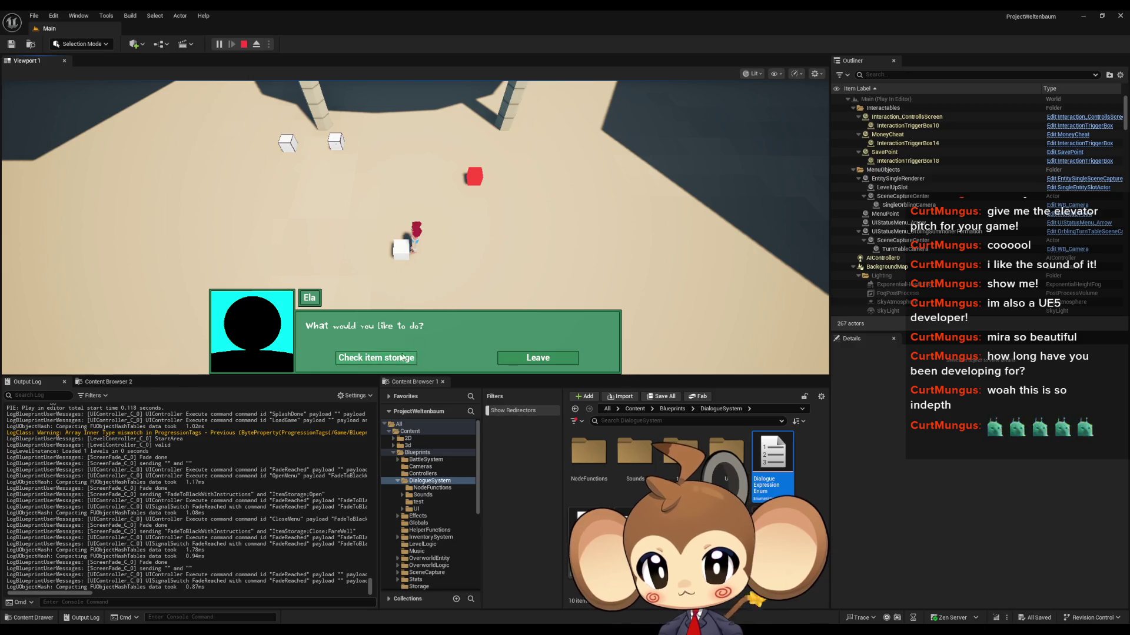
pyautogui.press('Escape')
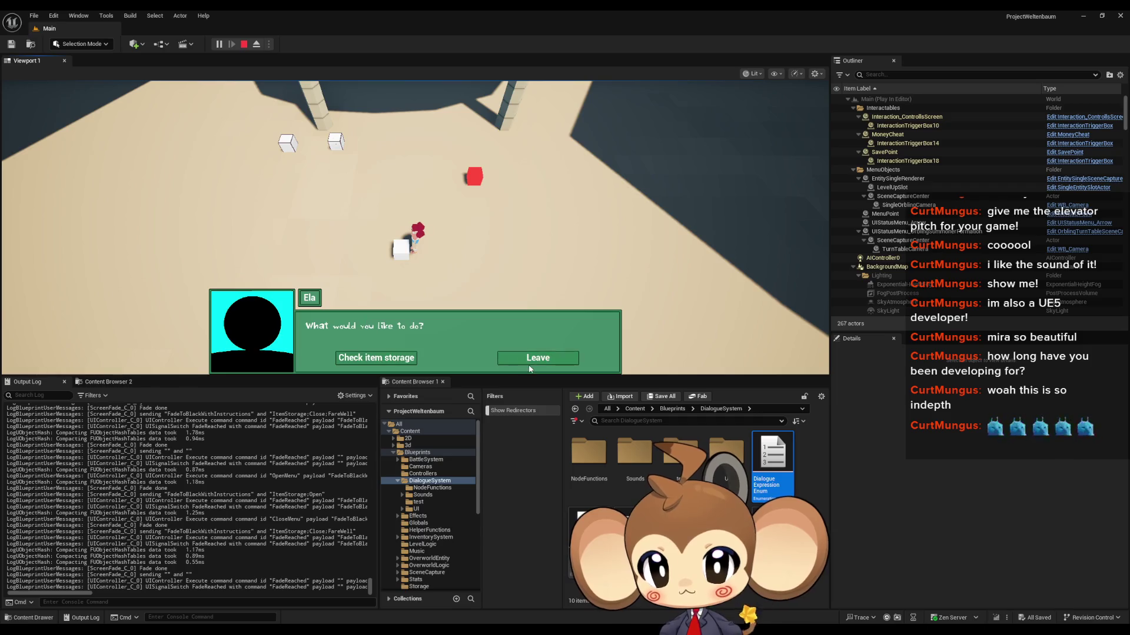
pyautogui.click(524, 358)
pyautogui.click(523, 358)
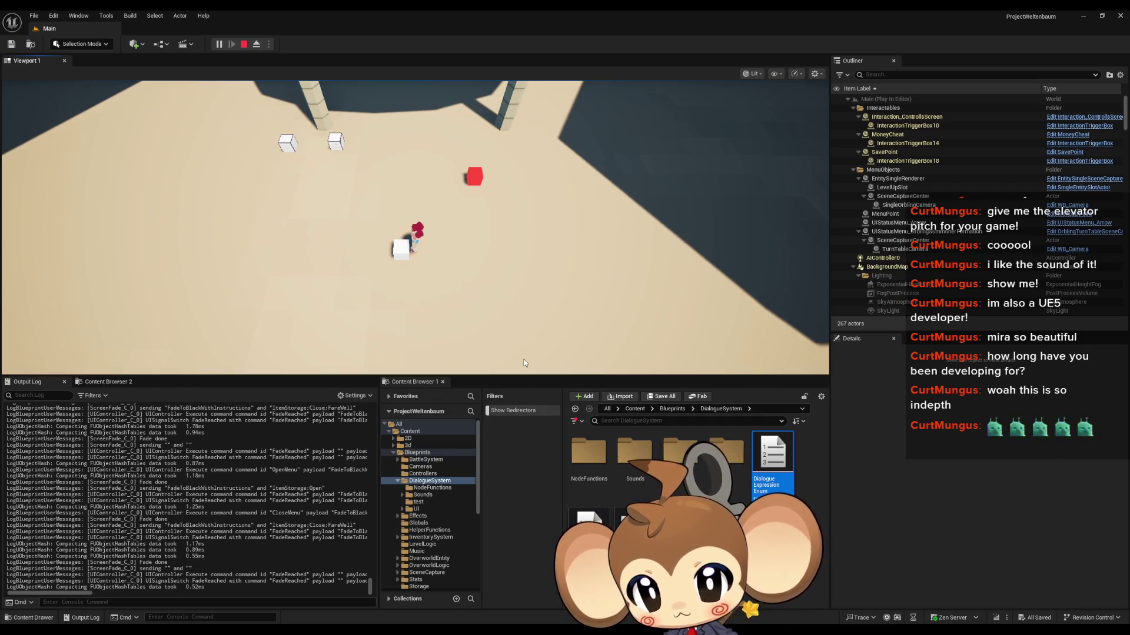
# Stop play, start another session, and stop it again
pyautogui.press('Escape')
pyautogui.click(223, 42)
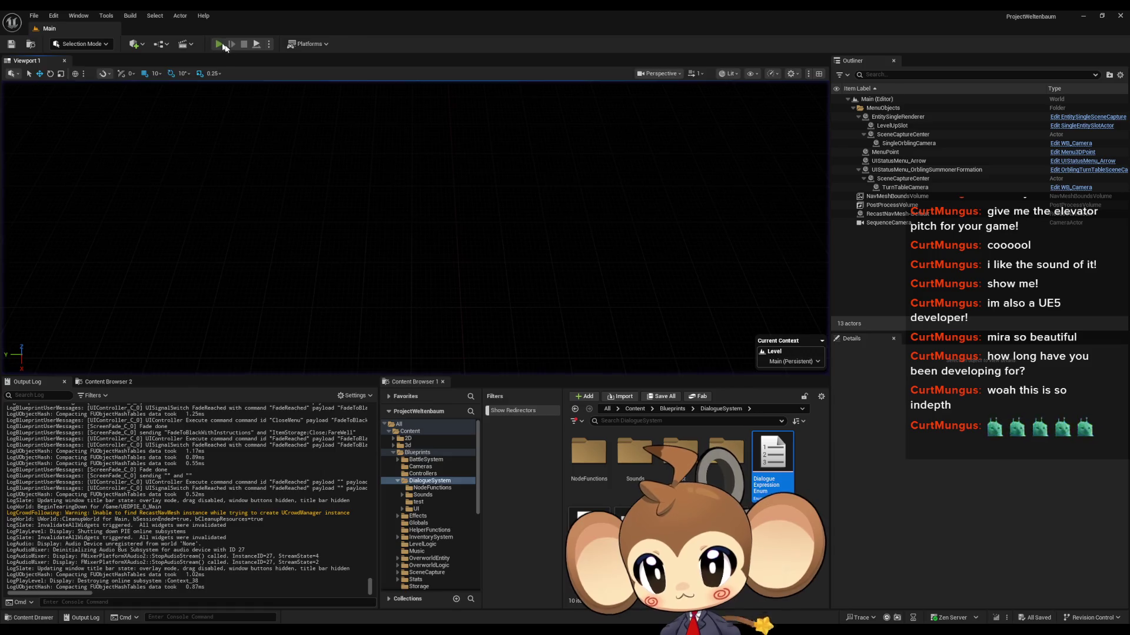
pyautogui.click(245, 43)
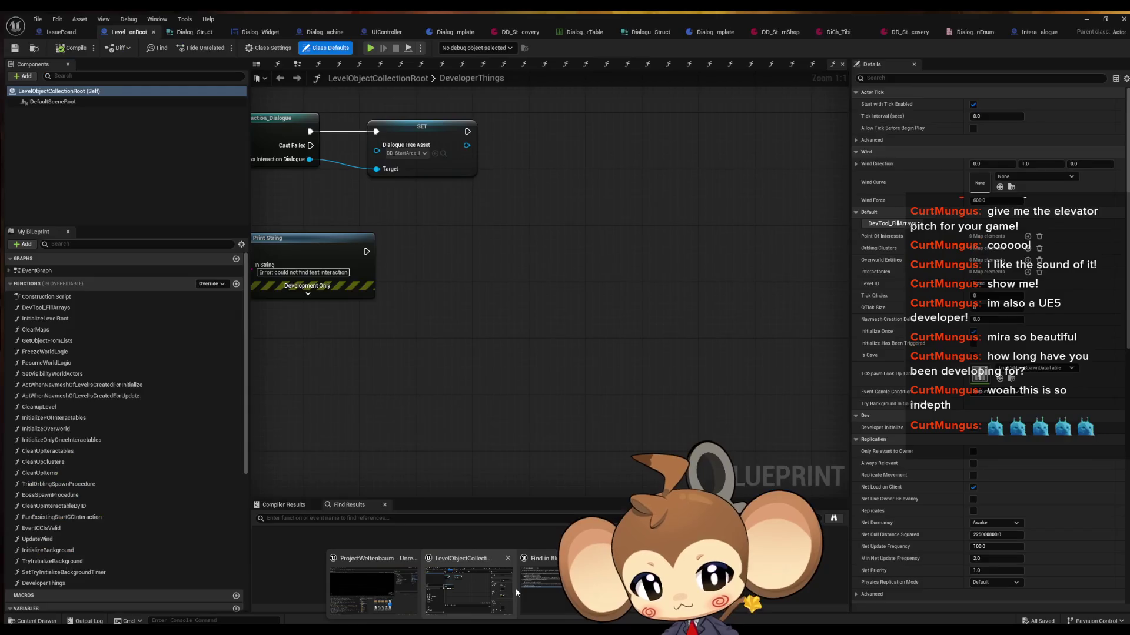
# Assign a different Dialogue Tree Asset in DeveloperThings, compile and save, then launch a play session
pyautogui.click(517, 587)
pyautogui.click(402, 149)
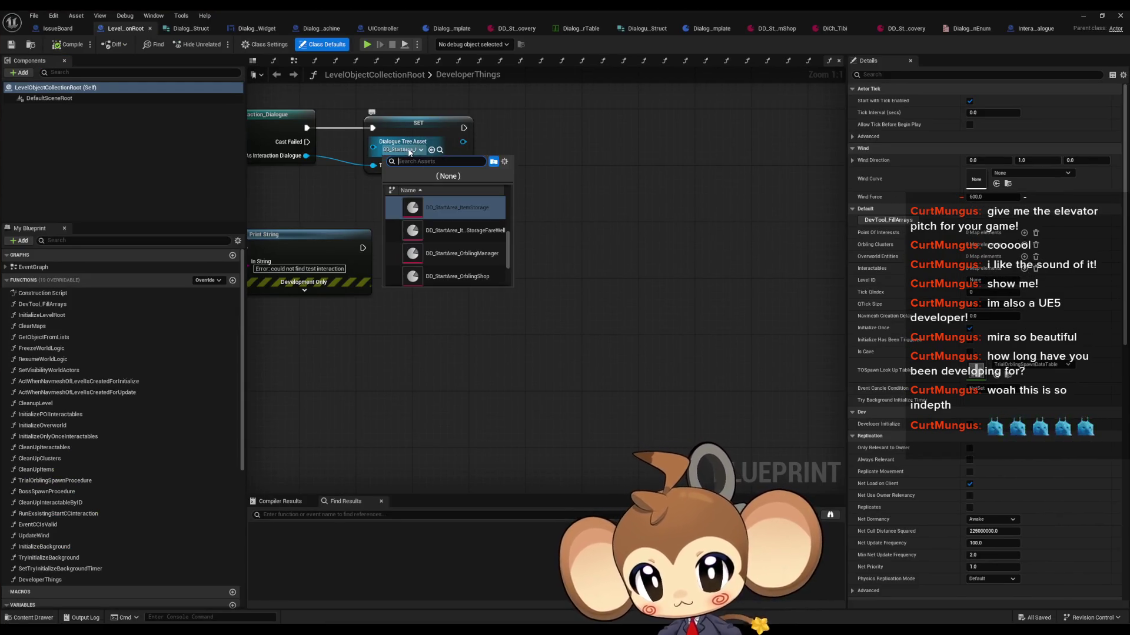
pyautogui.scroll(-1, 481, 228)
pyautogui.click(486, 228)
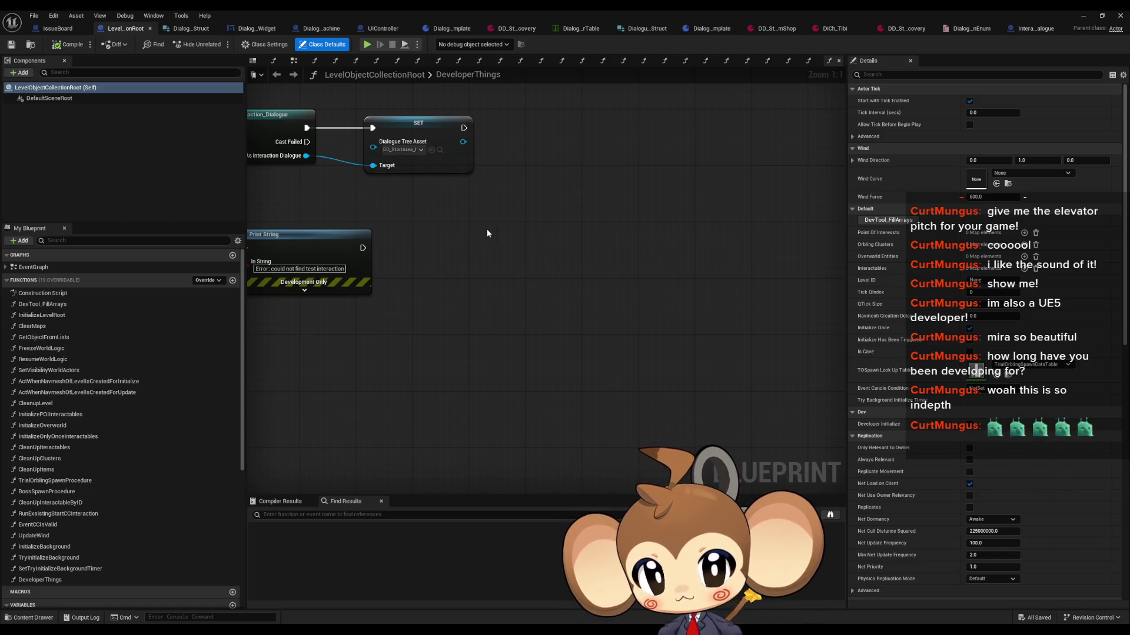
pyautogui.click(56, 45)
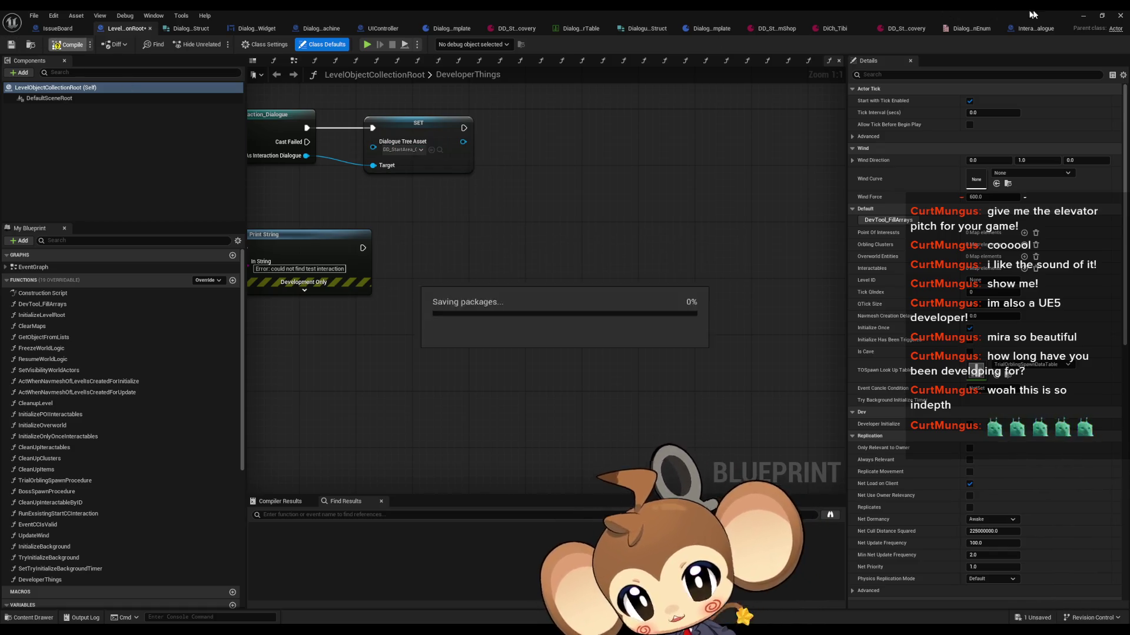
pyautogui.click(366, 44)
pyautogui.click(219, 44)
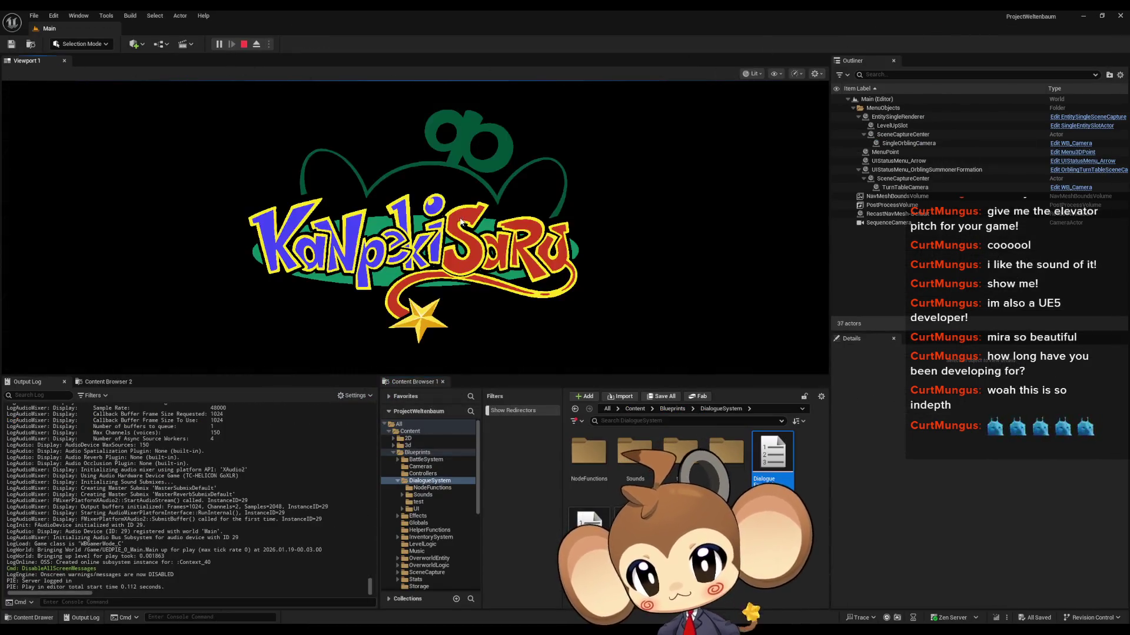
# Load the game, stop the play test, and float the LevelObjectCollectionRoot blueprint window over the editor
pyautogui.click(106, 325)
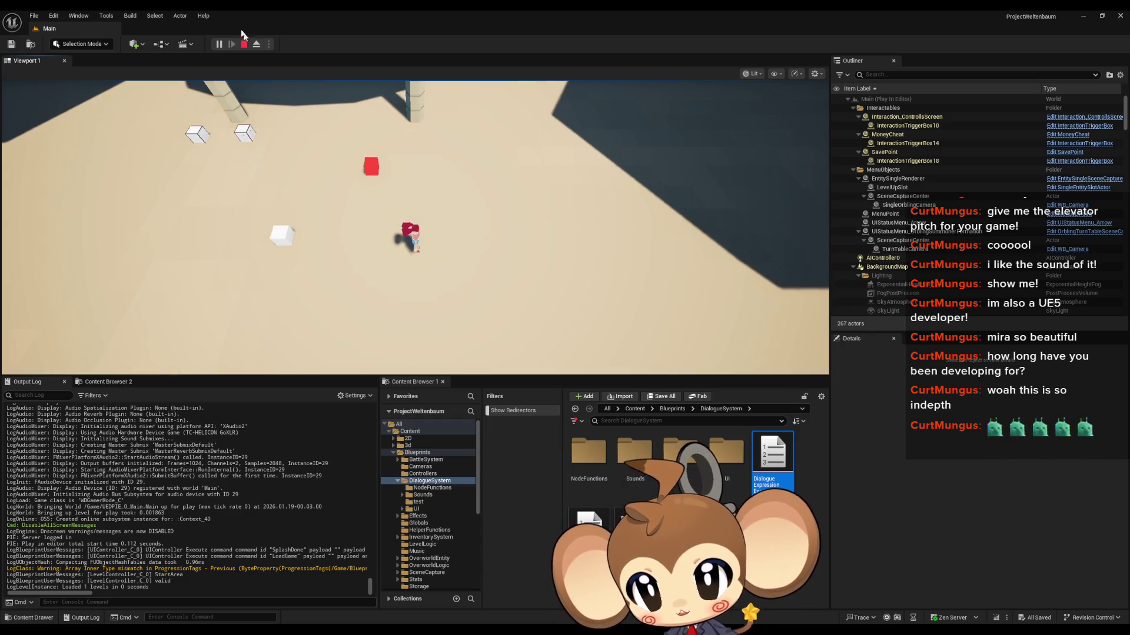
pyautogui.click(244, 44)
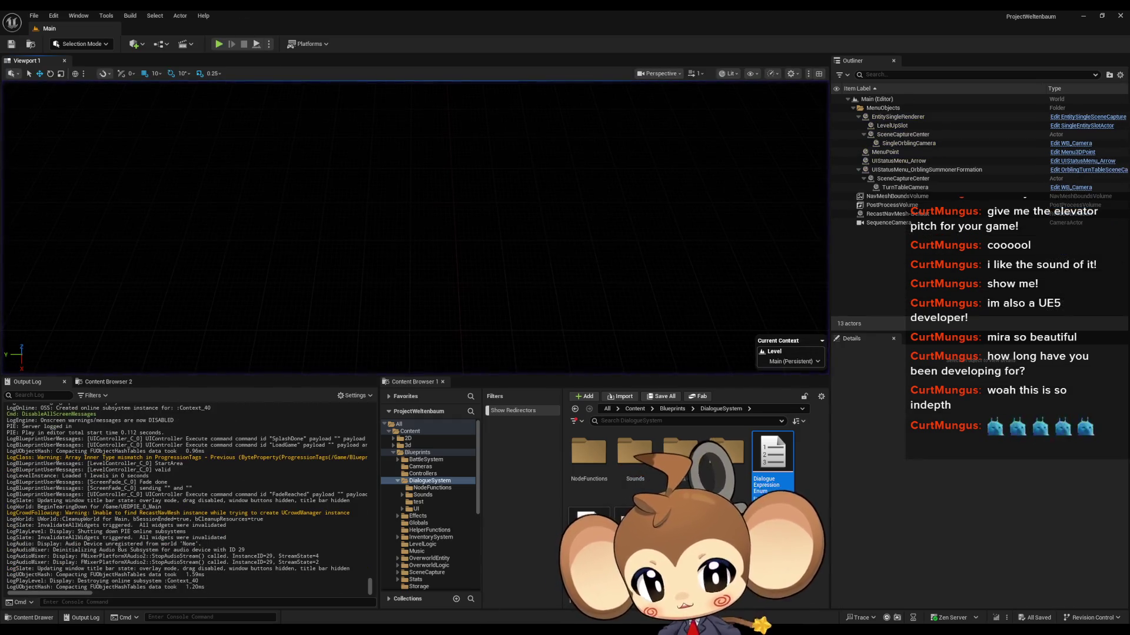
pyautogui.moveTo(462, 628)
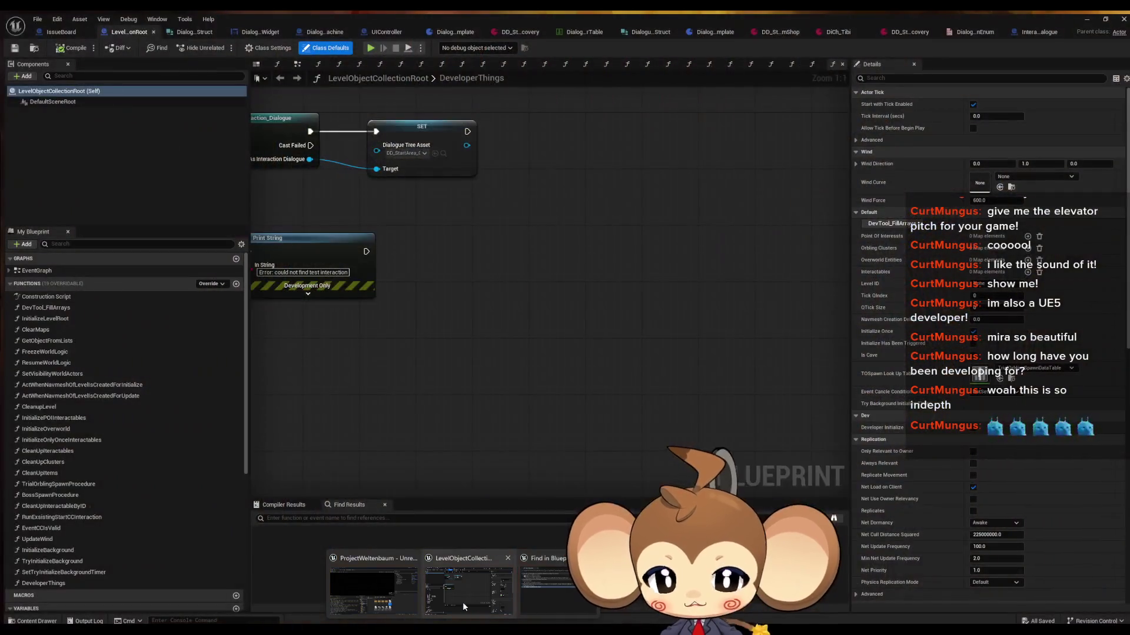
pyautogui.click(462, 602)
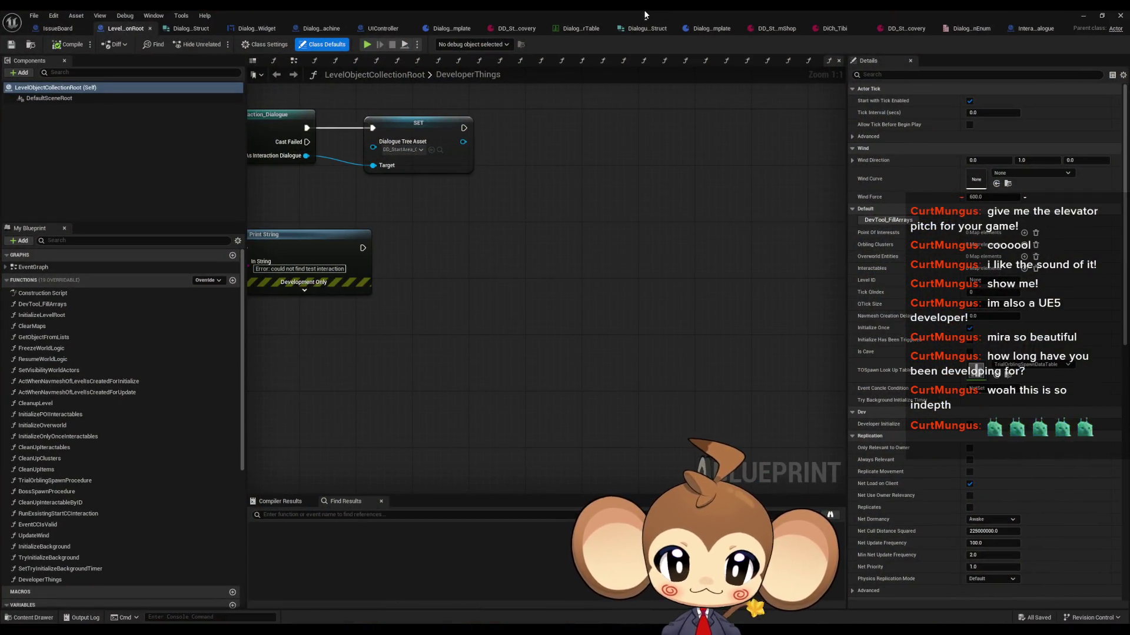
pyautogui.moveTo(561, 9)
pyautogui.mouseDown()
pyautogui.moveTo(615, 129)
pyautogui.moveTo(415, 97)
pyautogui.mouseUp()
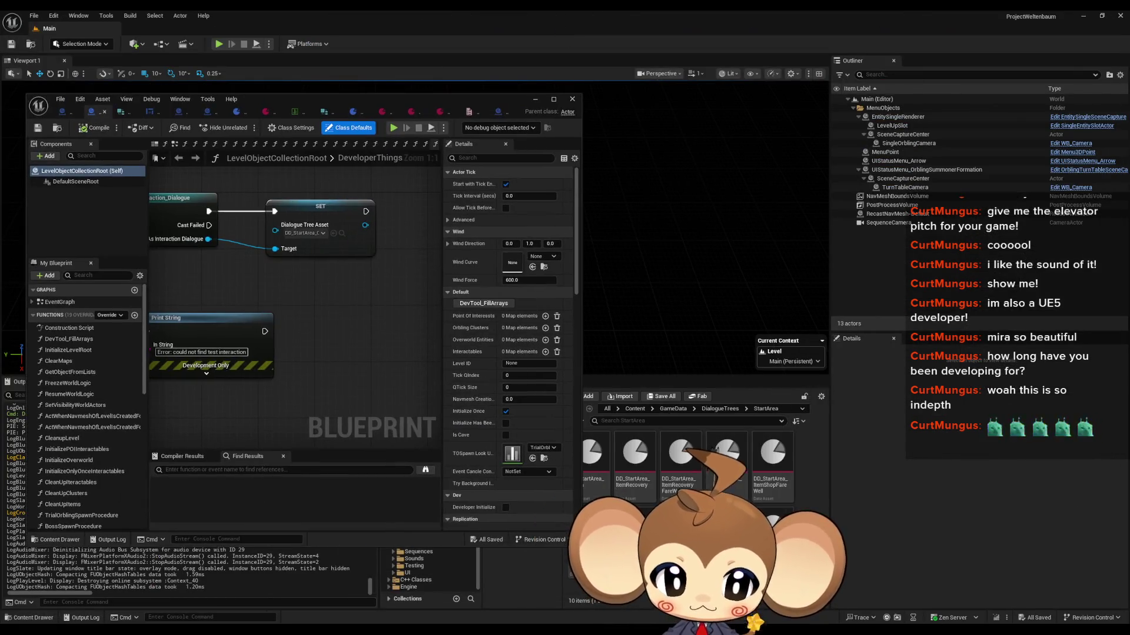
# Maximize the DD_StartArea_OrbitingManager asset window to show its six Dialogue Tree Data entries
pyautogui.doubleClick(415, 97)
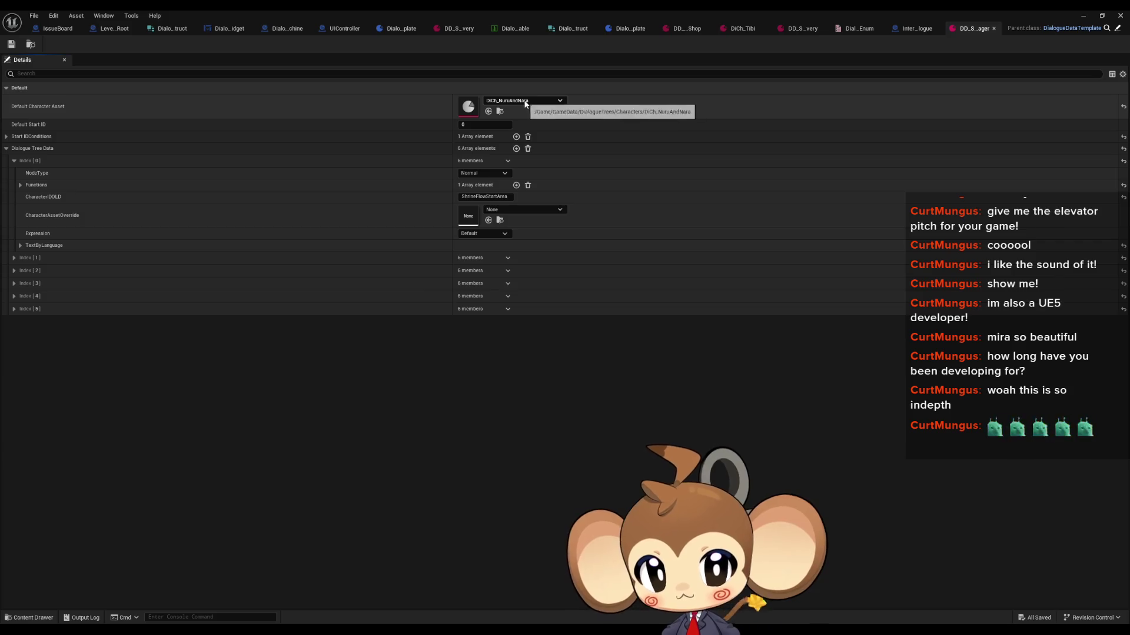
# Set dialogue entry 0's character override to DiCh_Nuru and check its localized text
pyautogui.click(504, 209)
pyautogui.write('nuru')
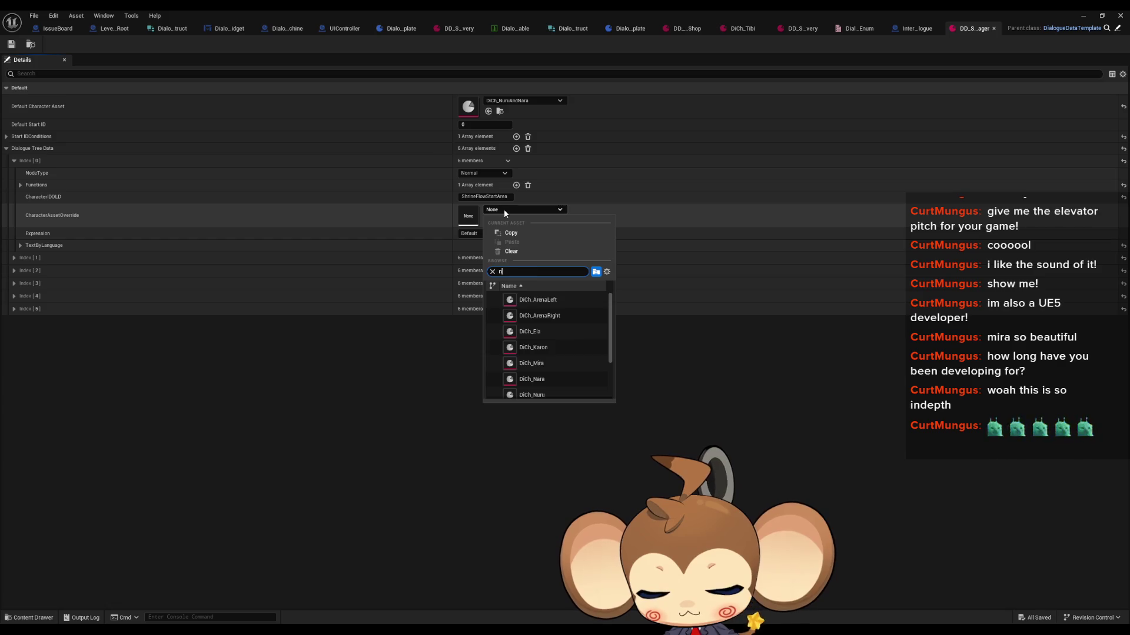
pyautogui.click(531, 299)
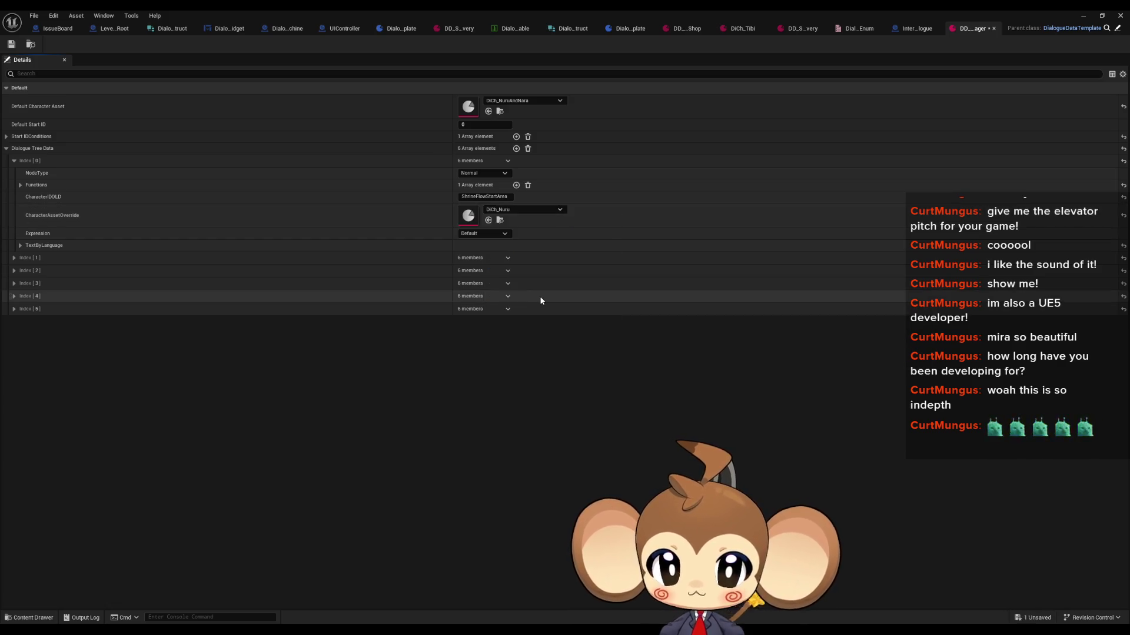
pyautogui.click(20, 245)
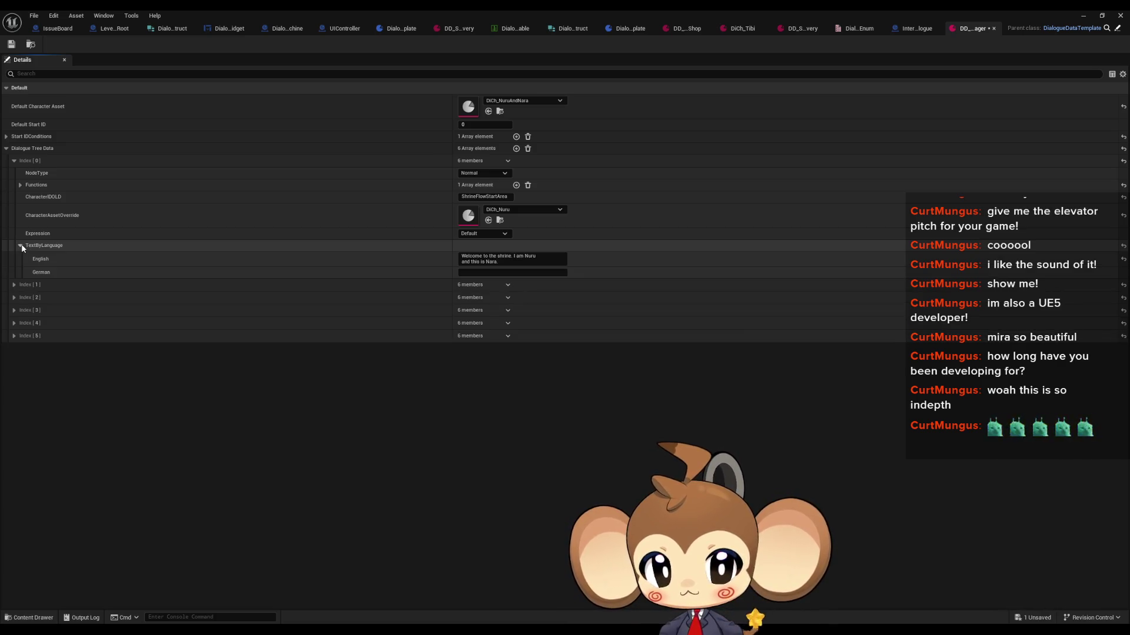
pyautogui.click(20, 245)
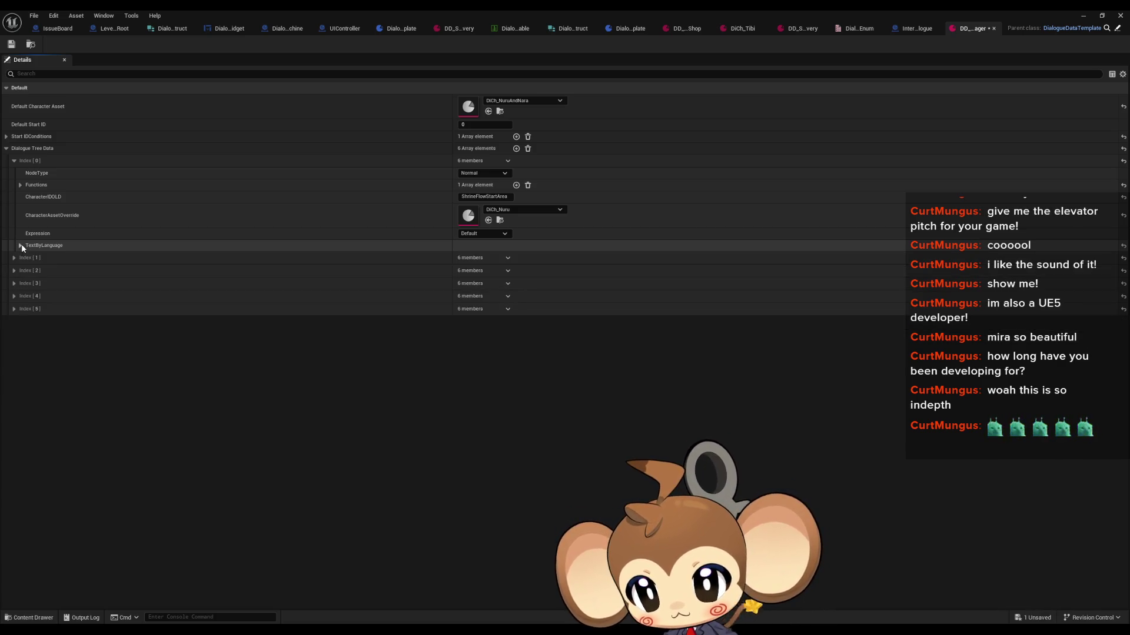
# Expand entry 1 and set its character override to DiCh_Nara
pyautogui.click(14, 258)
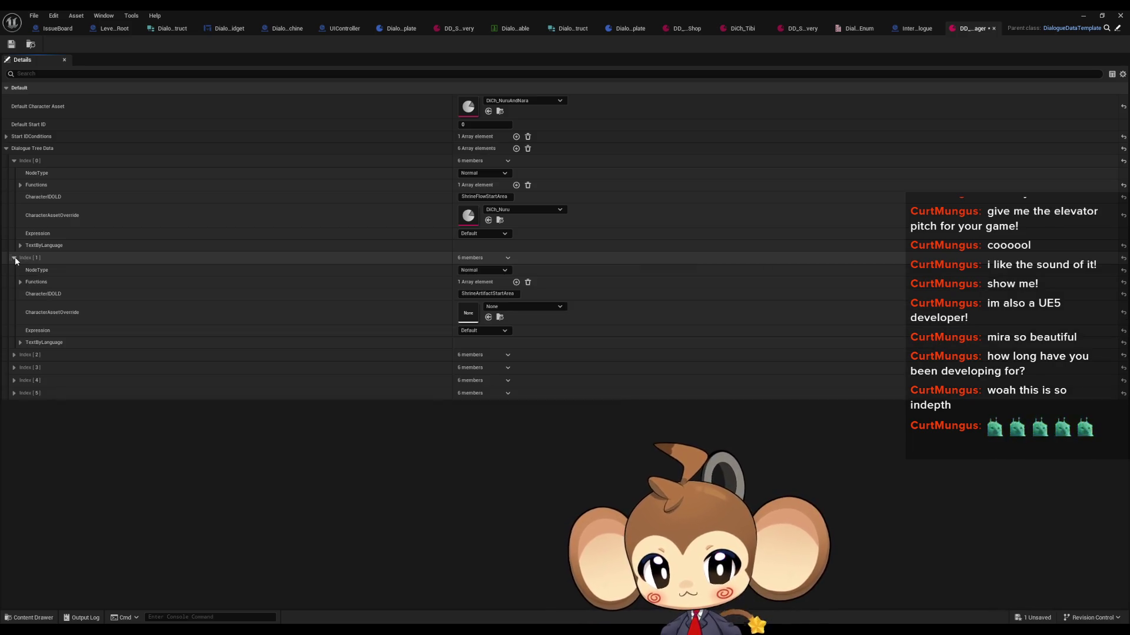
pyautogui.click(20, 343)
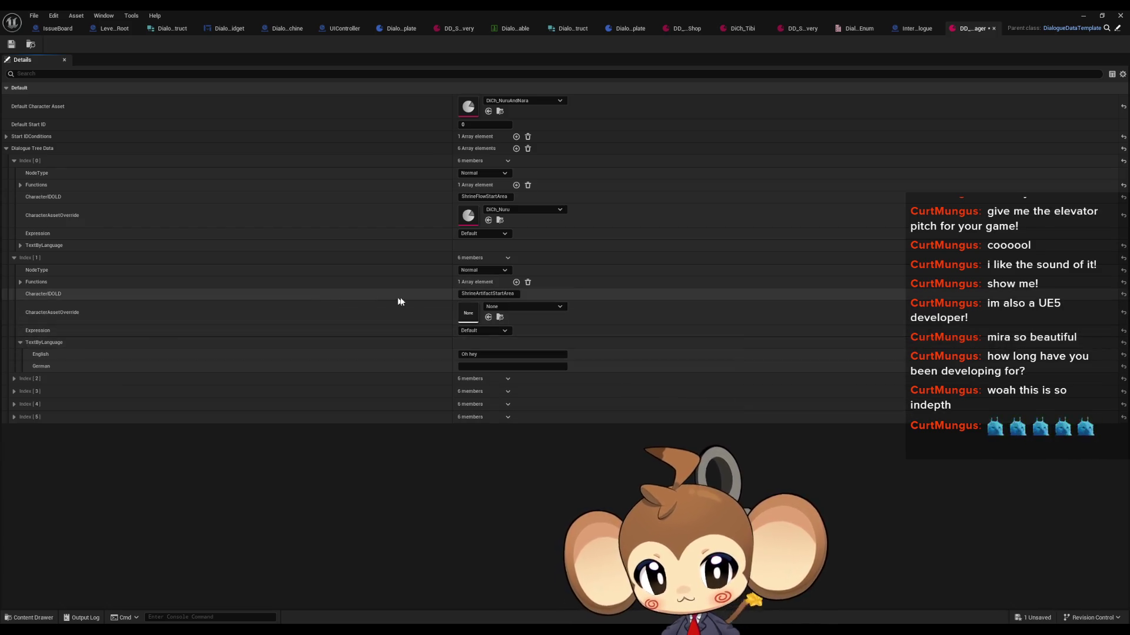
pyautogui.click(520, 306)
pyautogui.write('nara')
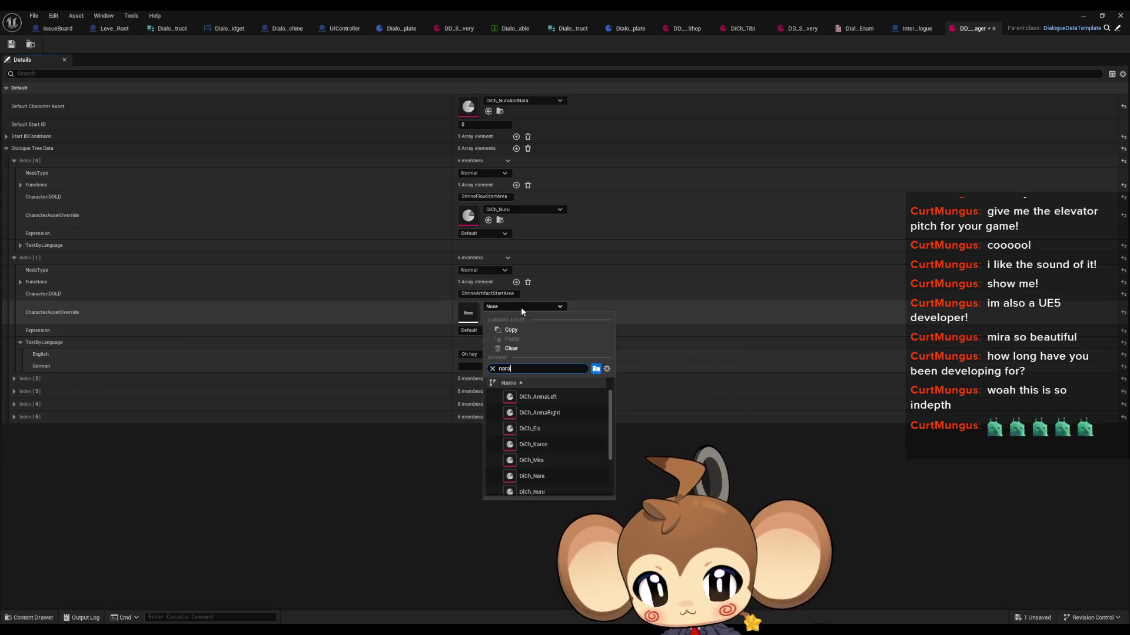
pyautogui.click(551, 400)
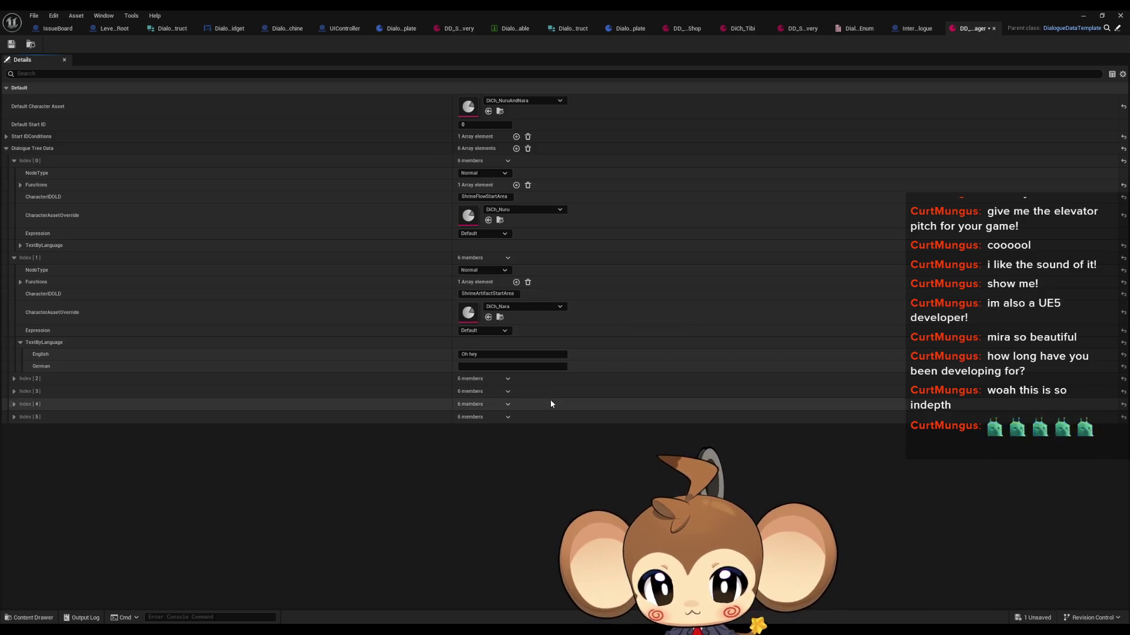
# Expand entry 2 and set its character override to DiCh_Nuru
pyautogui.click(13, 380)
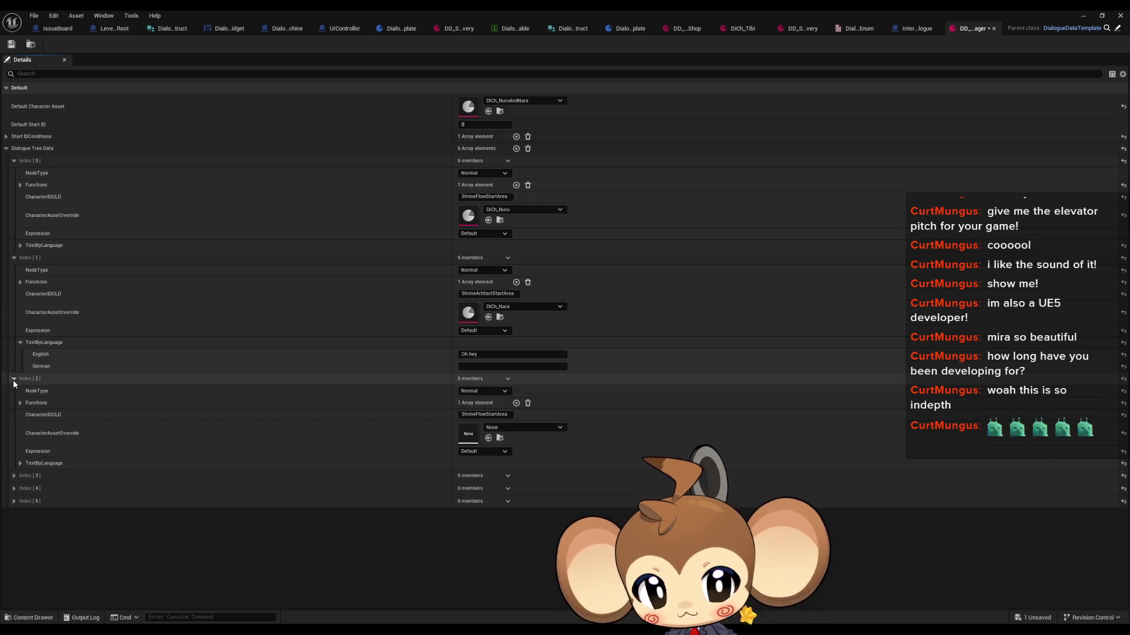
pyautogui.click(20, 464)
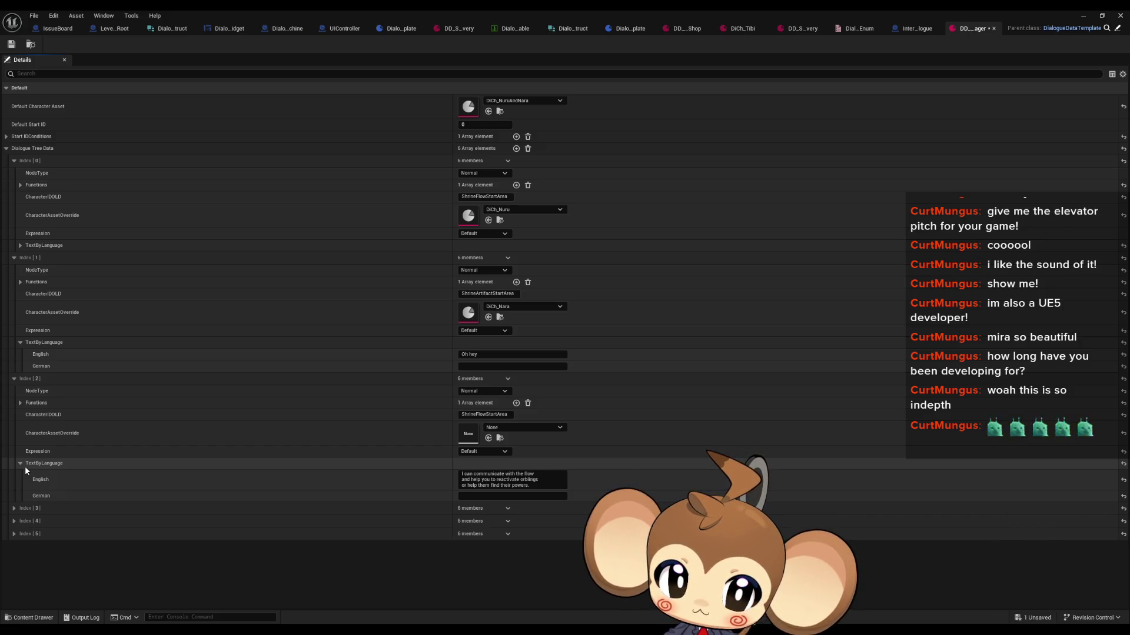
pyautogui.click(507, 430)
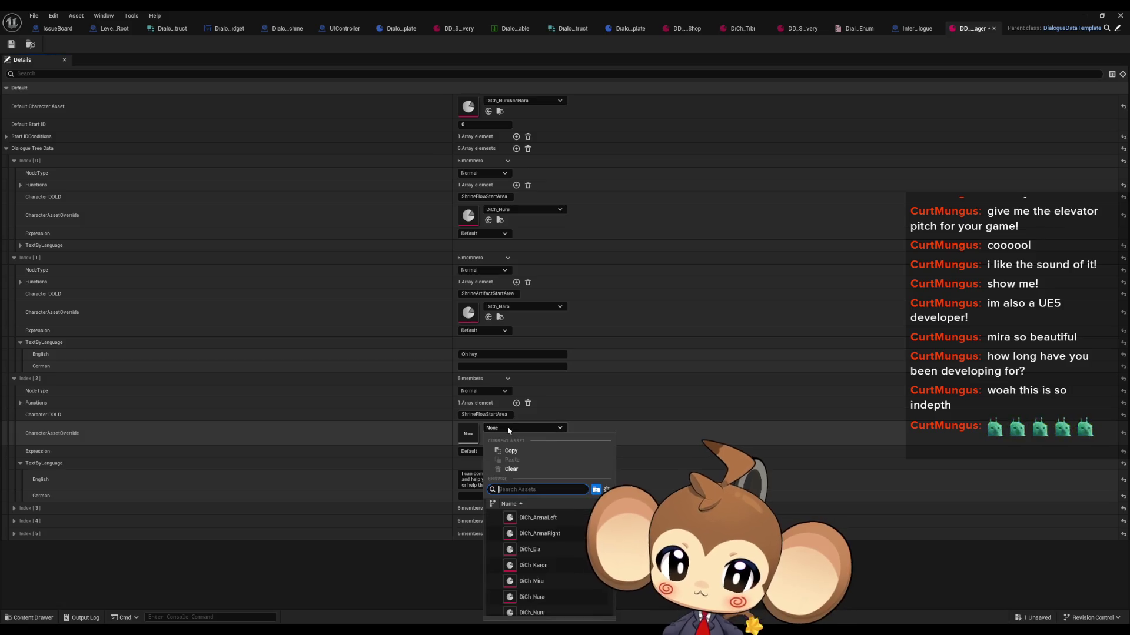
pyautogui.write('nuru')
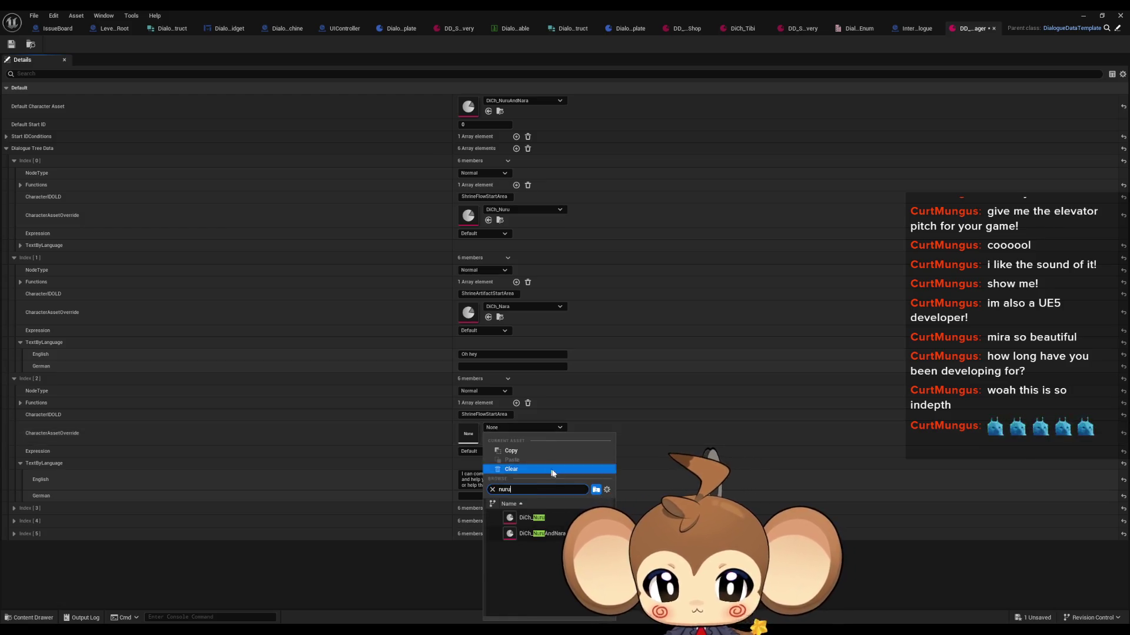
pyautogui.click(548, 519)
# Expand entry 3 and set its character override to DiCh_Nara
pyautogui.click(13, 510)
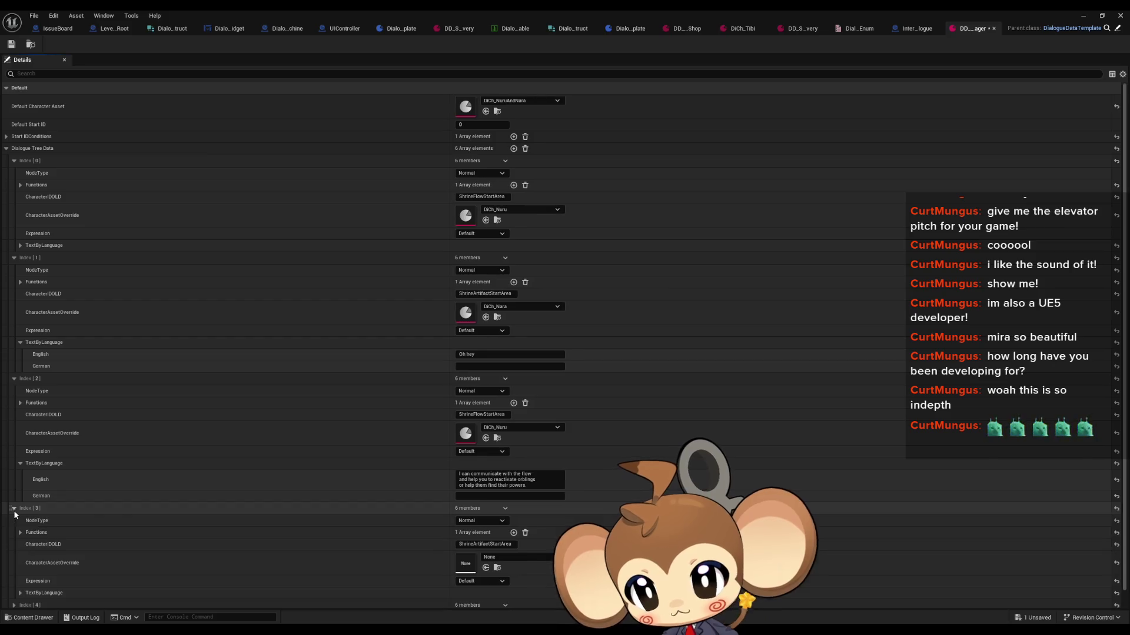
pyautogui.scroll(-1, 442, 504)
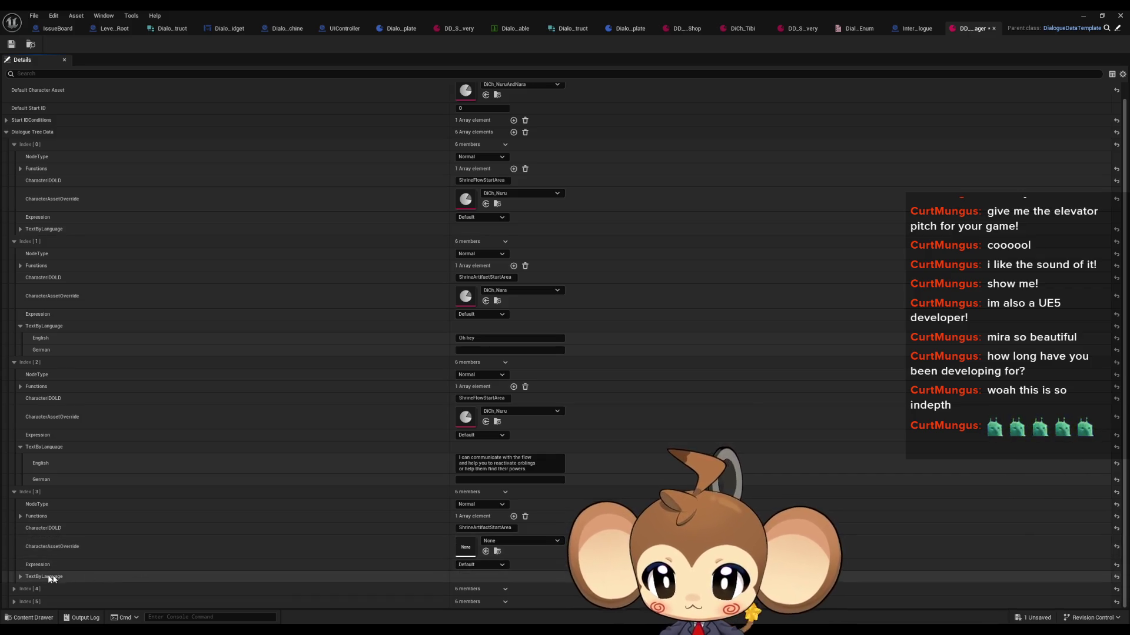
pyautogui.click(20, 577)
pyautogui.scroll(-2, 345, 492)
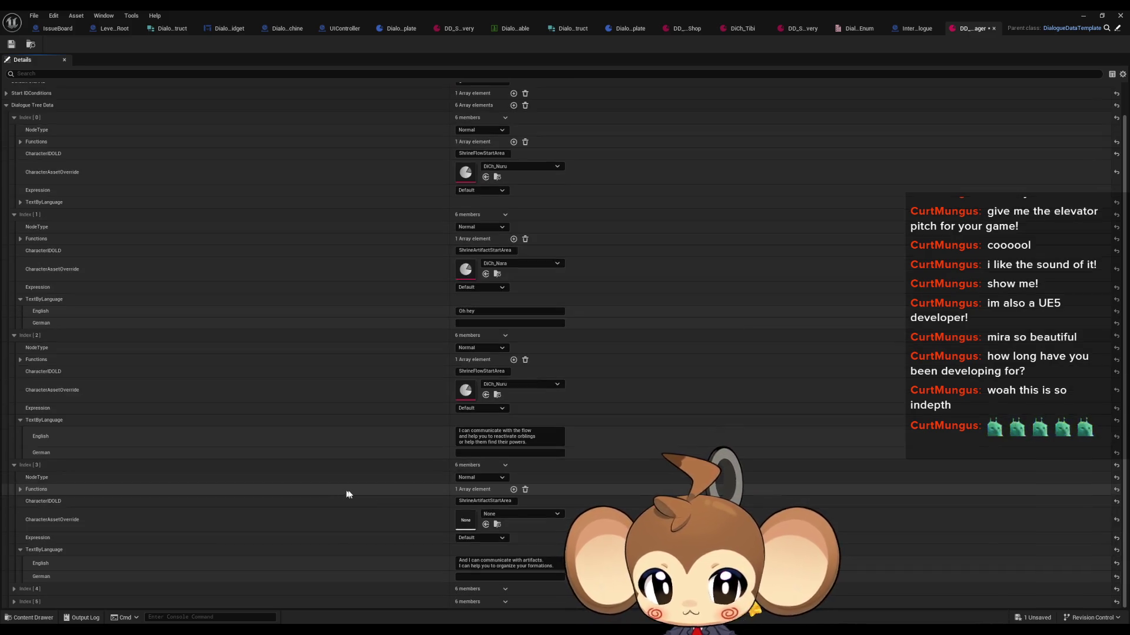
pyautogui.click(496, 515)
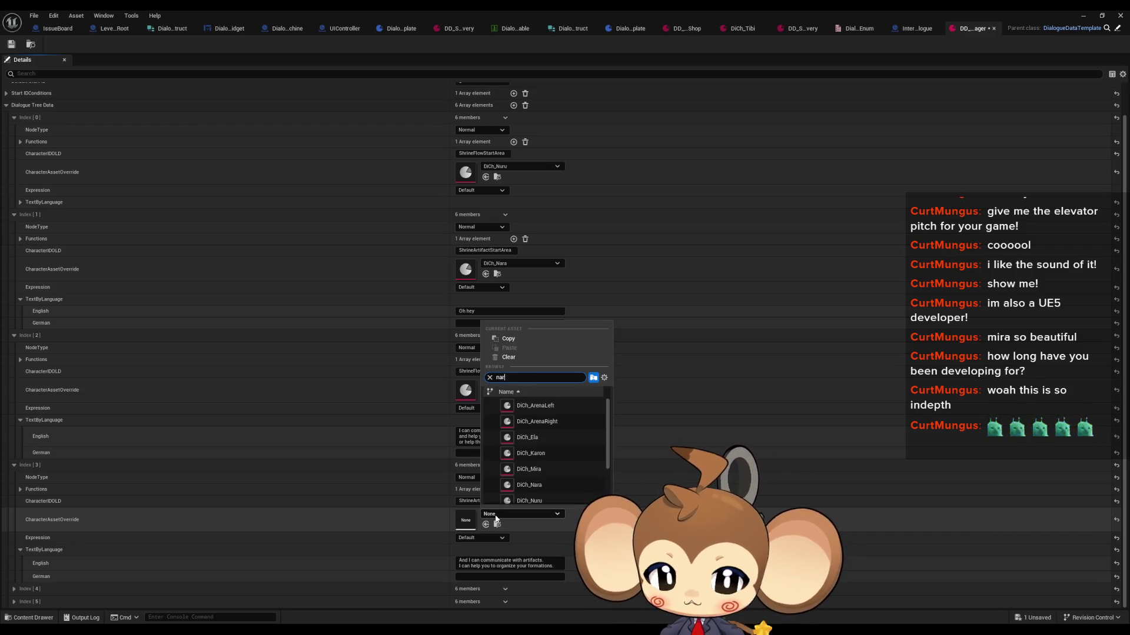
pyautogui.write('nara')
pyautogui.click(527, 406)
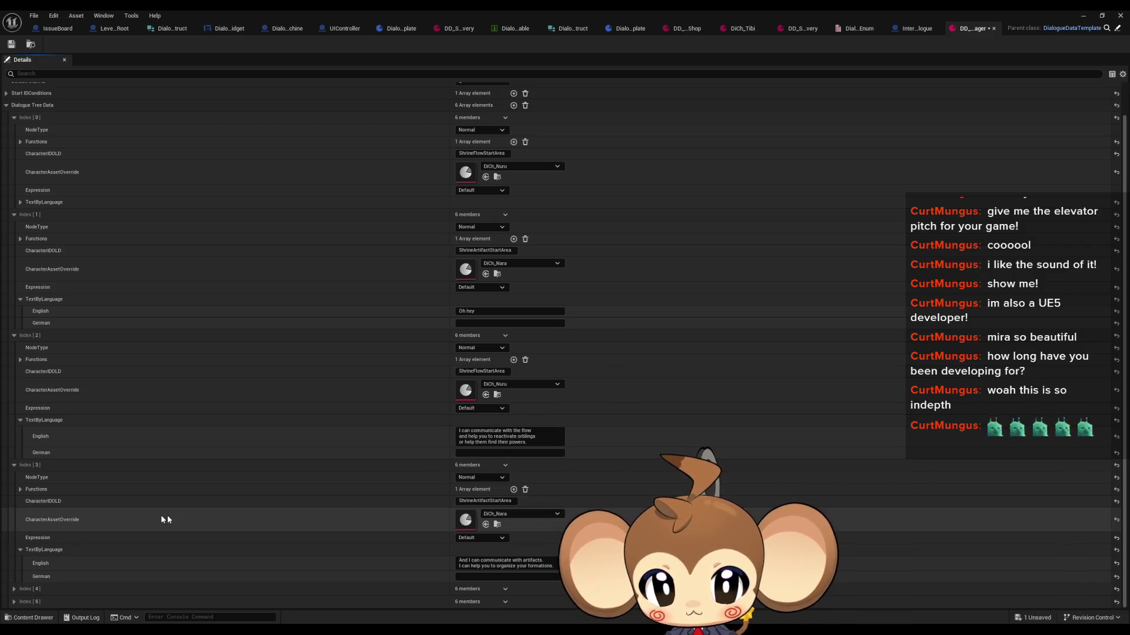
# Expand entries 4 and 5 to show their text, save the asset, and restore the window
pyautogui.click(13, 589)
pyautogui.scroll(-3, 182, 501)
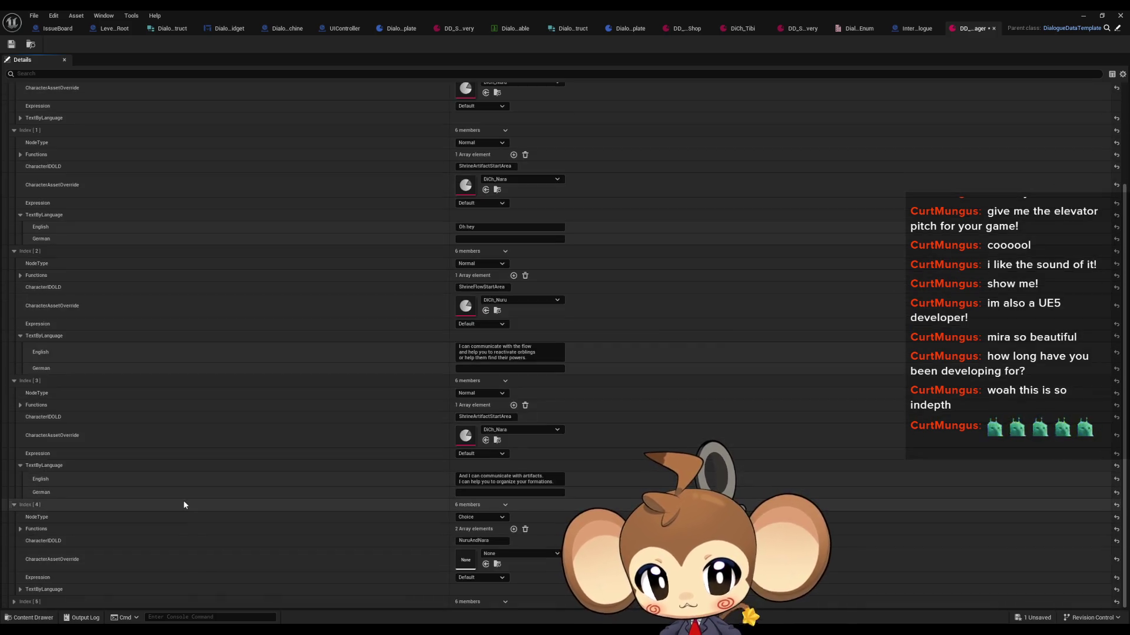
pyautogui.click(21, 588)
pyautogui.scroll(-1, 118, 564)
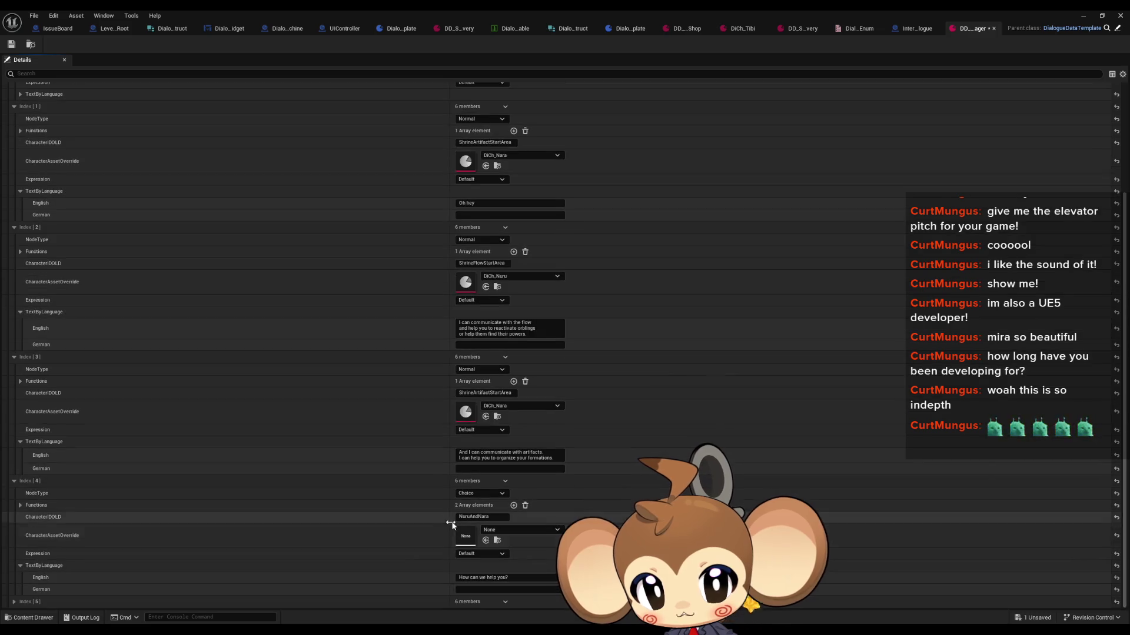
pyautogui.click(24, 600)
pyautogui.scroll(-3, 23, 601)
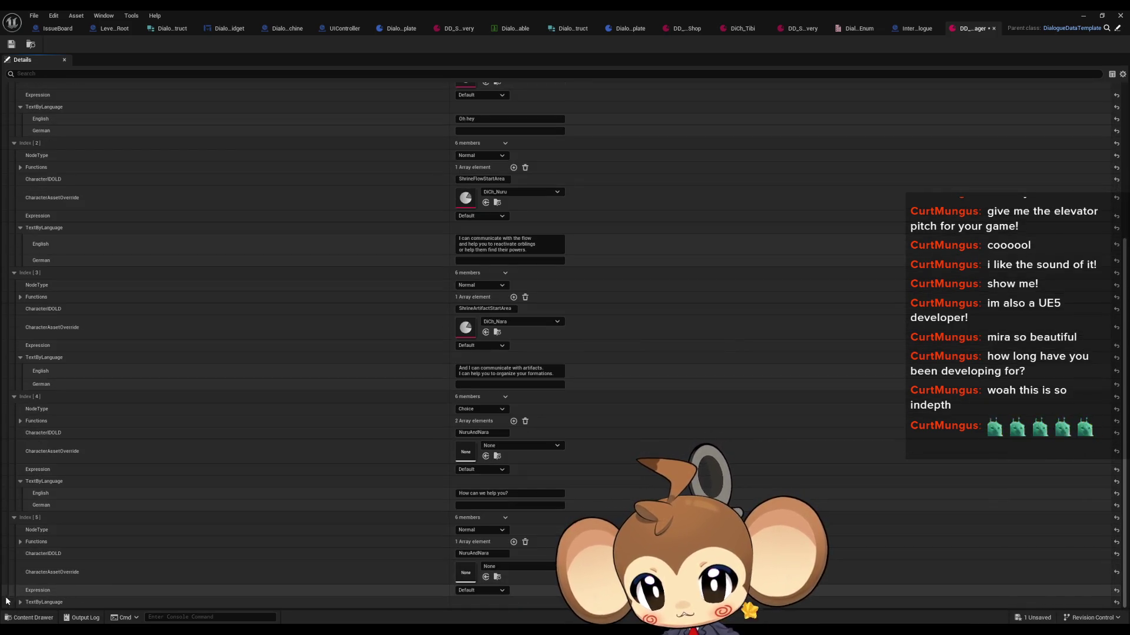
pyautogui.click(20, 601)
pyautogui.scroll(-1, 159, 562)
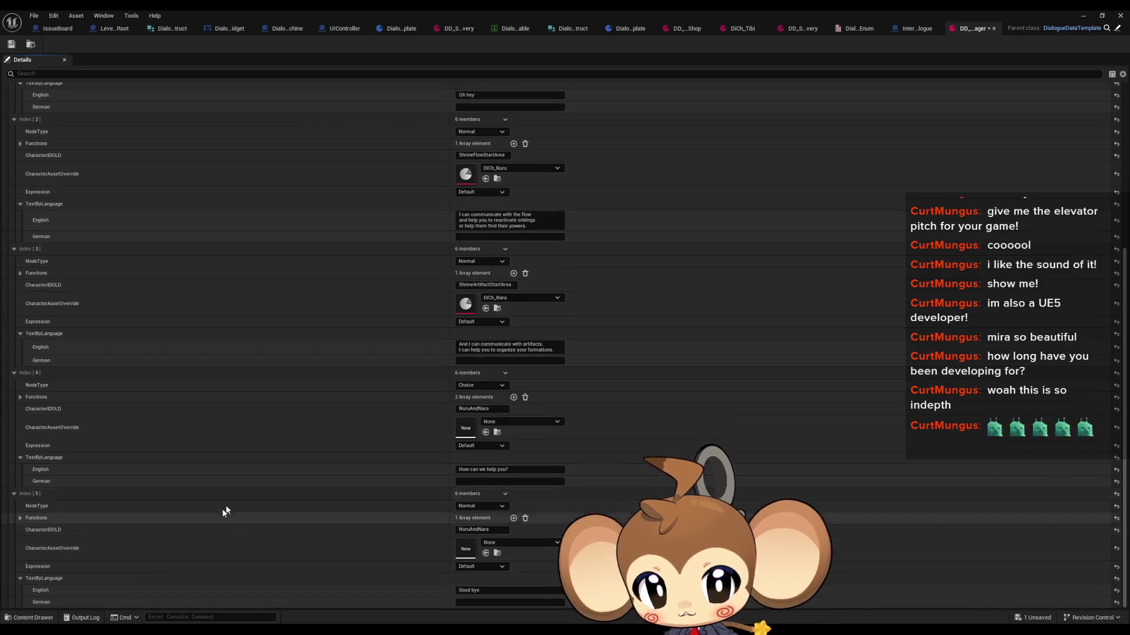
pyautogui.click(11, 44)
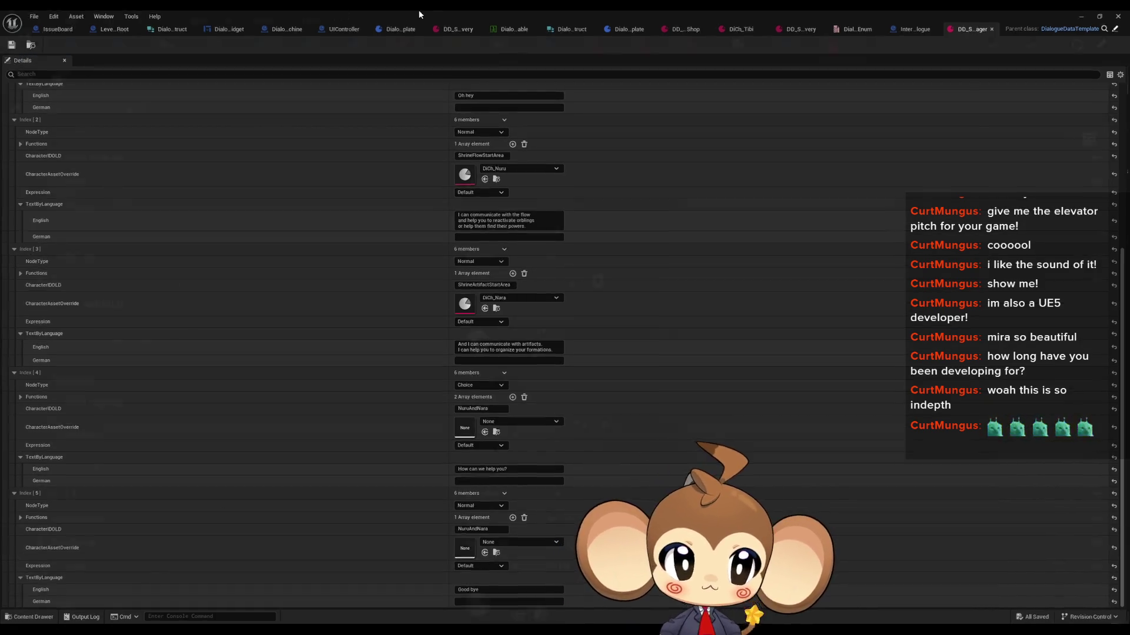
pyautogui.doubleClick(418, 10)
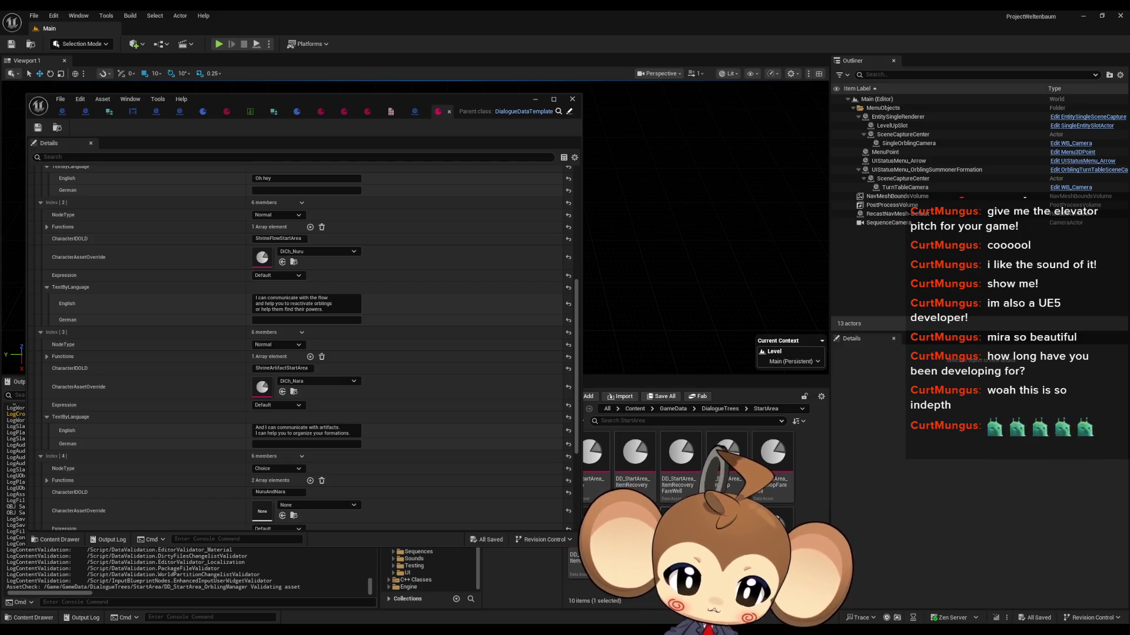
# Open the ShrineFarewell dialogue asset full-screen and expand entry [1]'s TextByLanguage
pyautogui.doubleClick(773, 516)
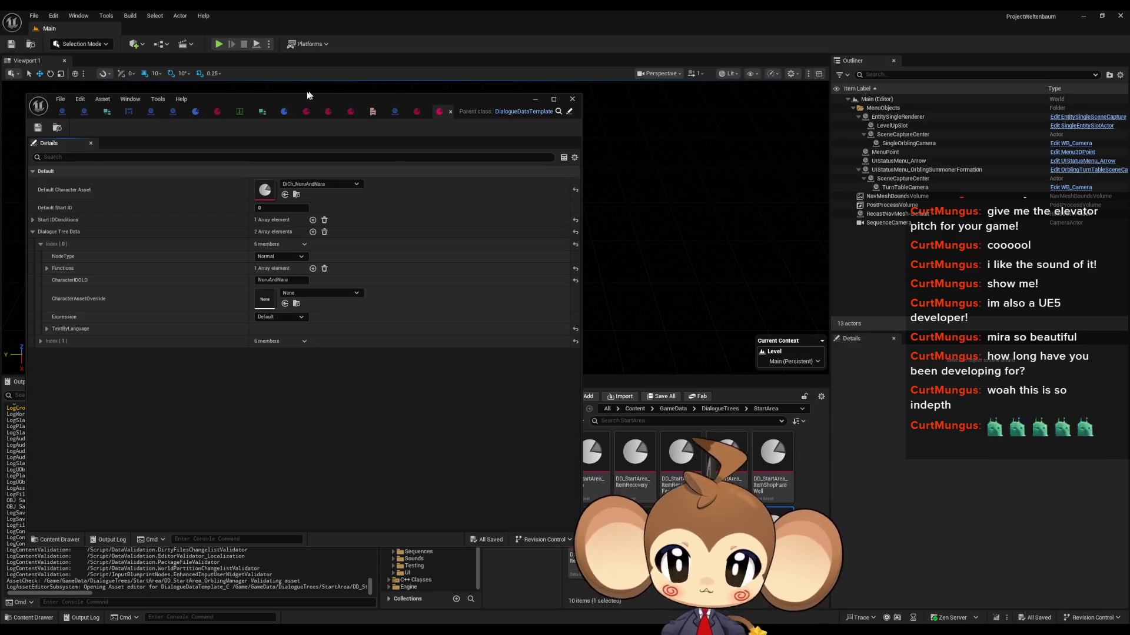
pyautogui.doubleClick(286, 103)
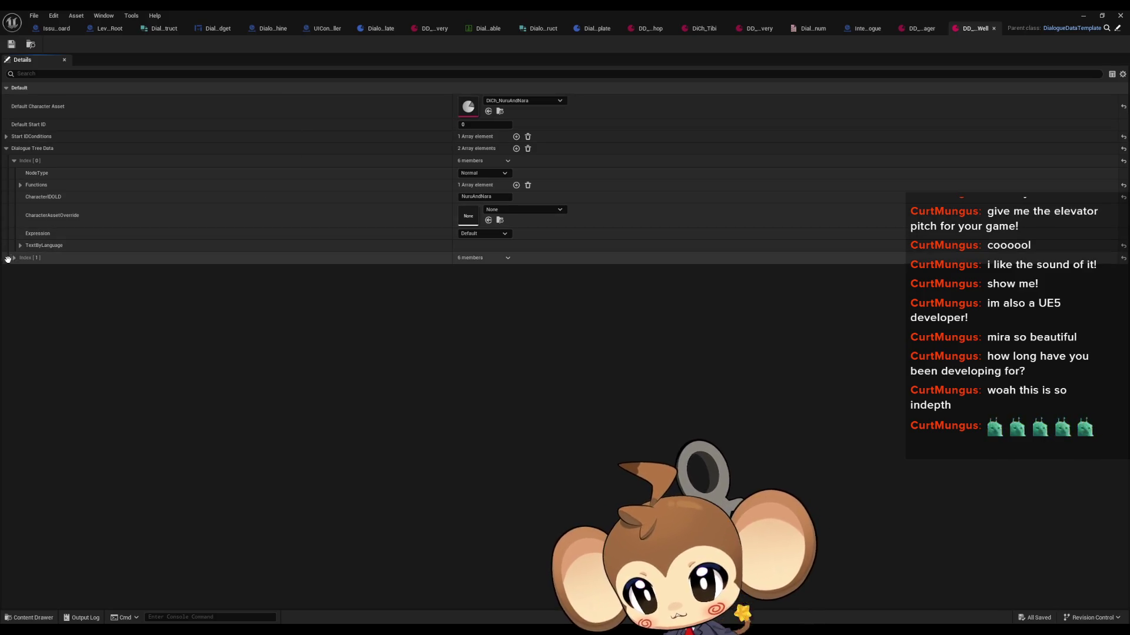
pyautogui.click(14, 258)
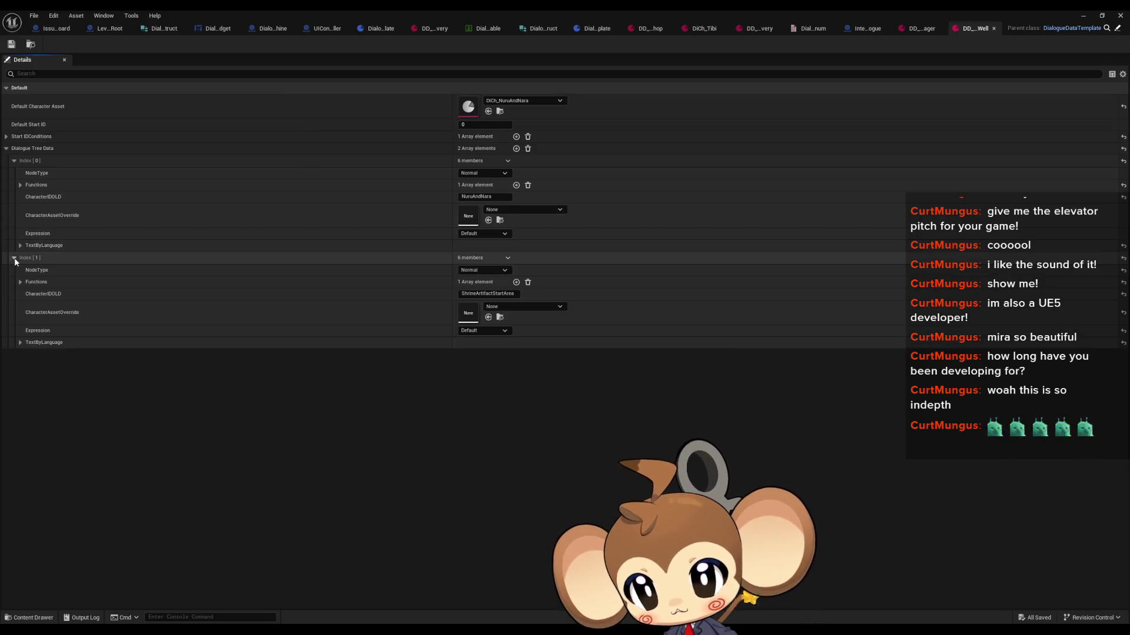
pyautogui.click(20, 343)
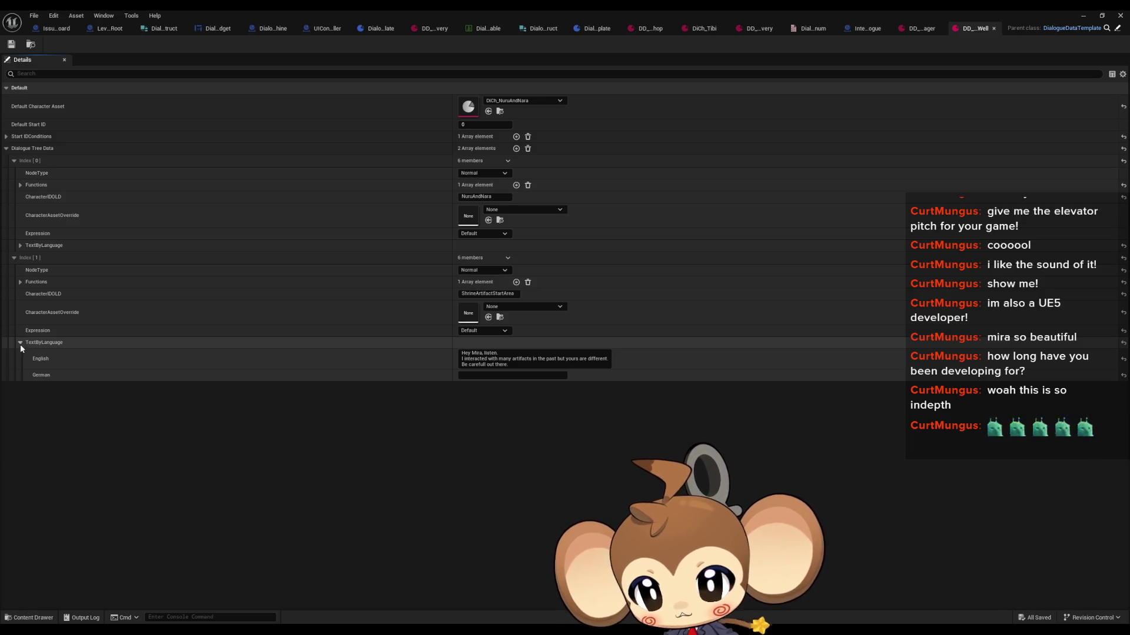
# Set entry two's CharacterAssetOverride to DiCh_Nara and return to the level editor
pyautogui.click(518, 309)
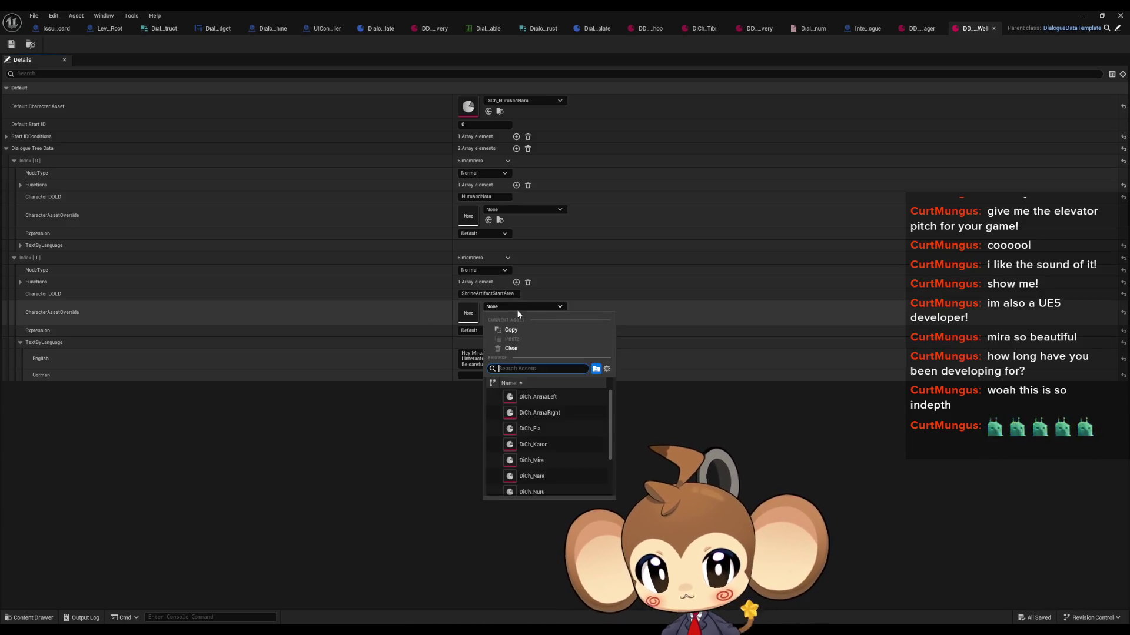
pyautogui.write('nara')
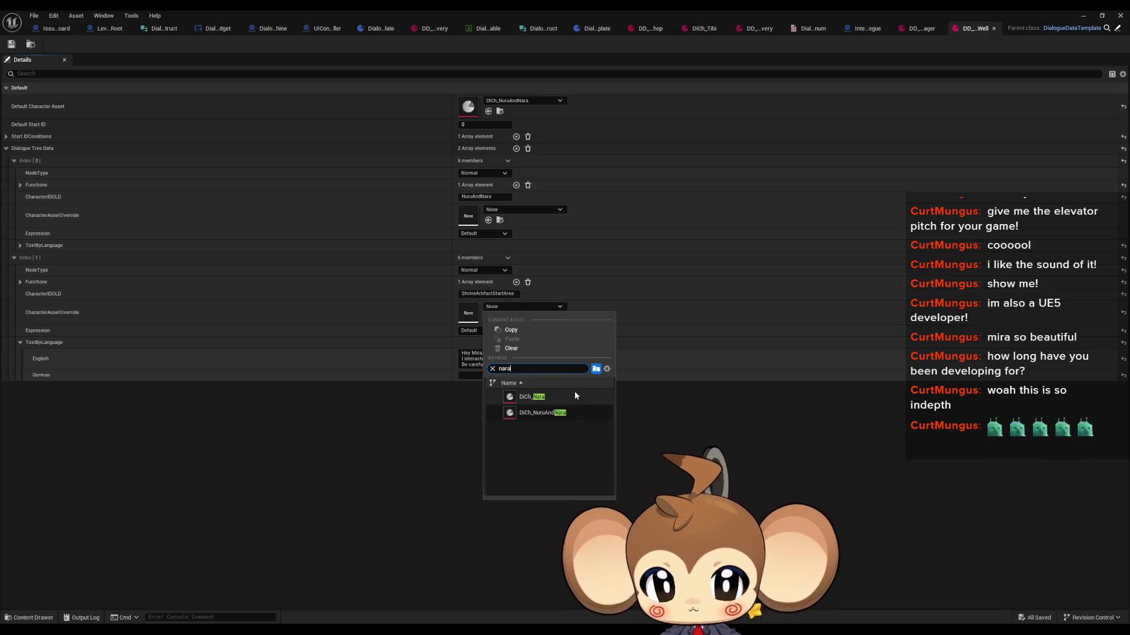
pyautogui.click(570, 398)
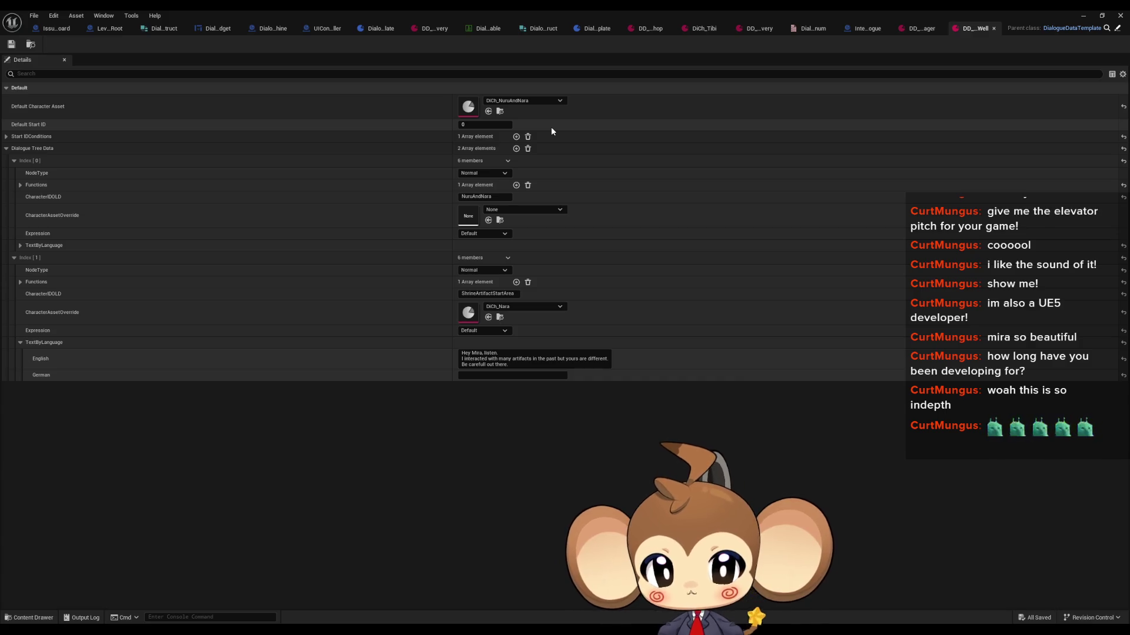
pyautogui.click(1081, 14)
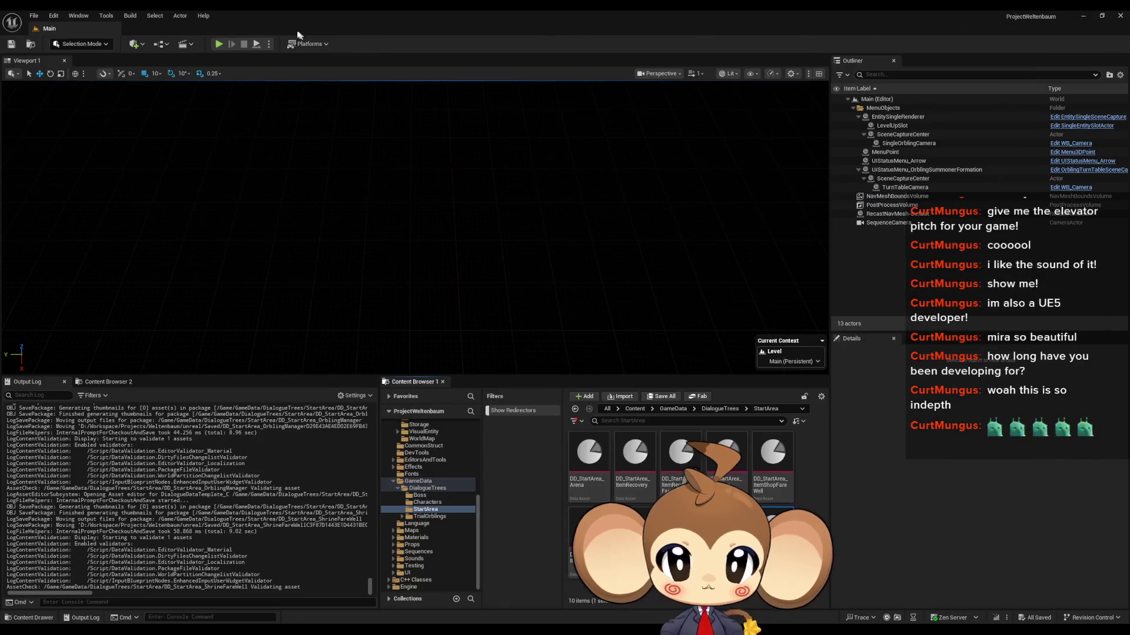
# Start Play-in-Editor and advance the shrine conversation to the 'How can we help you' question
pyautogui.click(217, 45)
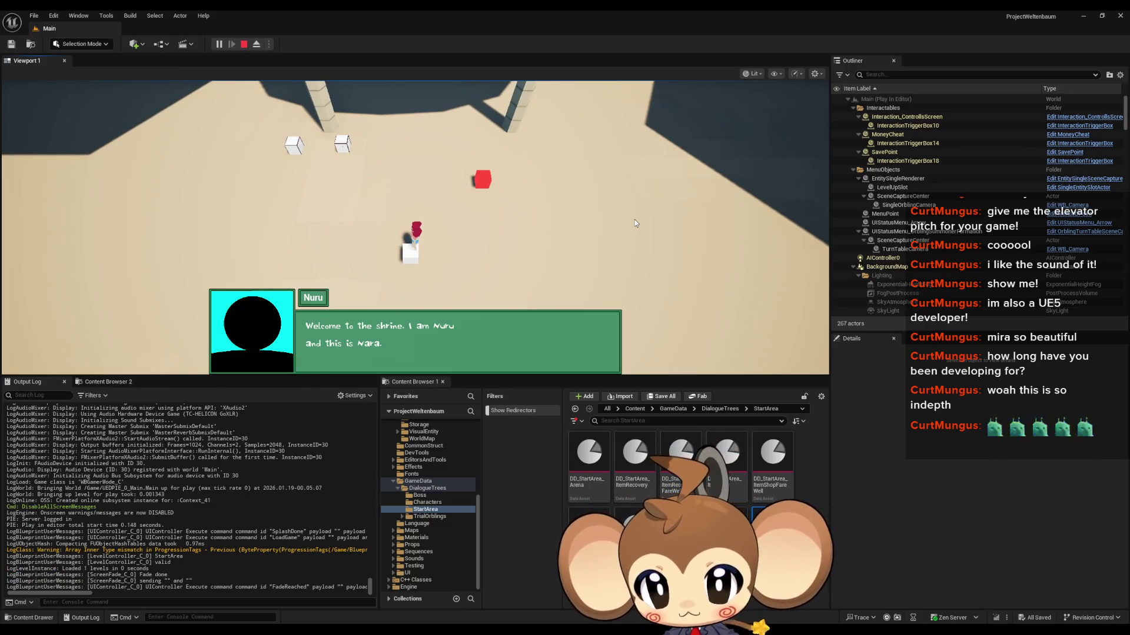
pyautogui.click(635, 220)
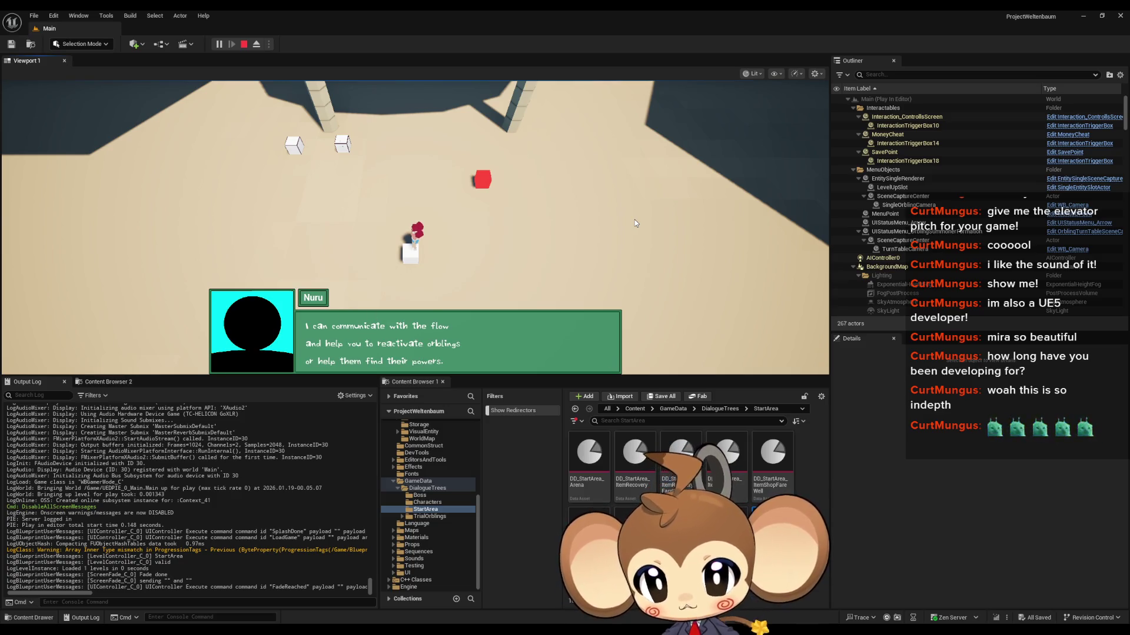
pyautogui.click(634, 223)
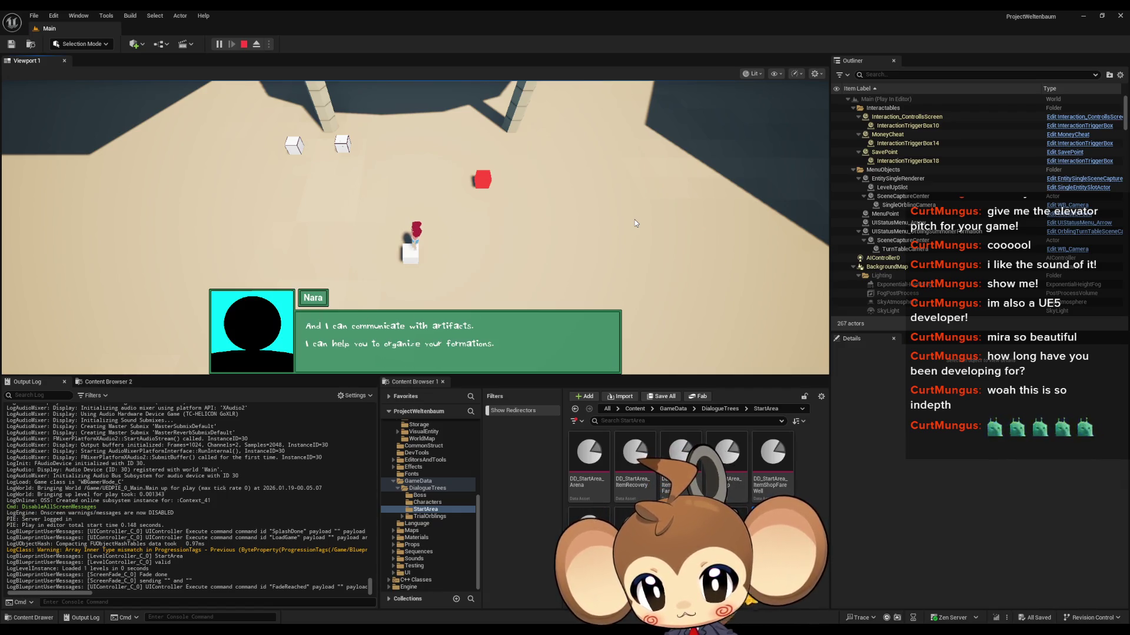
pyautogui.click(634, 223)
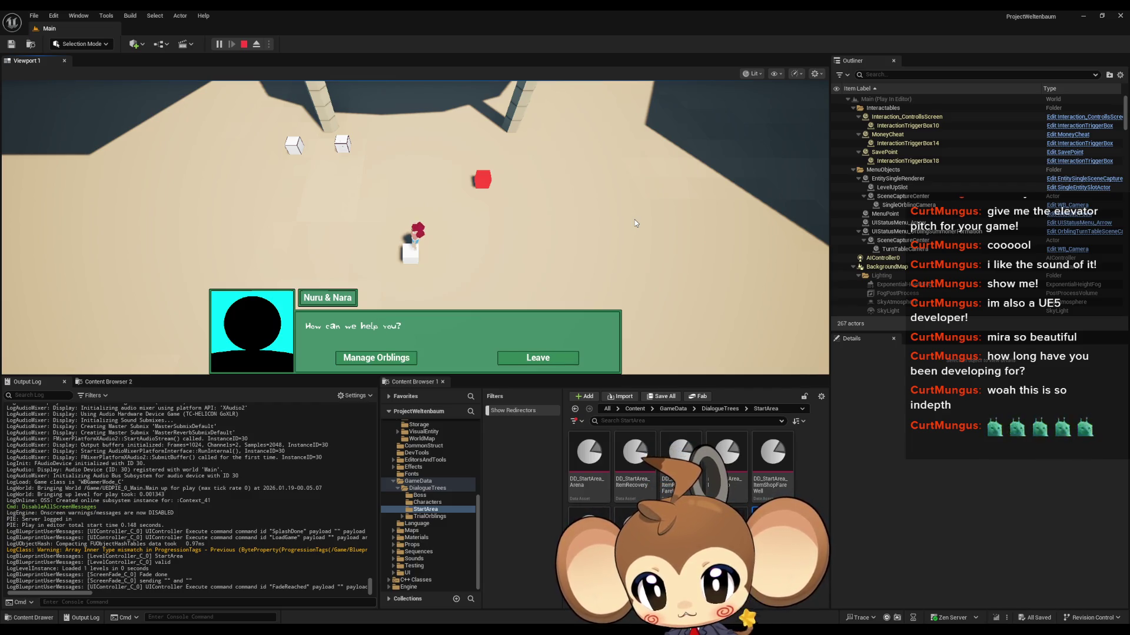
pyautogui.click(635, 223)
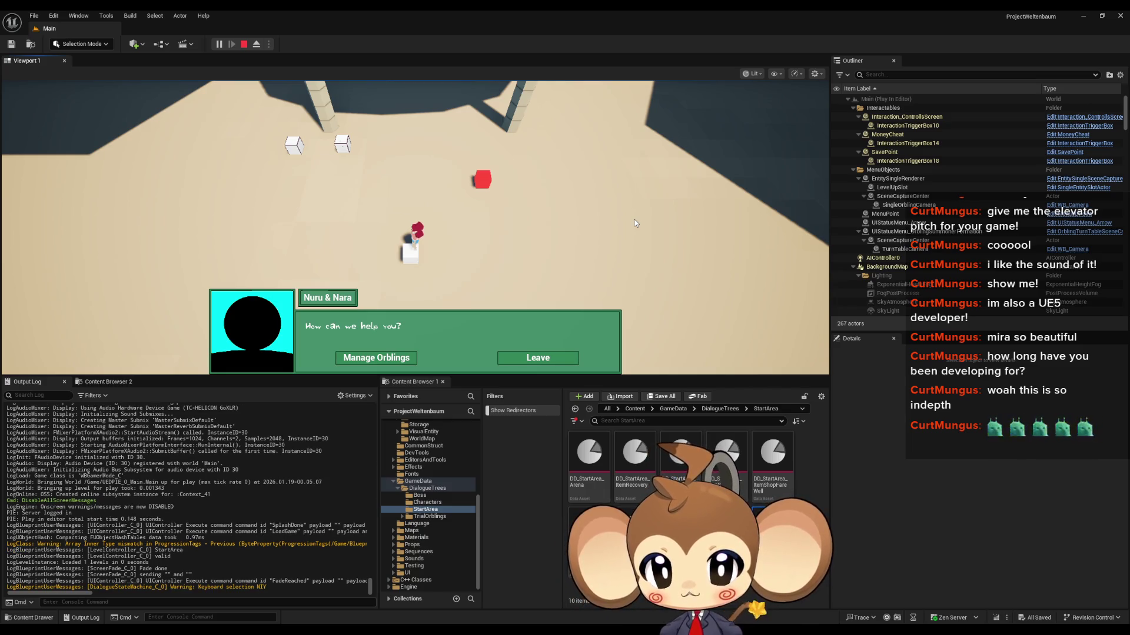
# Open and close the Manage Orblings menu, then leave and restart the conversation
pyautogui.click(382, 360)
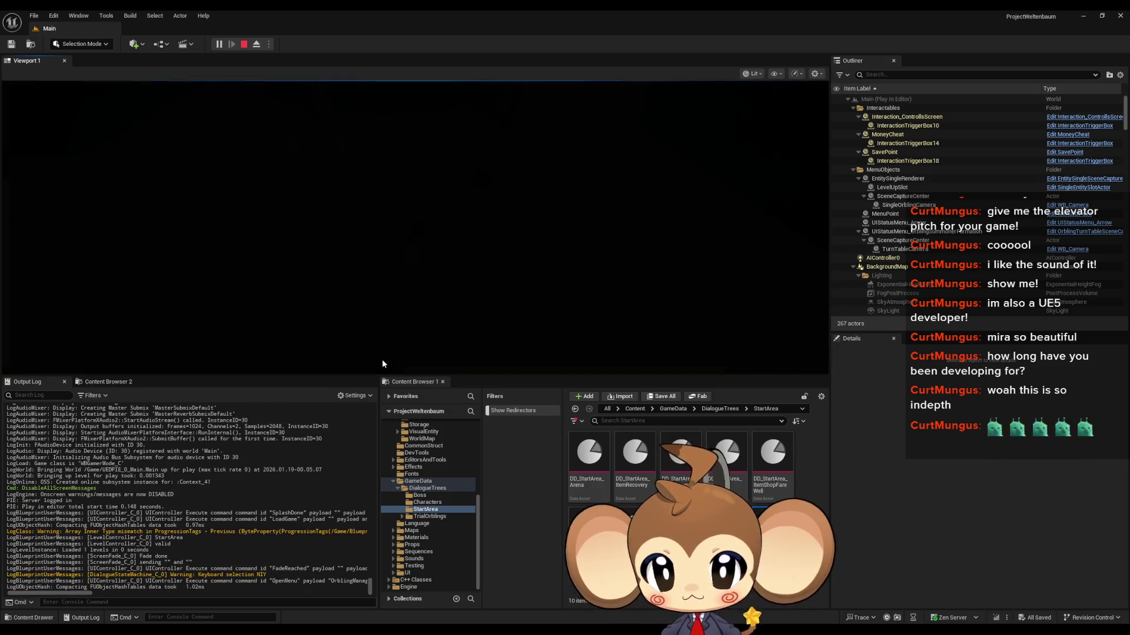
pyautogui.press('Escape')
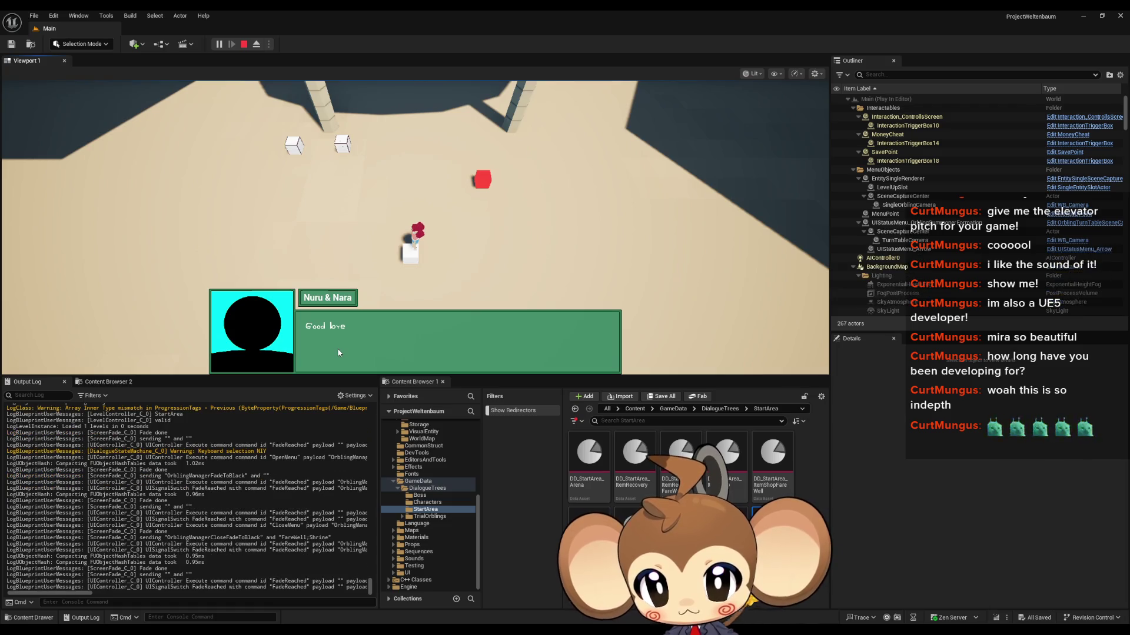
pyautogui.click(338, 353)
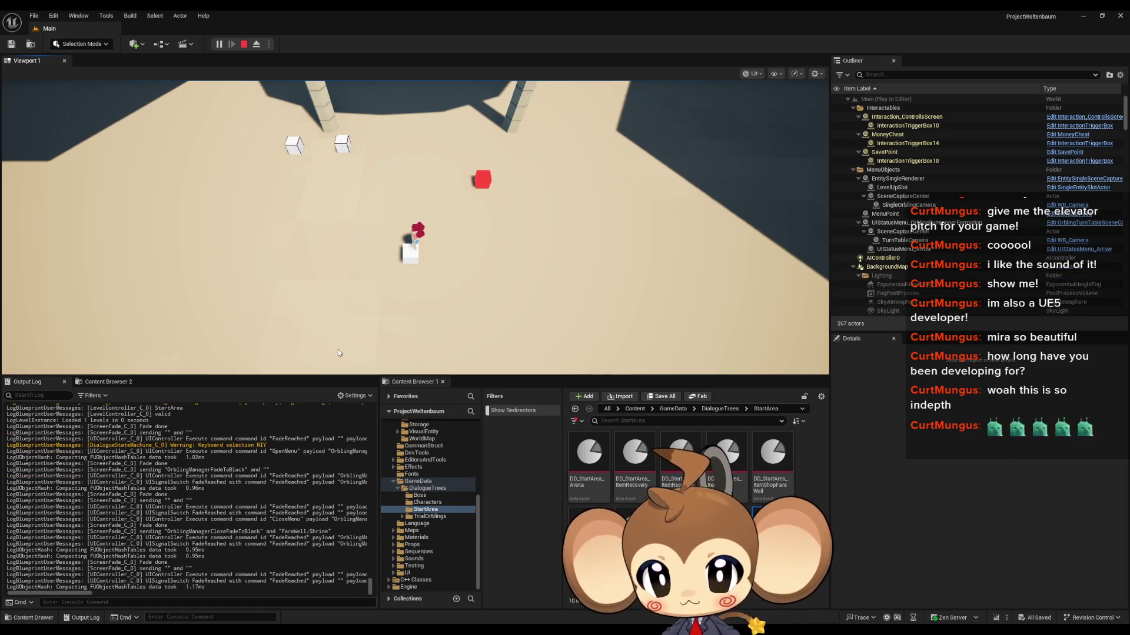
pyautogui.press('e')
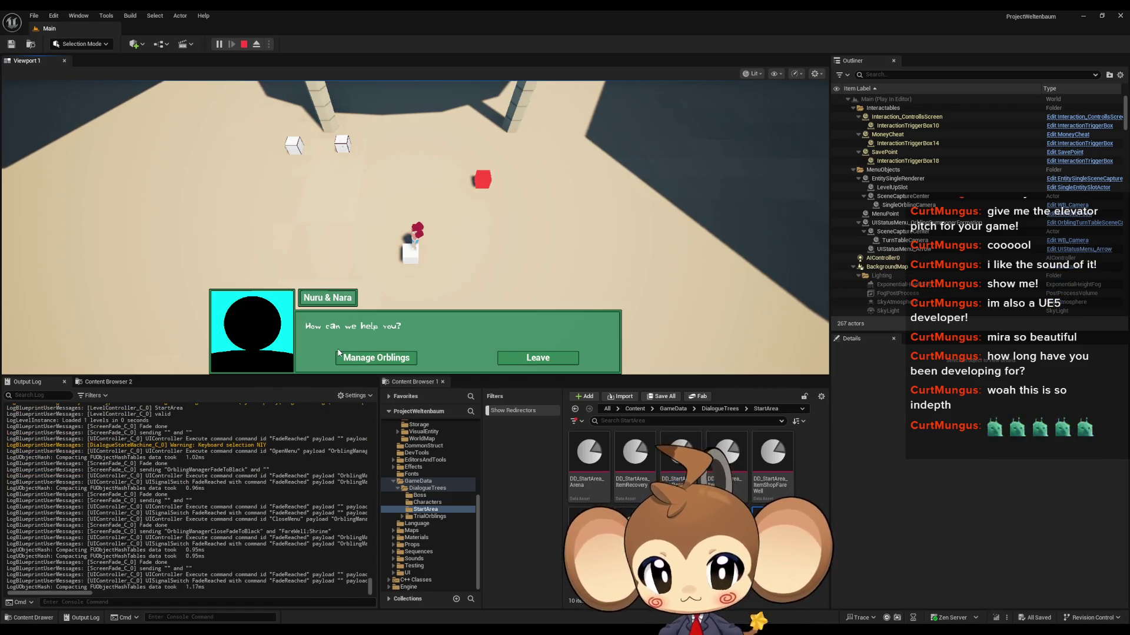
pyautogui.press('e')
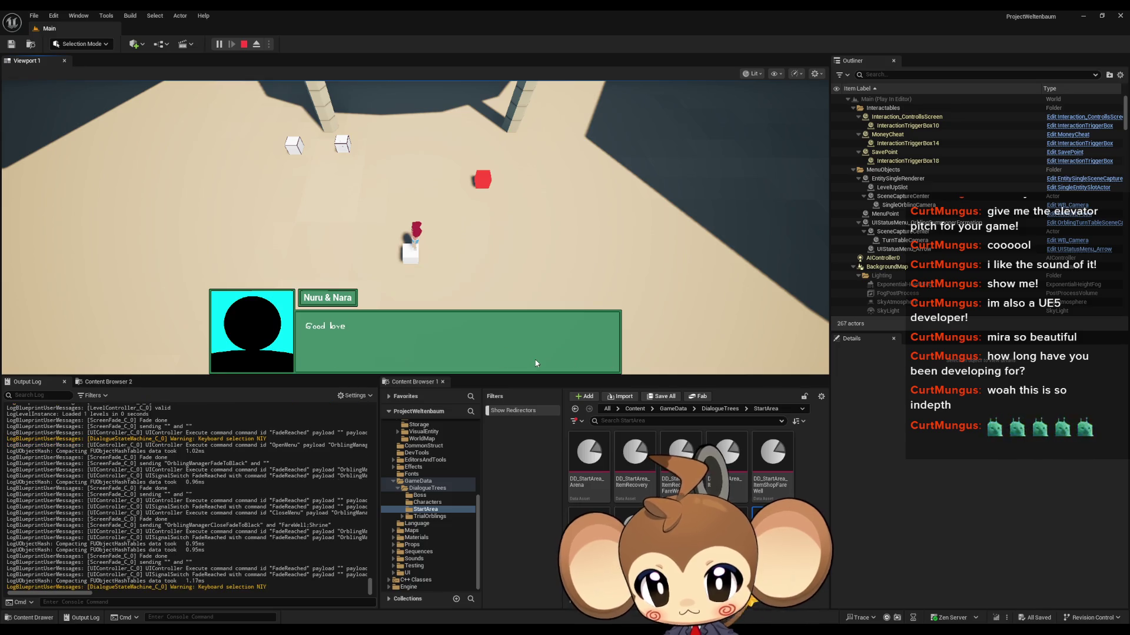
pyautogui.press('e')
# Open Manage Orblings again, stop the play session, and return to the ShrineFarewell asset
pyautogui.click(373, 359)
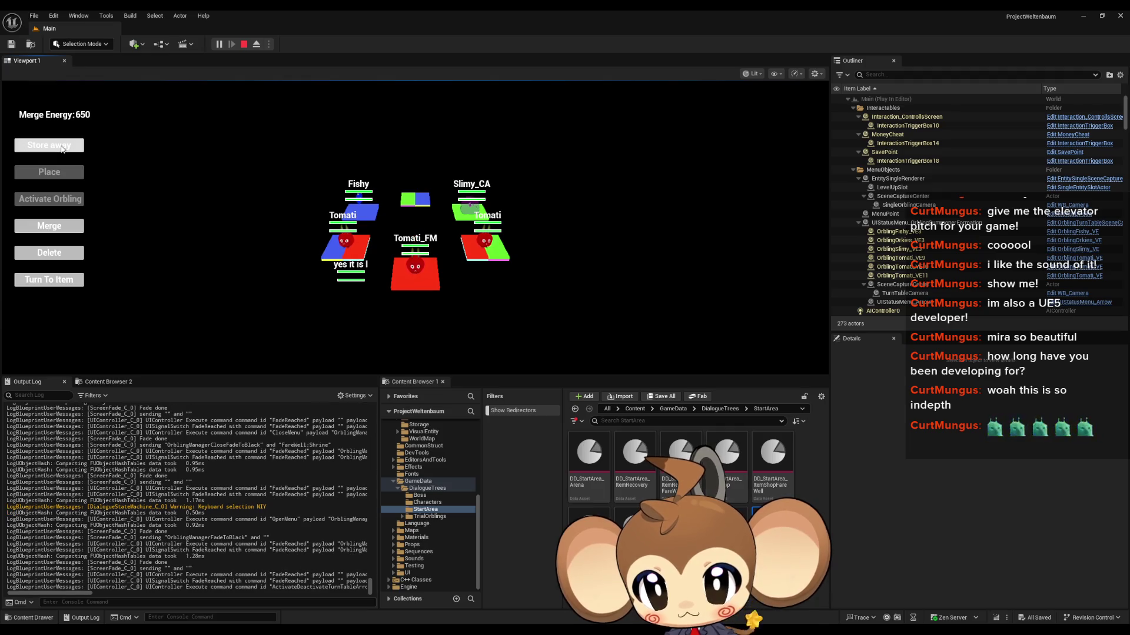
pyautogui.press('Escape')
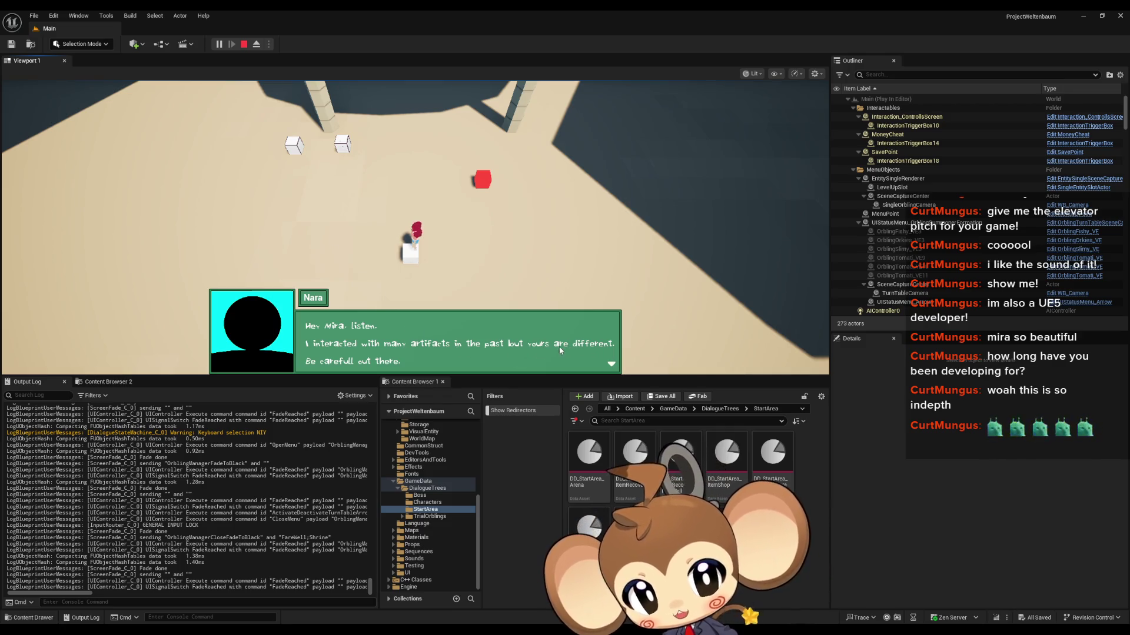
pyautogui.press('Escape')
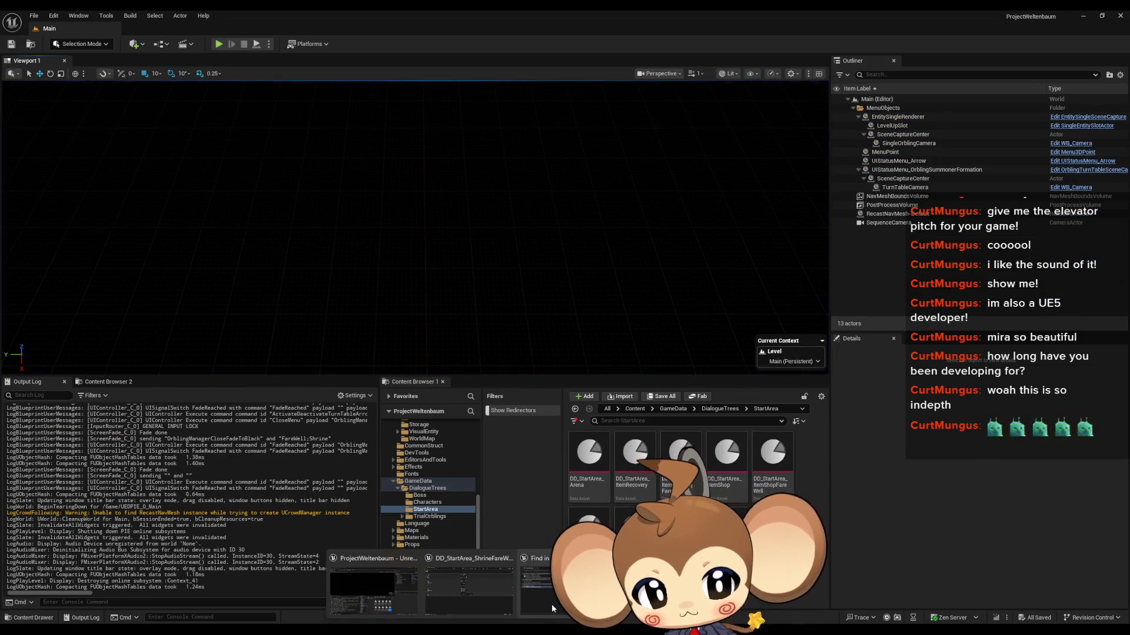
pyautogui.click(552, 603)
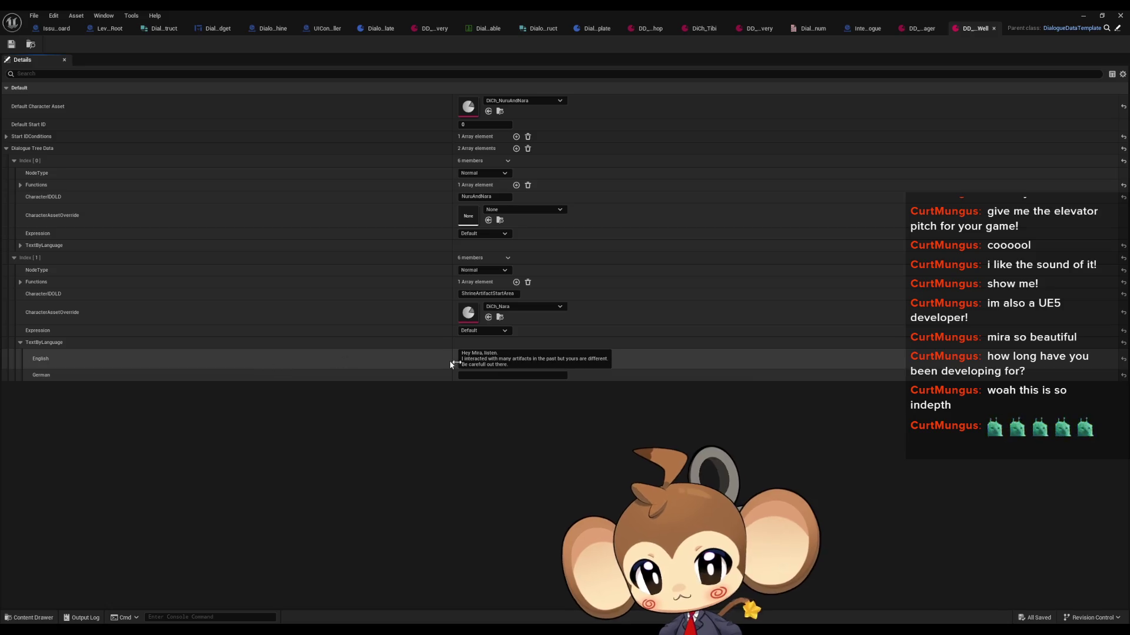
# Edit Nara's English line so 'yours' is followed by 'is different.' on a new line, then minimize
pyautogui.click(588, 359)
pyautogui.press('BackSpace')
pyautogui.press('BackSpace')
pyautogui.press('BackSpace')
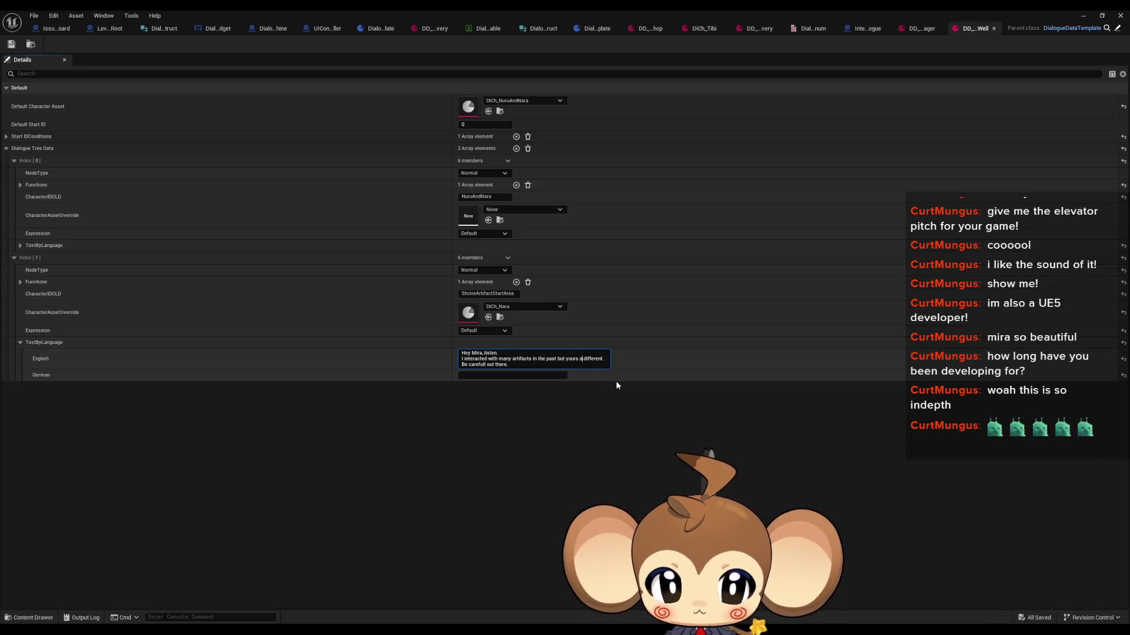
pyautogui.hotkey('shift', 'Return')
pyautogui.write('is')
pyautogui.click(615, 380)
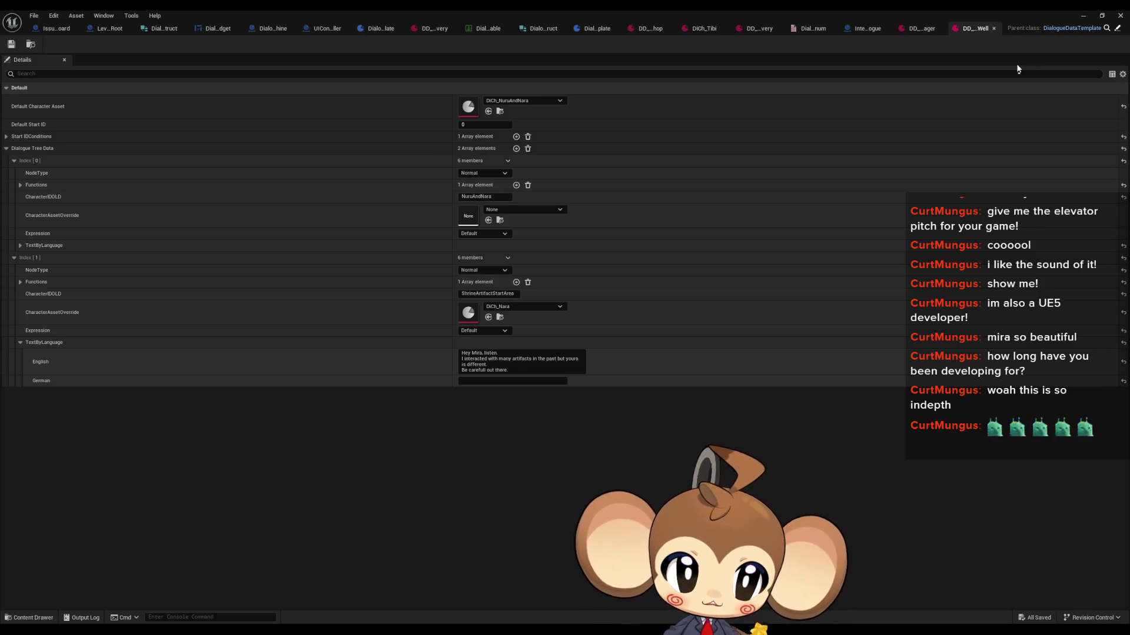
pyautogui.click(1082, 18)
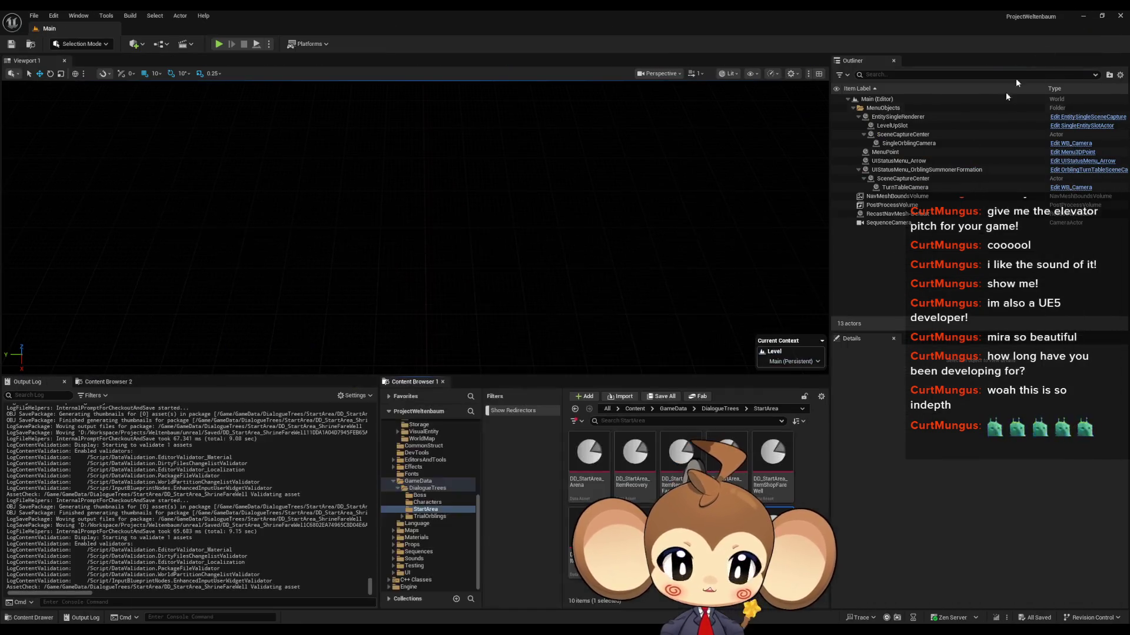
# Navigate to Content > Blueprints > DialogueSystem > Sounds > Typewriter sounds folder
pyautogui.click(647, 411)
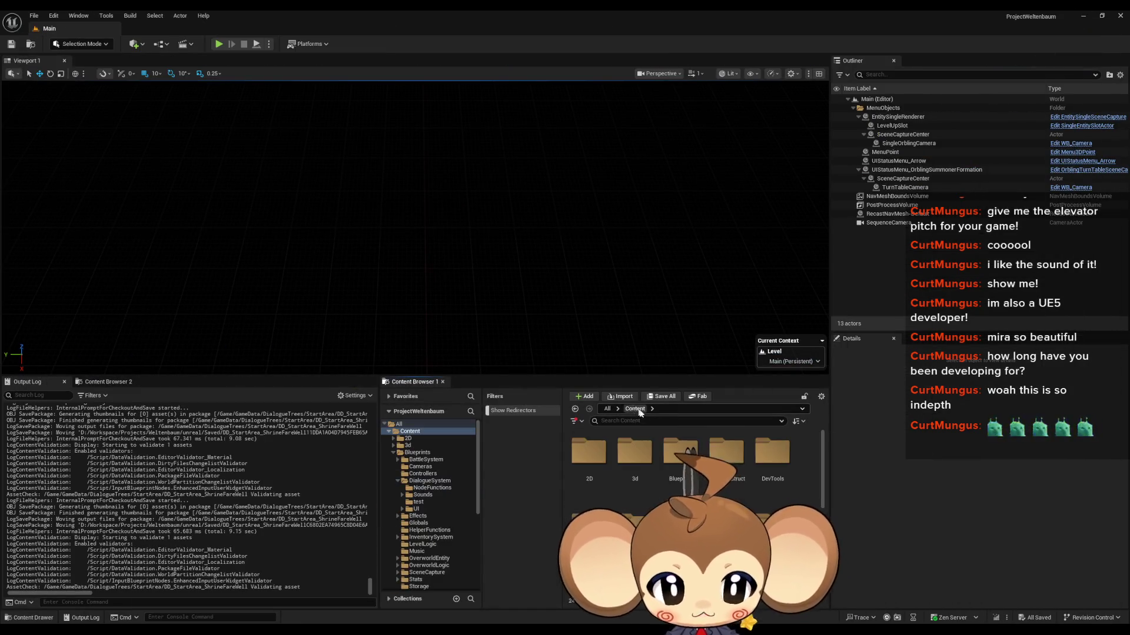
pyautogui.doubleClick(680, 453)
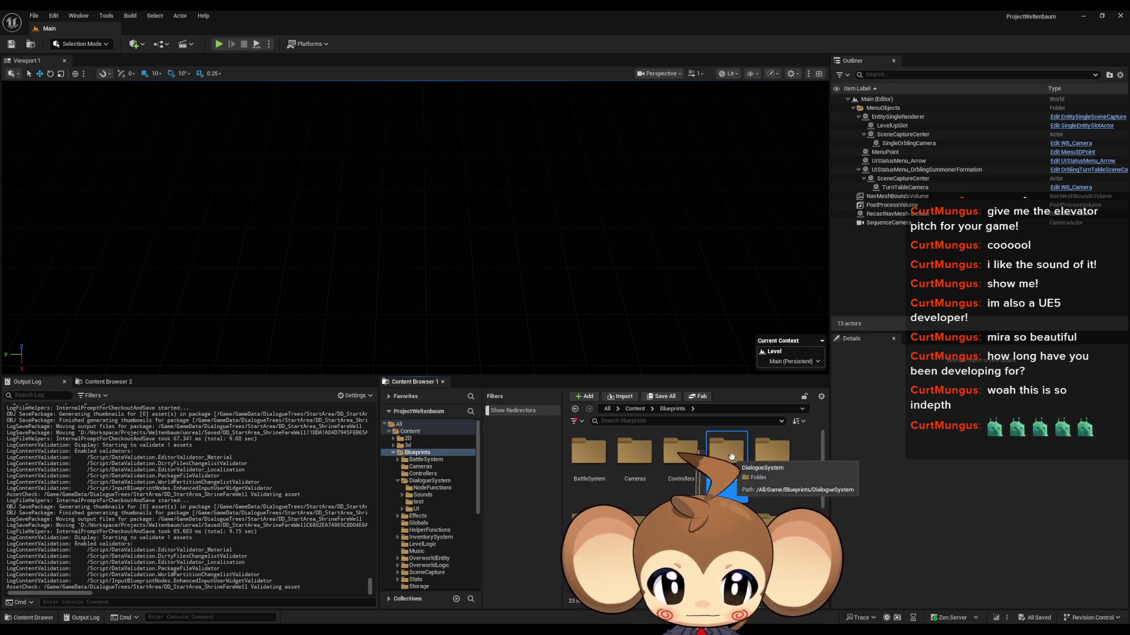
pyautogui.doubleClick(730, 456)
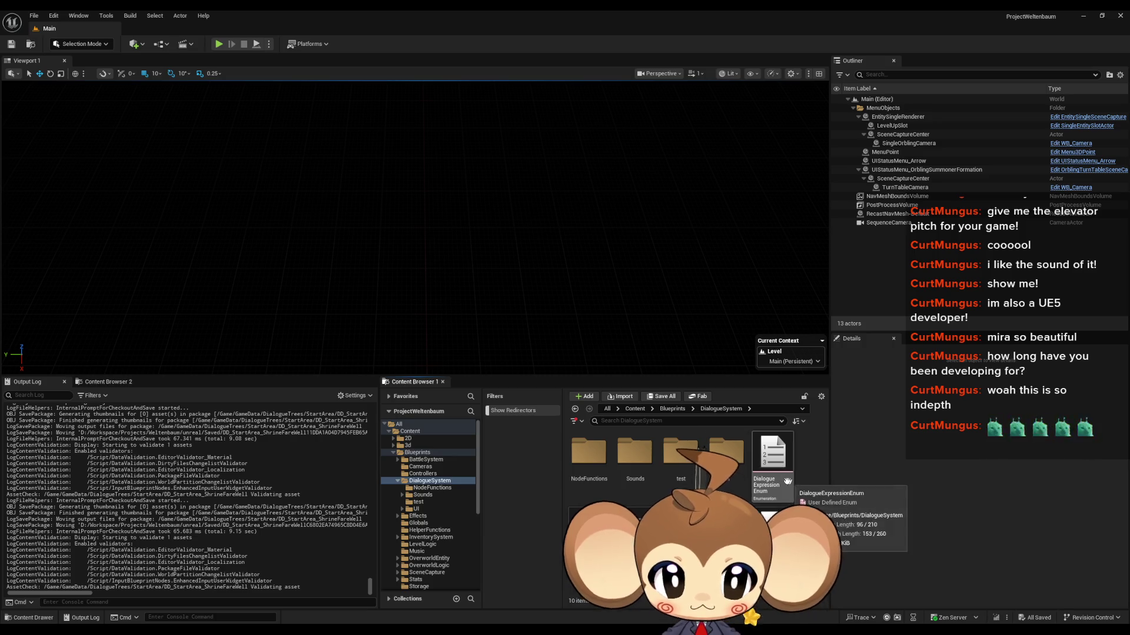
pyautogui.doubleClick(634, 453)
pyautogui.doubleClick(591, 456)
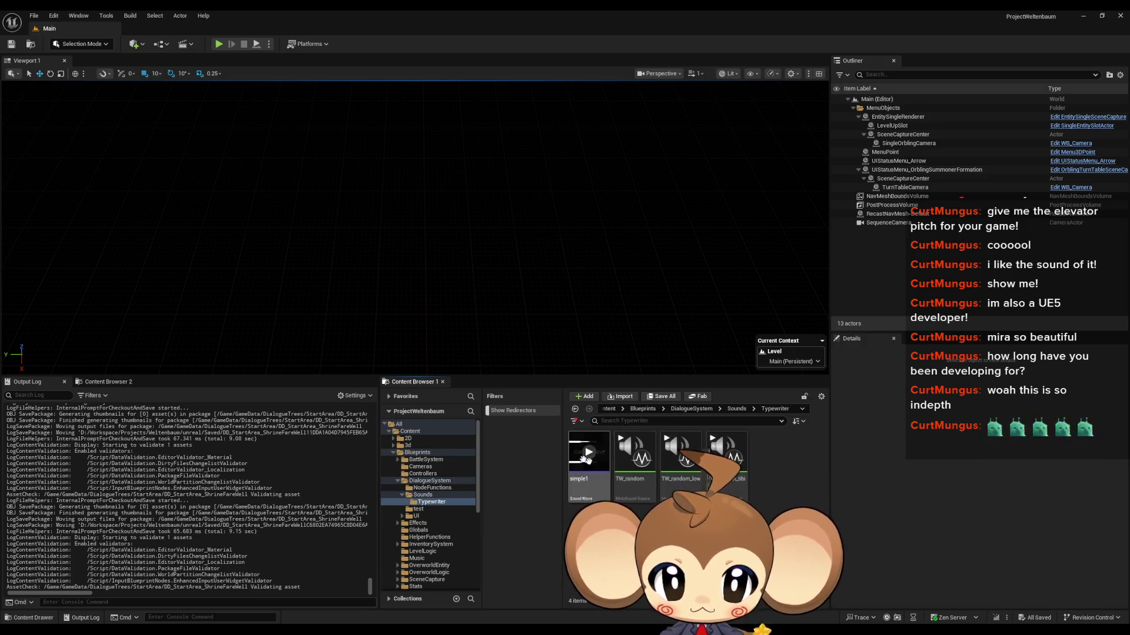
# Create TW_nuru from TW_random and open it in the MetaSound editor
pyautogui.click(636, 453)
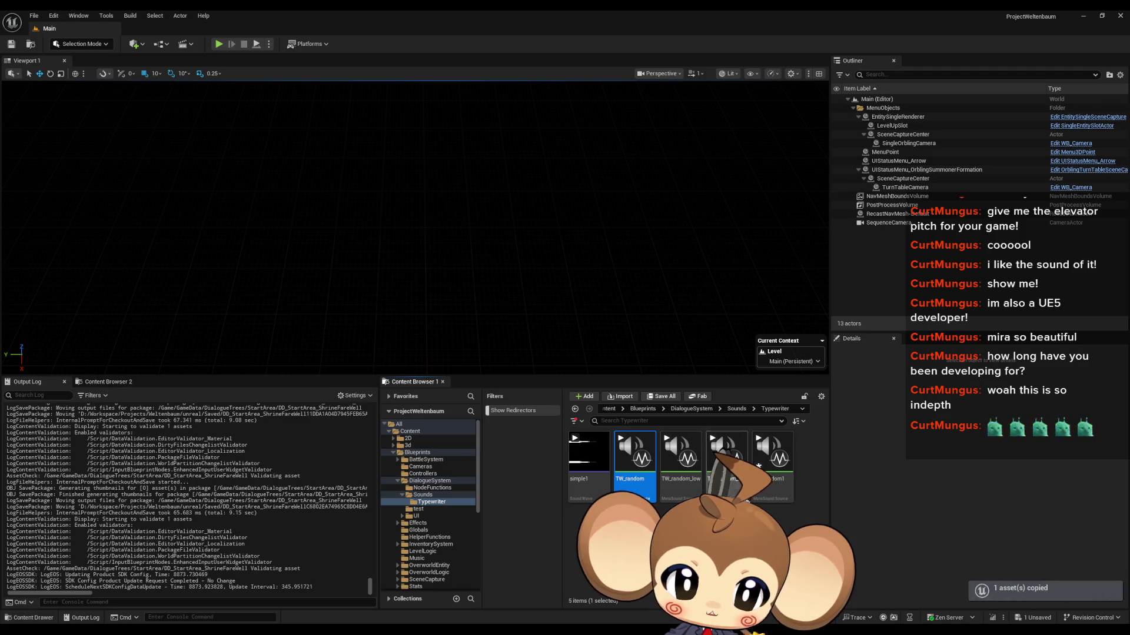
pyautogui.write('TW_')
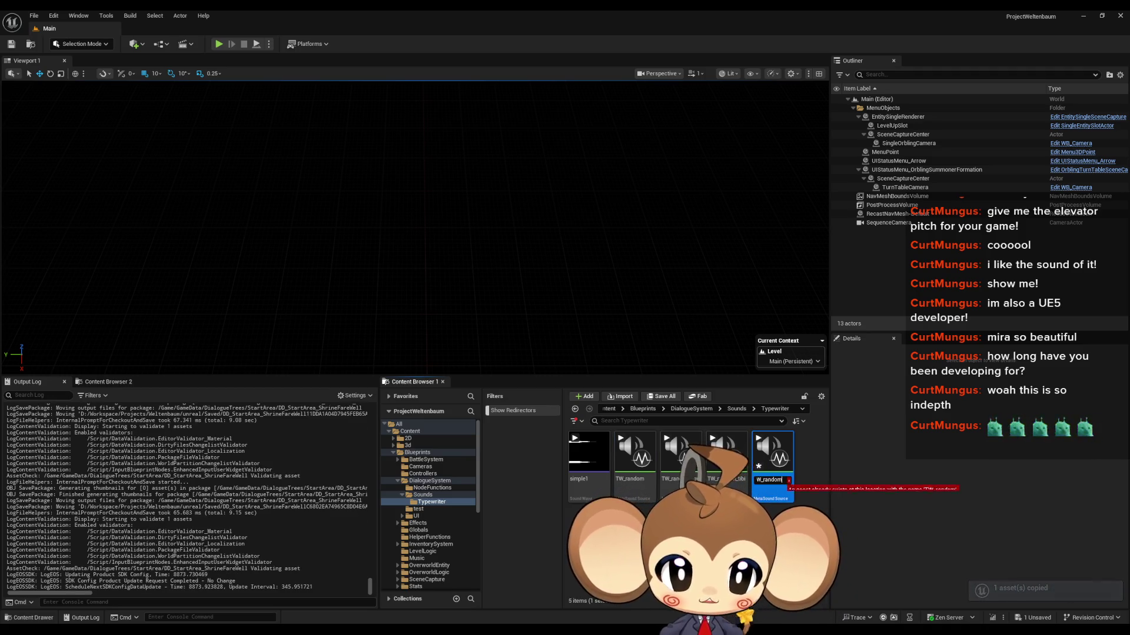
pyautogui.write('nuru')
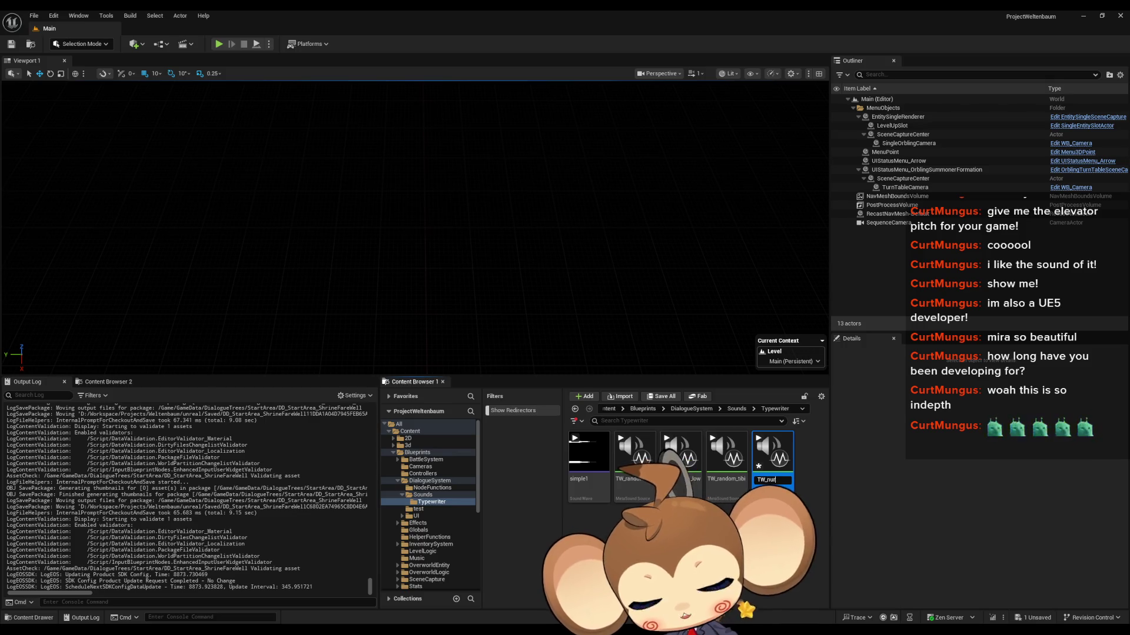
pyautogui.press('Return')
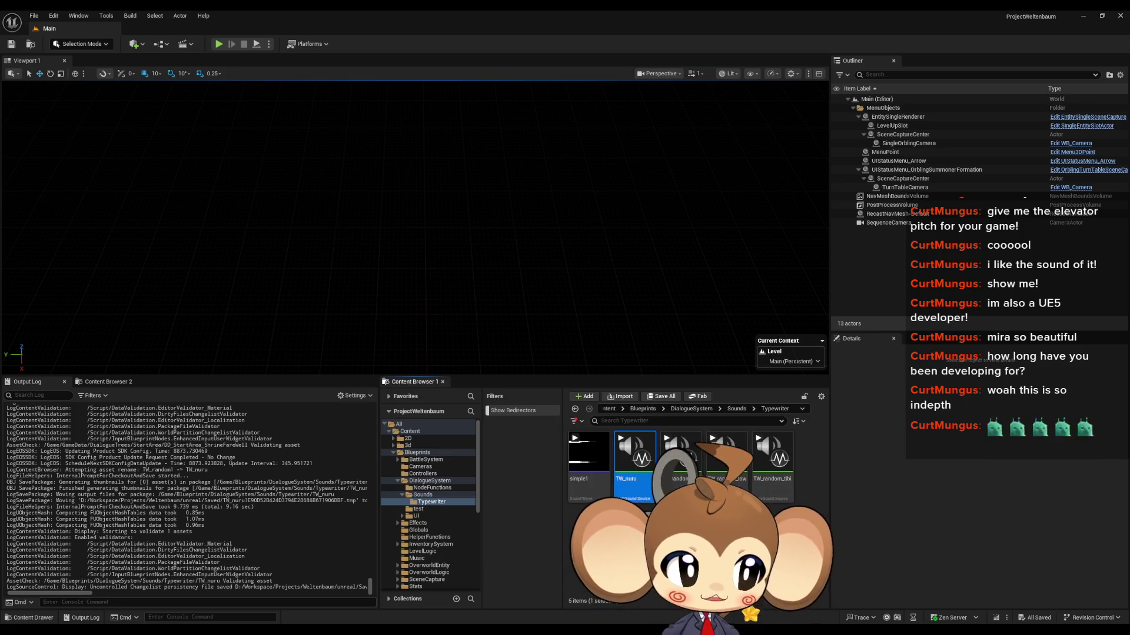
pyautogui.doubleClick(634, 456)
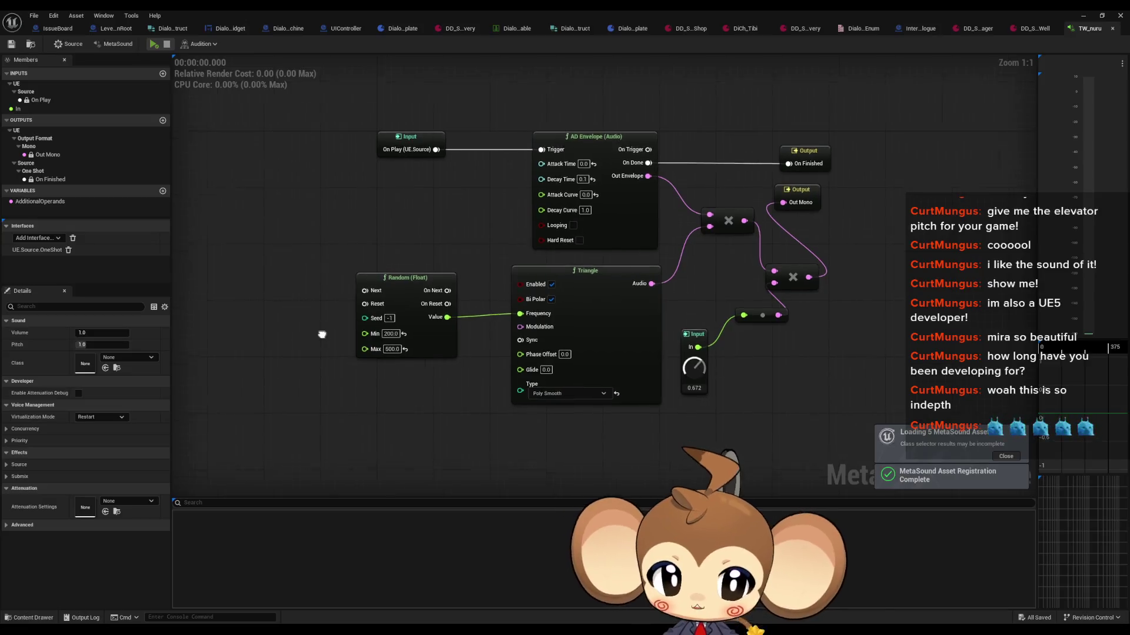
# Add a Square oscillator from the generators search and place it under the Triangle
pyautogui.click(153, 44)
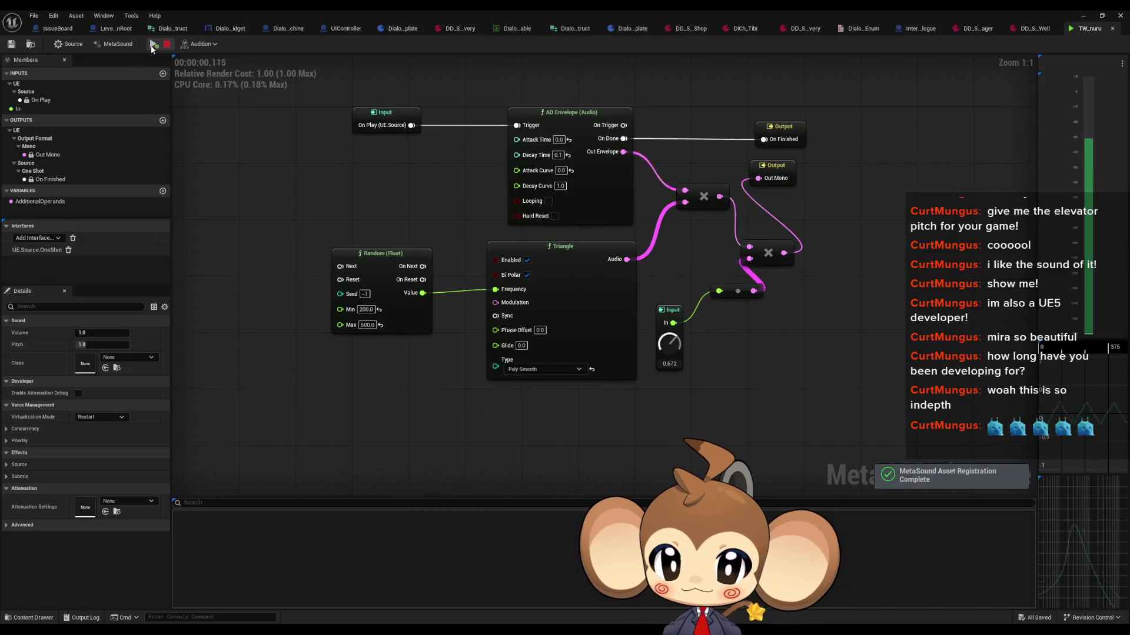
pyautogui.rightClick(398, 423)
pyautogui.write('trian')
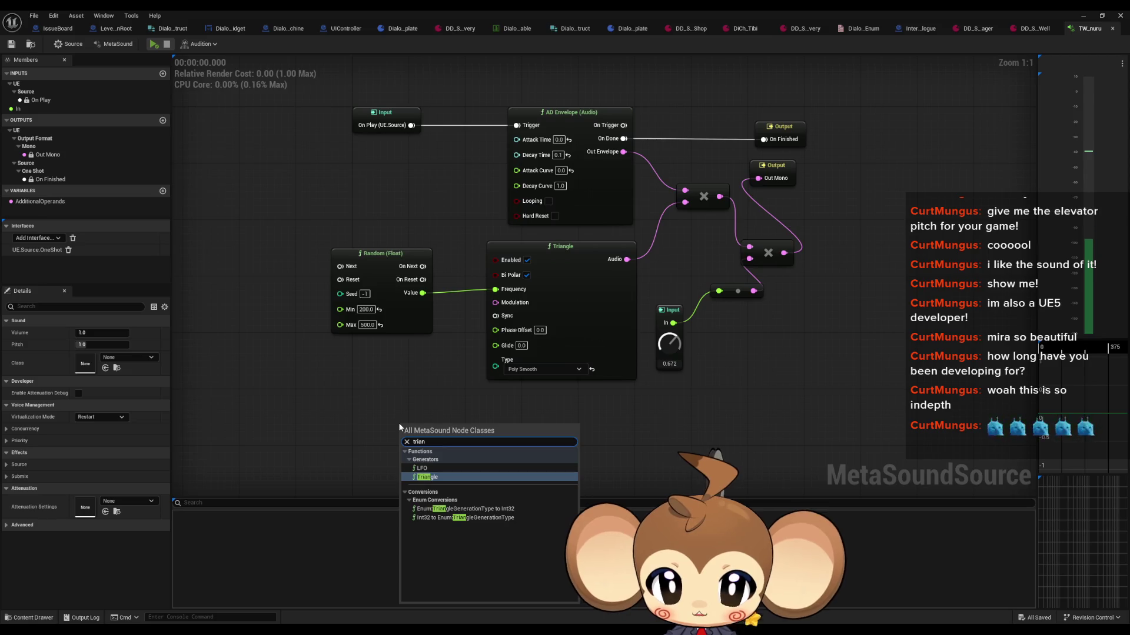
pyautogui.press('BackSpace')
pyautogui.press('BackSpace')
pyautogui.press('BackSpace')
pyautogui.write('generators')
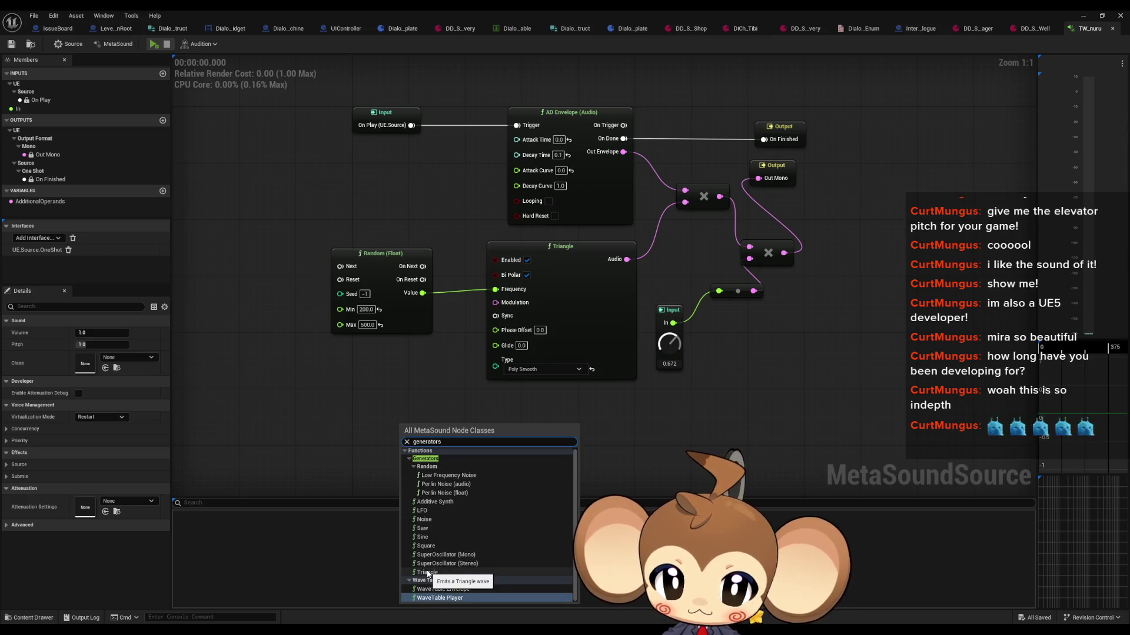
pyautogui.click(425, 551)
pyautogui.moveTo(474, 433)
pyautogui.mouseDown()
pyautogui.moveTo(471, 307)
pyautogui.moveTo(557, 282)
pyautogui.mouseUp()
pyautogui.click(338, 388)
# Add Sine and Saw oscillator nodes and arrange them beneath the Square
pyautogui.rightClick(322, 382)
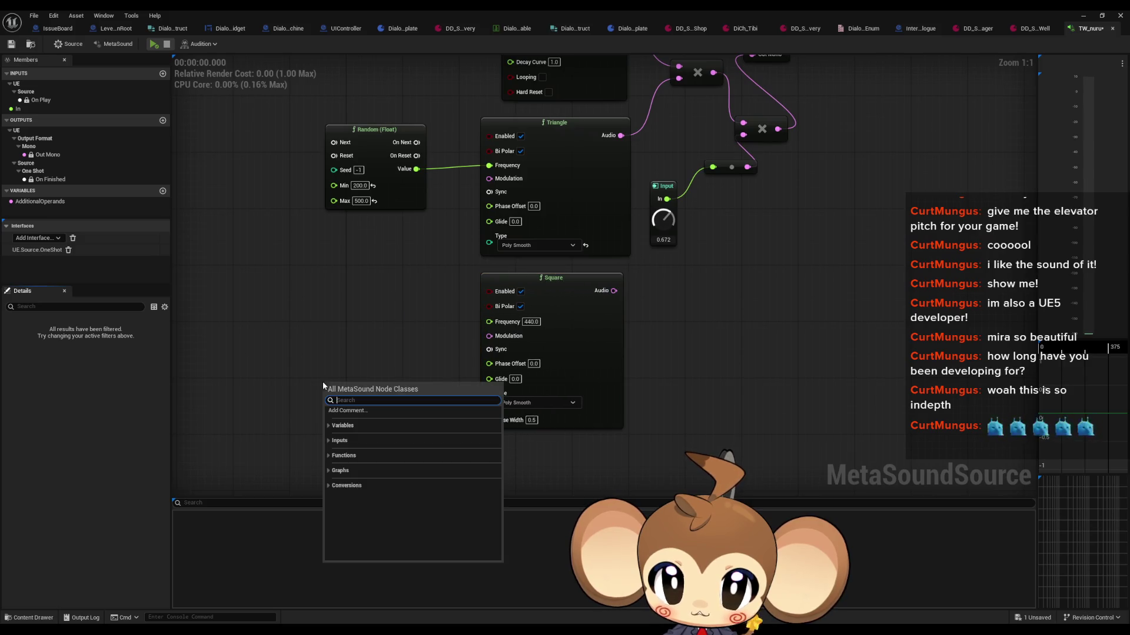
pyautogui.write('generat')
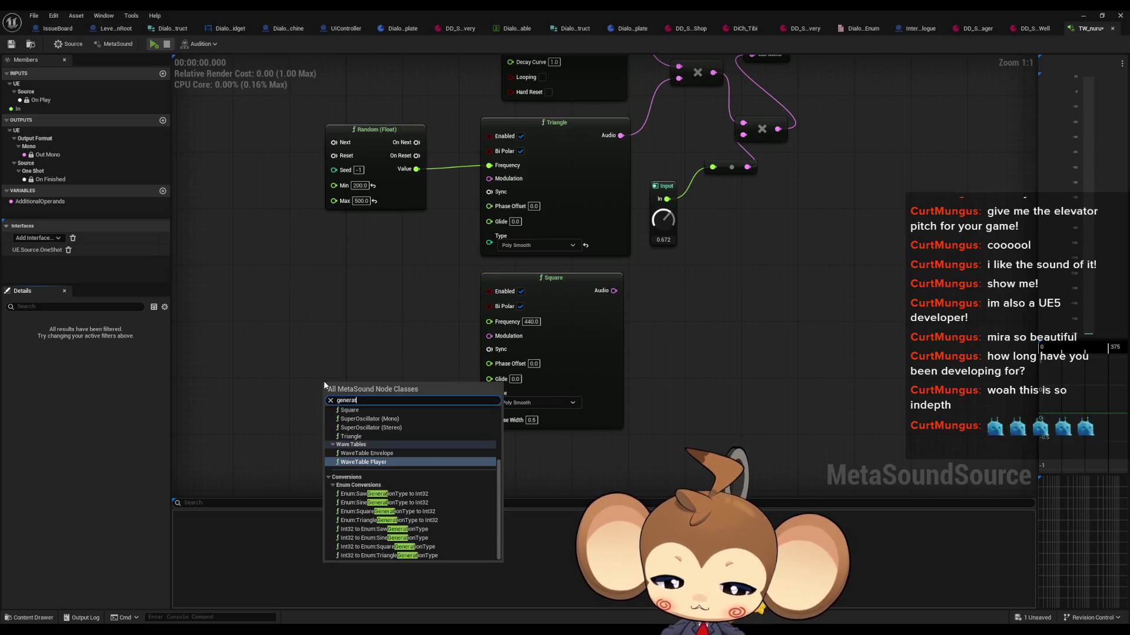
pyautogui.write('ors')
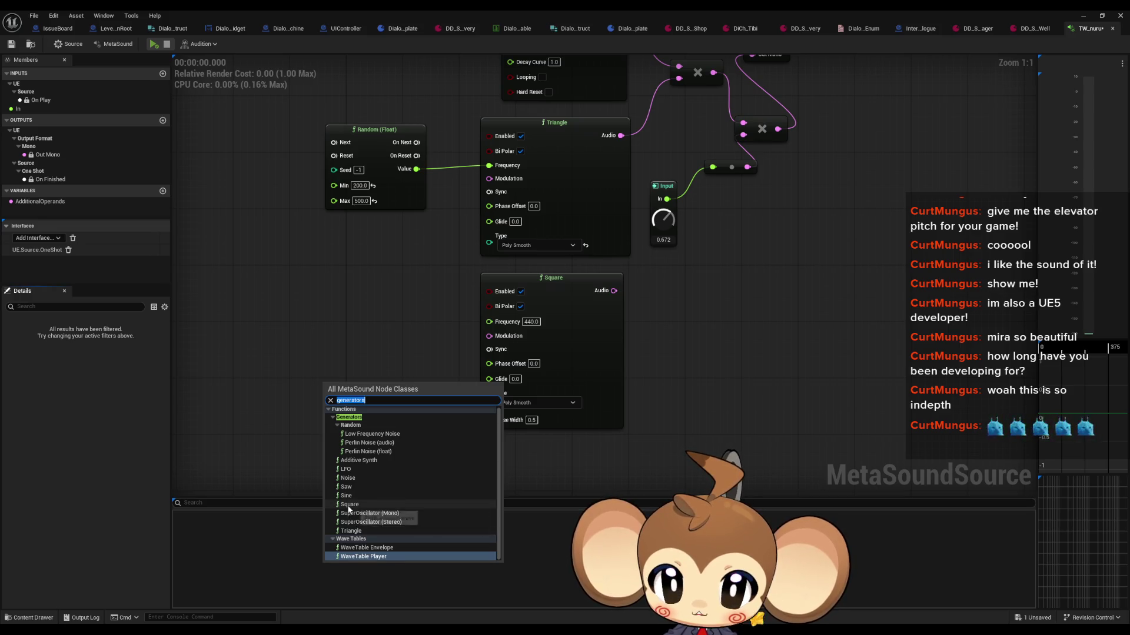
pyautogui.click(345, 495)
pyautogui.moveTo(353, 385)
pyautogui.mouseDown()
pyautogui.moveTo(403, 295)
pyautogui.moveTo(518, 319)
pyautogui.mouseUp()
pyautogui.rightClick(281, 279)
pyautogui.write('generators')
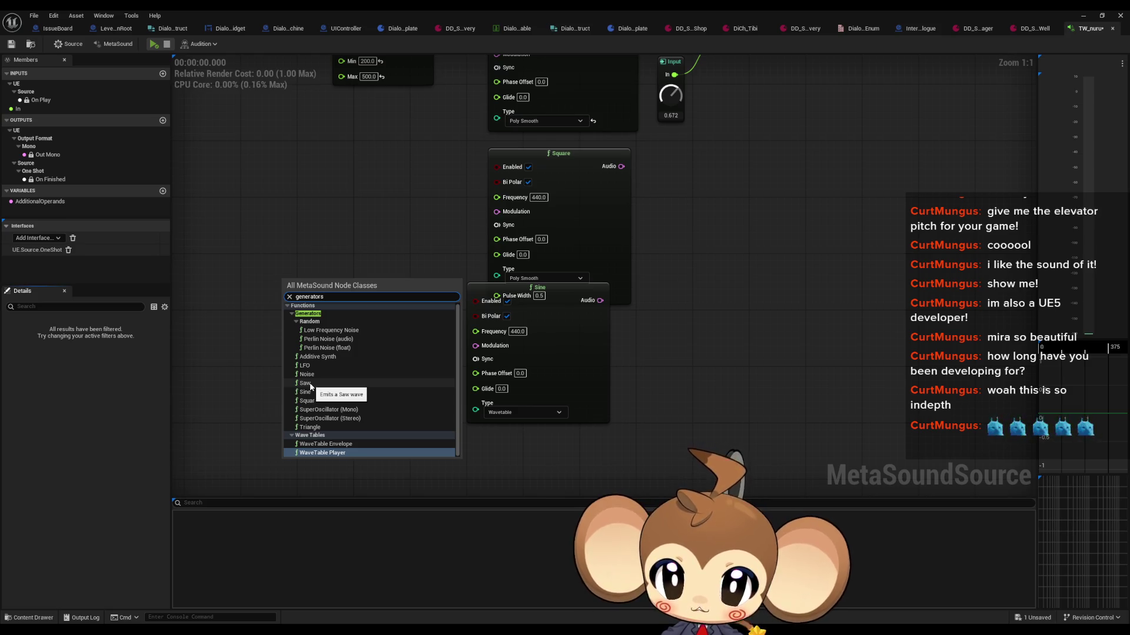
pyautogui.click(310, 385)
pyautogui.moveTo(373, 292)
pyautogui.mouseDown()
pyautogui.moveTo(818, 252)
pyautogui.moveTo(706, 436)
pyautogui.moveTo(640, 341)
pyautogui.moveTo(640, 288)
pyautogui.mouseUp()
pyautogui.moveTo(550, 312); pyautogui.dragTo(550, 298)
pyautogui.moveTo(533, 380)
pyautogui.mouseDown()
pyautogui.moveTo(527, 348)
pyautogui.moveTo(555, 418)
pyautogui.mouseUp()
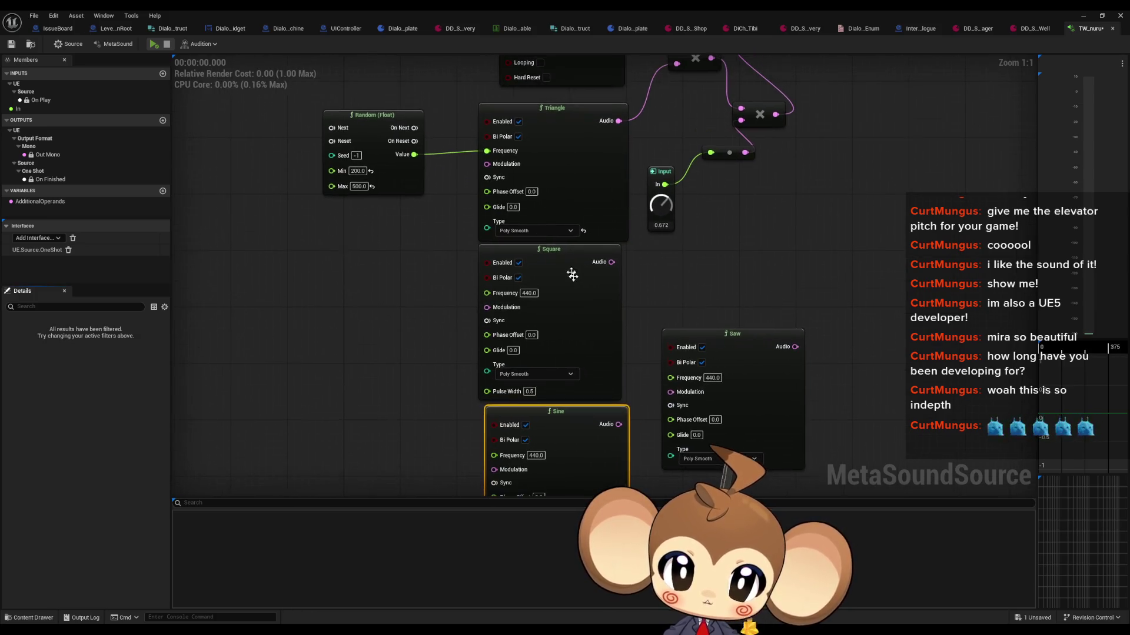
# Place Saw under Sine and wire pasted Random (Float) 200–500 nodes into each Frequency
pyautogui.click(151, 46)
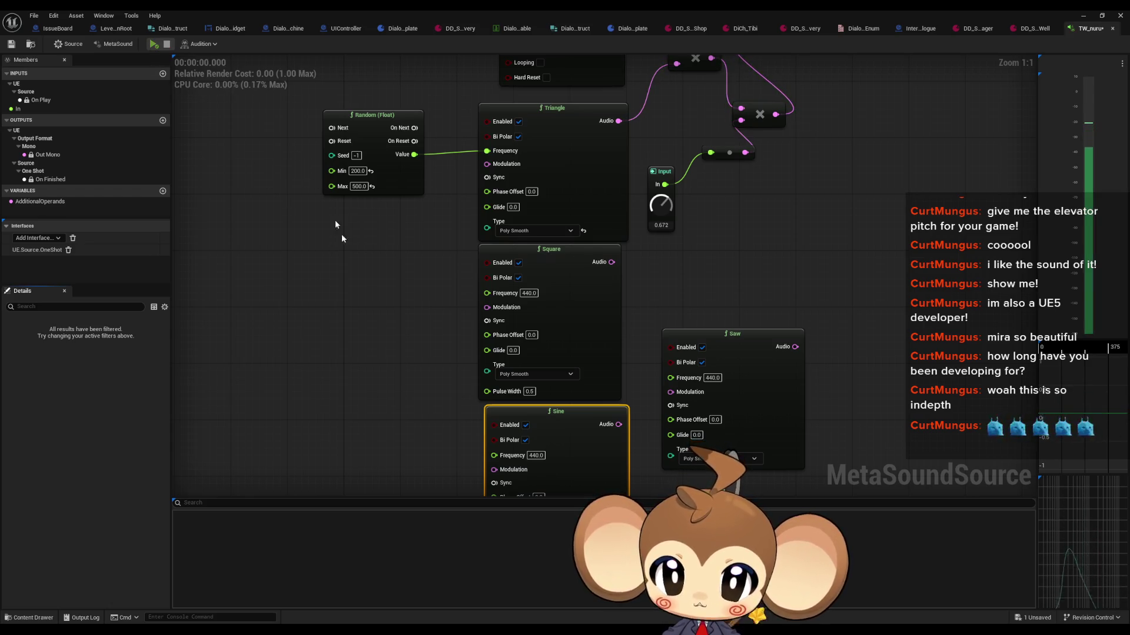
pyautogui.moveTo(334, 220); pyautogui.dragTo(317, 105)
pyautogui.moveTo(716, 236)
pyautogui.mouseDown()
pyautogui.moveTo(672, 390)
pyautogui.moveTo(552, 450)
pyautogui.mouseUp()
pyautogui.moveTo(409, 175)
pyautogui.mouseDown()
pyautogui.moveTo(443, 243)
pyautogui.moveTo(460, 318)
pyautogui.moveTo(412, 229)
pyautogui.mouseUp()
pyautogui.hotkey('ctrl', 'c')
pyautogui.hotkey('ctrl', 'v')
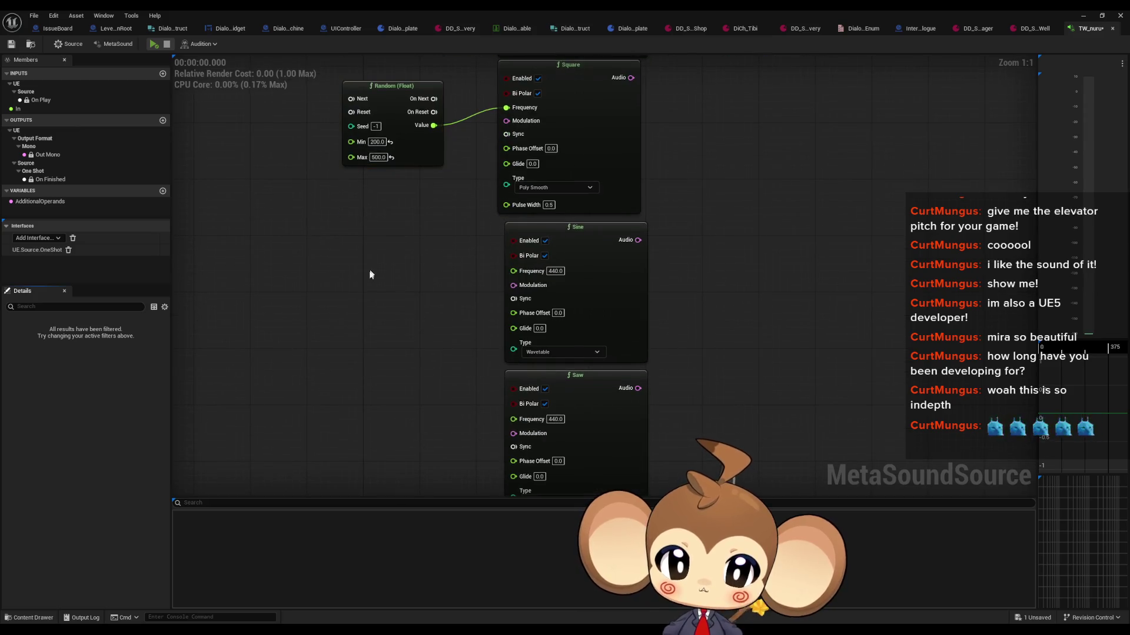
pyautogui.moveTo(474, 470); pyautogui.dragTo(474, 217)
pyautogui.moveTo(513, 156); pyautogui.dragTo(455, 200)
pyautogui.moveTo(469, 356)
pyautogui.mouseDown()
pyautogui.moveTo(513, 338)
pyautogui.moveTo(513, 304)
pyautogui.mouseUp()
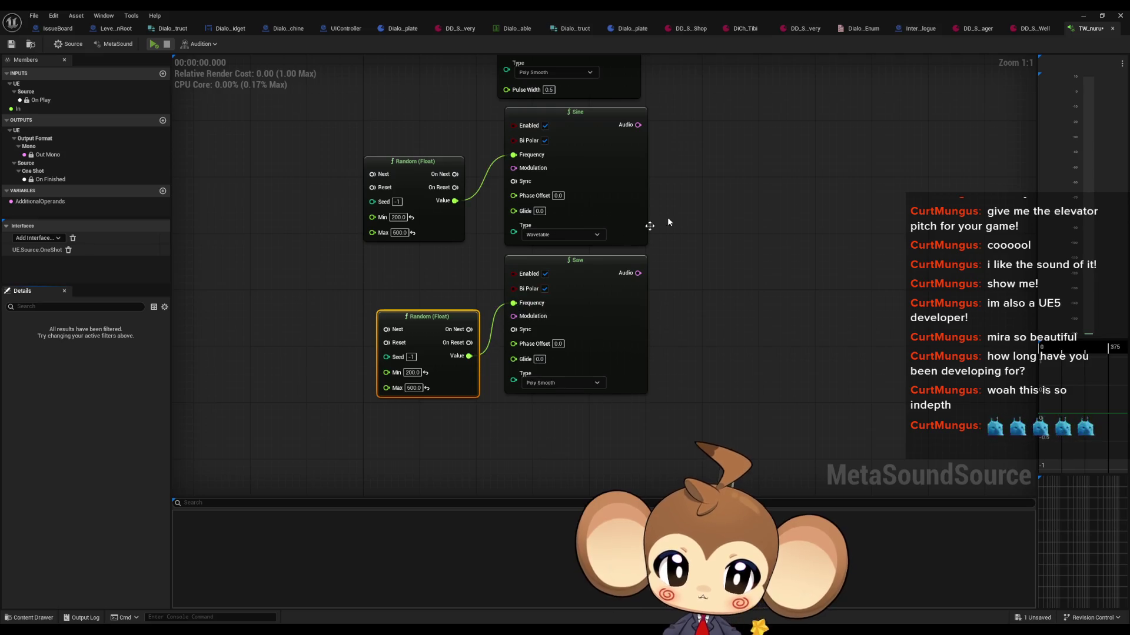
# Connect the Square oscillator's Audio output to the envelope multiply node
pyautogui.scroll(-4, 667, 217)
pyautogui.scroll(2, 622, 242)
pyautogui.moveTo(559, 194); pyautogui.dragTo(567, 196)
pyautogui.moveTo(510, 248); pyautogui.dragTo(560, 100)
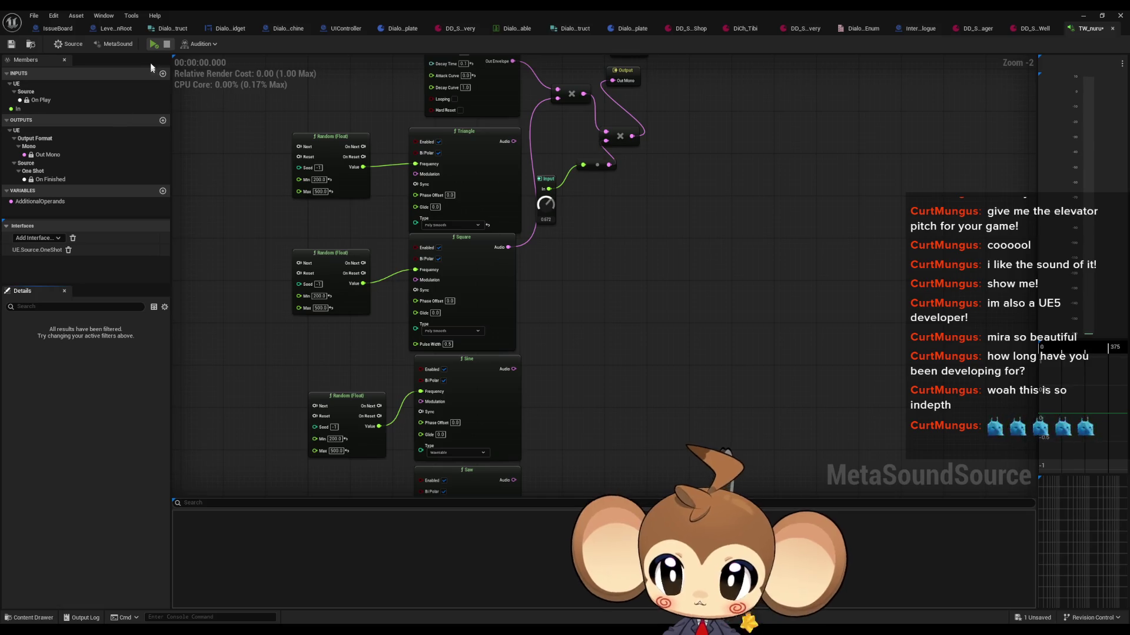
# Audition Square, Sine, Saw and Triangle in turn through the envelope multiply
pyautogui.click(152, 45)
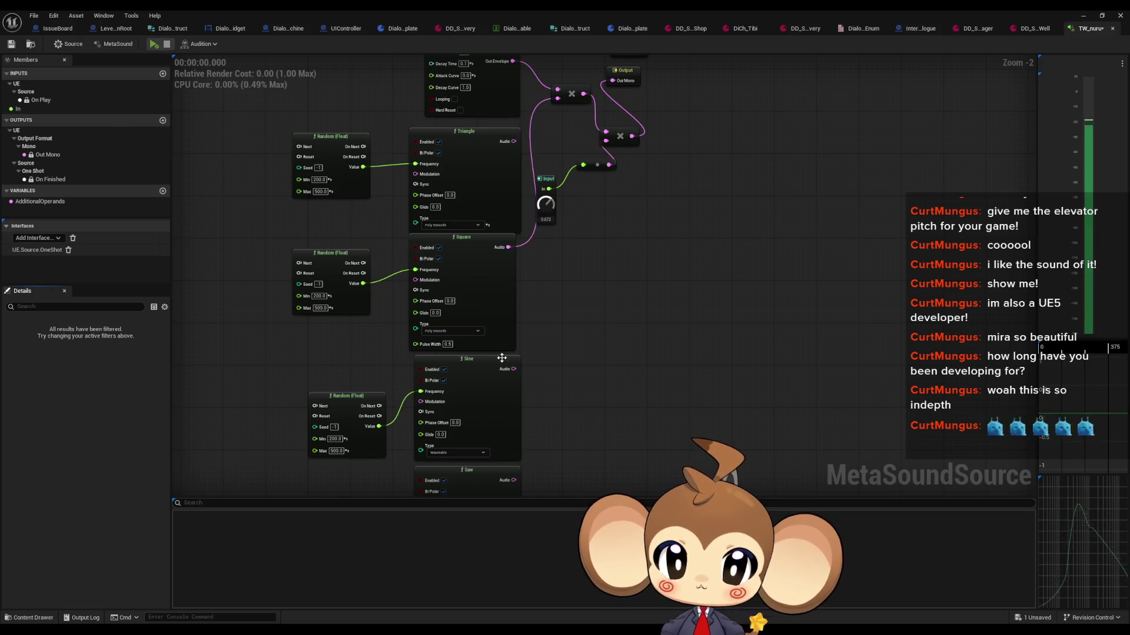
pyautogui.moveTo(514, 369); pyautogui.dragTo(557, 100)
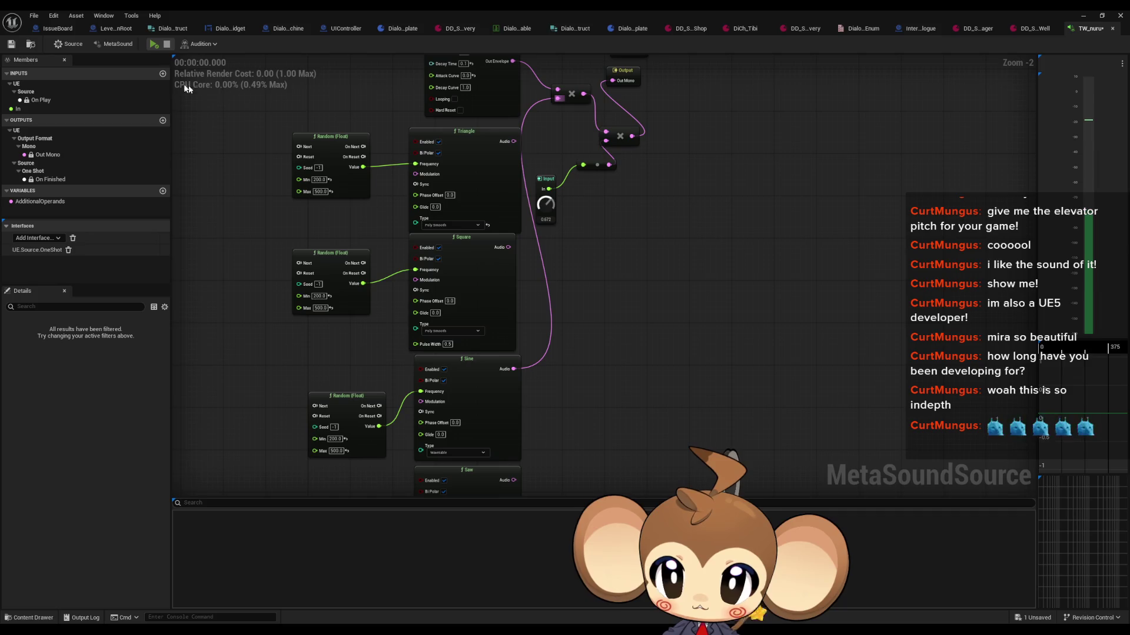
pyautogui.click(149, 47)
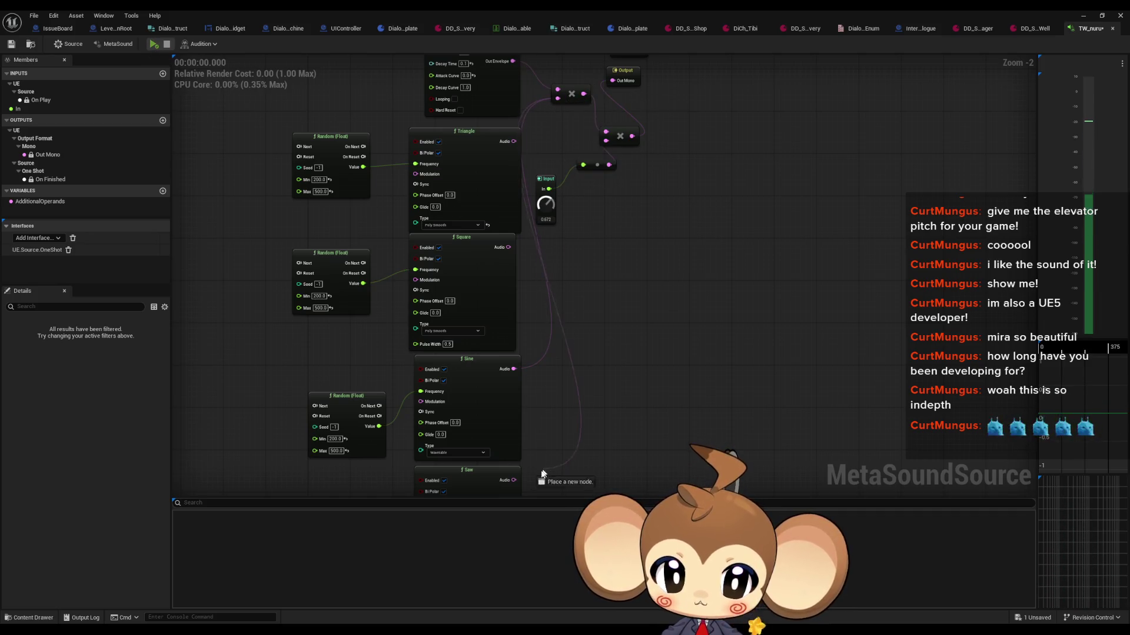
pyautogui.moveTo(514, 480); pyautogui.dragTo(513, 481)
pyautogui.click(153, 45)
pyautogui.click(153, 45)
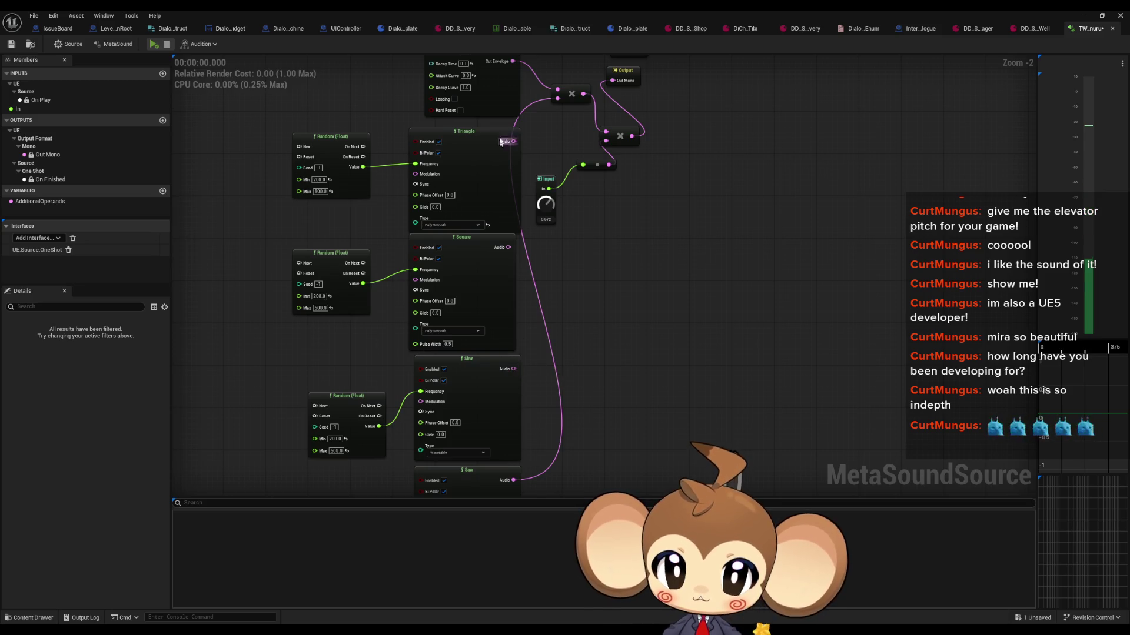
pyautogui.moveTo(512, 141); pyautogui.dragTo(557, 98)
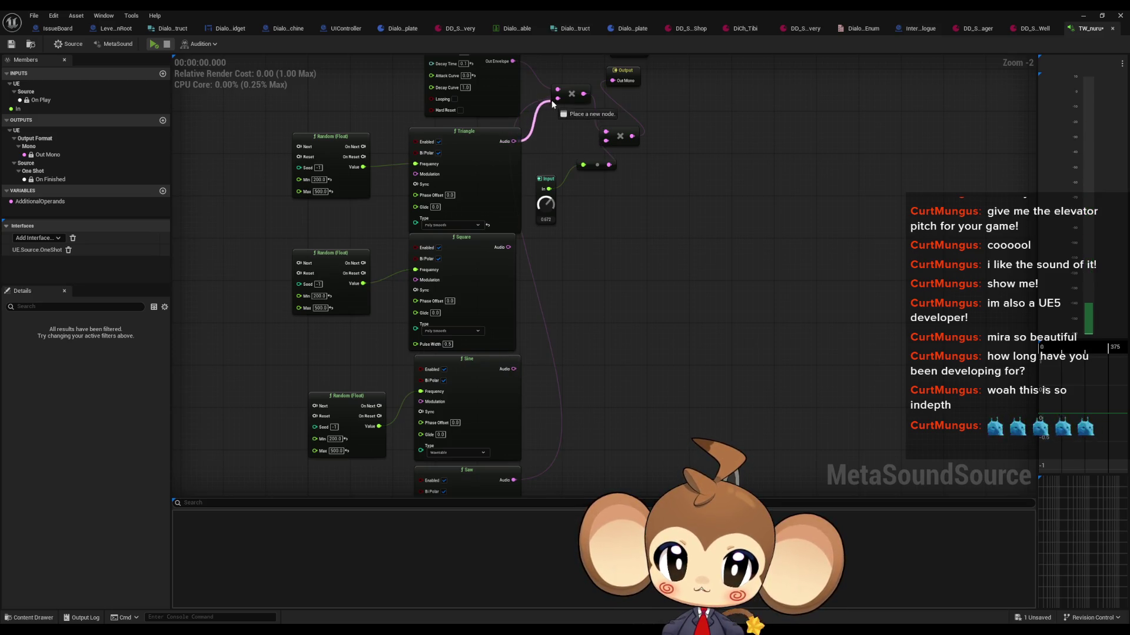
pyautogui.click(153, 44)
# Shift the oscillator group left and add a multiply node off the Triangle's Audio output
pyautogui.moveTo(506, 170); pyautogui.dragTo(596, 293)
pyautogui.scroll(-2, 588, 177)
pyautogui.moveTo(378, 154); pyautogui.dragTo(559, 428)
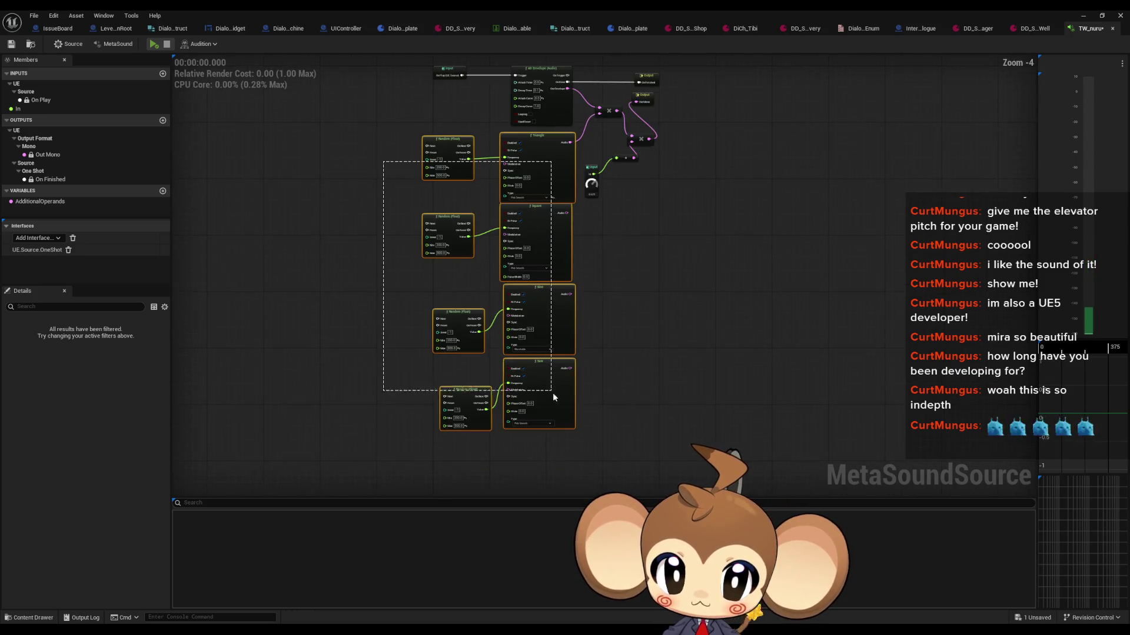
pyautogui.moveTo(547, 168)
pyautogui.mouseDown()
pyautogui.moveTo(465, 166)
pyautogui.moveTo(530, 160)
pyautogui.mouseUp()
pyautogui.scroll(4, 502, 158)
pyautogui.write('mul')
pyautogui.press('Return')
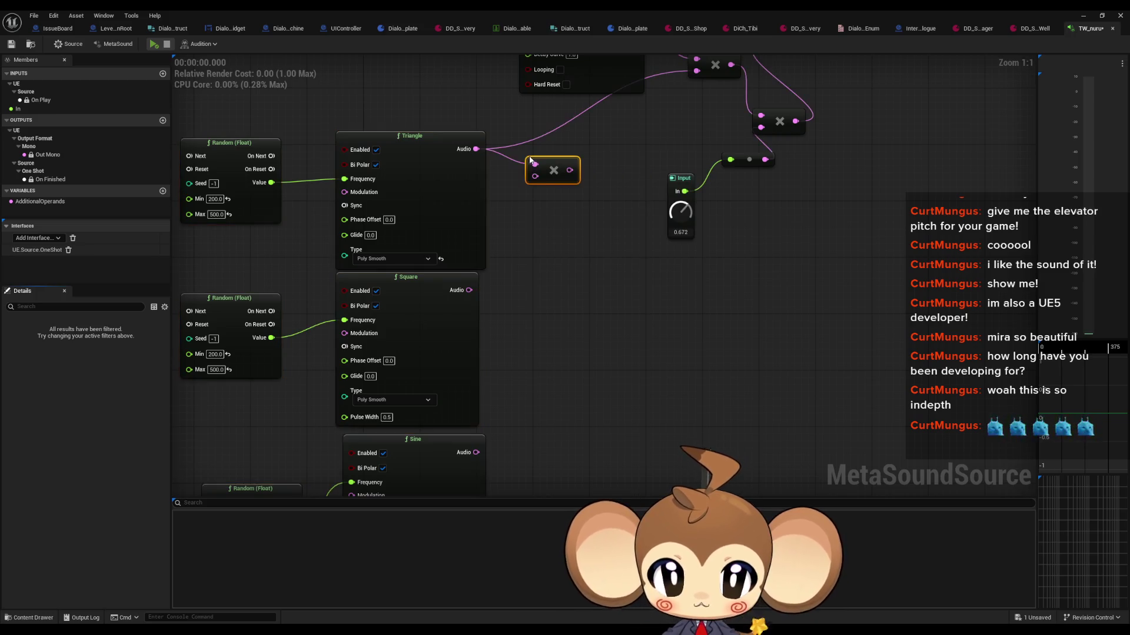
pyautogui.moveTo(477, 452)
pyautogui.mouseDown()
pyautogui.moveTo(499, 396)
pyautogui.moveTo(534, 176)
pyautogui.moveTo(708, 118)
pyautogui.moveTo(687, 105)
pyautogui.mouseUp()
pyautogui.click(154, 45)
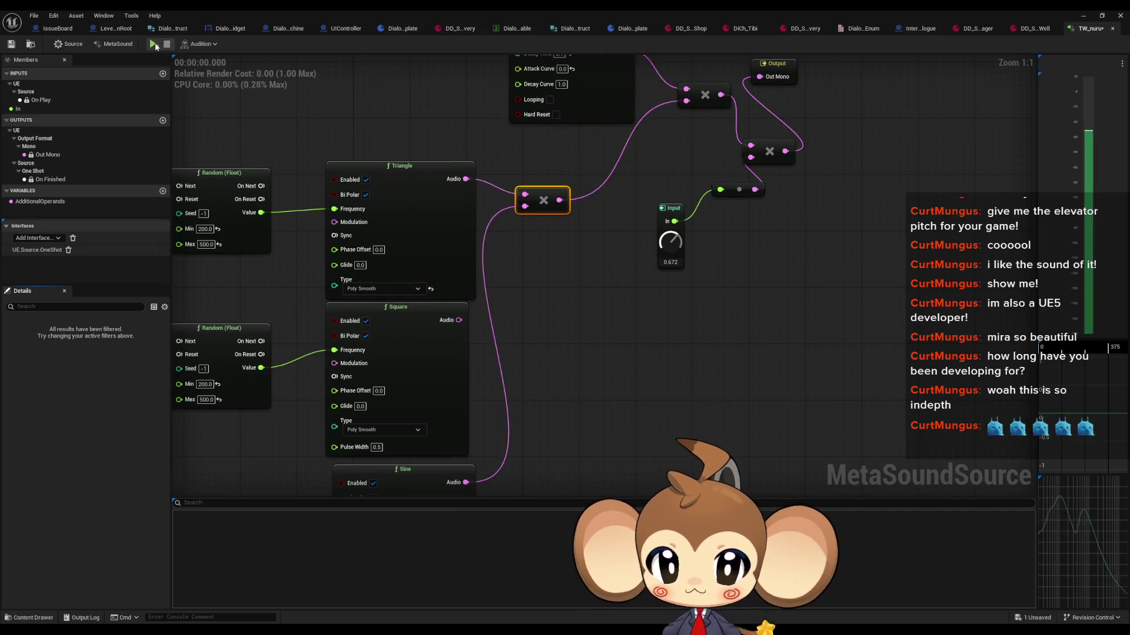
pyautogui.click(155, 45)
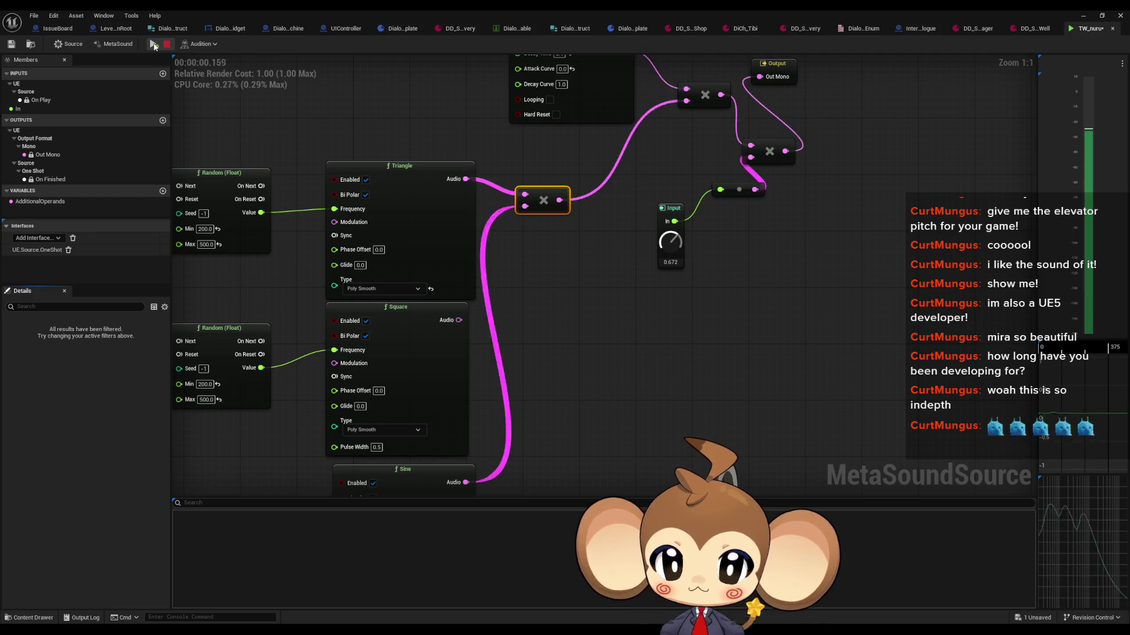
pyautogui.click(155, 47)
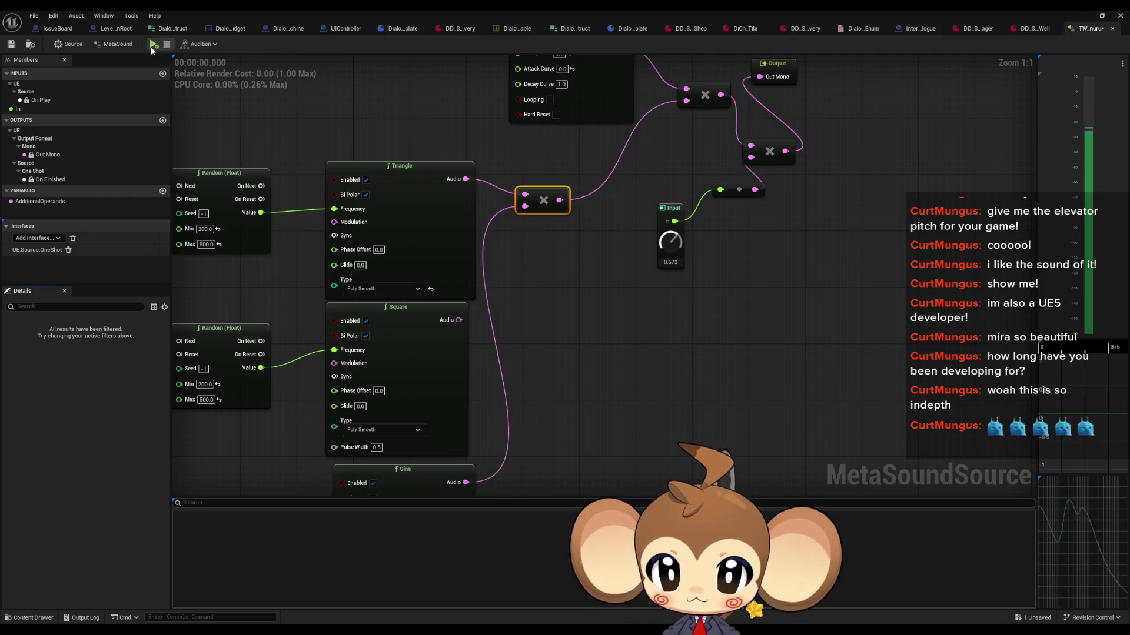
pyautogui.scroll(-2, 513, 298)
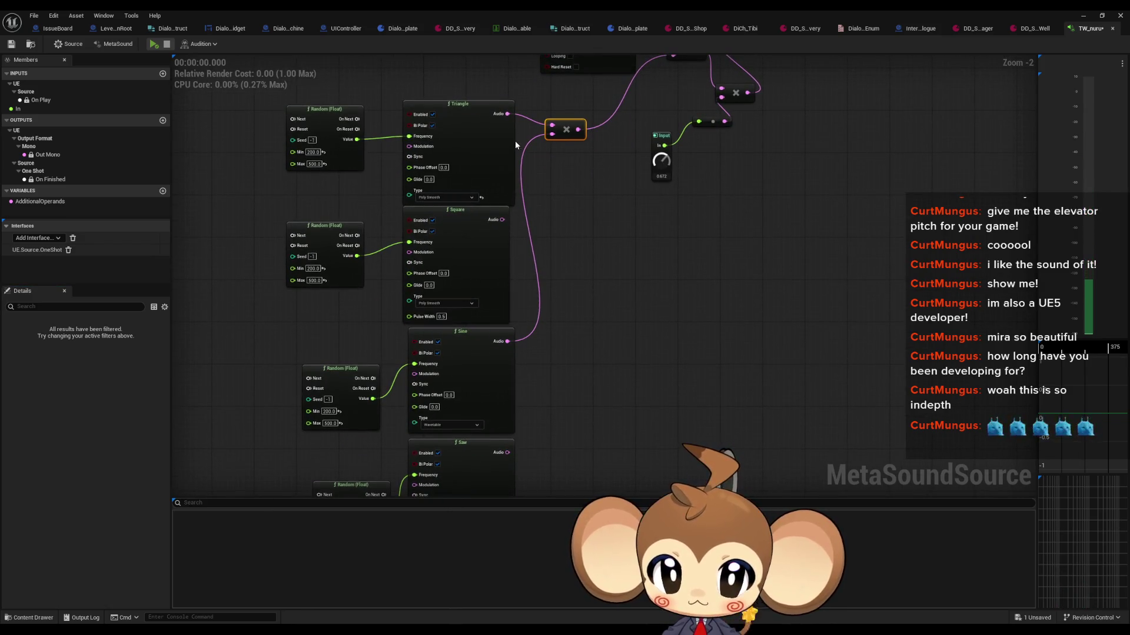
pyautogui.moveTo(503, 220); pyautogui.dragTo(551, 126)
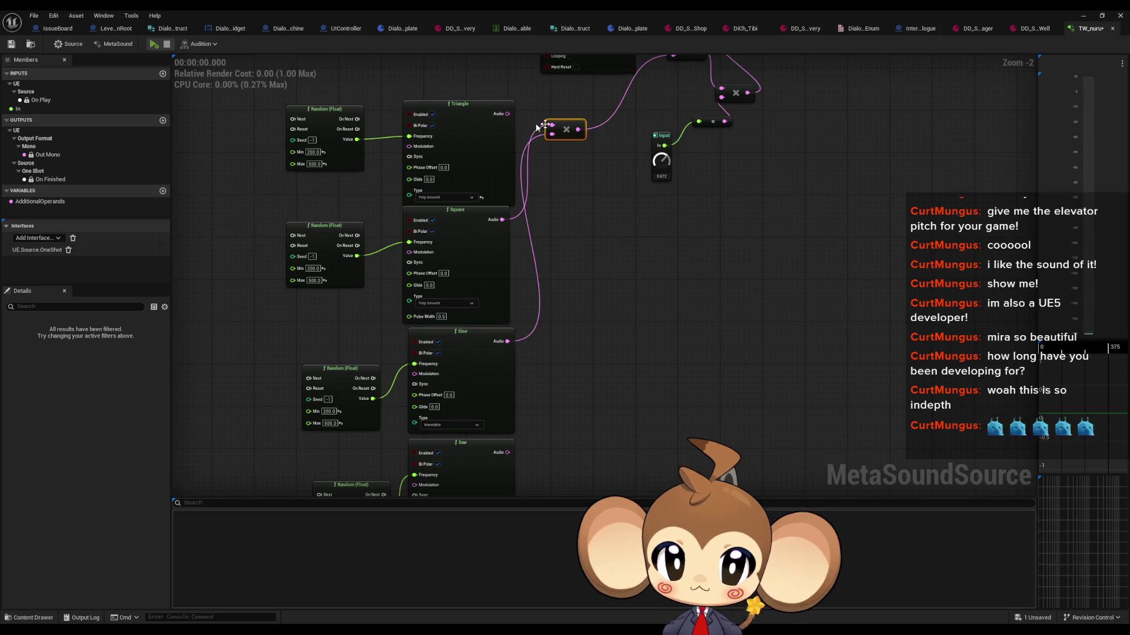
pyautogui.click(151, 44)
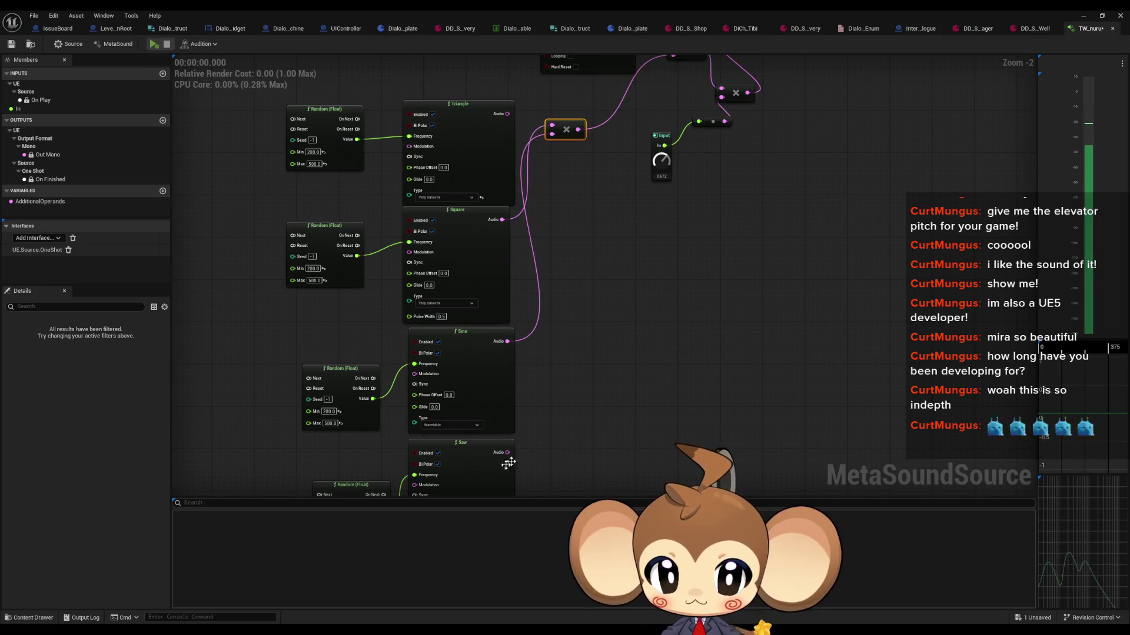
pyautogui.moveTo(505, 456); pyautogui.dragTo(552, 134)
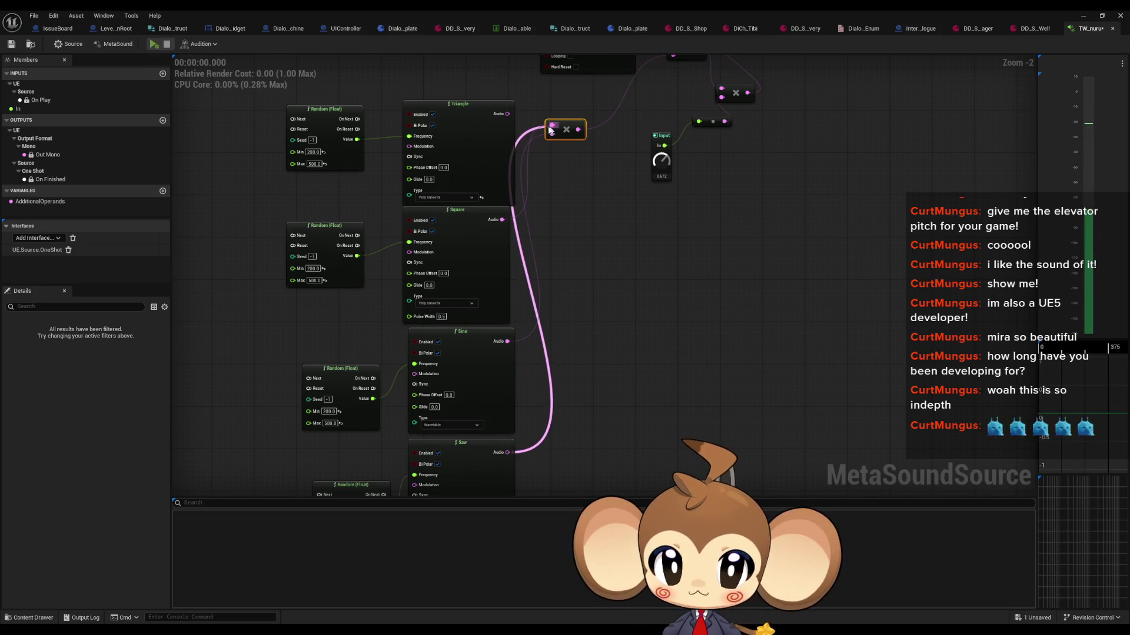
pyautogui.click(155, 45)
pyautogui.click(167, 44)
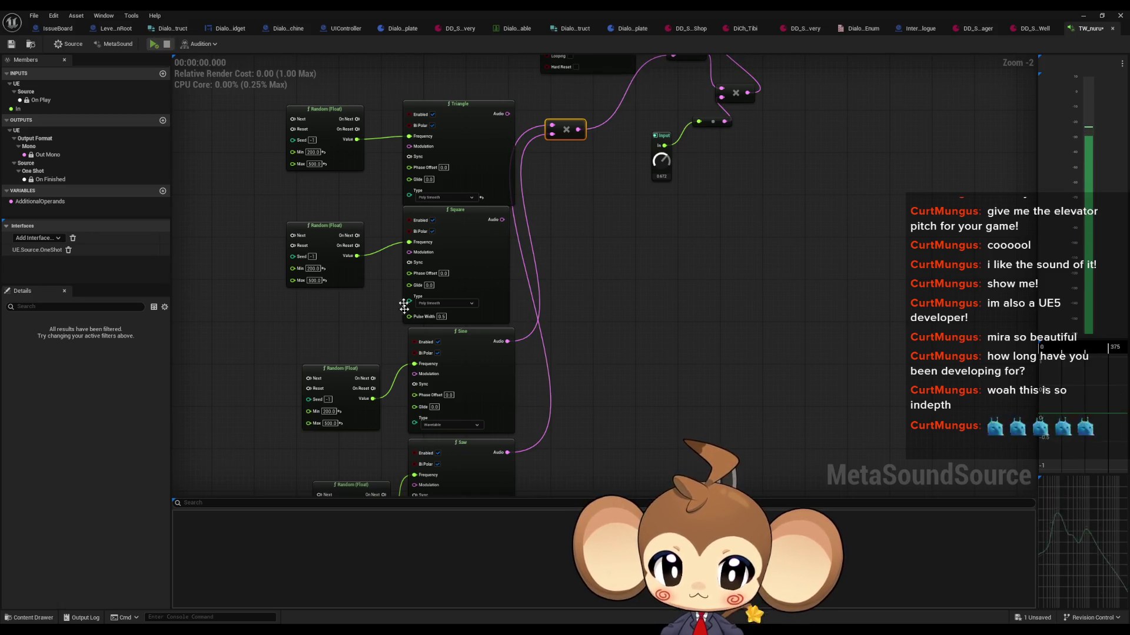
pyautogui.moveTo(506, 342)
pyautogui.mouseDown()
pyautogui.moveTo(598, 137)
pyautogui.moveTo(647, 65)
pyautogui.moveTo(672, 170)
pyautogui.mouseUp()
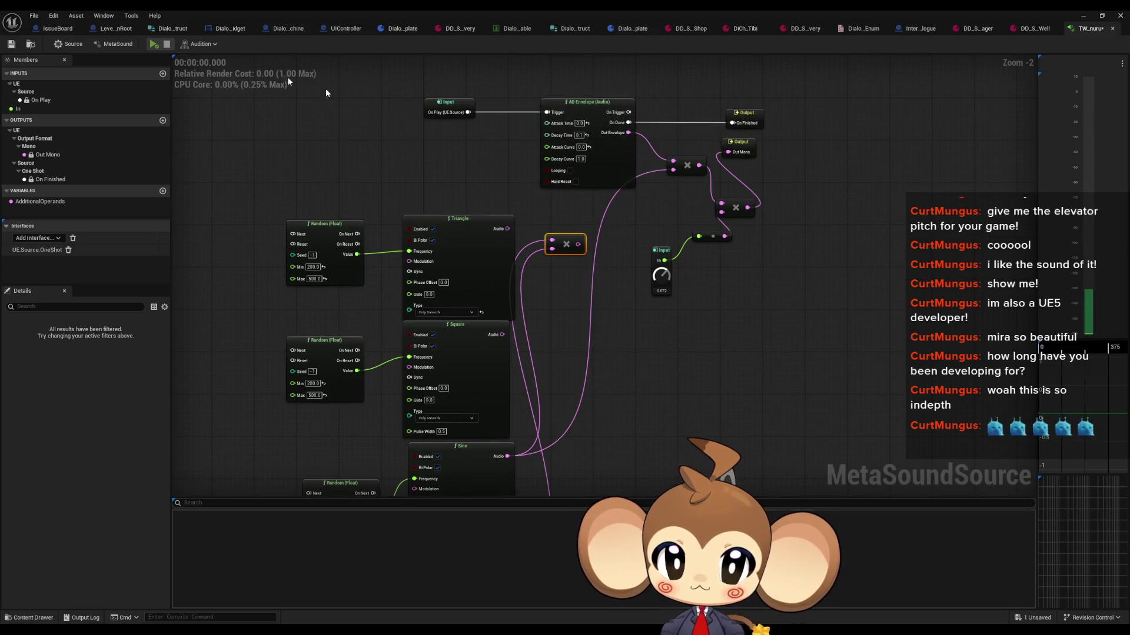
pyautogui.click(153, 45)
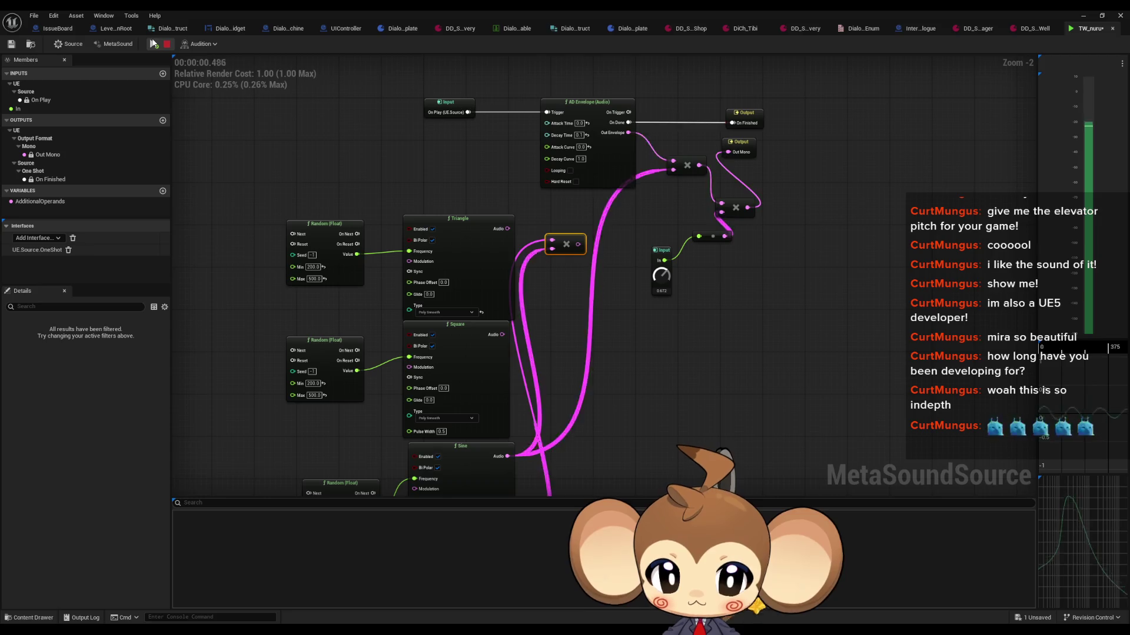
pyautogui.moveTo(433, 312); pyautogui.dragTo(452, 163)
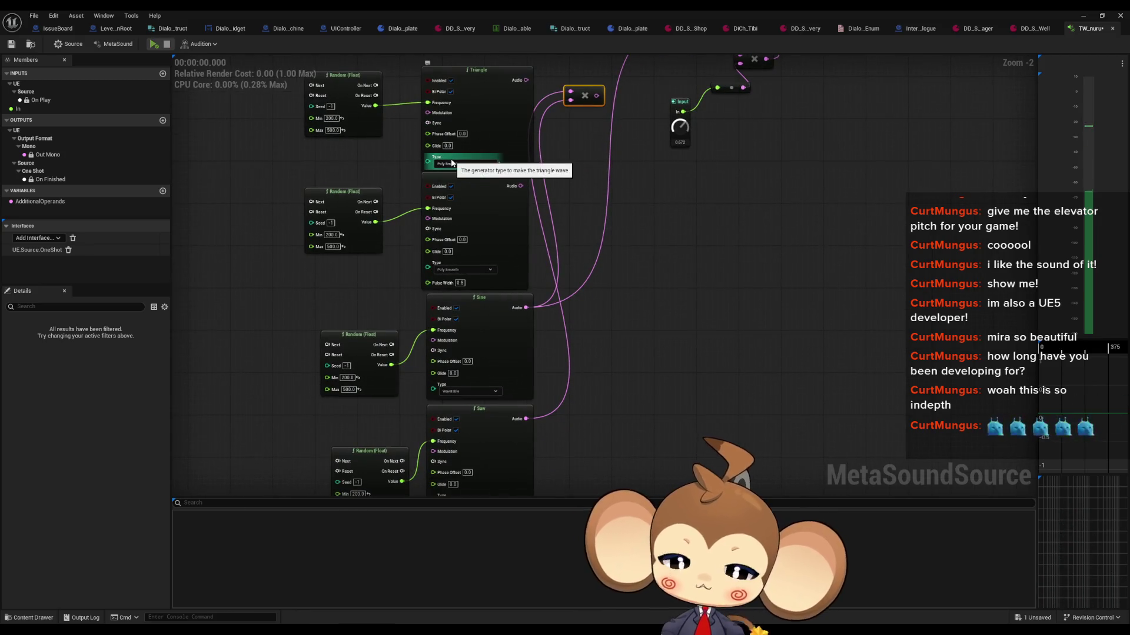
pyautogui.moveTo(603, 231); pyautogui.dragTo(589, 413)
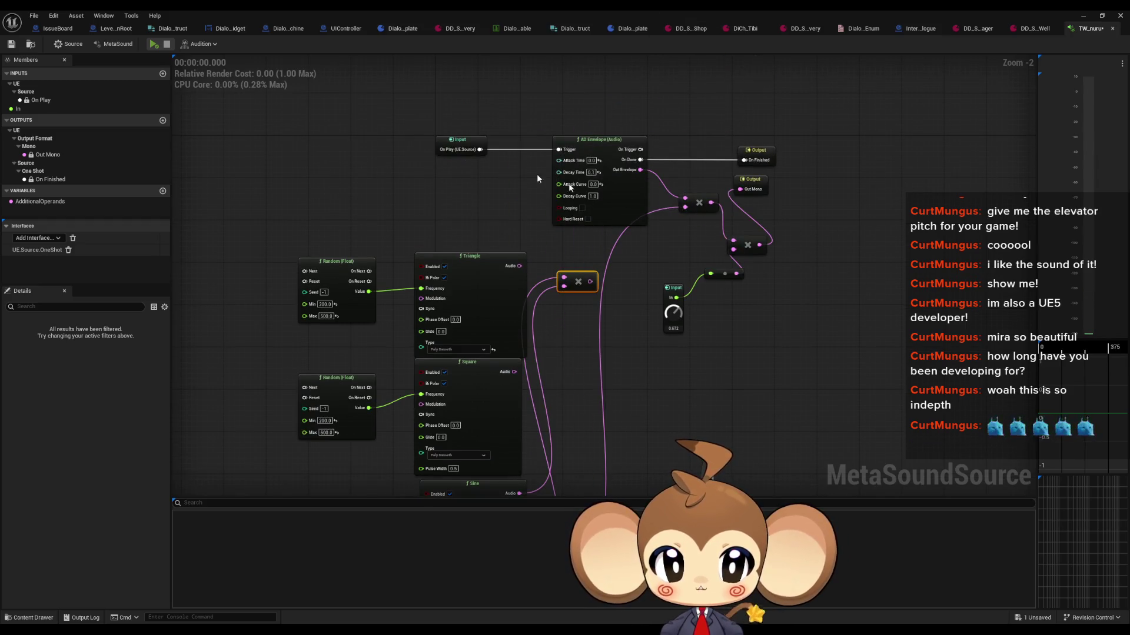
pyautogui.click(154, 45)
pyautogui.moveTo(426, 306); pyautogui.dragTo(429, 171)
pyautogui.moveTo(589, 353)
pyautogui.mouseDown()
pyautogui.moveTo(585, 290)
pyautogui.moveTo(566, 287)
pyautogui.mouseUp()
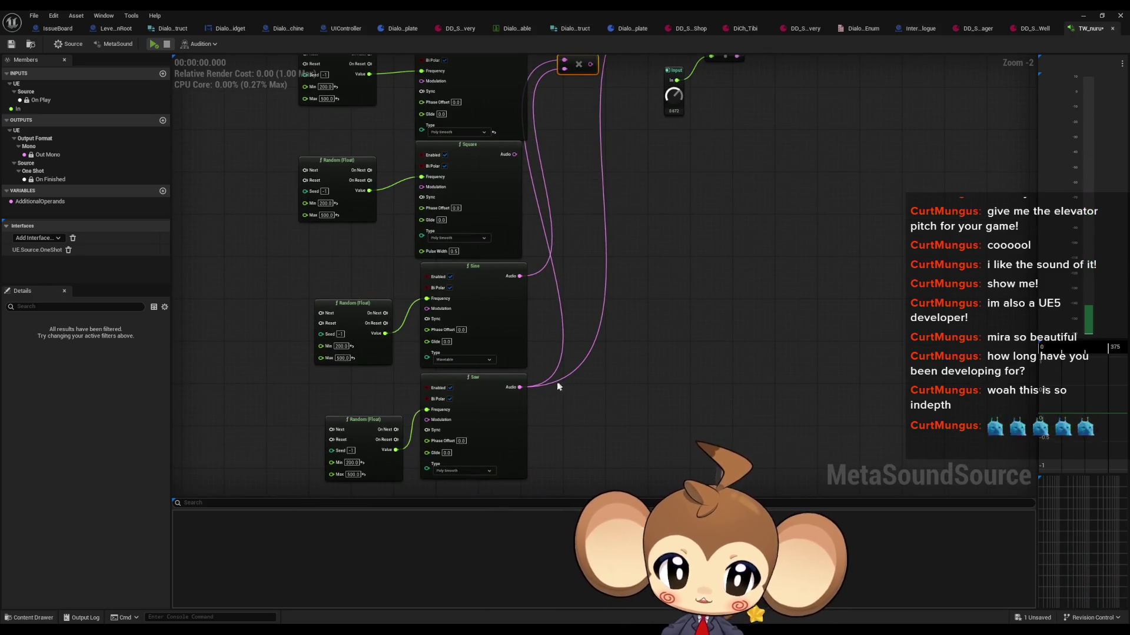
pyautogui.moveTo(567, 413); pyautogui.dragTo(576, 383)
pyautogui.click(524, 395)
pyautogui.scroll(2, 524, 395)
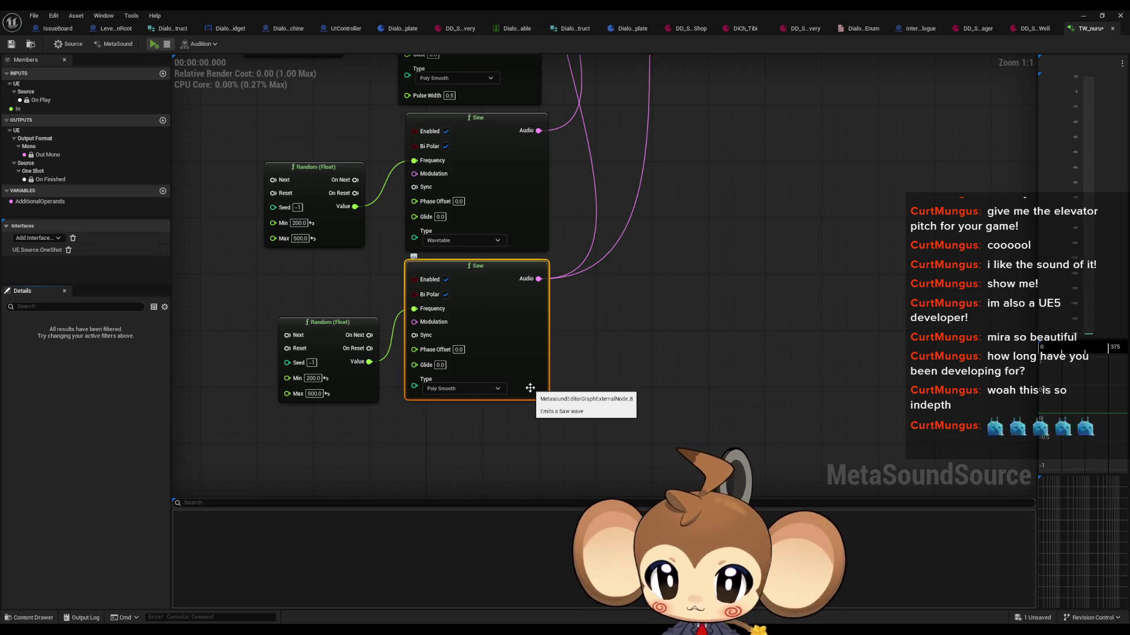
pyautogui.scroll(-3, 530, 388)
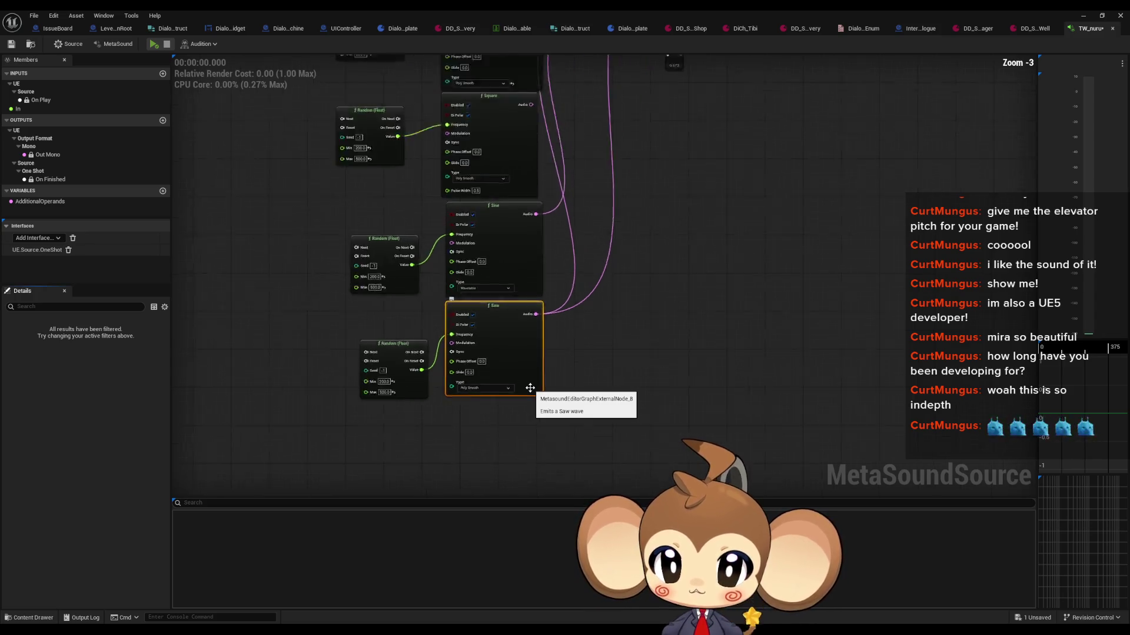
pyautogui.scroll(3, 477, 237)
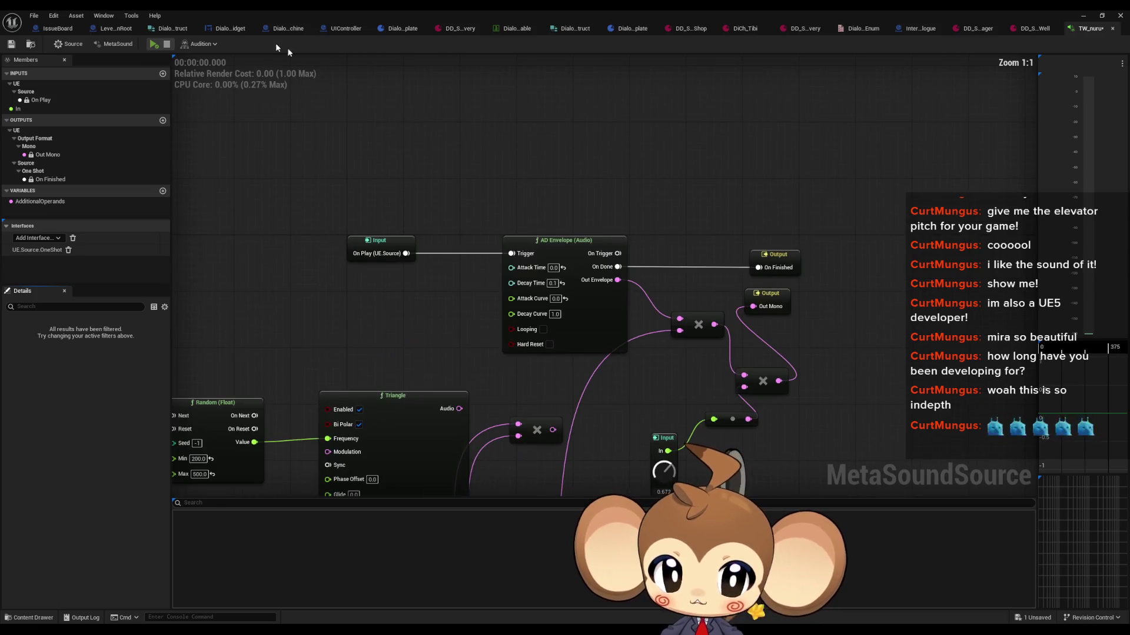
# Audition the sound, try an Attack Curve change, then undo it
pyautogui.click(156, 46)
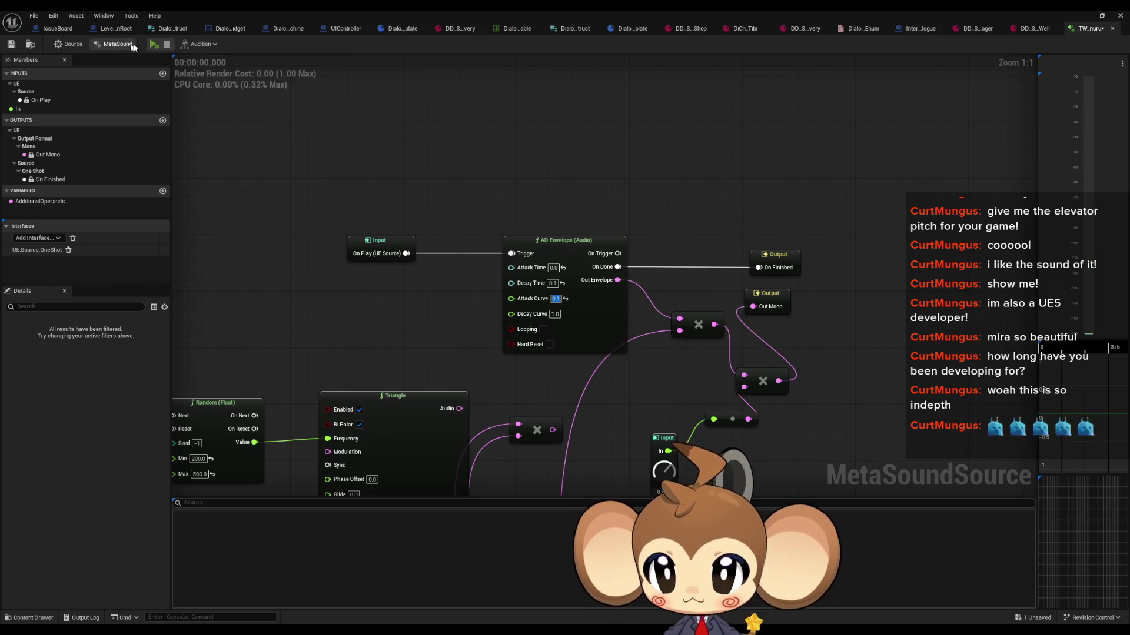
pyautogui.click(152, 44)
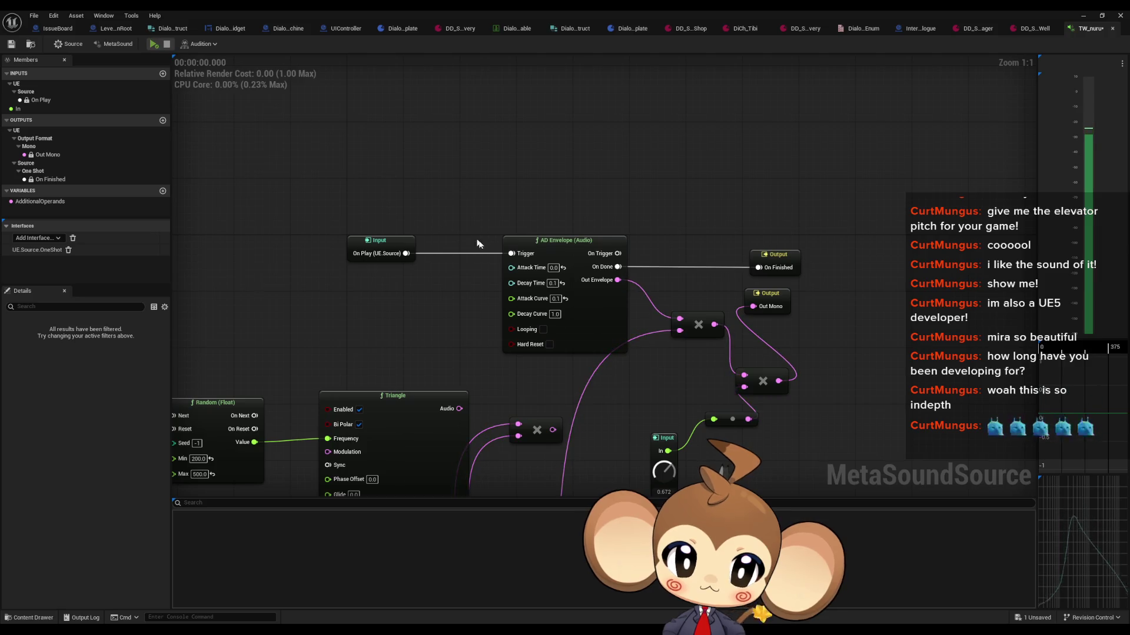
pyautogui.write('0.')
pyautogui.press('Return')
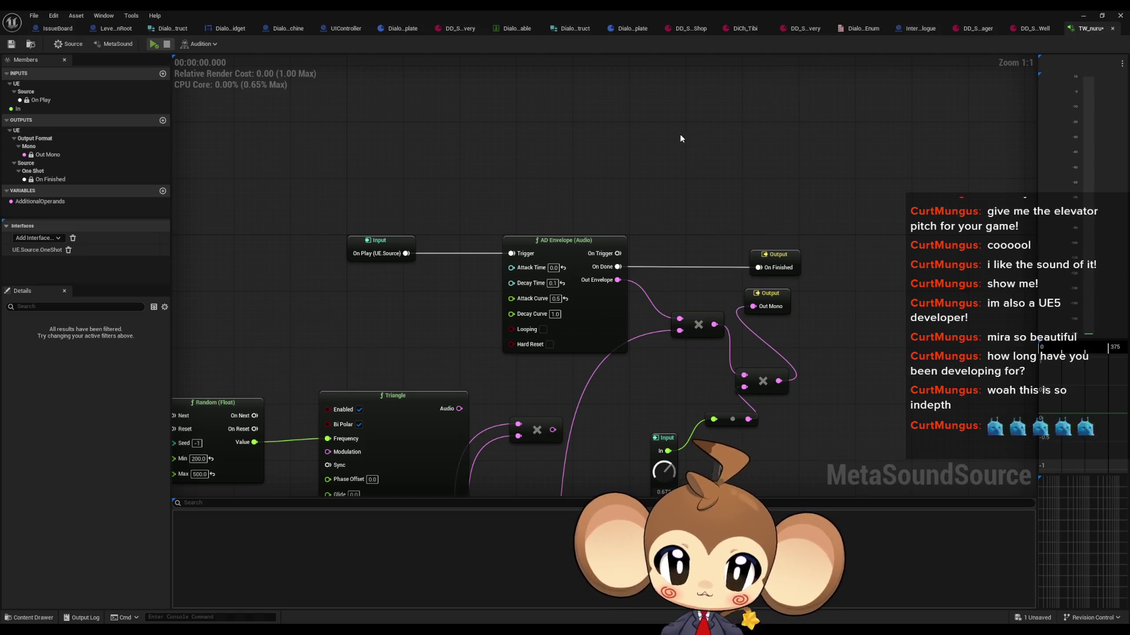
pyautogui.hotkey('ctrl', 'z')
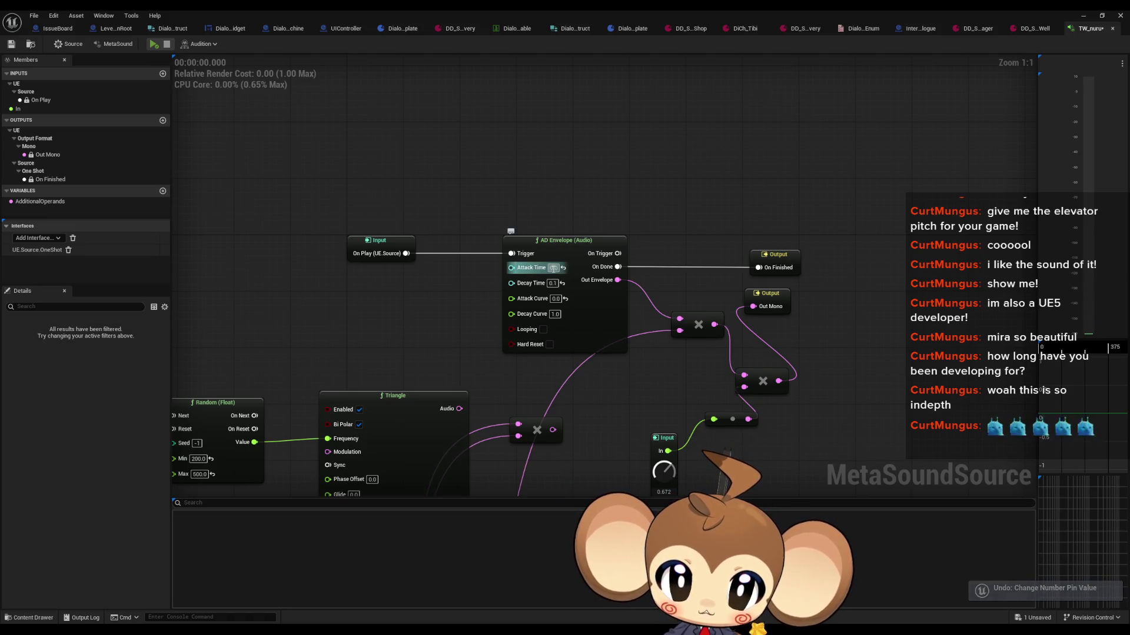
# Set the AD Envelope Attack Time to 0.1 and audition the result several times
pyautogui.click(553, 268)
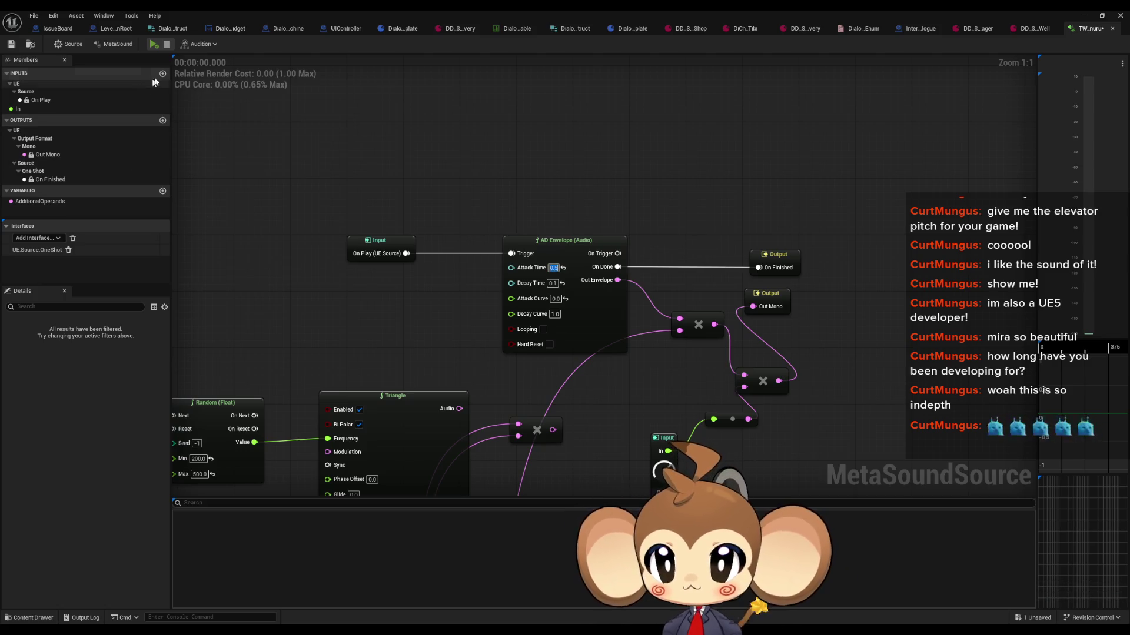
pyautogui.click(155, 44)
pyautogui.click(155, 43)
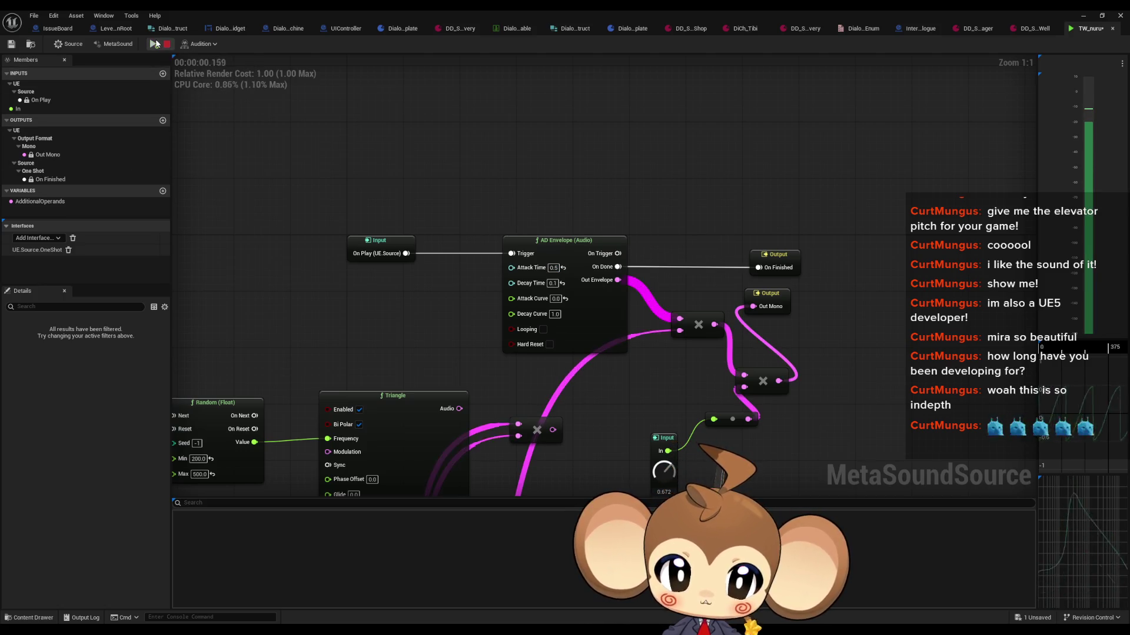
pyautogui.click(555, 298)
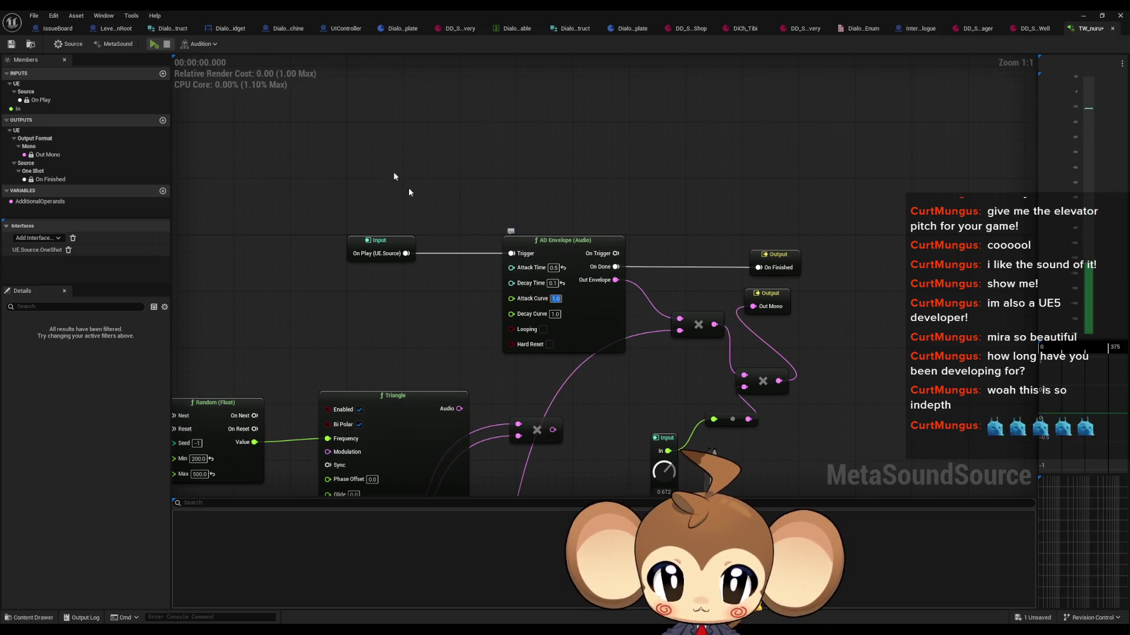
pyautogui.click(154, 44)
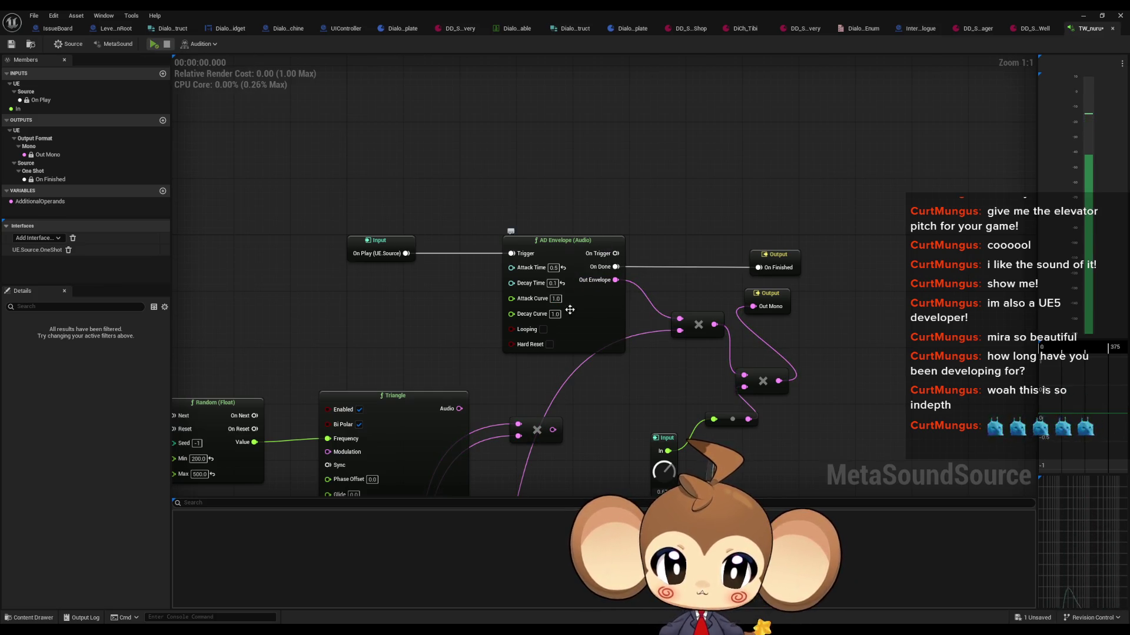
pyautogui.hotkey('ctrl', 'z')
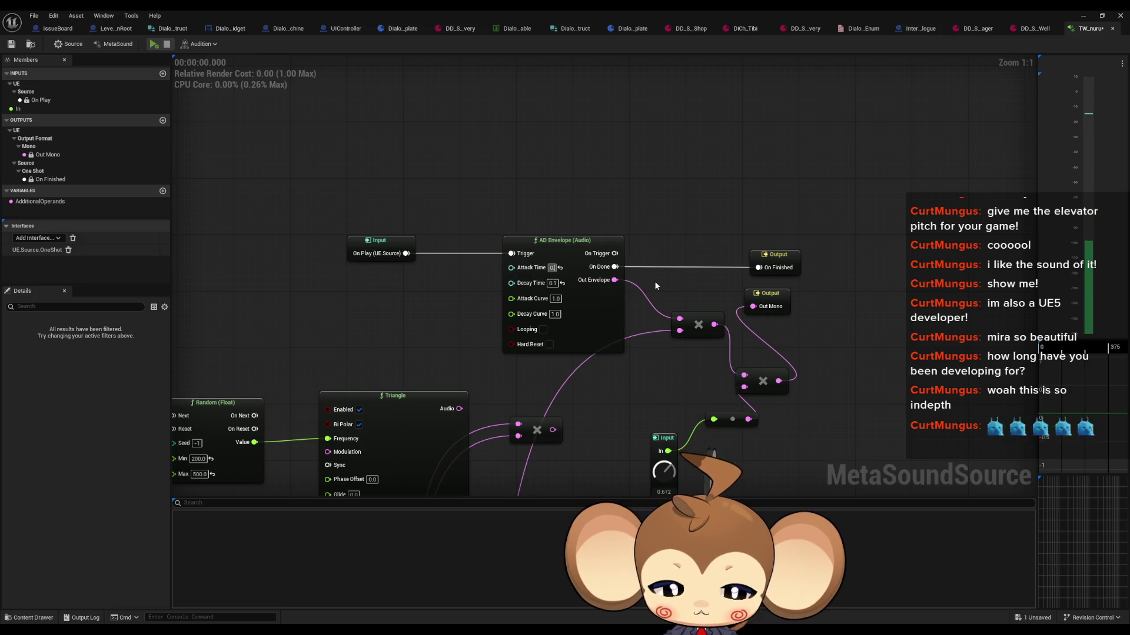
pyautogui.click(154, 45)
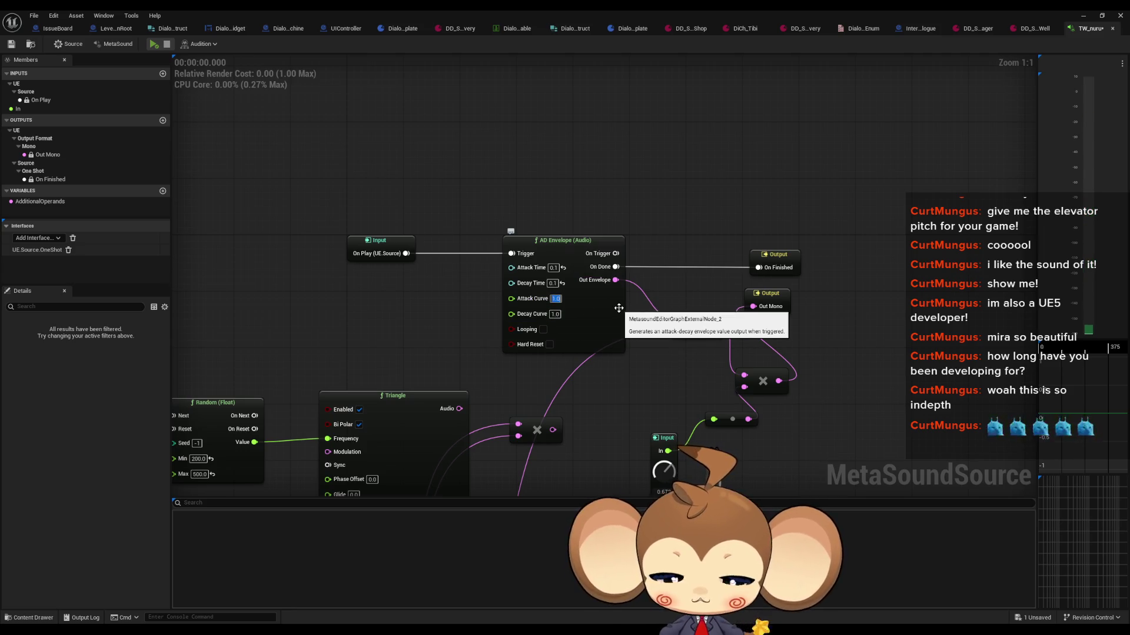
pyautogui.click(152, 44)
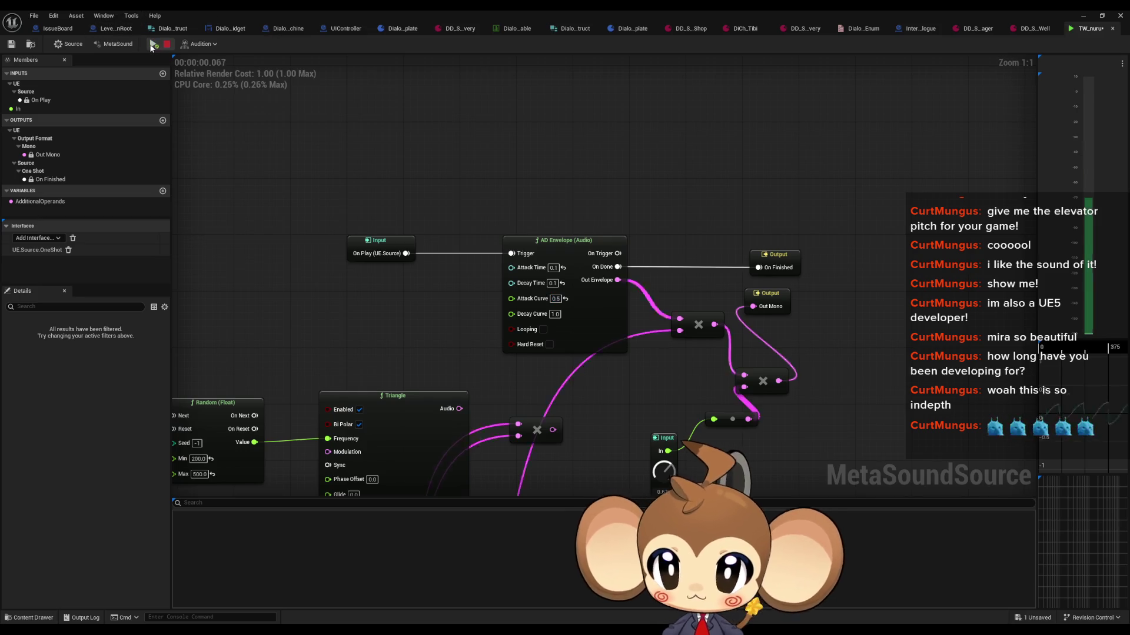
pyautogui.click(151, 47)
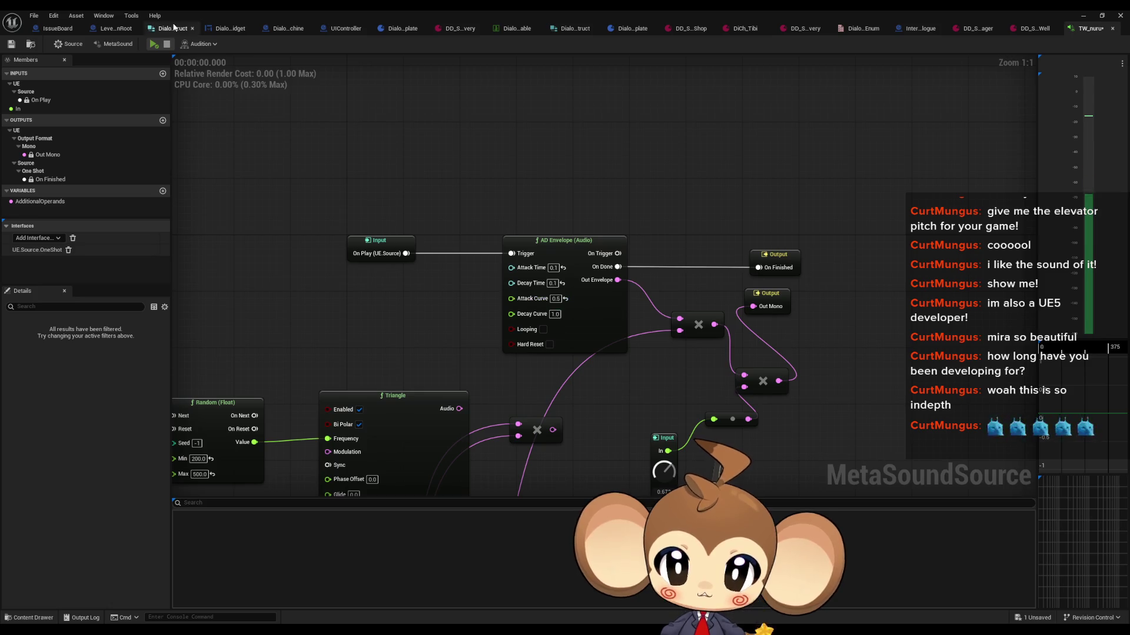
pyautogui.click(154, 45)
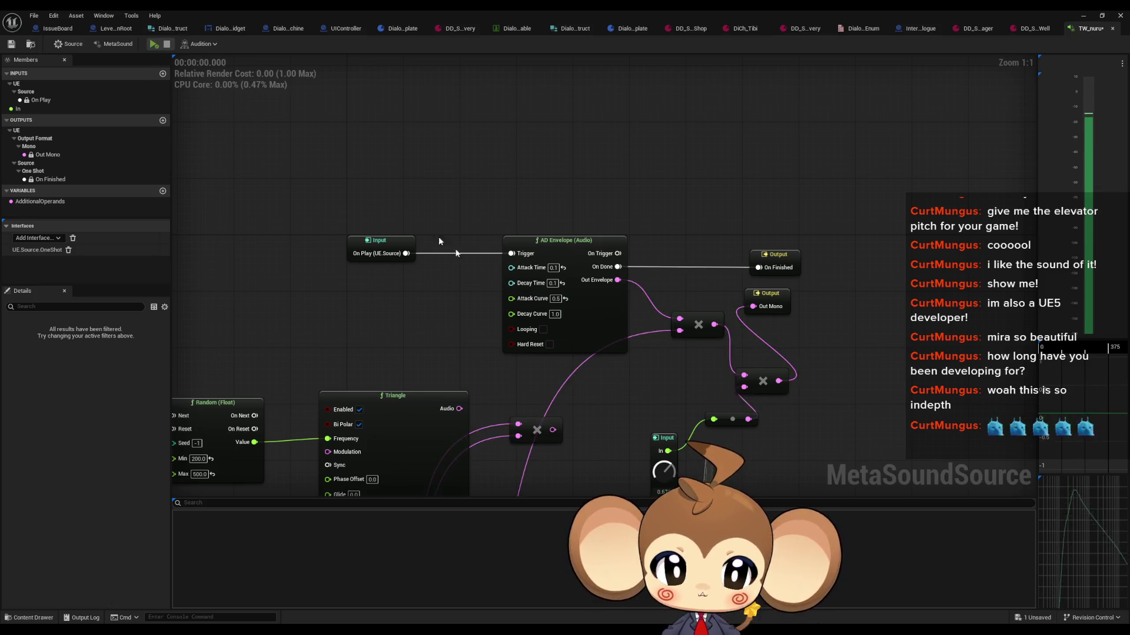
# Connect the Sine output to the multiply node and audition the rewired graph
pyautogui.scroll(-2, 547, 376)
pyautogui.moveTo(561, 402)
pyautogui.mouseDown()
pyautogui.moveTo(555, 259)
pyautogui.moveTo(540, 231)
pyautogui.mouseUp()
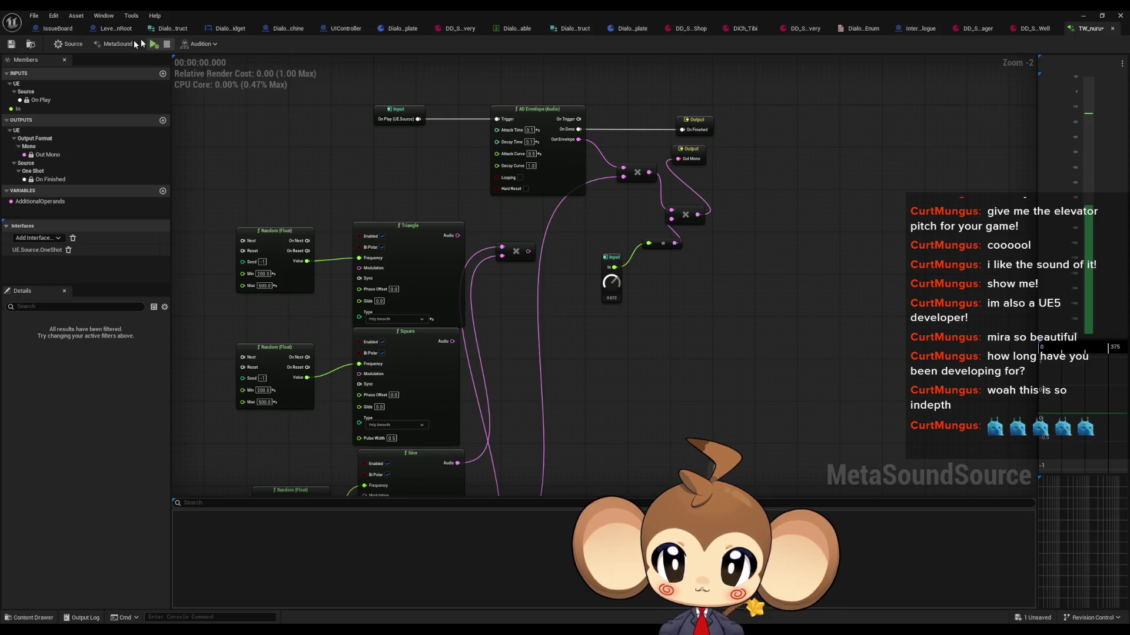
pyautogui.click(154, 45)
pyautogui.moveTo(547, 386); pyautogui.dragTo(543, 314)
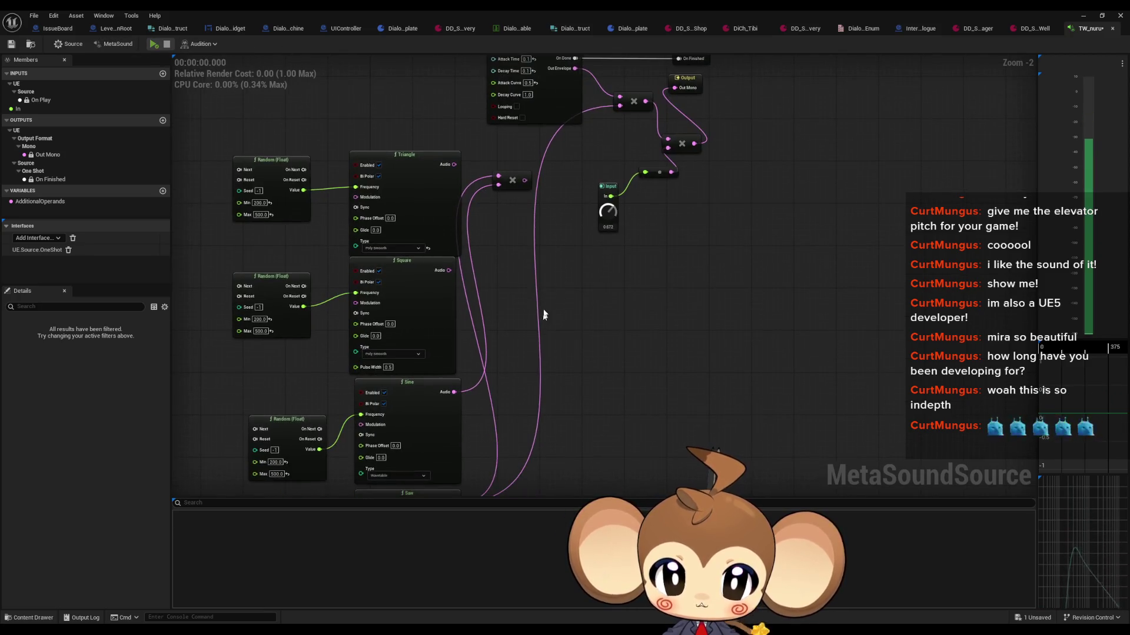
pyautogui.moveTo(521, 261); pyautogui.dragTo(522, 261)
pyautogui.moveTo(533, 153); pyautogui.dragTo(478, 414)
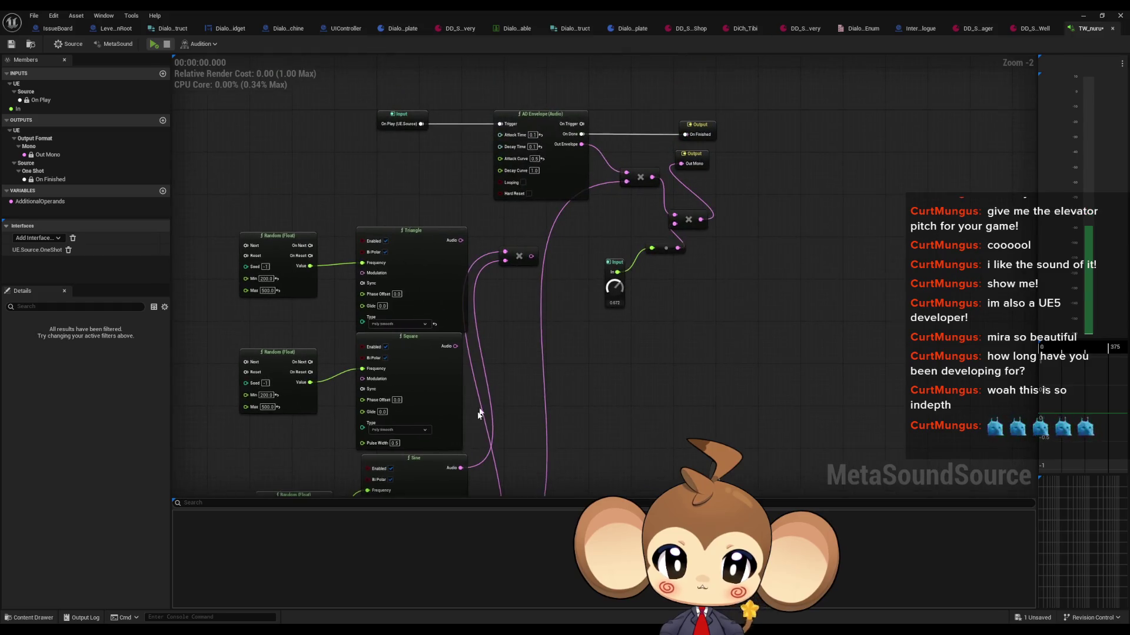
pyautogui.moveTo(464, 468); pyautogui.dragTo(630, 180)
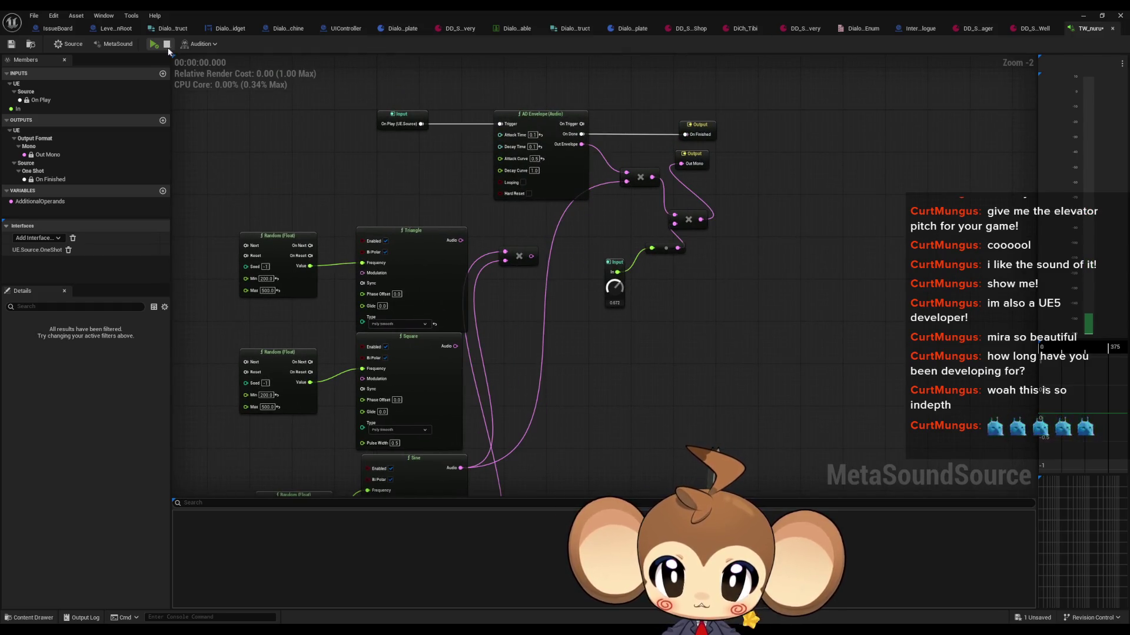
pyautogui.click(155, 45)
pyautogui.click(155, 44)
pyautogui.click(155, 45)
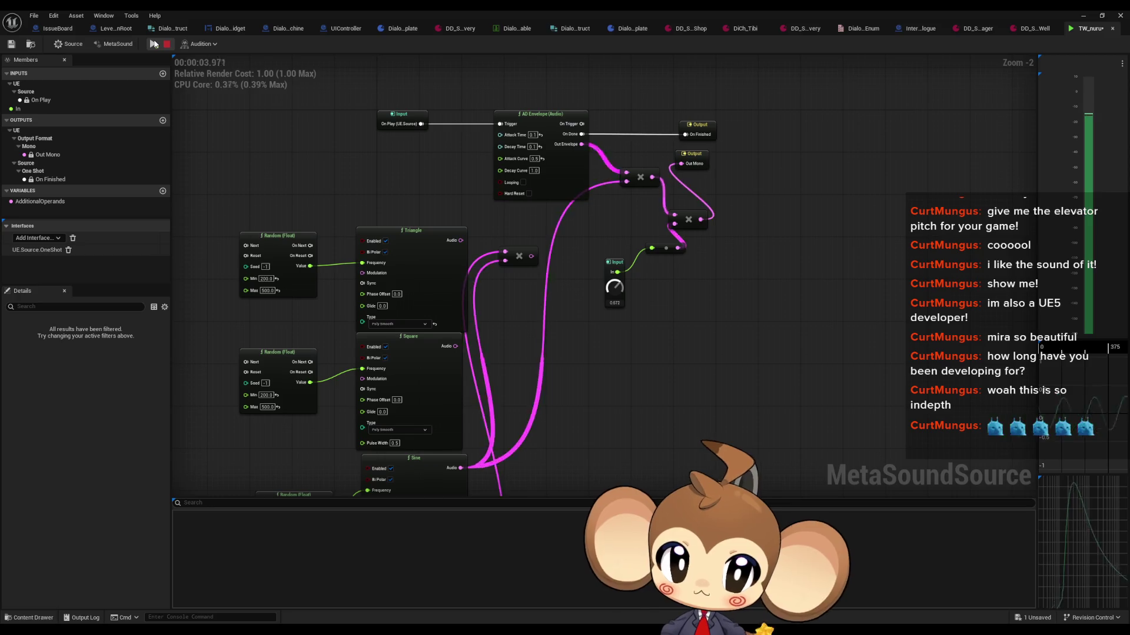
pyautogui.click(155, 45)
pyautogui.click(155, 44)
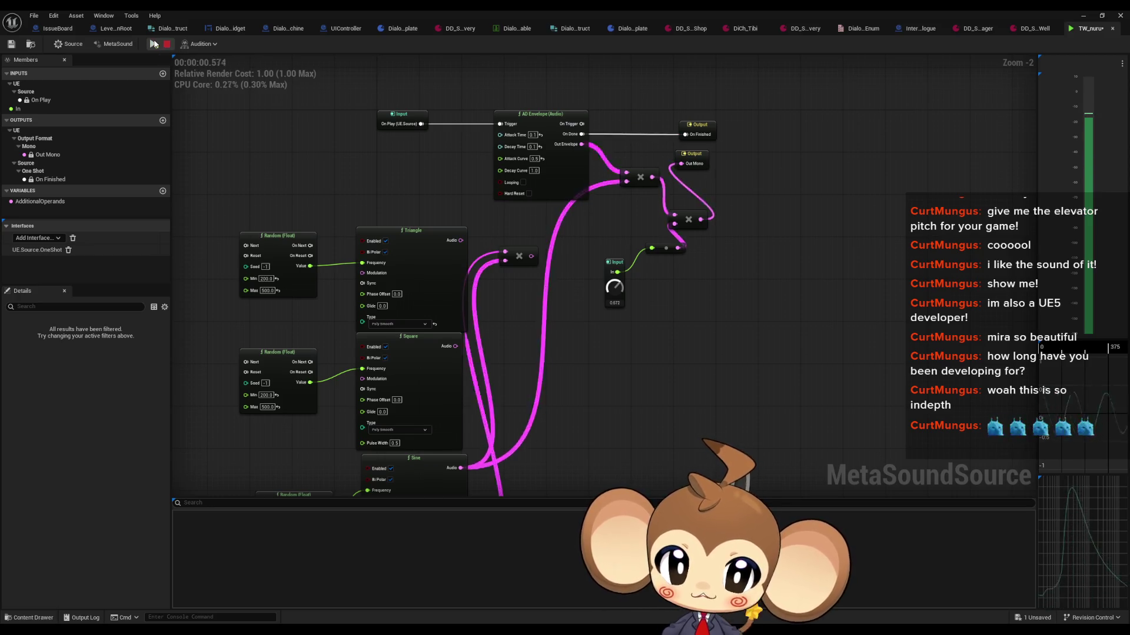
# Set the Attack Curve to 1.0, audition, save TW_nuru and return to the level editor
pyautogui.scroll(2, 531, 176)
pyautogui.click(556, 159)
pyautogui.write('1')
pyautogui.click(151, 44)
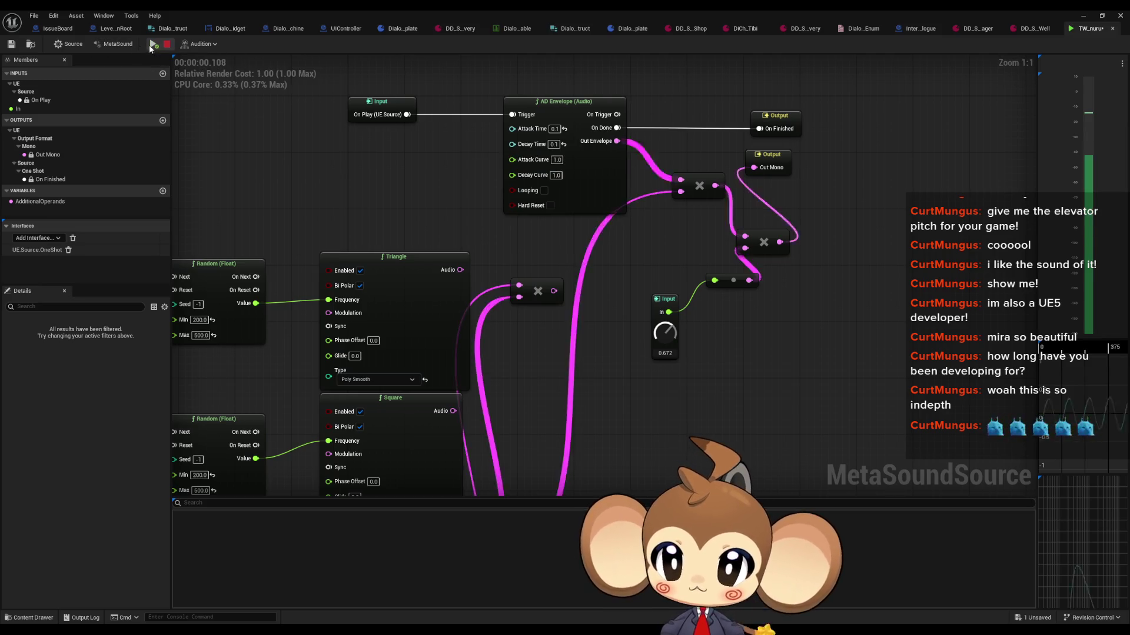
pyautogui.moveTo(588, 177); pyautogui.dragTo(542, 247)
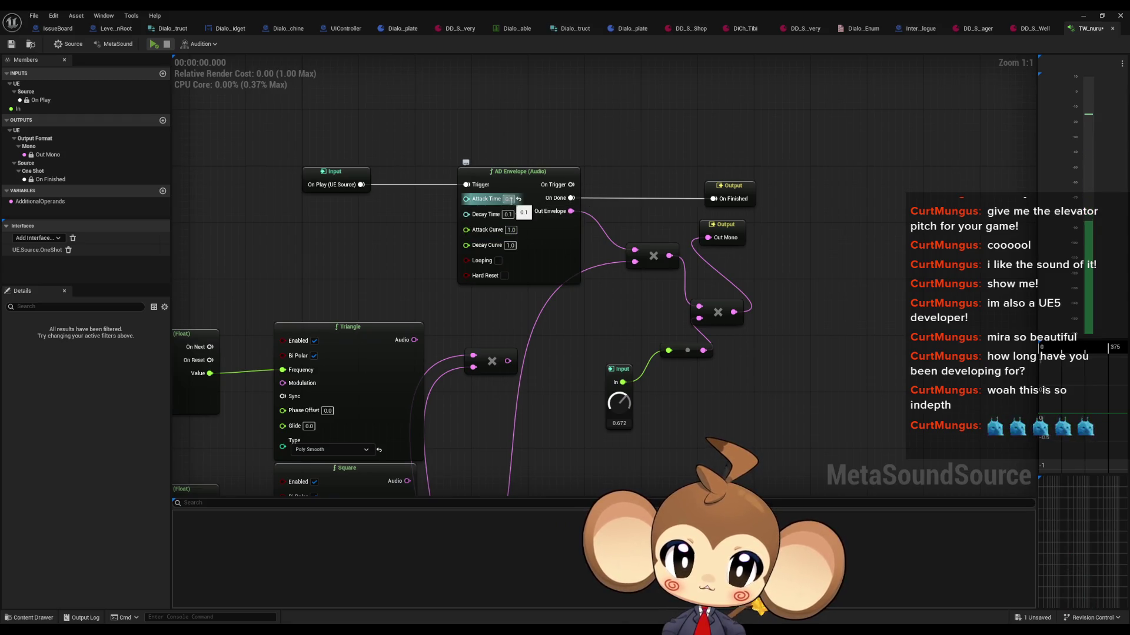
pyautogui.click(155, 46)
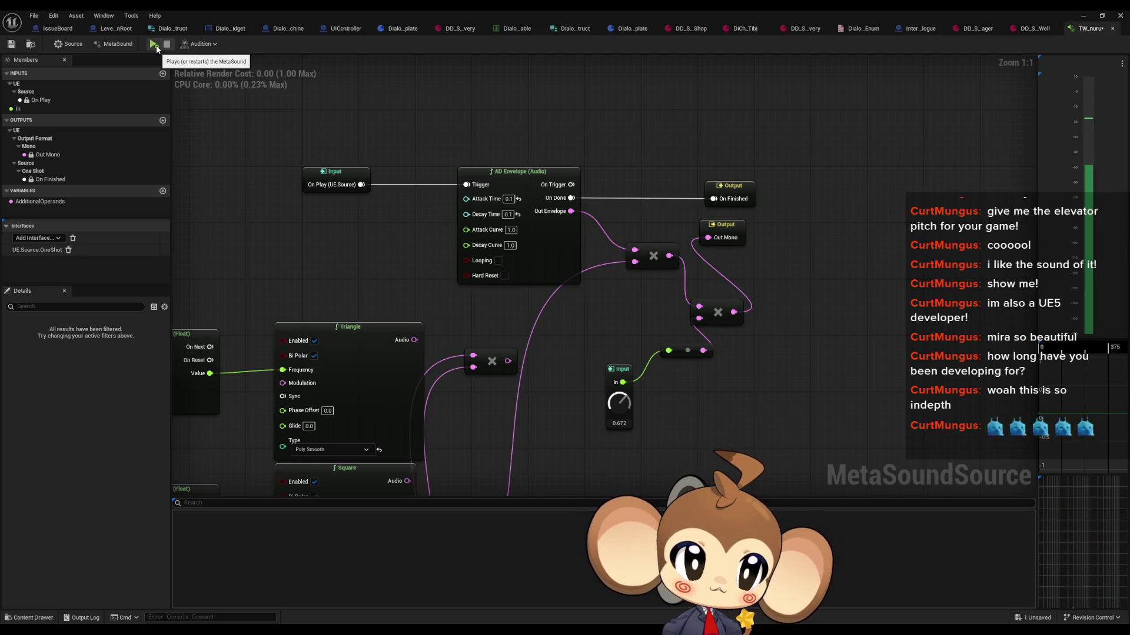
pyautogui.click(155, 45)
pyautogui.click(11, 46)
pyautogui.click(1083, 17)
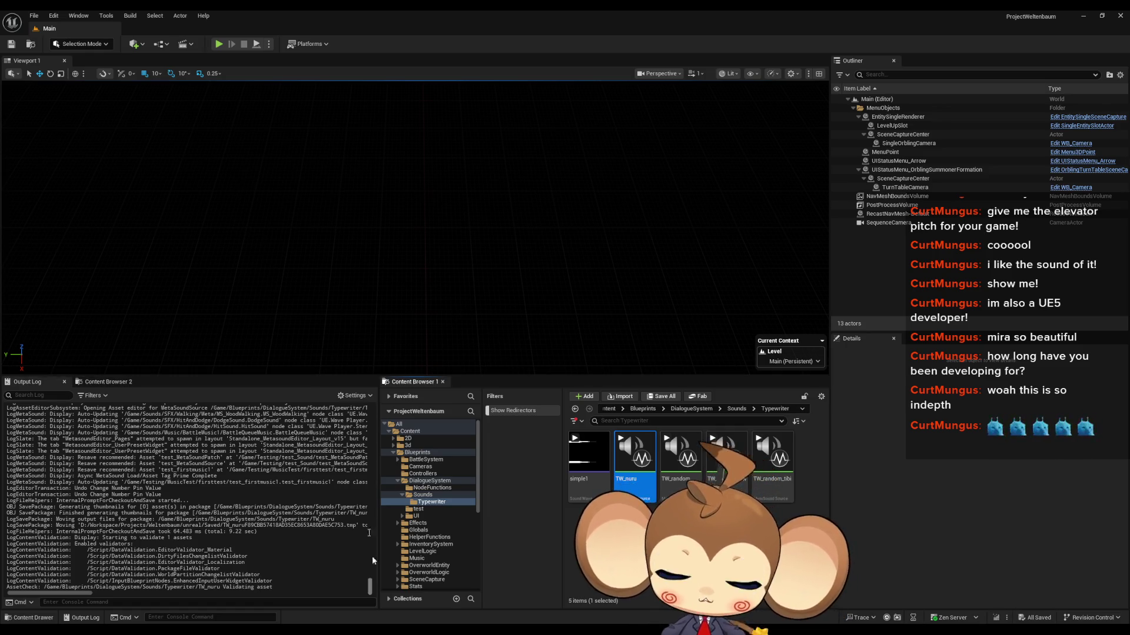
# Reopen TW_nuru, try an Attack Time of 0, then undo back to 0.1
pyautogui.click(486, 587)
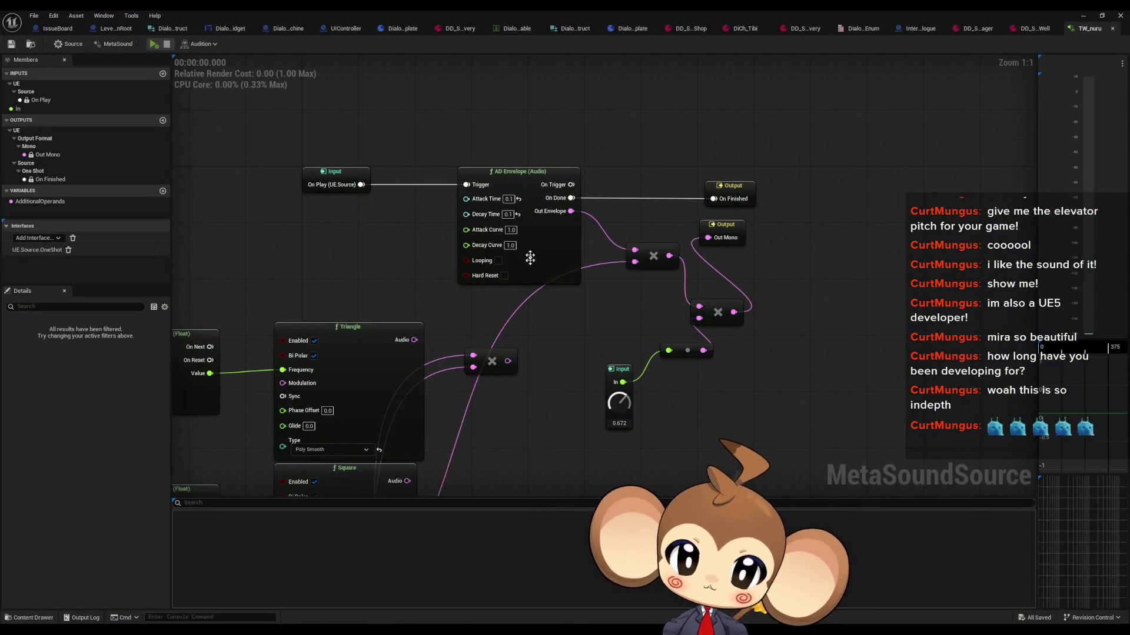
pyautogui.write('0')
pyautogui.press('Return')
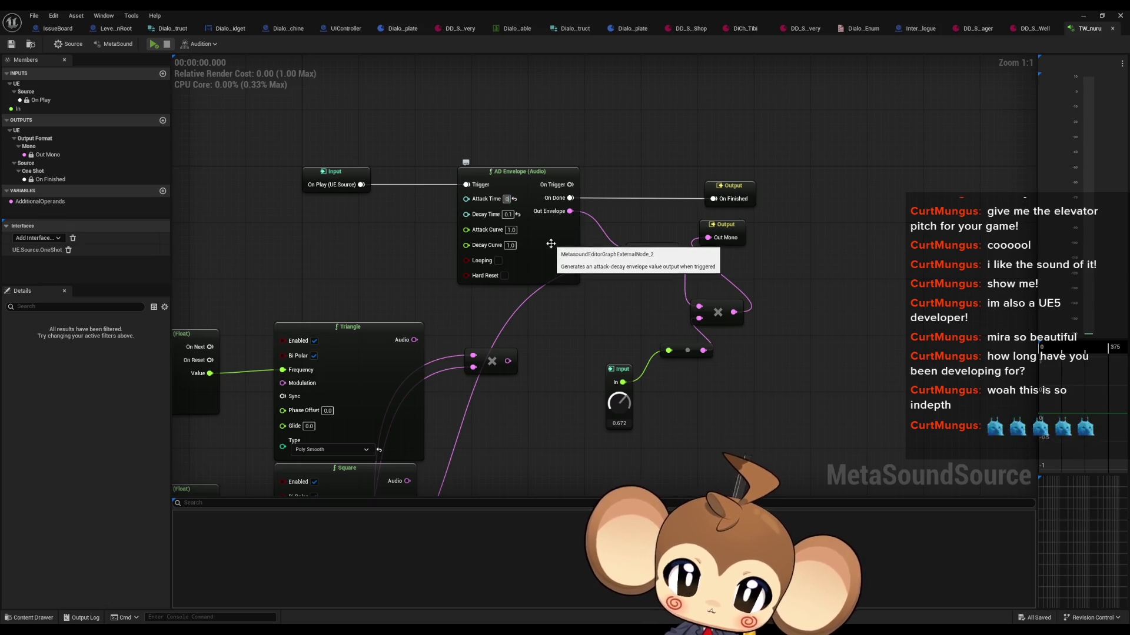
pyautogui.click(153, 44)
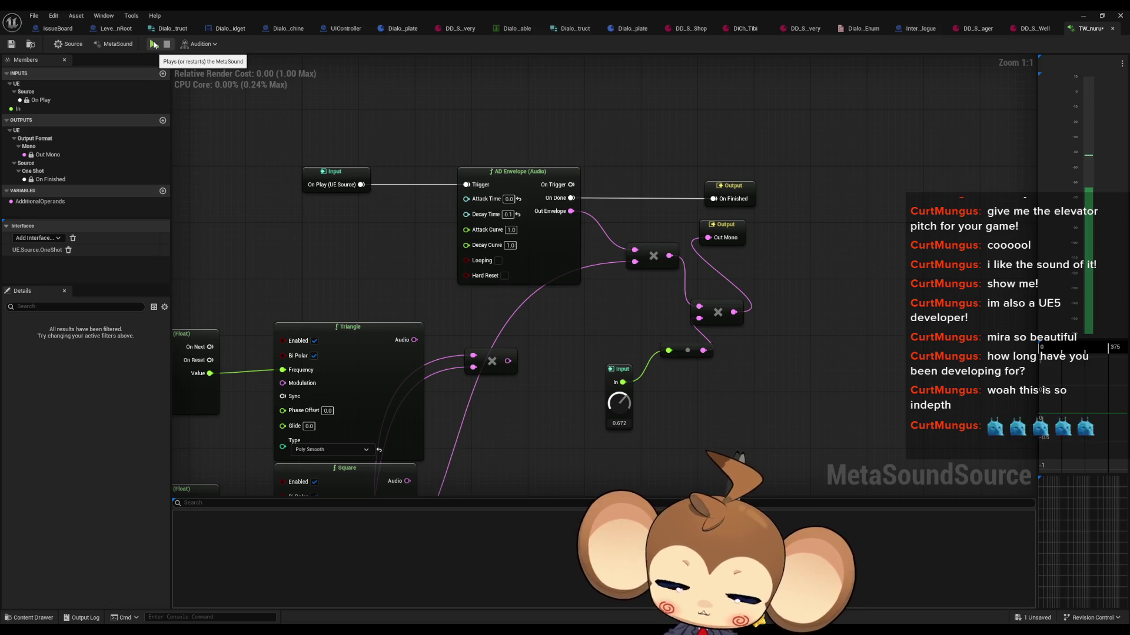
pyautogui.hotkey('ctrl', 'z')
# Audition the typewriter sound repeatedly with the 0.1 Attack Time
pyautogui.click(153, 44)
pyautogui.click(154, 45)
pyautogui.click(153, 44)
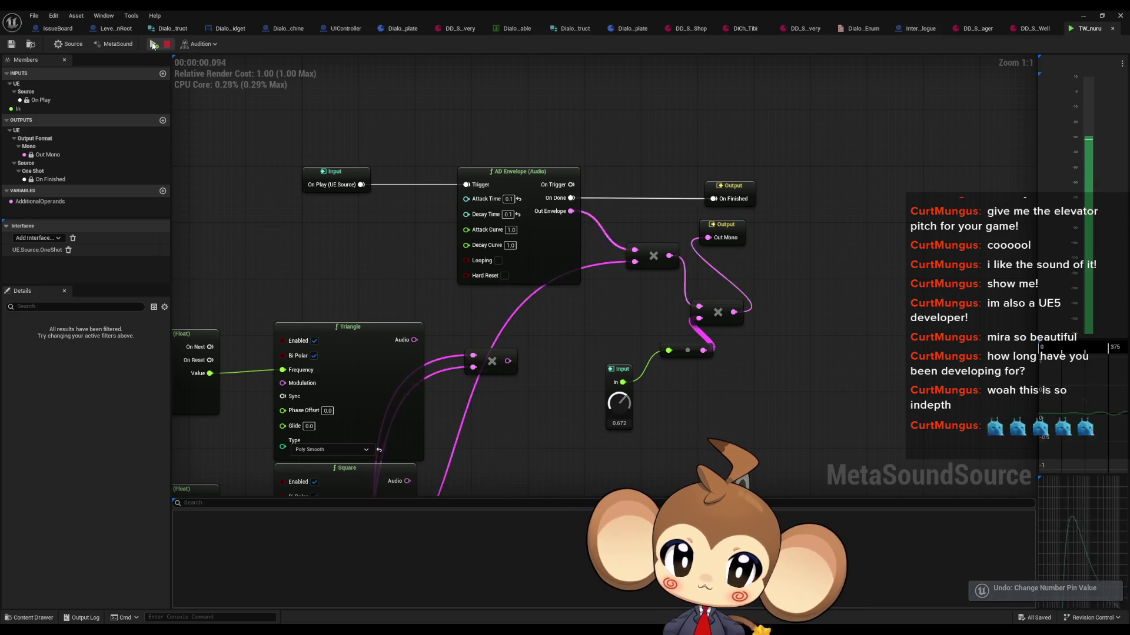
pyautogui.click(153, 44)
pyautogui.click(153, 44)
pyautogui.click(153, 44)
# Delete the Triangle, Square and Saw oscillators along with their Random (Float) nodes
pyautogui.moveTo(457, 217)
pyautogui.mouseDown()
pyautogui.moveTo(580, 157)
pyautogui.moveTo(537, 310)
pyautogui.moveTo(688, 373)
pyautogui.mouseUp()
pyautogui.moveTo(230, 88); pyautogui.dragTo(580, 277)
pyautogui.scroll(-3, 726, 341)
pyautogui.press('Delete')
pyautogui.scroll(1, 726, 342)
pyautogui.moveTo(726, 342); pyautogui.dragTo(723, 183)
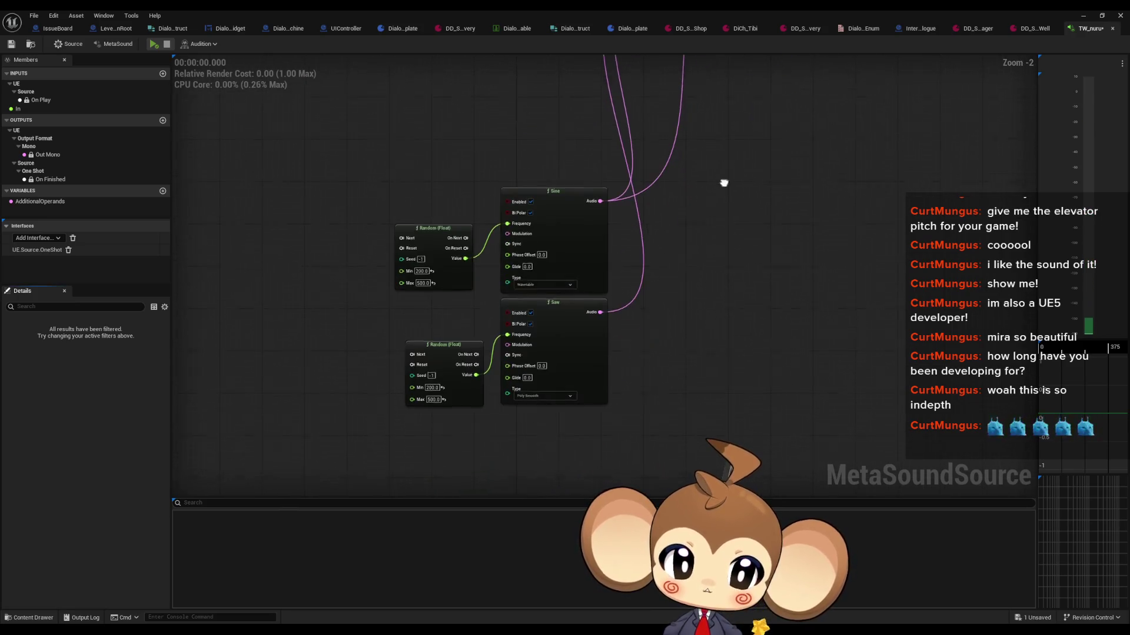
pyautogui.moveTo(394, 342); pyautogui.dragTo(650, 386)
pyautogui.press('Delete')
# Rearrange the Sine, its Random node and the spare multiply near the AD Envelope
pyautogui.hotkey('ctrl', 'a')
pyautogui.moveTo(588, 278)
pyautogui.mouseDown()
pyautogui.moveTo(562, 381)
pyautogui.moveTo(532, 169)
pyautogui.moveTo(518, 334)
pyautogui.moveTo(555, 351)
pyautogui.moveTo(549, 337)
pyautogui.mouseUp()
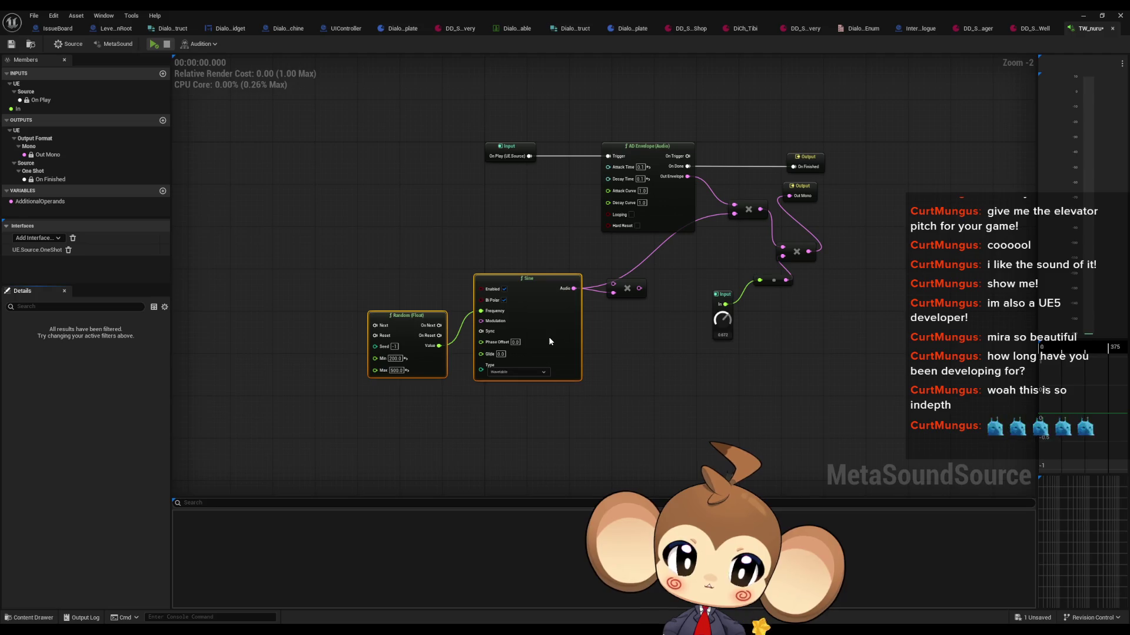
pyautogui.scroll(2, 642, 336)
pyautogui.moveTo(628, 276)
pyautogui.mouseDown()
pyautogui.moveTo(661, 355)
pyautogui.moveTo(657, 304)
pyautogui.moveTo(645, 318)
pyautogui.moveTo(653, 328)
pyautogui.mouseUp()
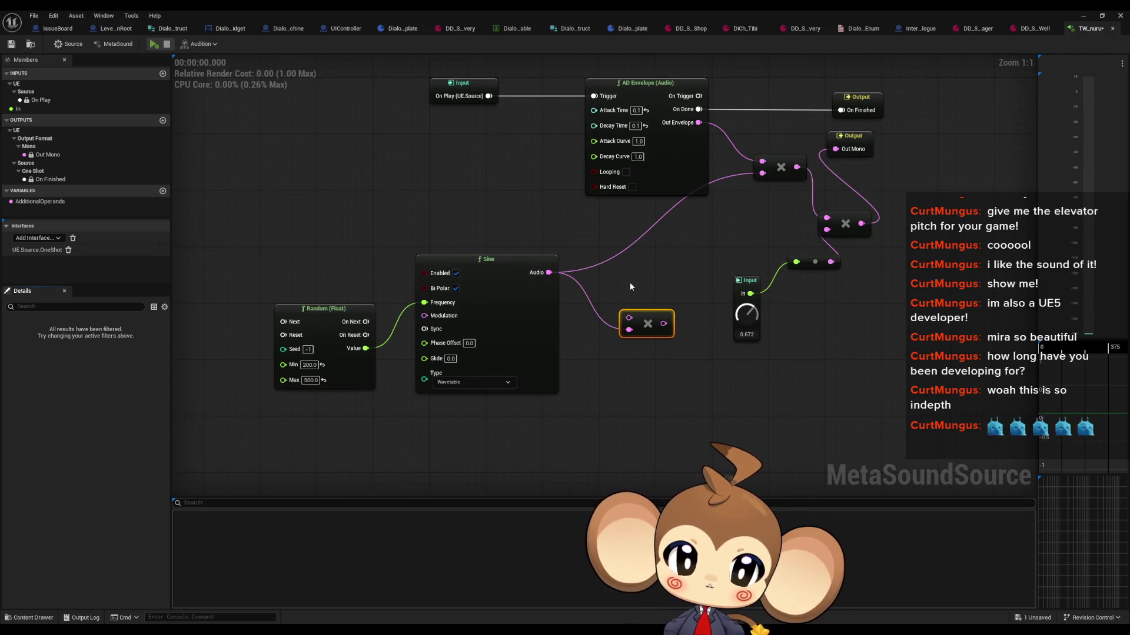
pyautogui.moveTo(631, 285); pyautogui.dragTo(568, 321)
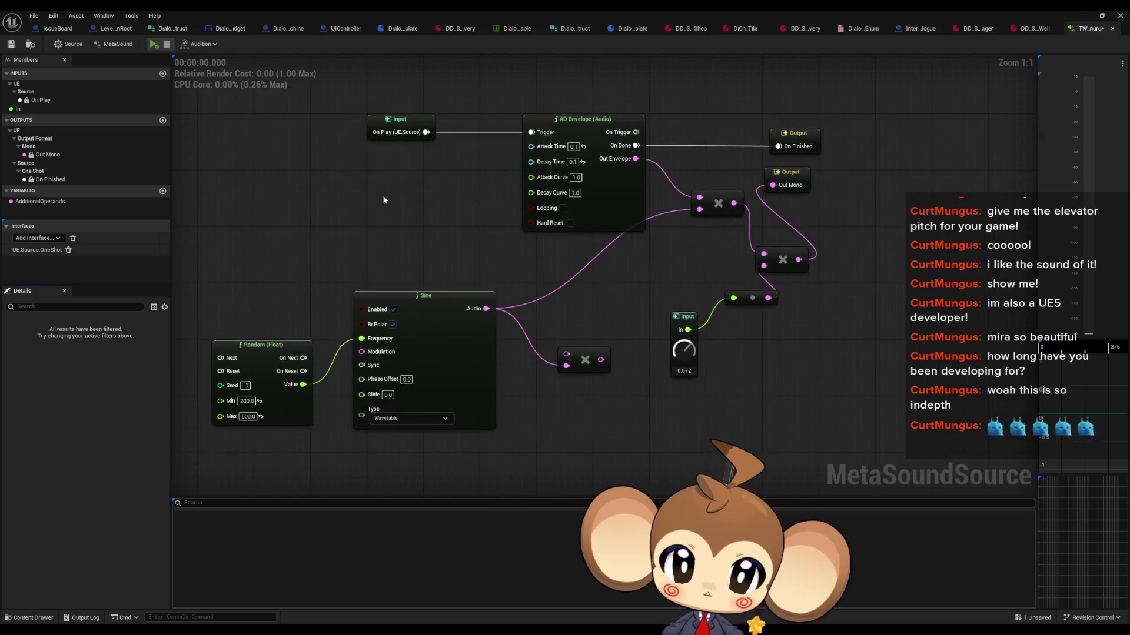
pyautogui.moveTo(516, 112); pyautogui.dragTo(451, 244)
pyautogui.moveTo(457, 216); pyautogui.dragTo(544, 300)
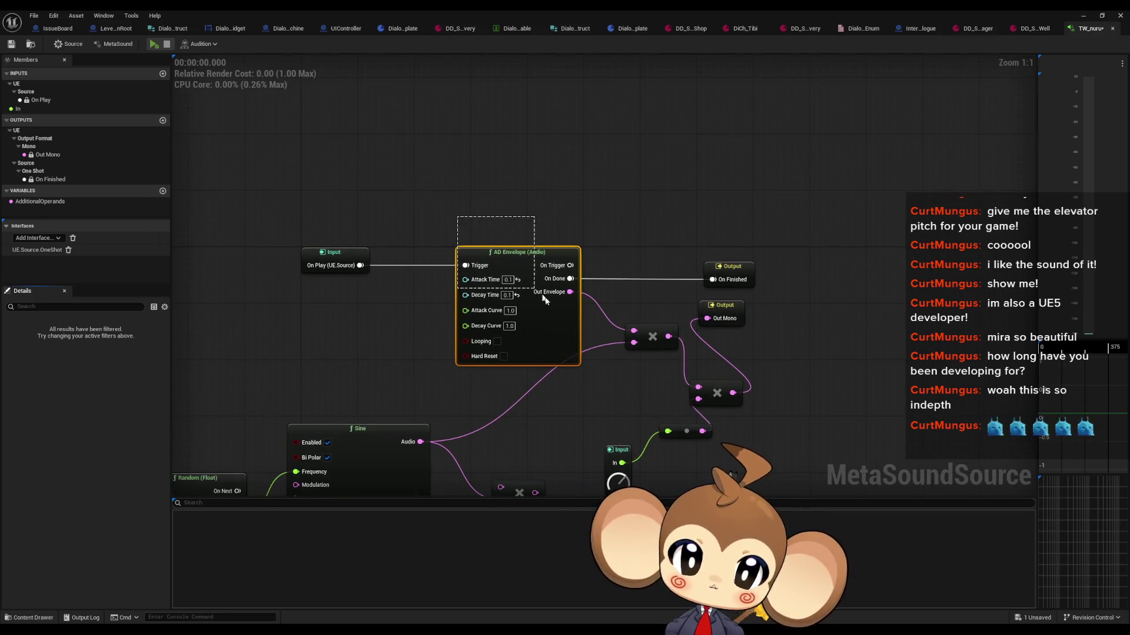
# Duplicate the AD Envelope with 0.0 attack time and duplicate the multiply node beside it
pyautogui.hotkey('ctrl', 'd')
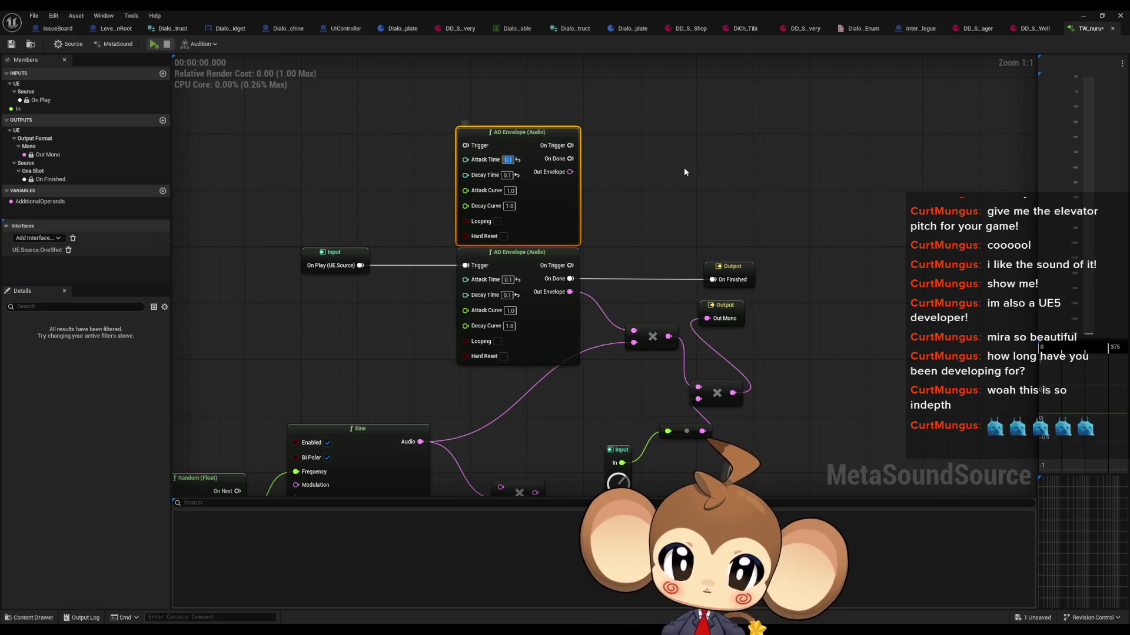
pyautogui.write('0')
pyautogui.click(641, 333)
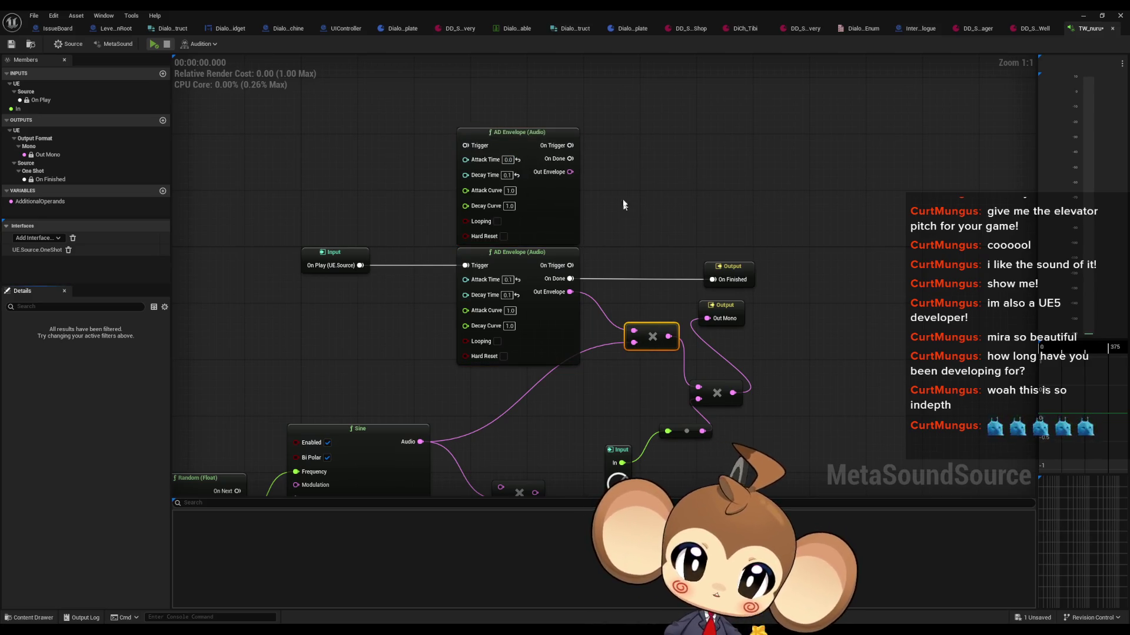
pyautogui.hotkey('ctrl', 'd')
pyautogui.moveTo(569, 174); pyautogui.dragTo(621, 191)
# Wire the new envelope and Sine audio into the new multiply, output to volume, triggered On Play
pyautogui.moveTo(511, 402); pyautogui.dragTo(553, 290)
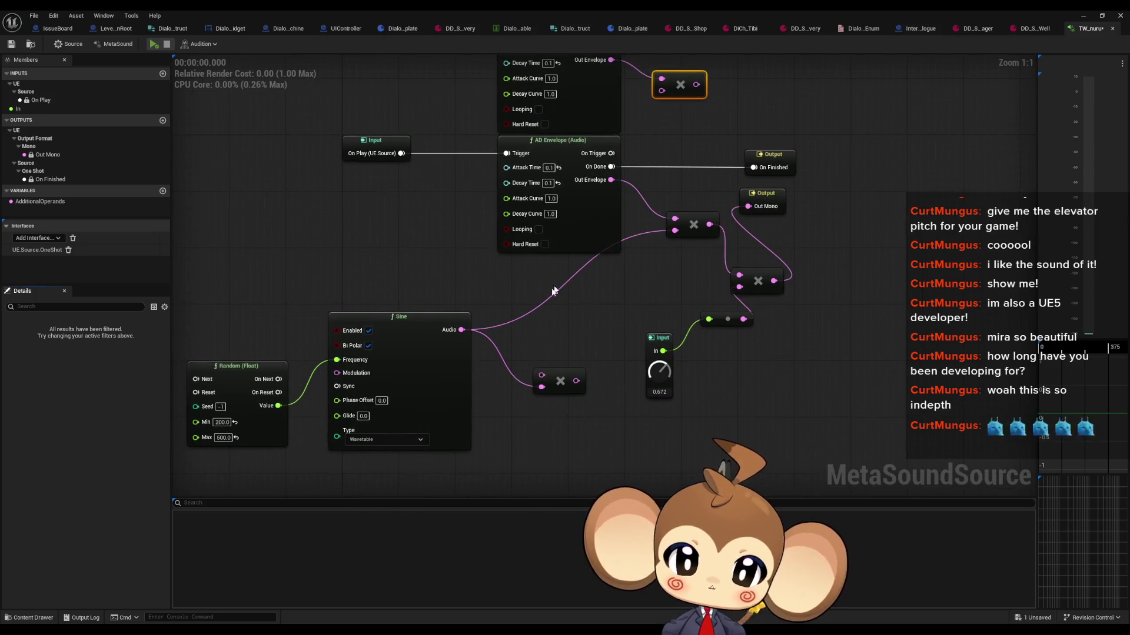
pyautogui.moveTo(433, 386)
pyautogui.mouseDown()
pyautogui.moveTo(654, 175)
pyautogui.moveTo(633, 148)
pyautogui.mouseUp()
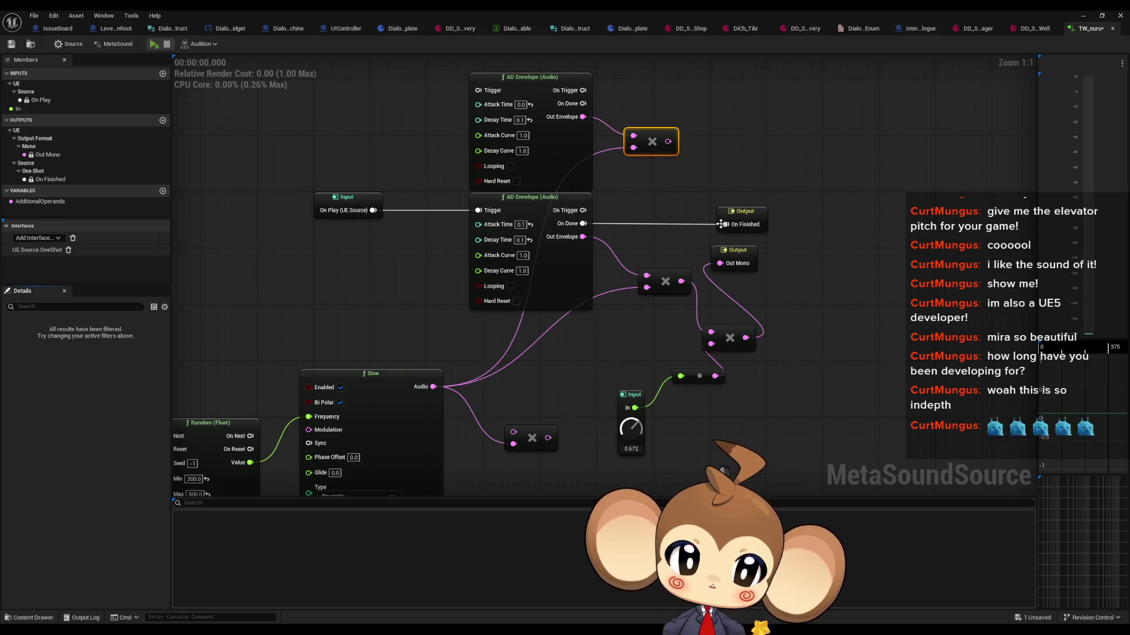
pyautogui.moveTo(720, 224); pyautogui.dragTo(713, 250)
pyautogui.moveTo(660, 167)
pyautogui.mouseDown()
pyautogui.moveTo(687, 210)
pyautogui.moveTo(706, 360)
pyautogui.mouseUp()
pyautogui.moveTo(471, 116)
pyautogui.mouseDown()
pyautogui.moveTo(400, 219)
pyautogui.moveTo(366, 236)
pyautogui.mouseUp()
# Play the sound several times to audition the second envelope
pyautogui.click(153, 44)
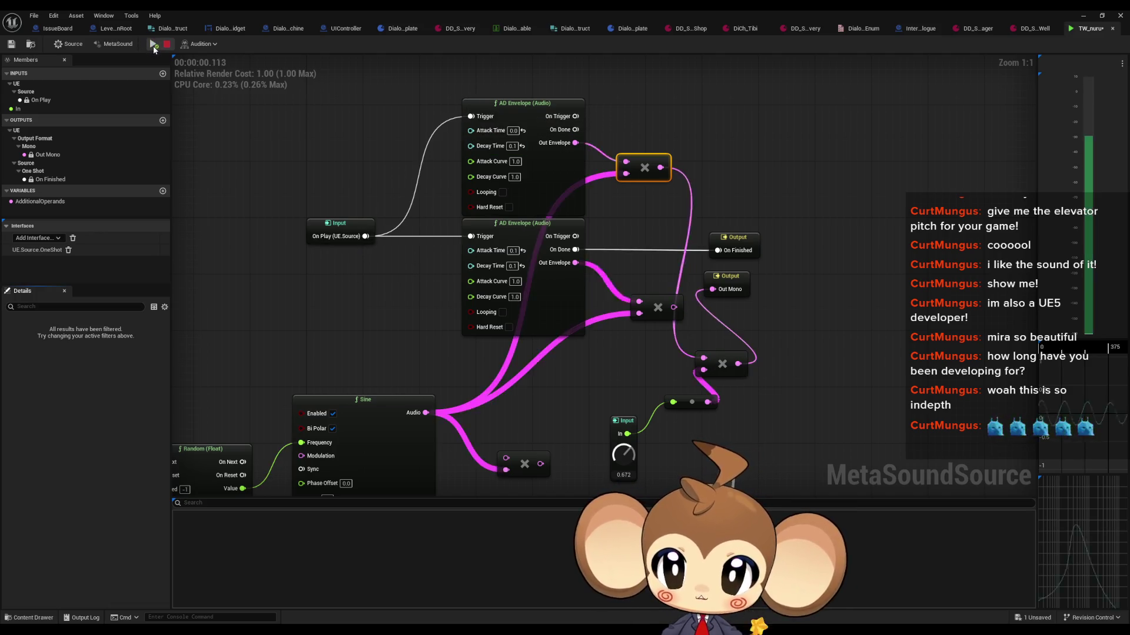
pyautogui.click(153, 45)
pyautogui.click(153, 44)
pyautogui.click(153, 45)
pyautogui.click(153, 44)
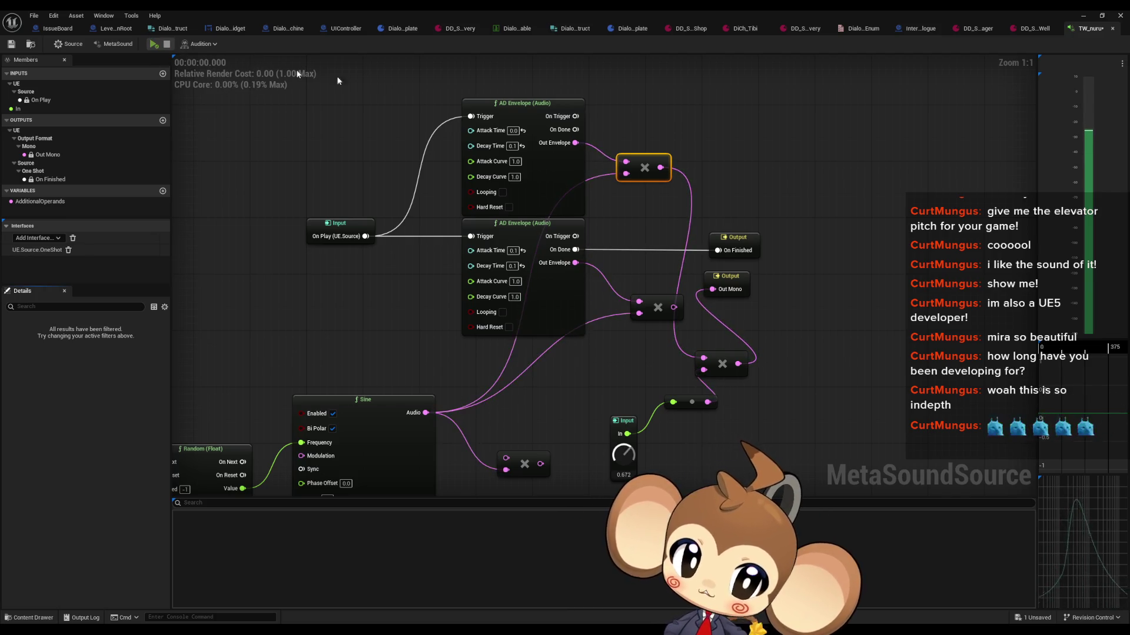
# Reconnect the original multiply to the volume multiply and audition again
pyautogui.moveTo(592, 261); pyautogui.dragTo(621, 312)
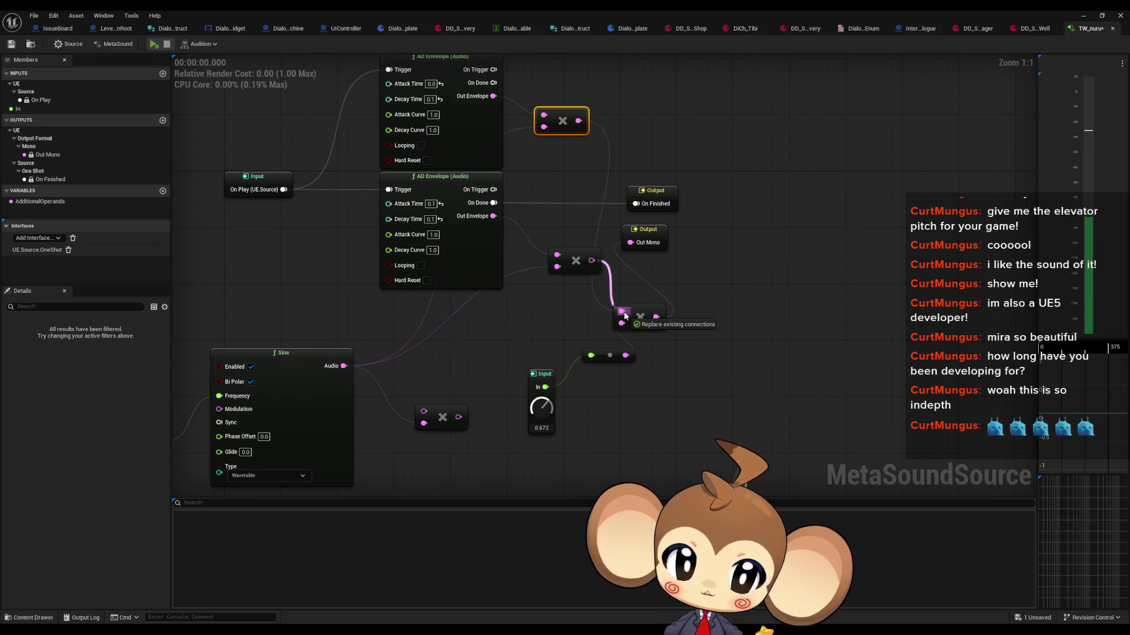
pyautogui.click(153, 44)
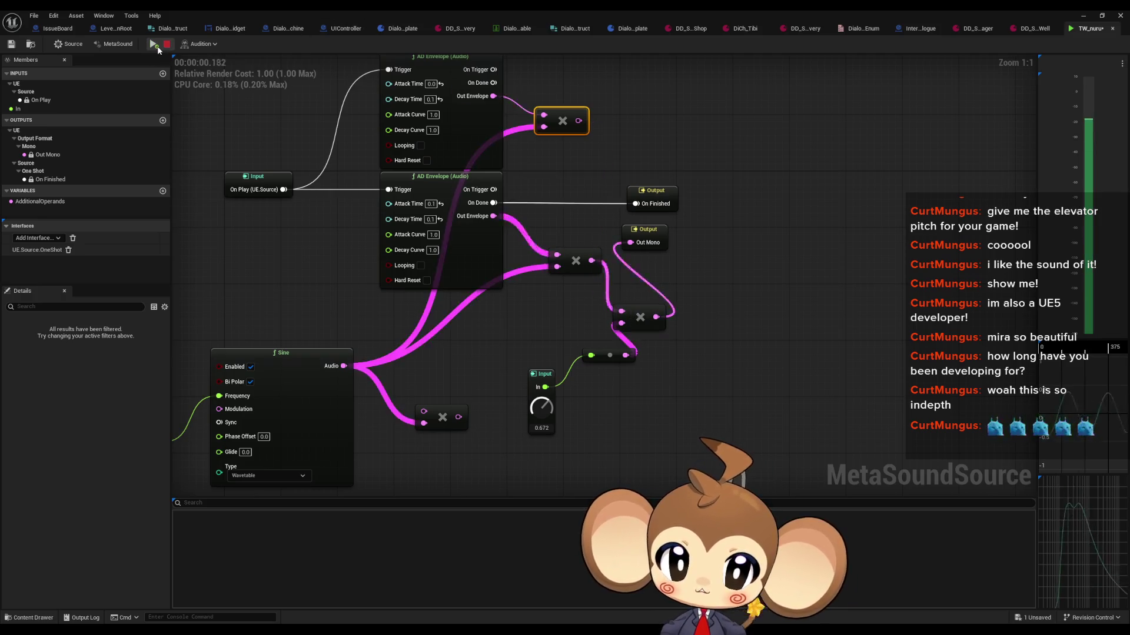
pyautogui.moveTo(577, 121); pyautogui.dragTo(612, 125)
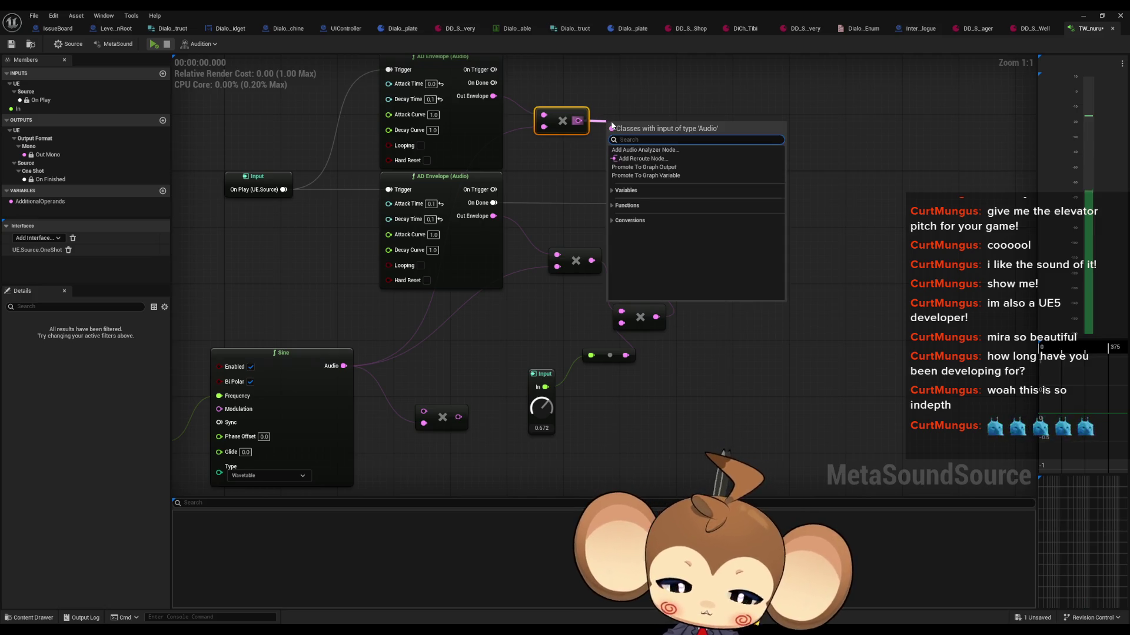
# Add an Add (Audio) node from the top multiply output, replacing a misplaced Add node
pyautogui.write('add')
pyautogui.click(616, 142)
pyautogui.press('Delete')
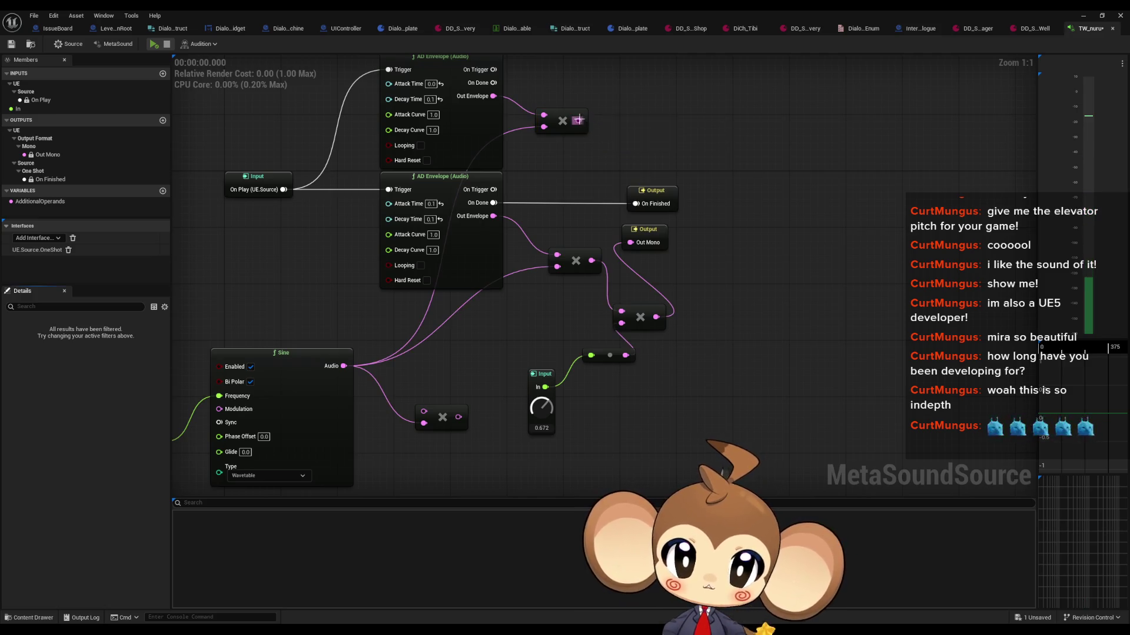
pyautogui.moveTo(578, 121); pyautogui.dragTo(618, 129)
pyautogui.write('+')
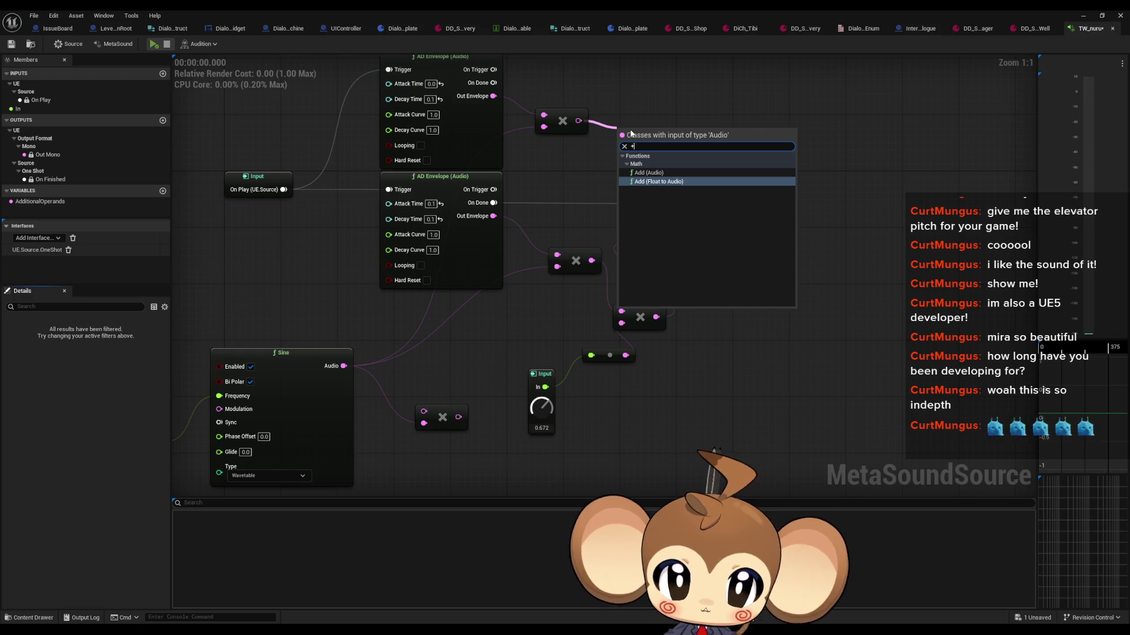
pyautogui.press('Up')
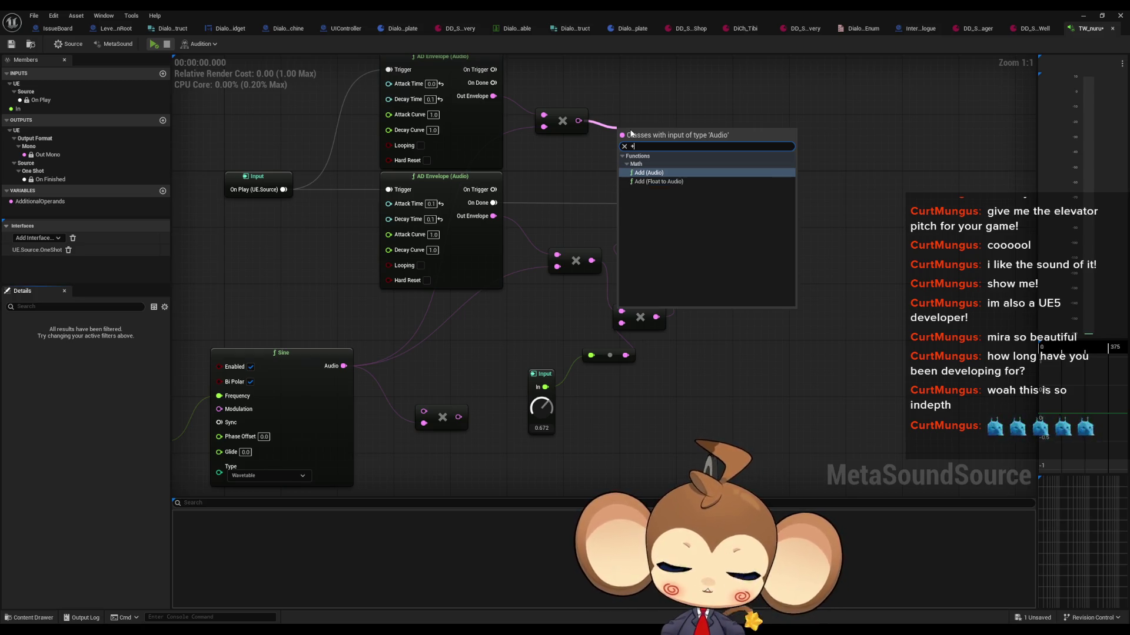
pyautogui.press('BackSpace')
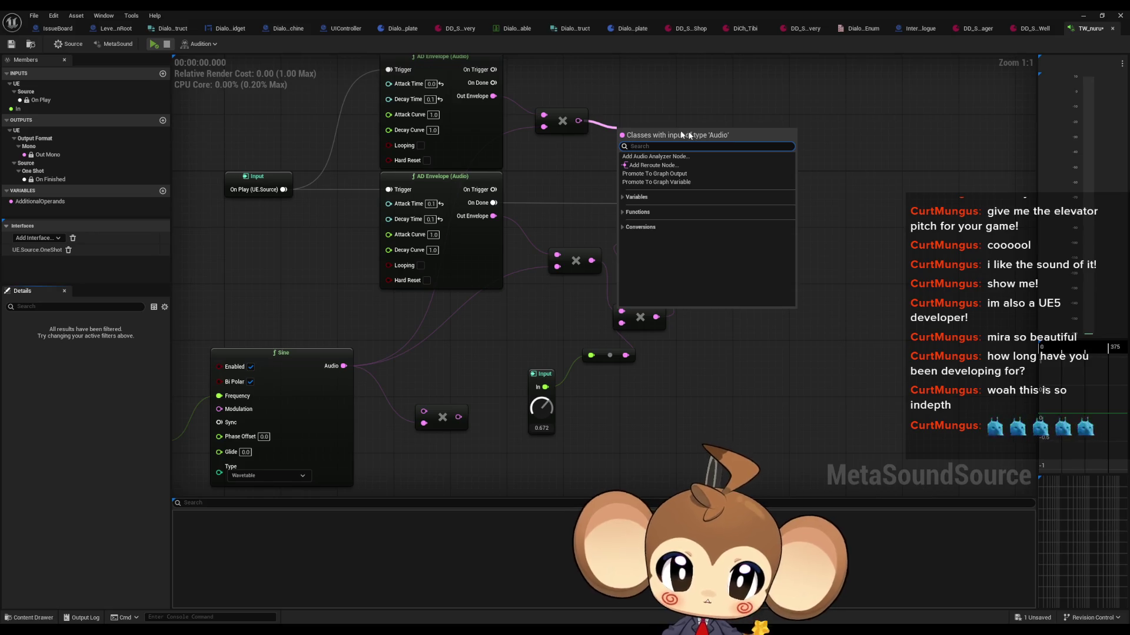
pyautogui.write('+')
pyautogui.press('Down')
pyautogui.press('Return')
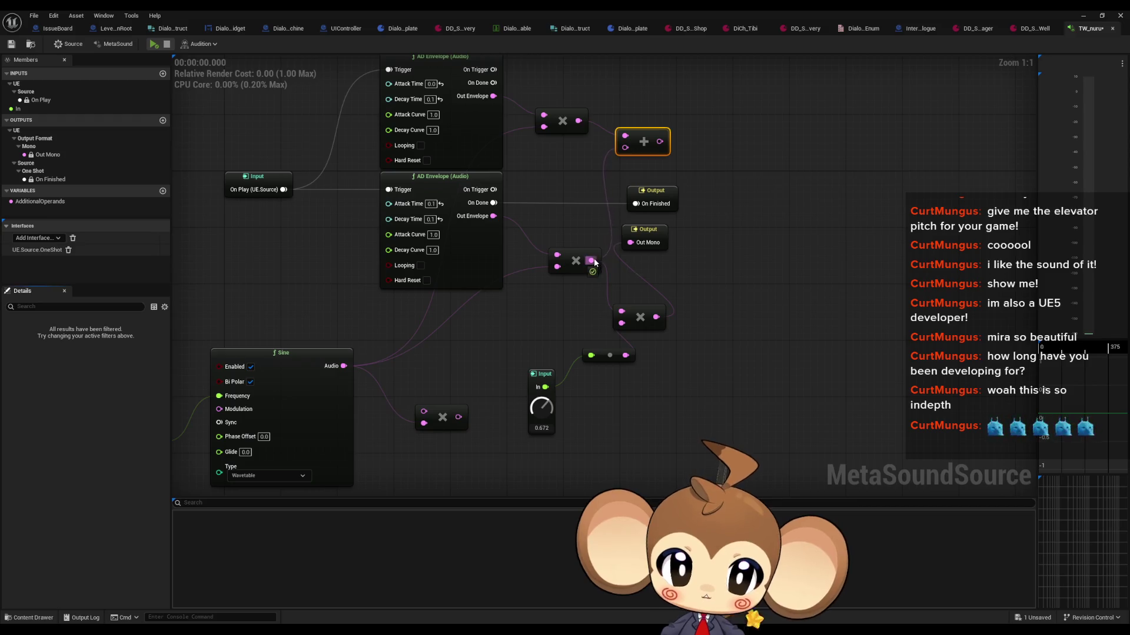
# Feed the Add output into the volume multiply and audition the summed sound
pyautogui.moveTo(660, 142)
pyautogui.mouseDown()
pyautogui.moveTo(626, 325)
pyautogui.moveTo(623, 312)
pyautogui.mouseUp()
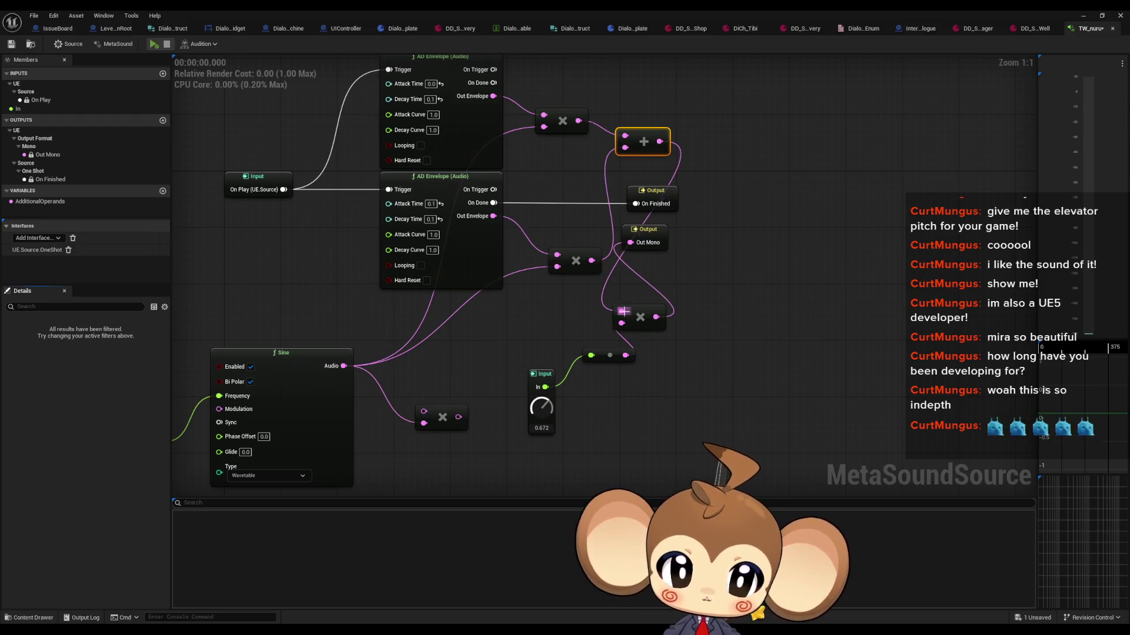
pyautogui.click(153, 44)
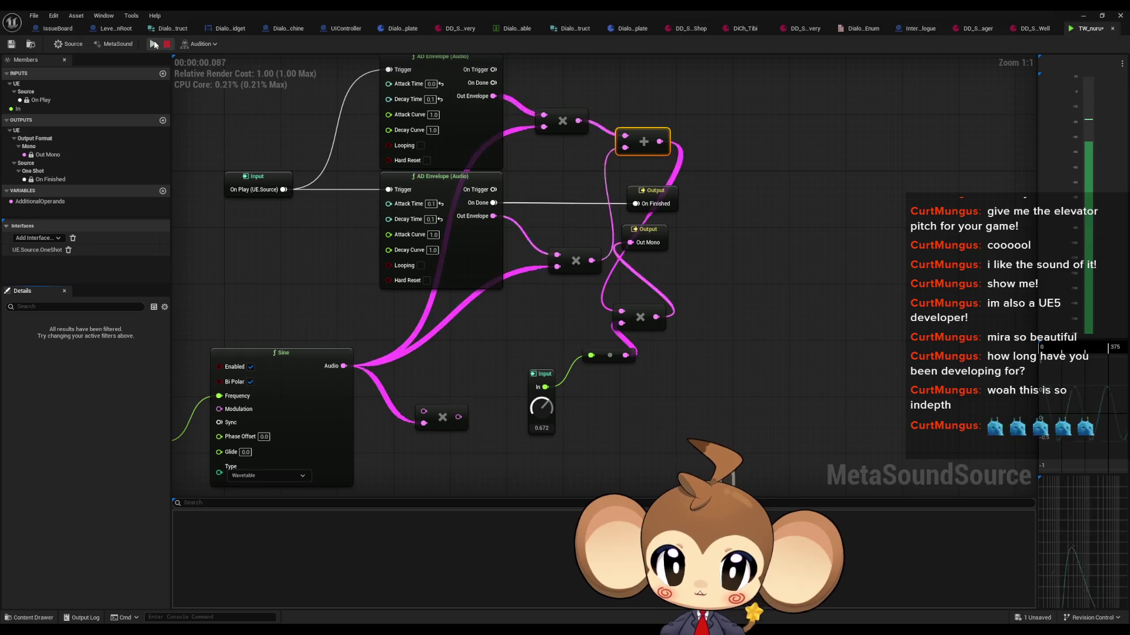
pyautogui.click(153, 44)
pyautogui.click(153, 45)
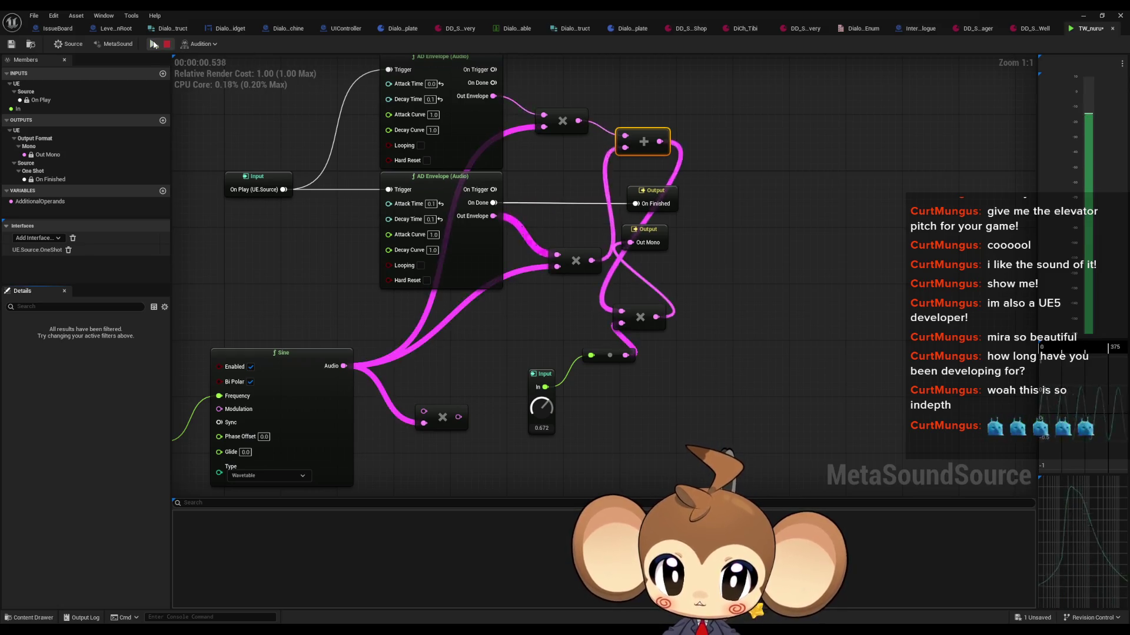
pyautogui.moveTo(536, 227); pyautogui.dragTo(467, 210)
# Add a Saw oscillator driven by the Random frequency, place it under the Sine, and audition
pyautogui.moveTo(324, 175); pyautogui.dragTo(370, 124)
pyautogui.rightClick(376, 369)
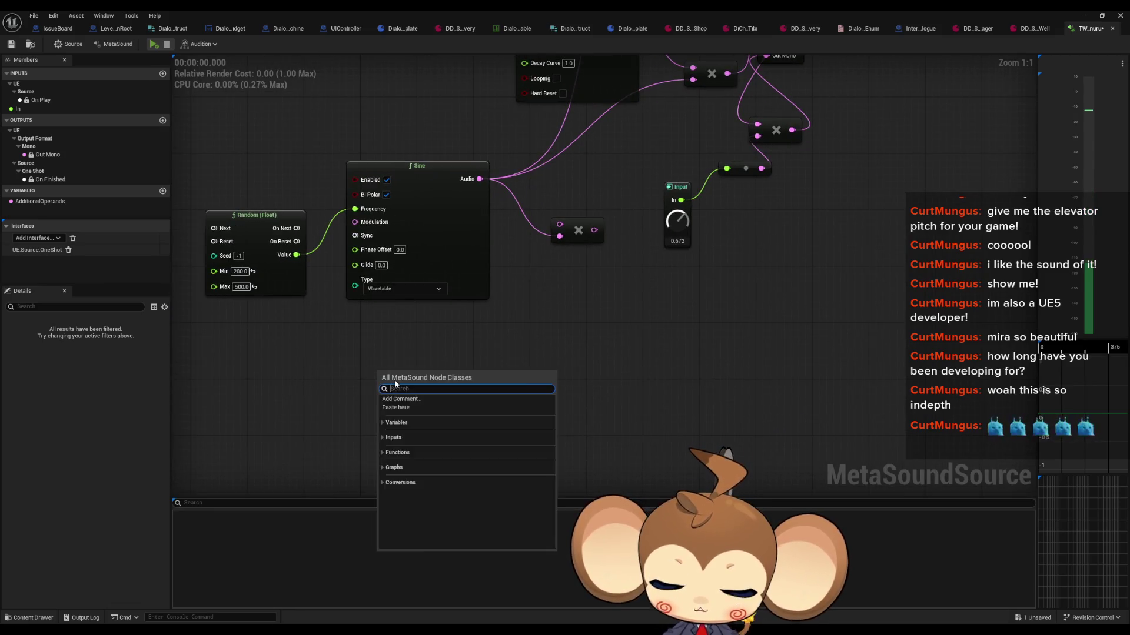
pyautogui.write('saw')
pyautogui.press('Return')
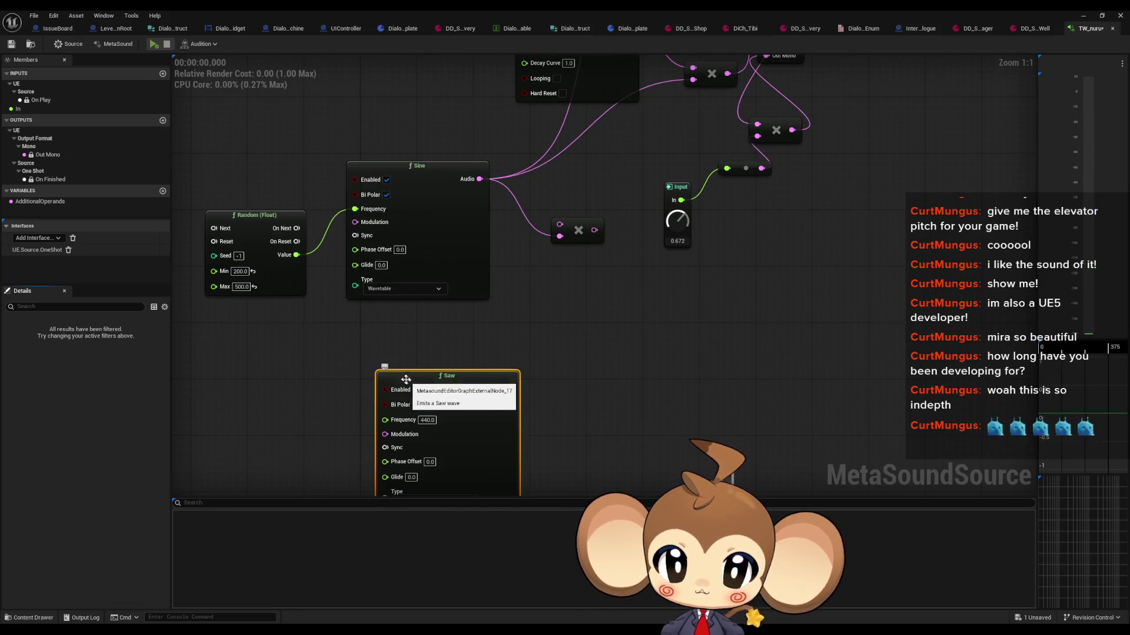
pyautogui.moveTo(296, 255); pyautogui.dragTo(385, 420)
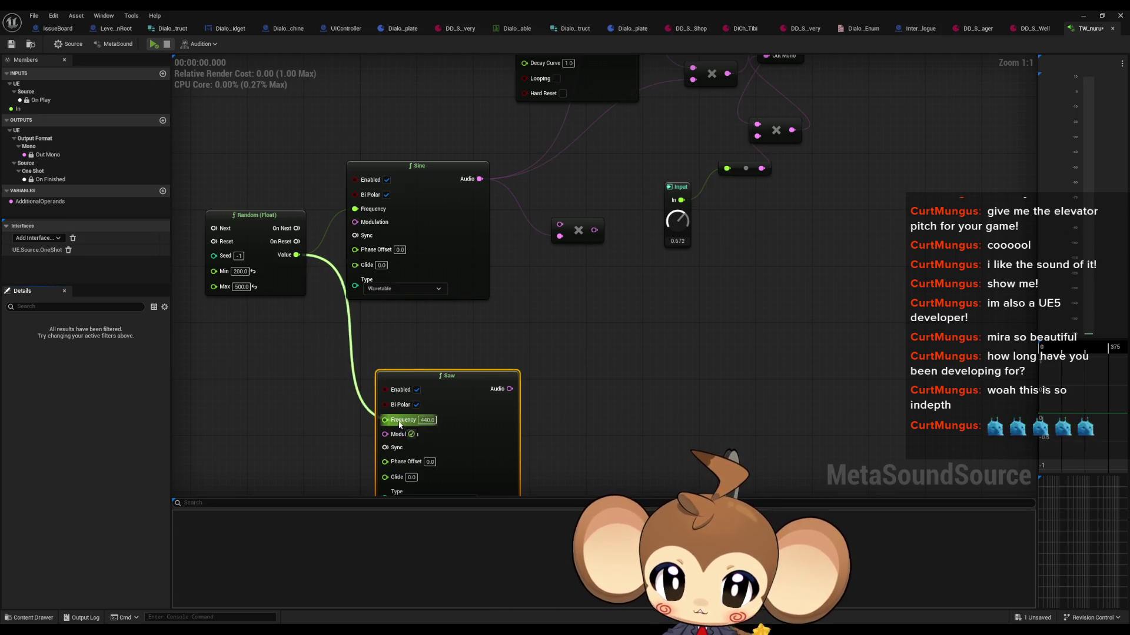
pyautogui.moveTo(445, 395)
pyautogui.mouseDown()
pyautogui.moveTo(415, 340)
pyautogui.moveTo(456, 466)
pyautogui.moveTo(626, 119)
pyautogui.mouseUp()
pyautogui.scroll(-1, 456, 466)
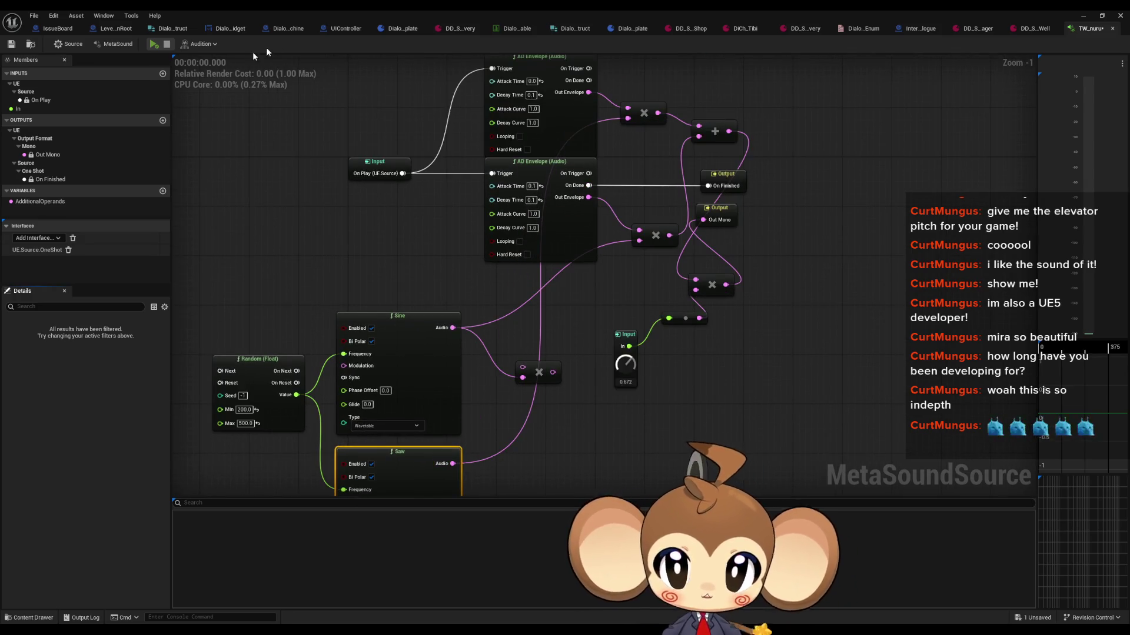
pyautogui.click(154, 44)
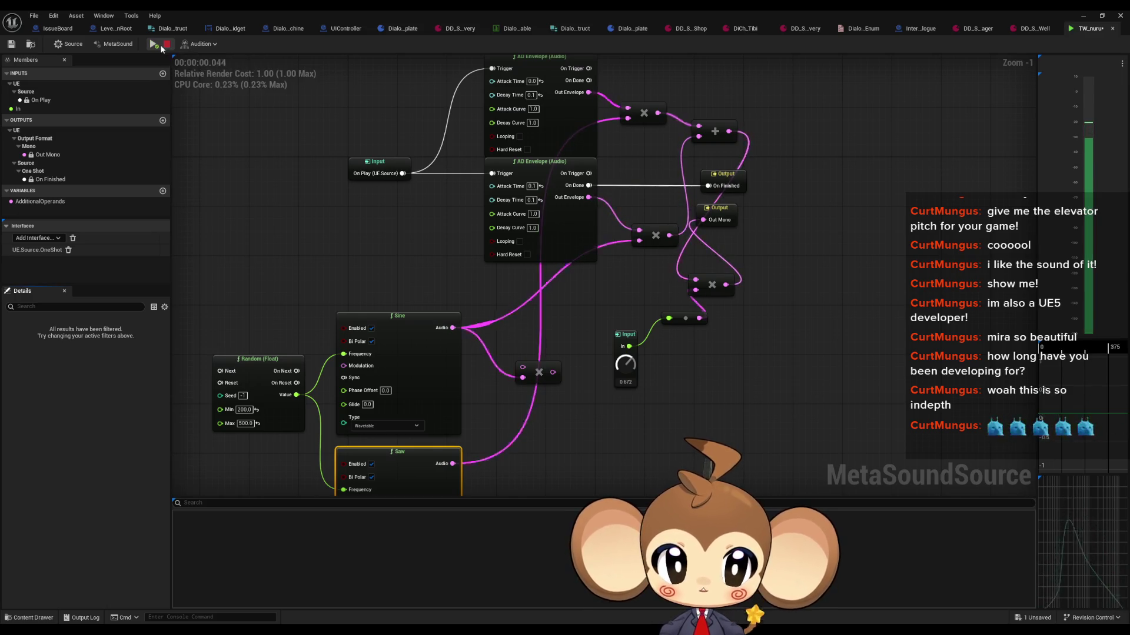
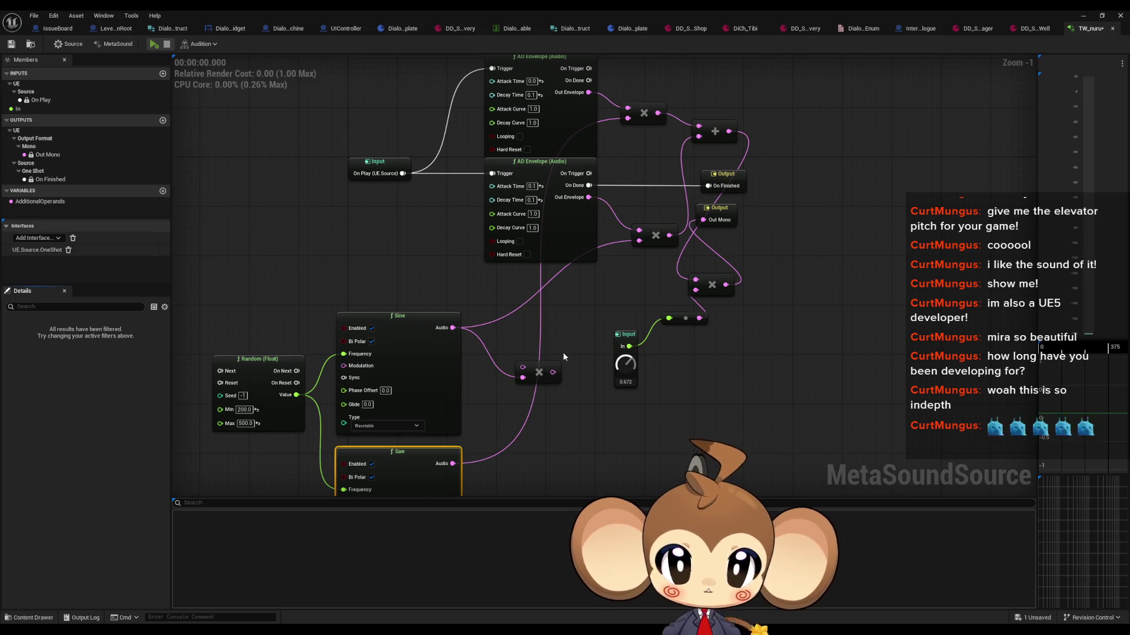
# Break the On Play link to the upper AD Envelope's Trigger and audition the sound
pyautogui.moveTo(562, 351); pyautogui.dragTo(580, 367)
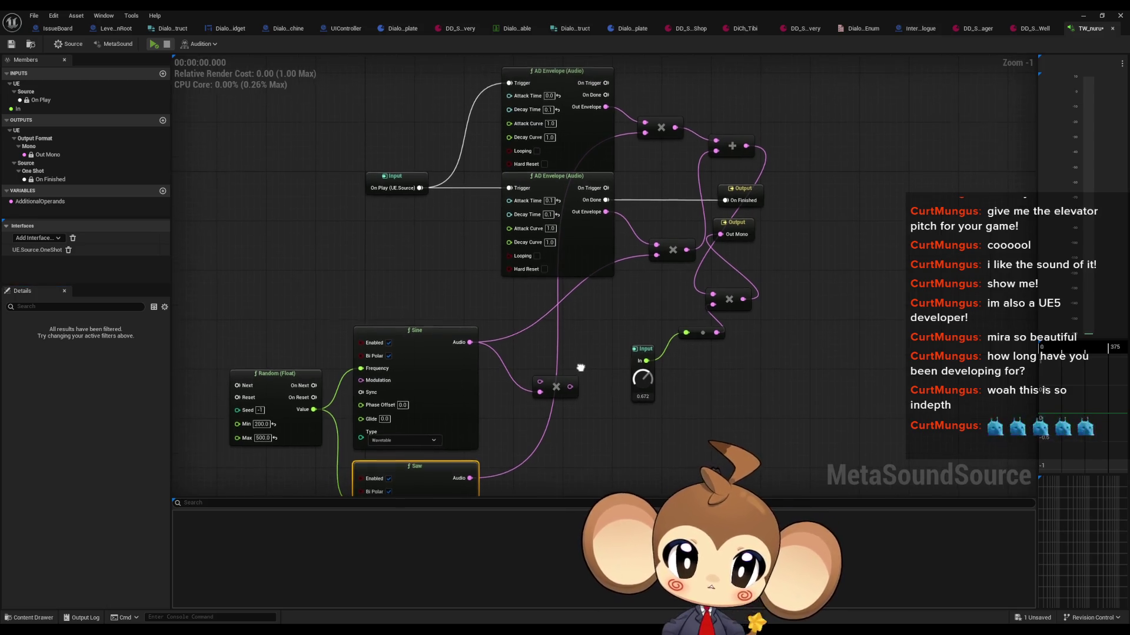
pyautogui.keyDown('alt'); pyautogui.click(510, 84); pyautogui.keyUp('alt')
pyautogui.click(154, 44)
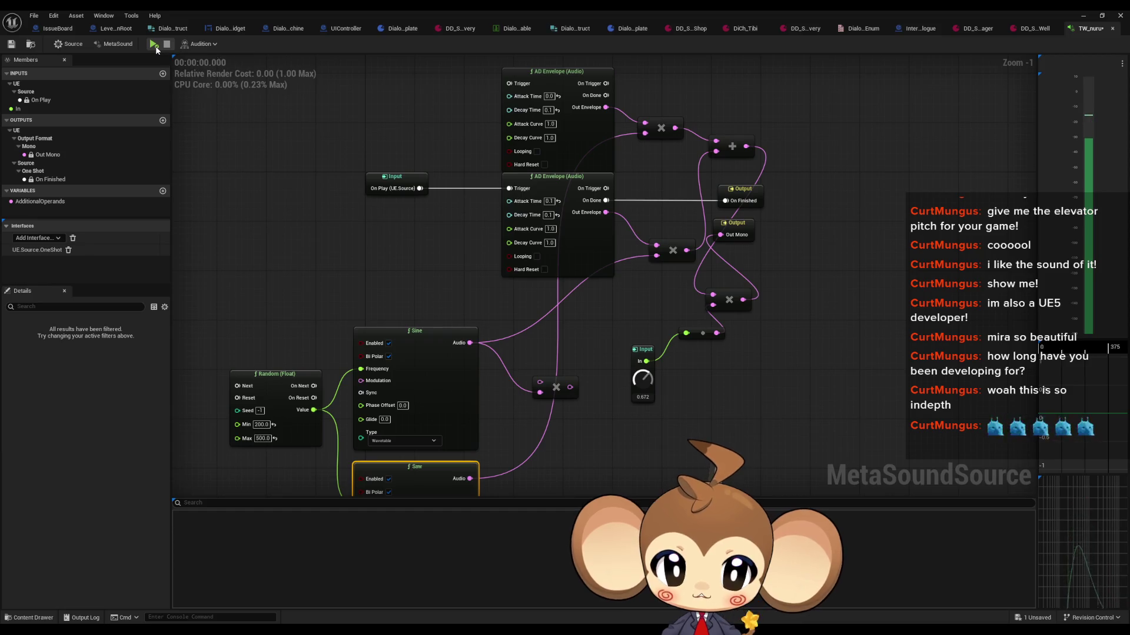
pyautogui.click(167, 44)
# Move the detached AD Envelope down beside the Saw node, keeping them together
pyautogui.moveTo(475, 472); pyautogui.dragTo(445, 319)
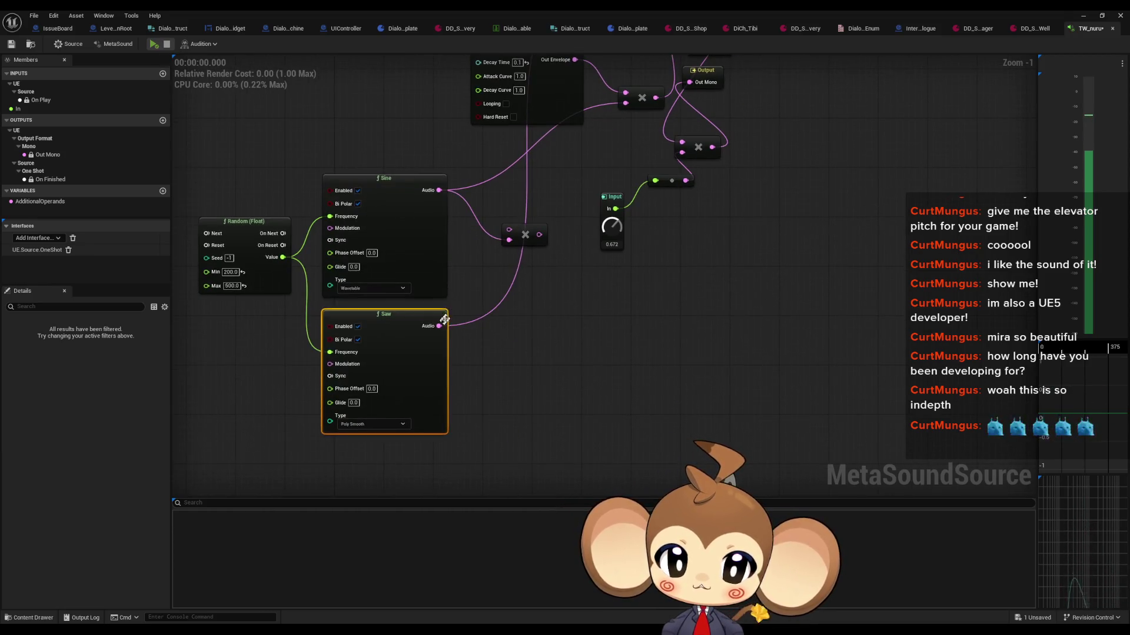
pyautogui.moveTo(469, 275); pyautogui.dragTo(479, 351)
pyautogui.moveTo(522, 100)
pyautogui.mouseDown()
pyautogui.moveTo(447, 459)
pyautogui.moveTo(367, 217)
pyautogui.moveTo(394, 239)
pyautogui.moveTo(435, 500)
pyautogui.moveTo(407, 447)
pyautogui.mouseUp()
pyautogui.moveTo(447, 375)
pyautogui.mouseDown()
pyautogui.moveTo(446, 232)
pyautogui.moveTo(456, 219)
pyautogui.mouseUp()
pyautogui.click(536, 191)
pyautogui.scroll(1, 536, 192)
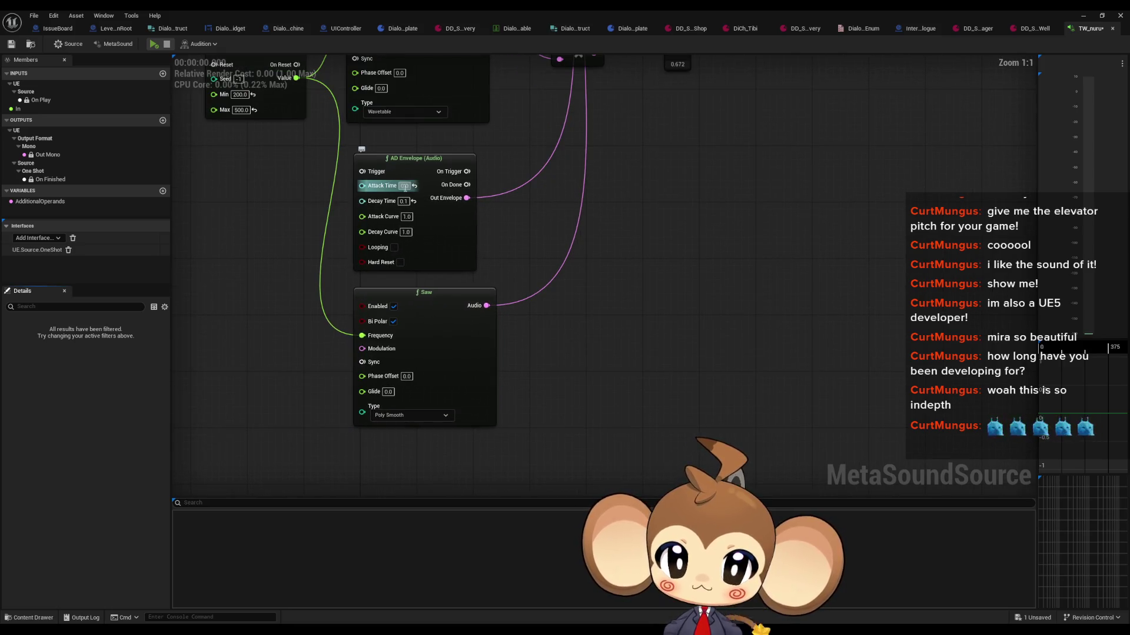
# Set the moved envelope's Decay Time to 0.01
pyautogui.click(404, 186)
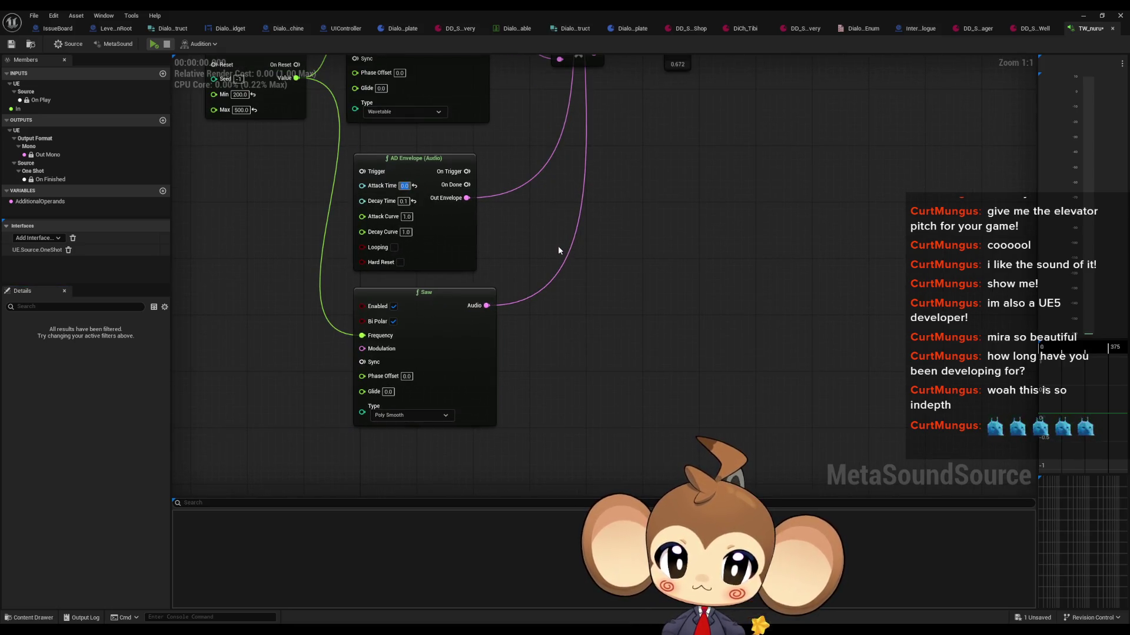
pyautogui.moveTo(558, 245); pyautogui.dragTo(565, 358)
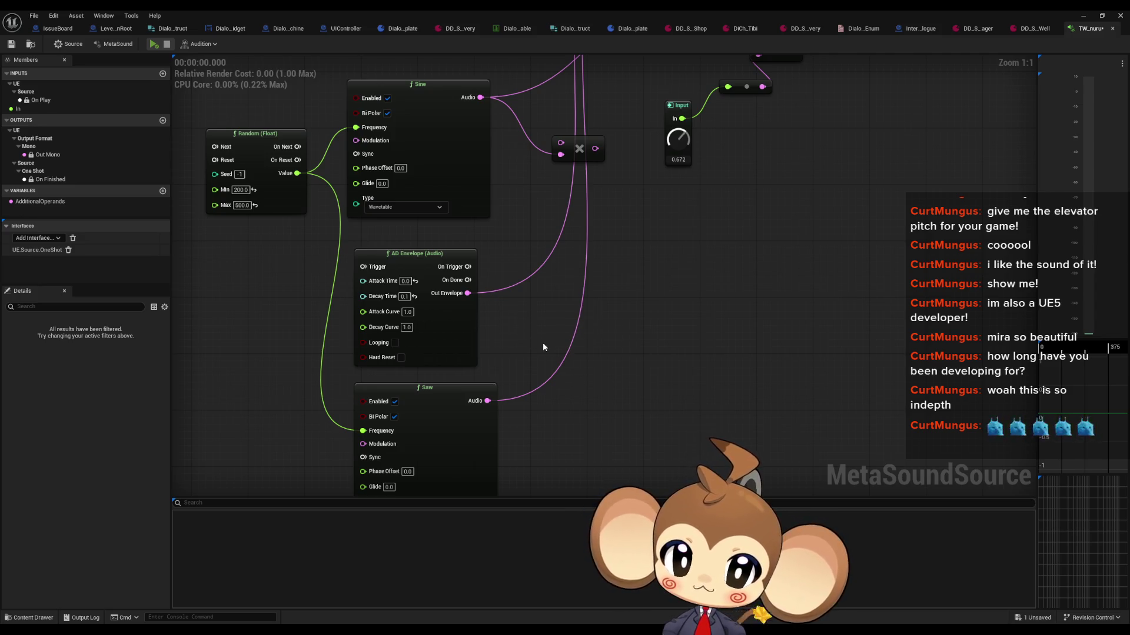
pyautogui.click(404, 297)
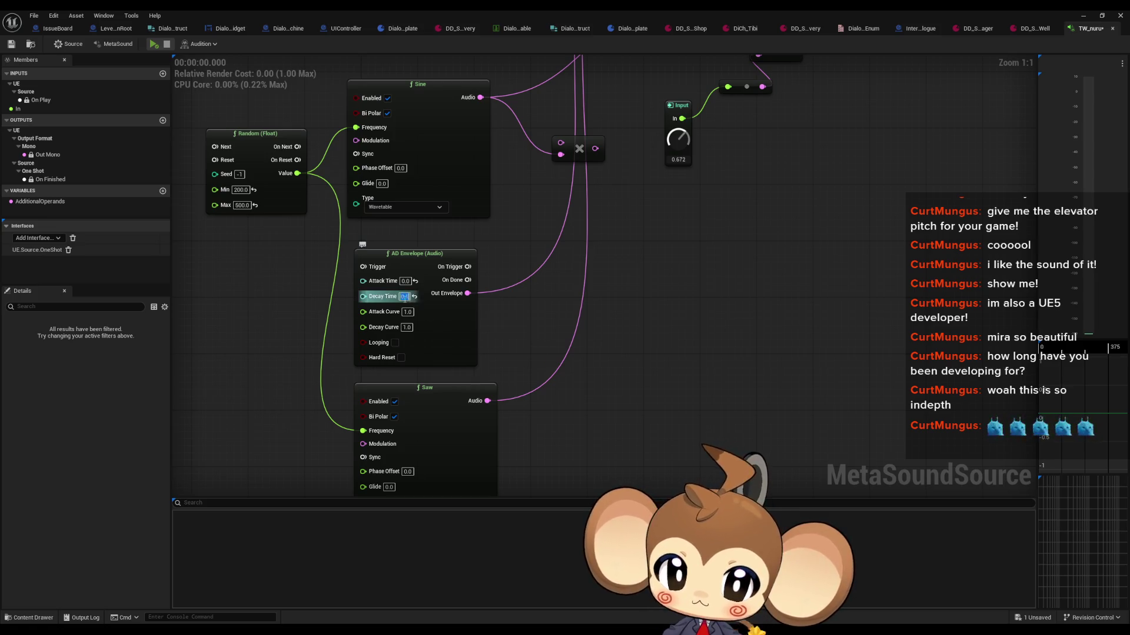
pyautogui.write('0.01')
# Multiply the Saw audio by the envelope and place the Multiply node beside the Sine
pyautogui.moveTo(476, 313)
pyautogui.mouseDown()
pyautogui.moveTo(505, 384)
pyautogui.moveTo(540, 391)
pyautogui.moveTo(572, 322)
pyautogui.moveTo(576, 234)
pyautogui.moveTo(549, 328)
pyautogui.moveTo(553, 397)
pyautogui.mouseUp()
pyautogui.moveTo(442, 390)
pyautogui.mouseDown()
pyautogui.moveTo(527, 391)
pyautogui.moveTo(492, 457)
pyautogui.moveTo(452, 427)
pyautogui.moveTo(466, 506)
pyautogui.mouseUp()
pyautogui.moveTo(544, 403)
pyautogui.mouseDown()
pyautogui.moveTo(569, 219)
pyautogui.moveTo(552, 378)
pyautogui.moveTo(660, 194)
pyautogui.moveTo(690, 41)
pyautogui.mouseUp()
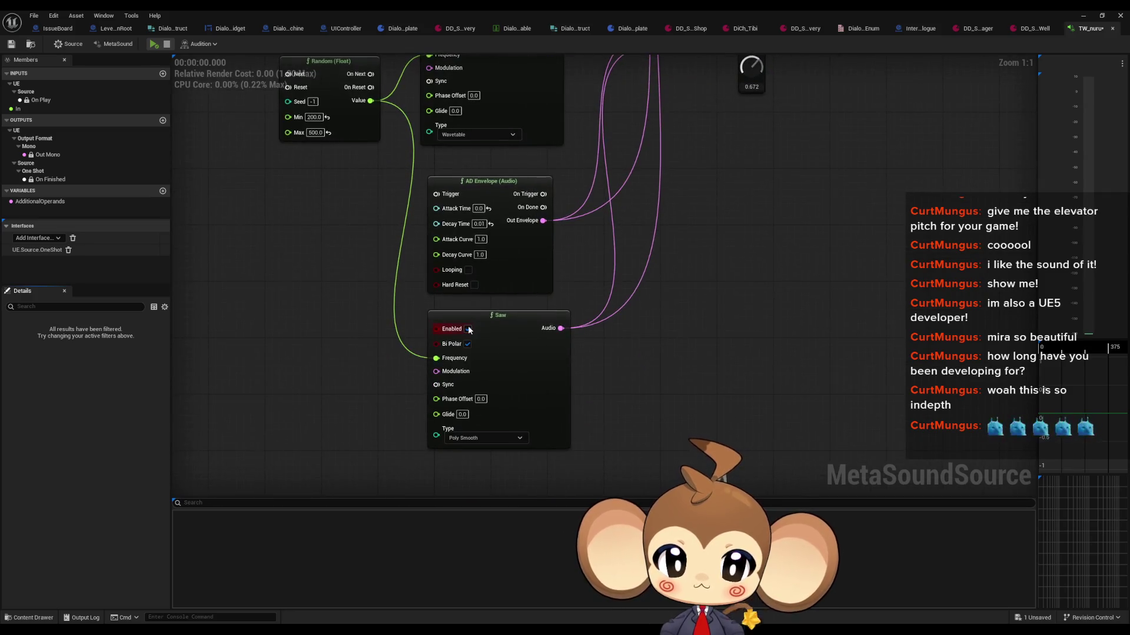
pyautogui.scroll(-2, 627, 259)
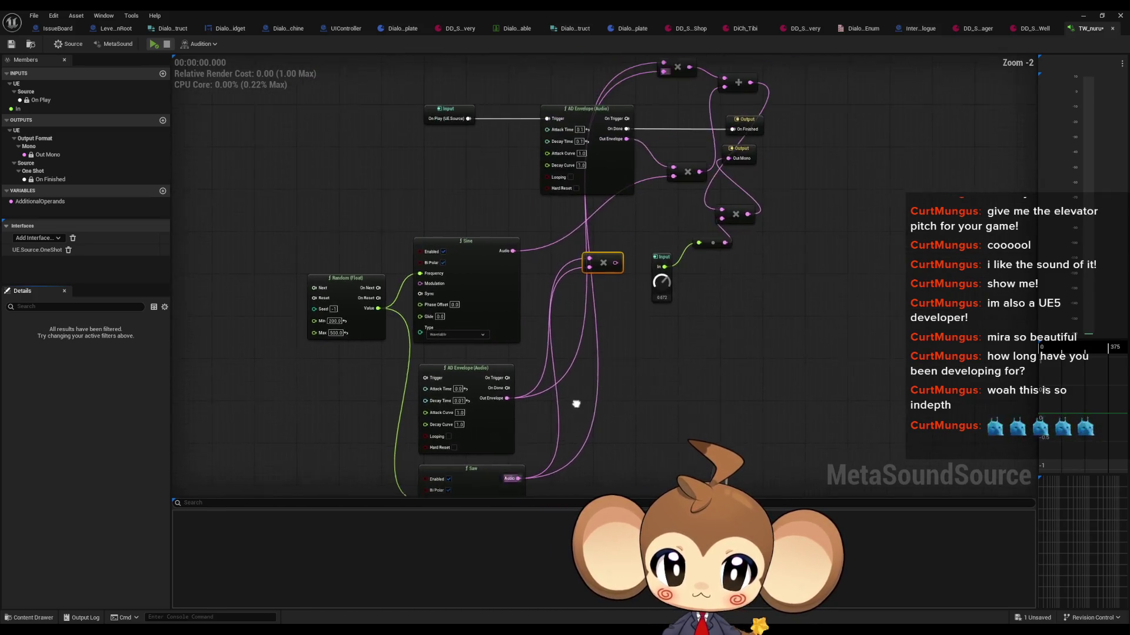
# Wire Input On Play to the Saw envelope's Trigger and preview the sound
pyautogui.moveTo(426, 384)
pyautogui.mouseDown()
pyautogui.moveTo(494, 124)
pyautogui.moveTo(466, 122)
pyautogui.mouseUp()
pyautogui.scroll(2, 620, 252)
pyautogui.moveTo(620, 251); pyautogui.dragTo(560, 305)
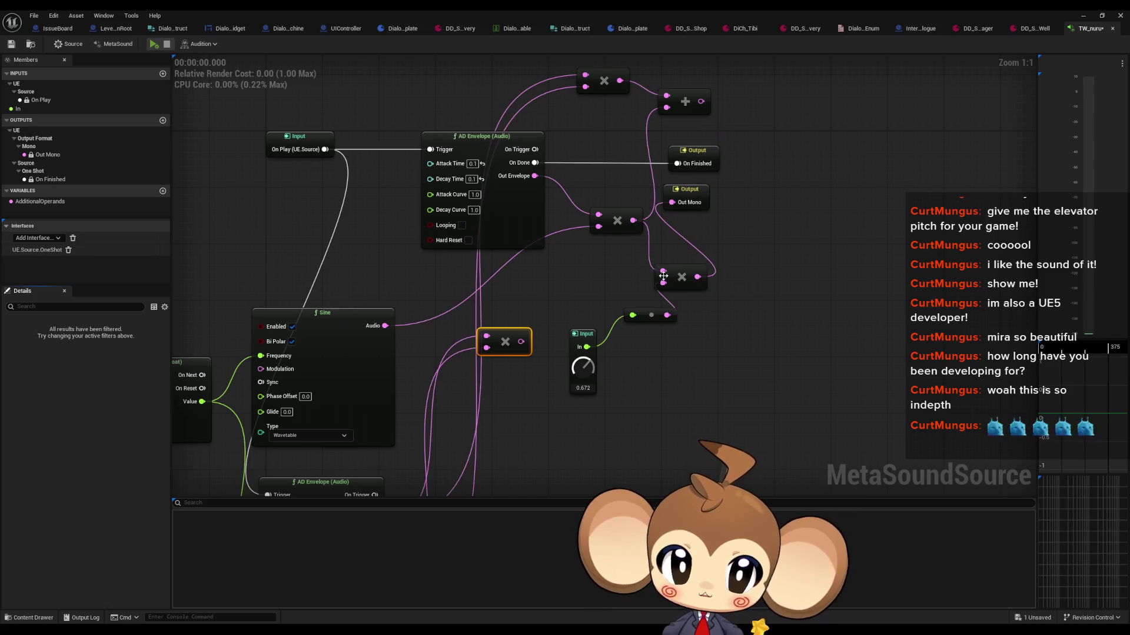
pyautogui.moveTo(521, 341); pyautogui.dragTo(524, 340)
pyautogui.press('Escape')
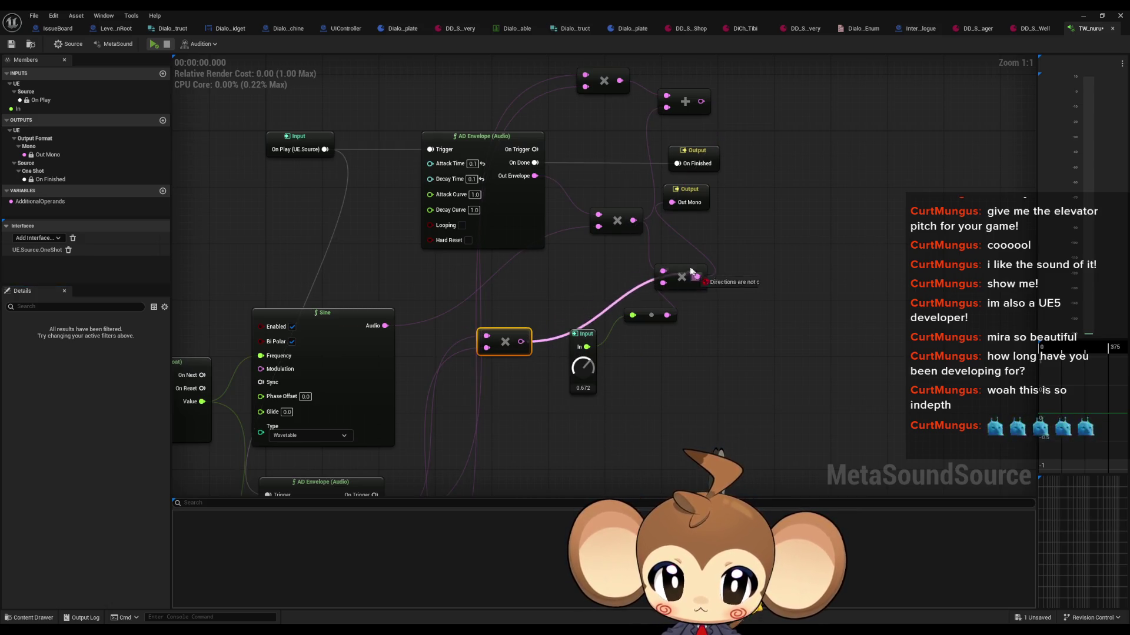
pyautogui.click(153, 45)
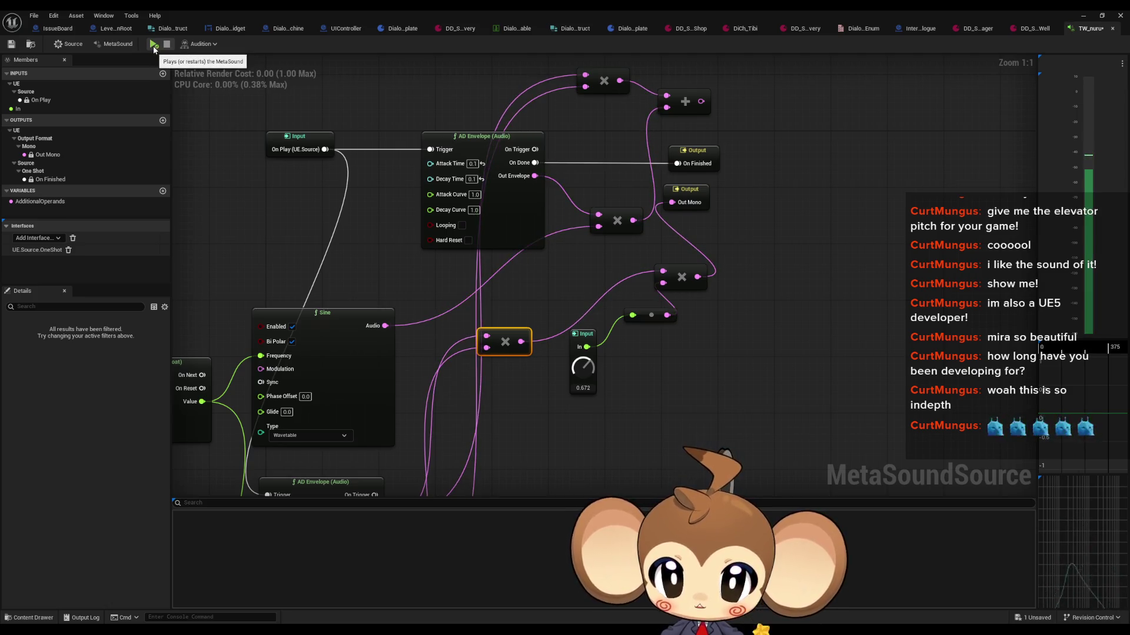
pyautogui.click(167, 44)
# Change the Saw envelope's Decay Time to 0.05 and audition it repeatedly
pyautogui.moveTo(340, 297); pyautogui.dragTo(349, 90)
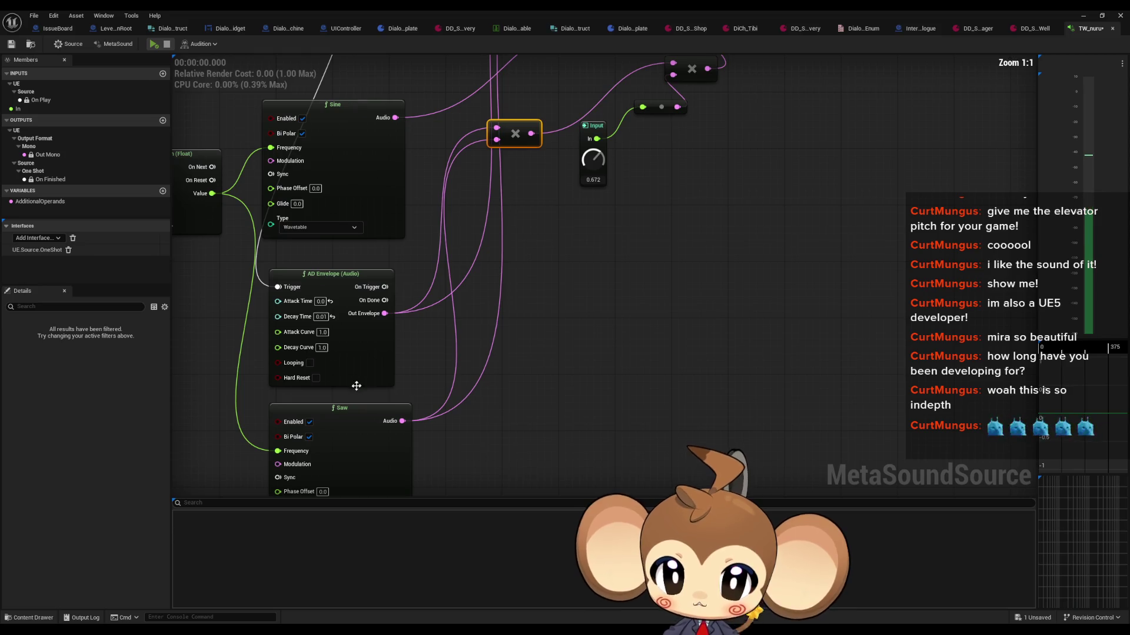
pyautogui.moveTo(334, 440); pyautogui.dragTo(434, 313)
pyautogui.moveTo(475, 199); pyautogui.dragTo(456, 233)
pyautogui.write('1')
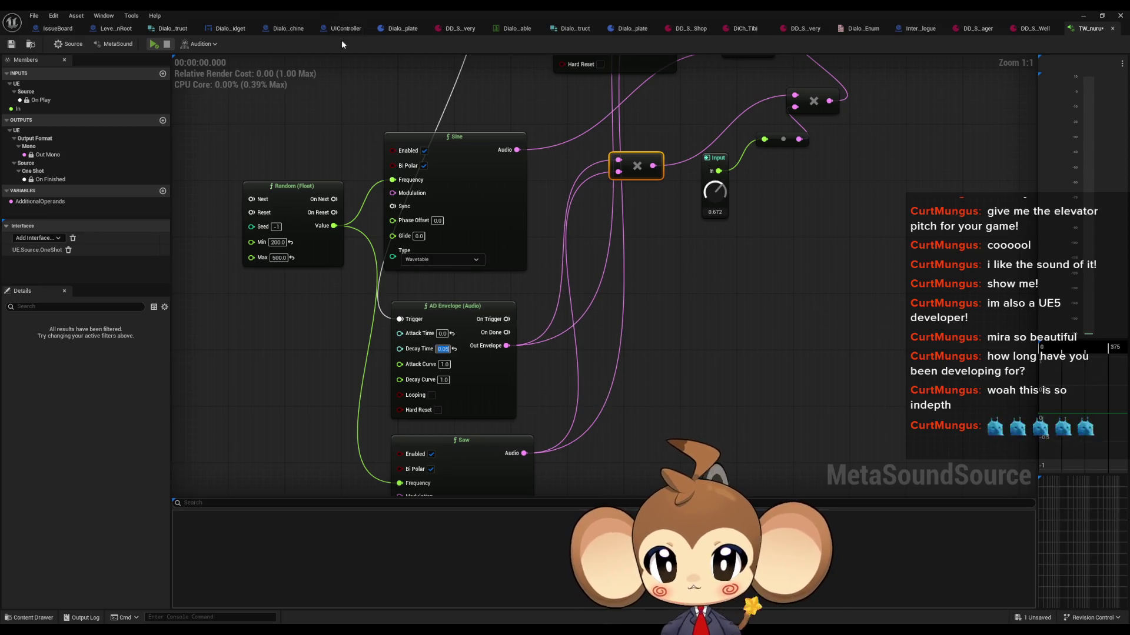
pyautogui.click(152, 44)
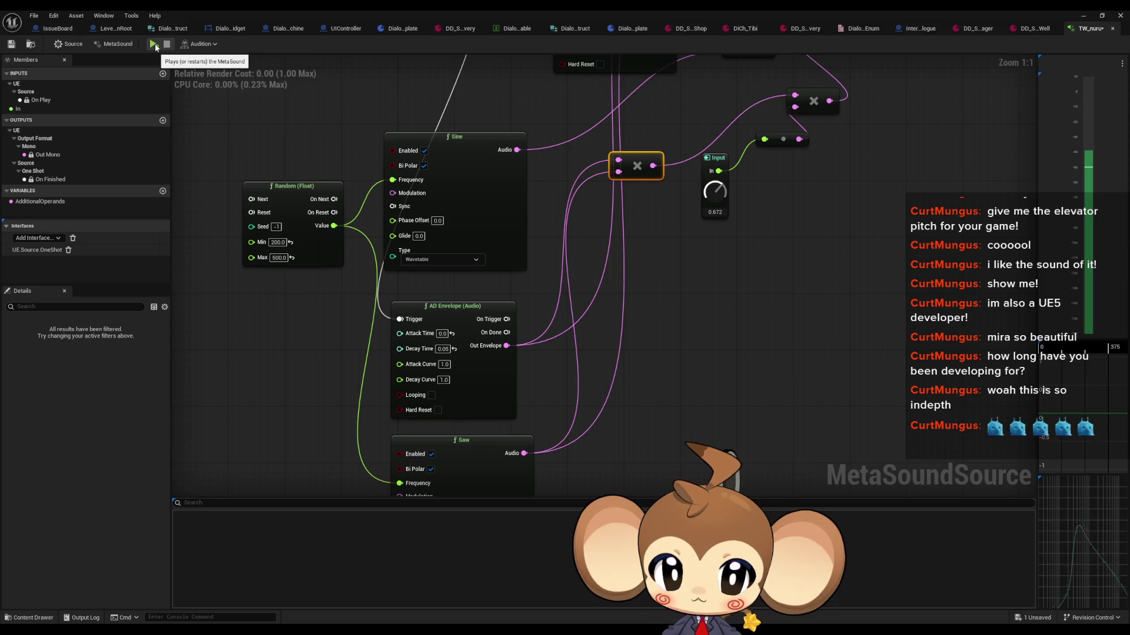
pyautogui.click(154, 45)
pyautogui.click(154, 45)
pyautogui.click(153, 45)
pyautogui.click(154, 45)
pyautogui.click(154, 45)
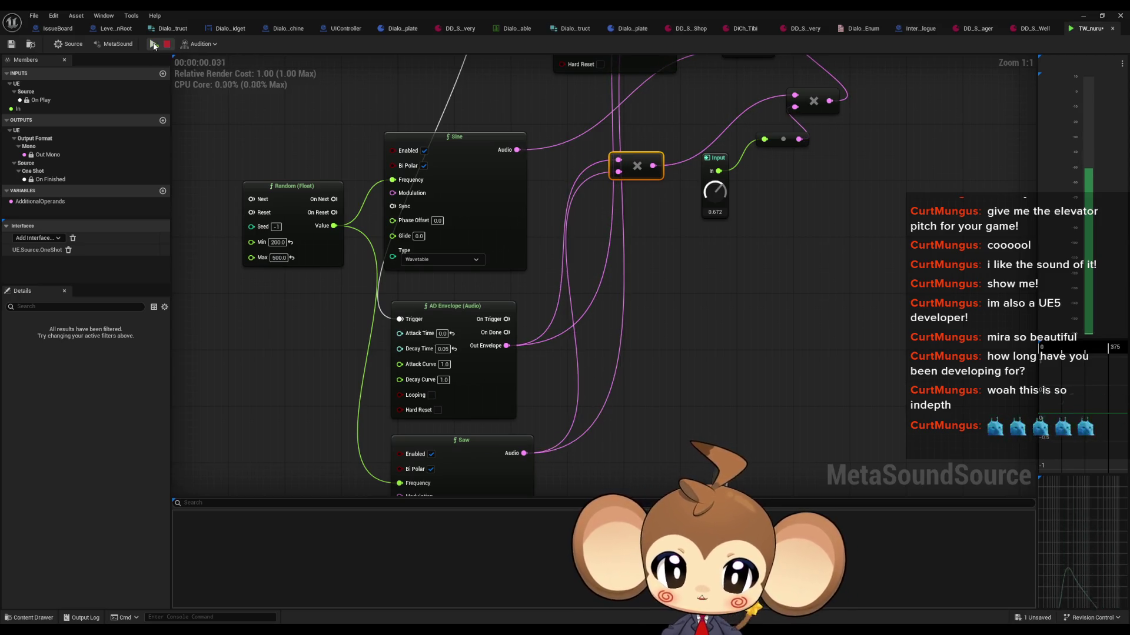
pyautogui.click(154, 45)
pyautogui.moveTo(598, 389)
pyautogui.mouseDown()
pyautogui.moveTo(588, 285)
pyautogui.moveTo(559, 353)
pyautogui.moveTo(574, 470)
pyautogui.mouseUp()
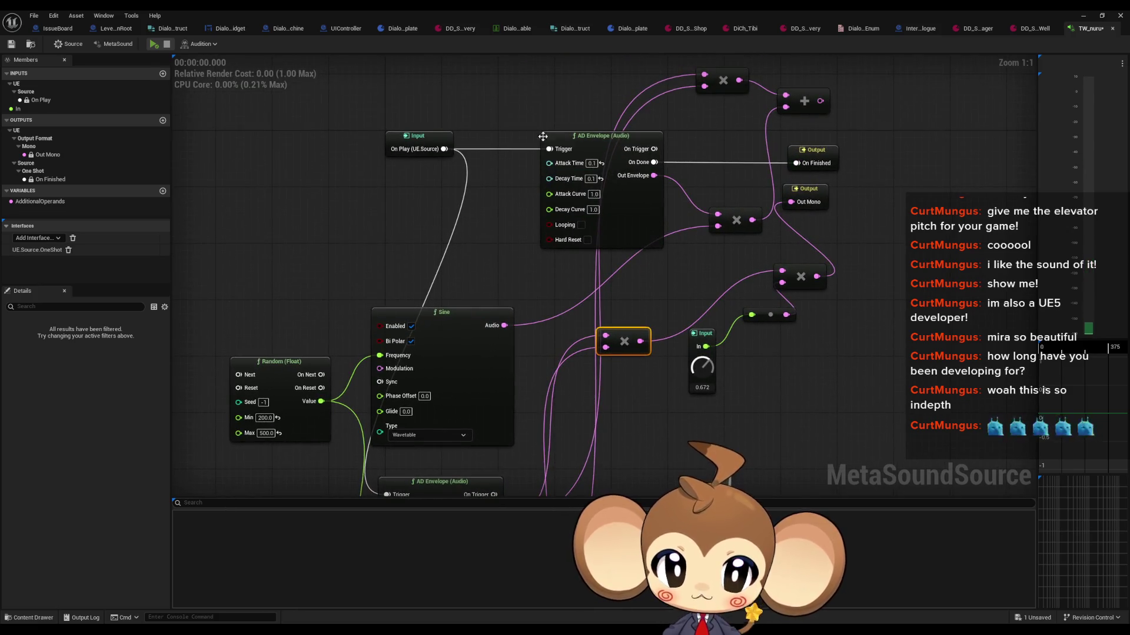
# Route the Sine and Saw multiplies through the Add node into the output Multiply, then preview
pyautogui.moveTo(542, 156)
pyautogui.mouseDown()
pyautogui.moveTo(674, 238)
pyautogui.moveTo(664, 206)
pyautogui.mouseUp()
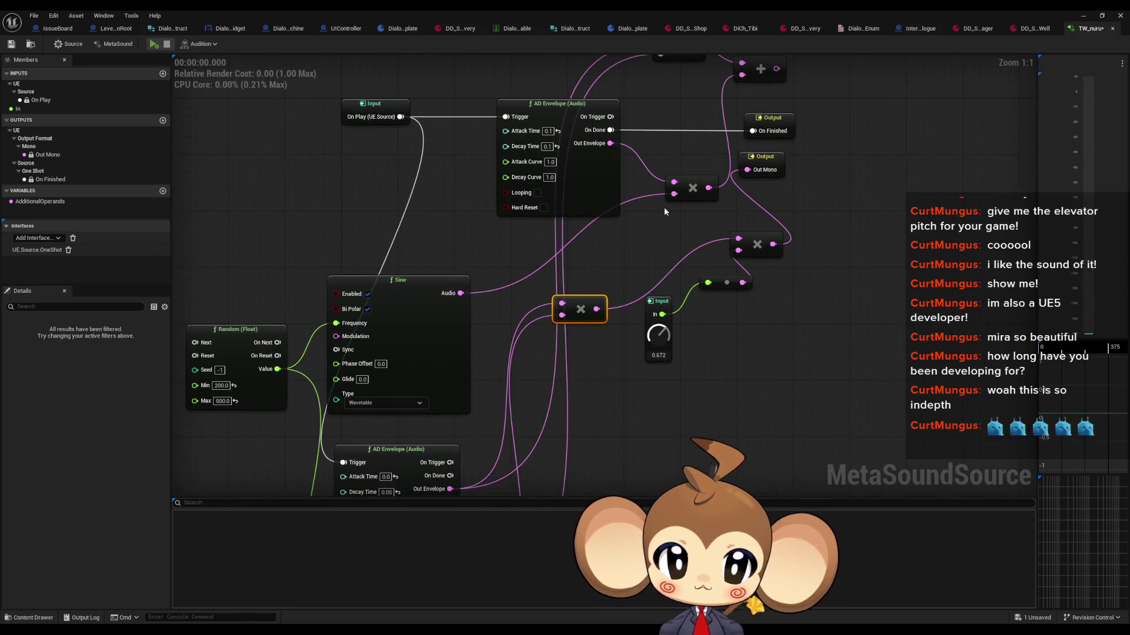
pyautogui.moveTo(633, 287); pyautogui.dragTo(609, 304)
pyautogui.moveTo(666, 202); pyautogui.dragTo(557, 268)
pyautogui.moveTo(739, 81)
pyautogui.mouseDown()
pyautogui.moveTo(650, 235)
pyautogui.moveTo(594, 282)
pyautogui.moveTo(572, 278)
pyautogui.mouseUp()
pyautogui.moveTo(572, 327)
pyautogui.mouseDown()
pyautogui.moveTo(623, 262)
pyautogui.moveTo(713, 256)
pyautogui.mouseUp()
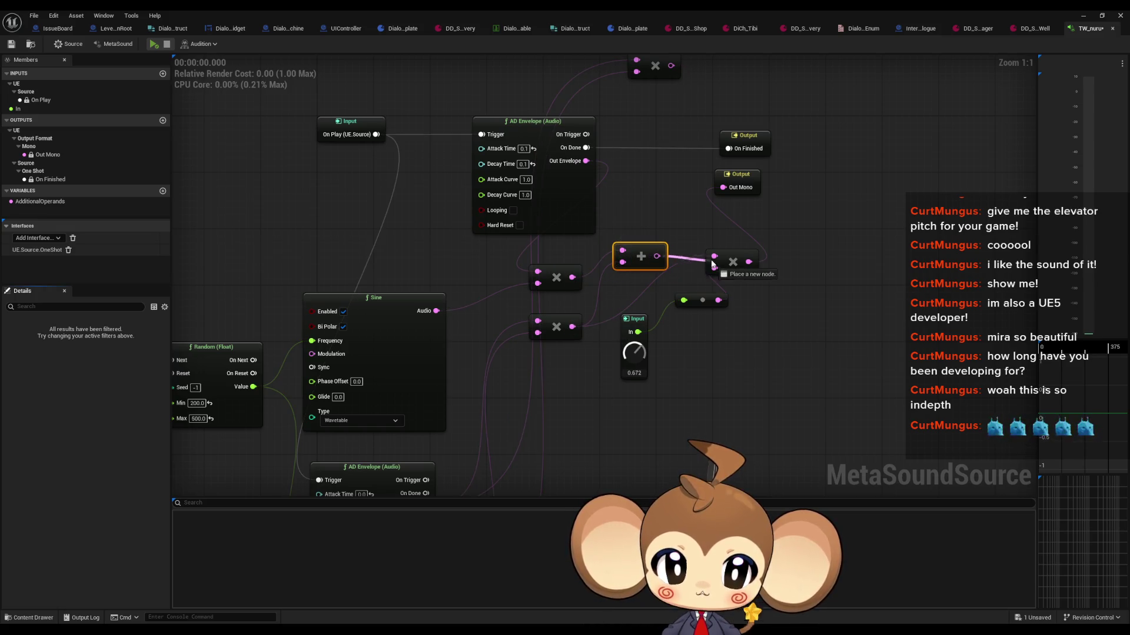
pyautogui.click(155, 45)
pyautogui.click(156, 46)
pyautogui.click(156, 47)
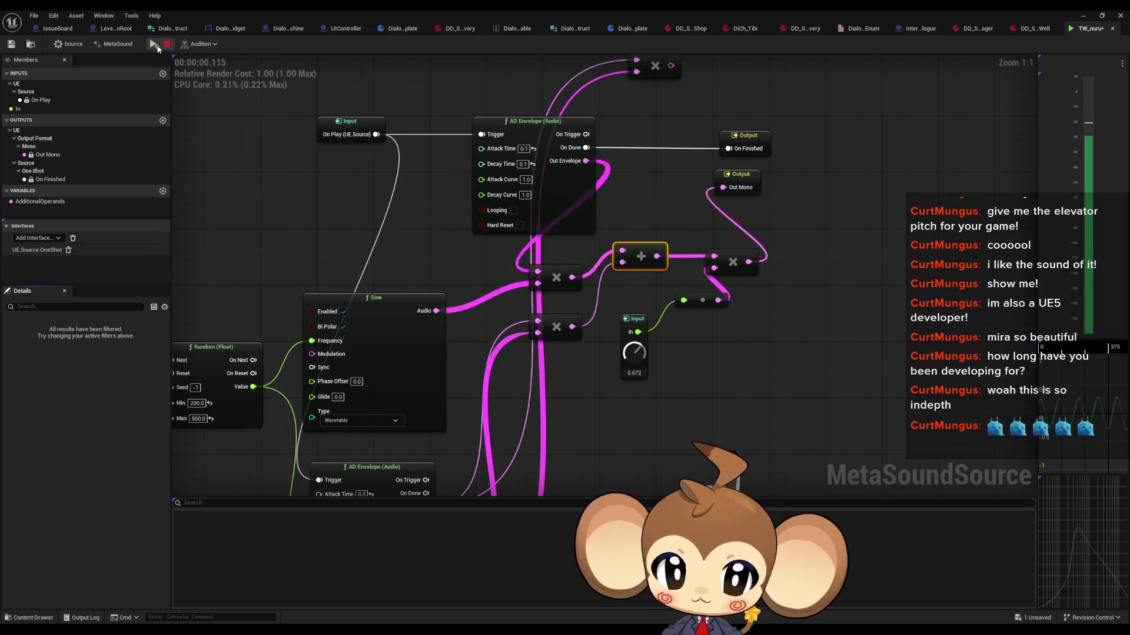
# Set the Saw envelope's Decay Time back to 0.01 and preview
pyautogui.moveTo(439, 494); pyautogui.dragTo(446, 360)
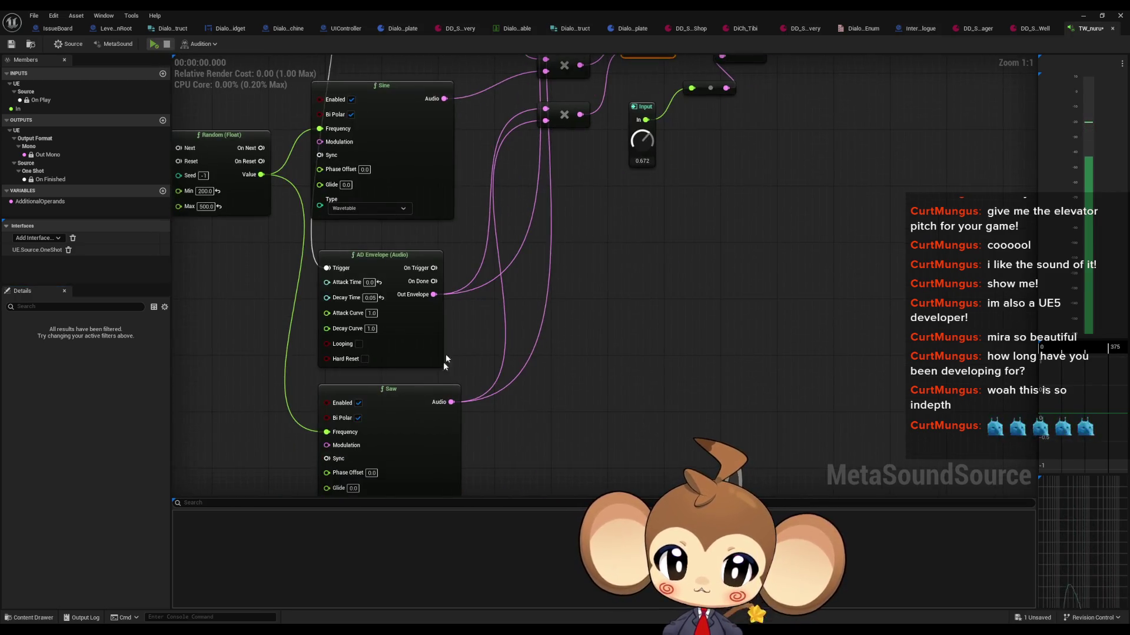
pyautogui.moveTo(506, 331); pyautogui.dragTo(540, 337)
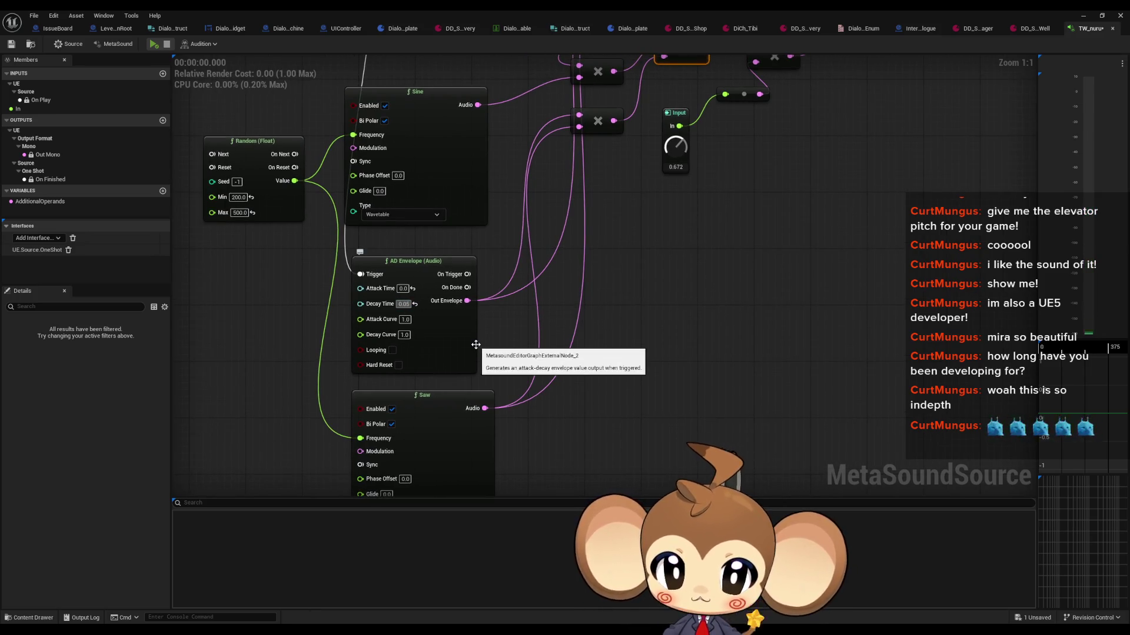
pyautogui.write('0.01')
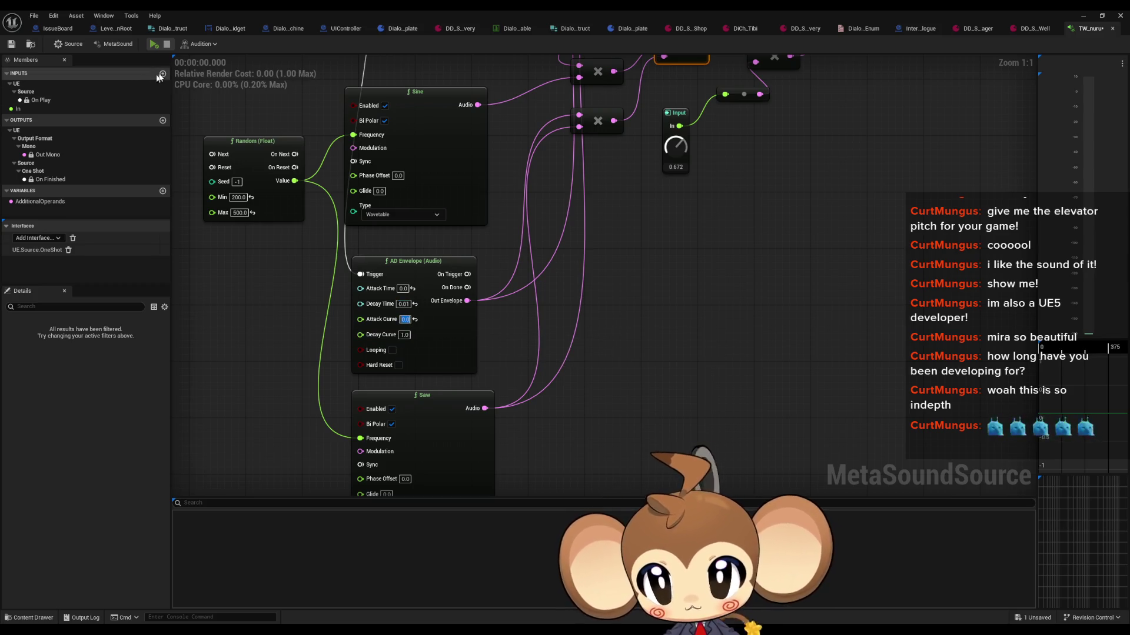
pyautogui.click(153, 44)
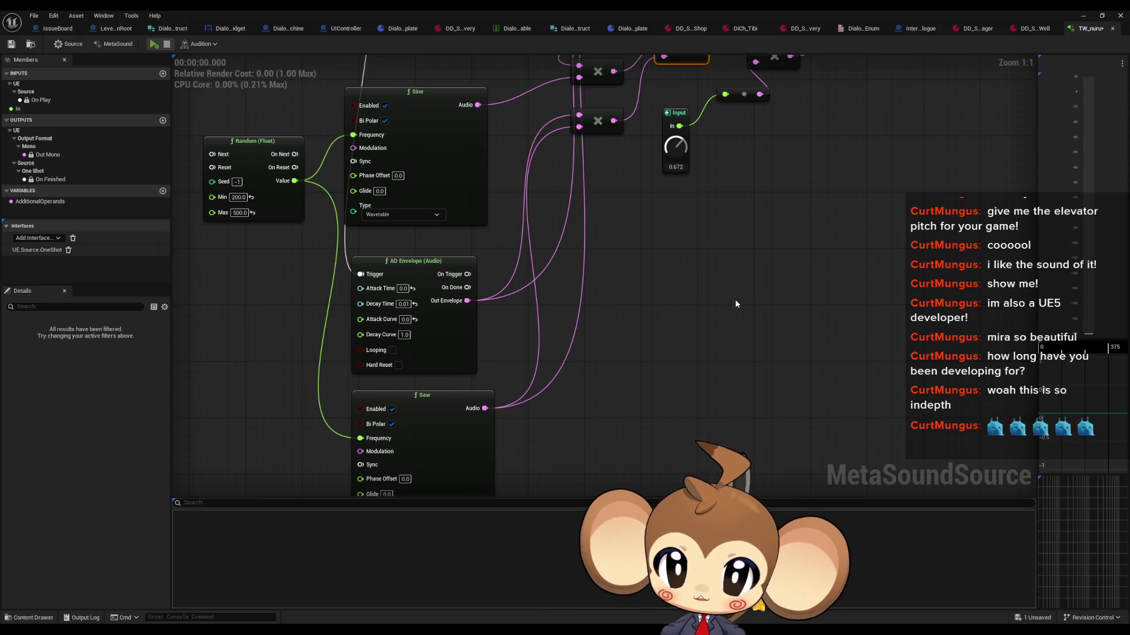
# Add a Multiply (Audio) node on the Sine's audio output and reposition it
pyautogui.moveTo(735, 303)
pyautogui.mouseDown()
pyautogui.moveTo(727, 395)
pyautogui.moveTo(732, 345)
pyautogui.mouseUp()
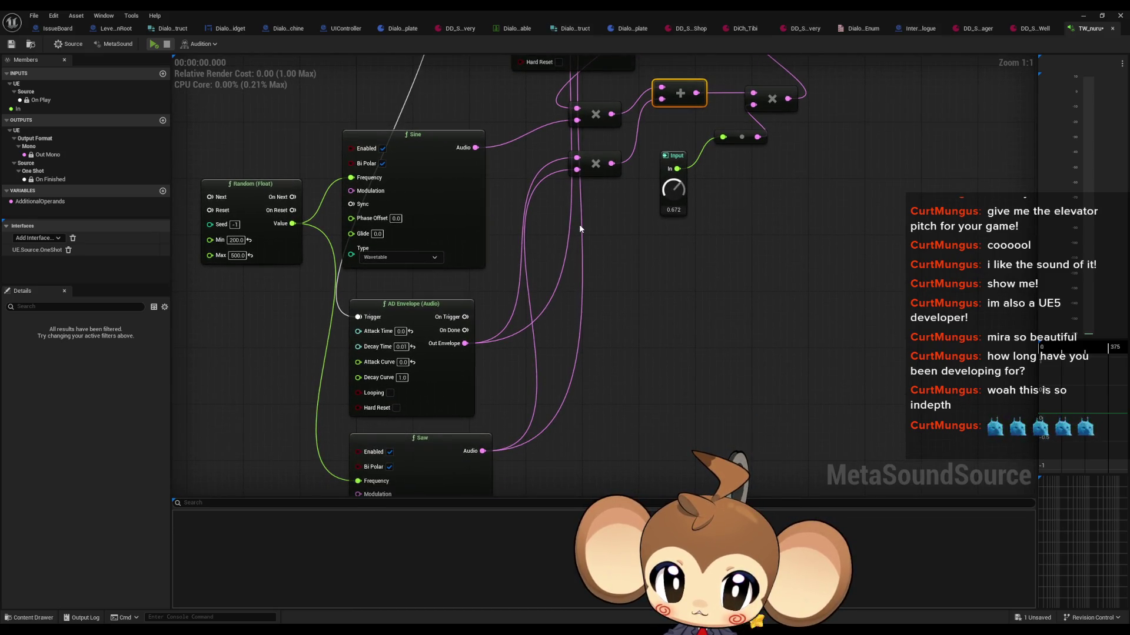
pyautogui.moveTo(580, 228)
pyautogui.mouseDown()
pyautogui.moveTo(573, 294)
pyautogui.moveTo(582, 208)
pyautogui.moveTo(566, 159)
pyautogui.mouseUp()
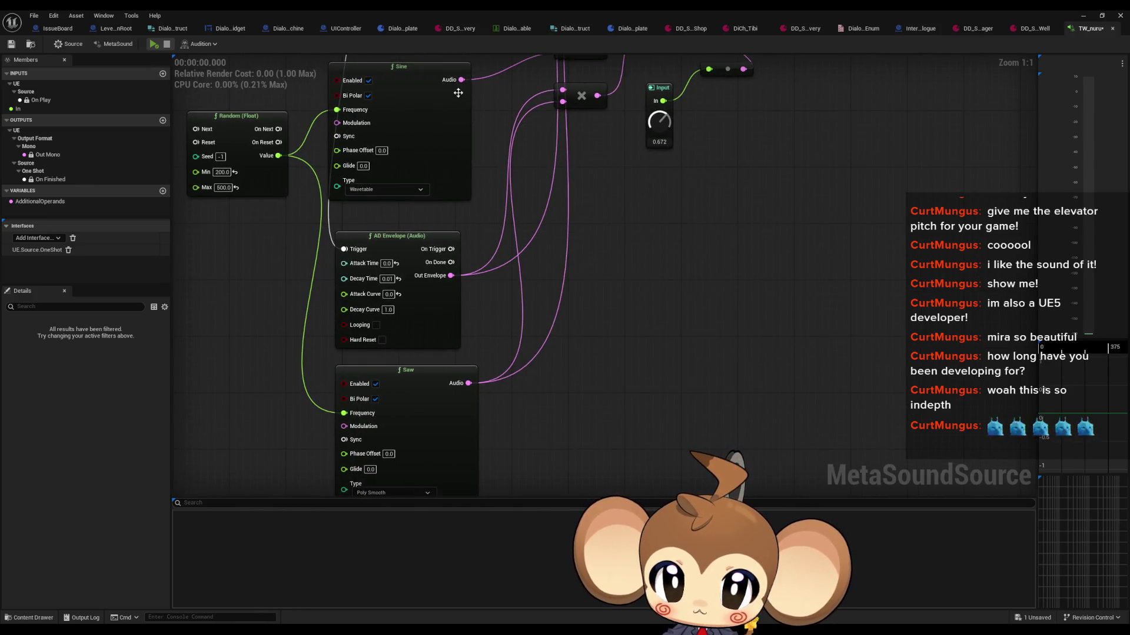
pyautogui.moveTo(461, 79)
pyautogui.mouseDown()
pyautogui.moveTo(488, 138)
pyautogui.moveTo(517, 340)
pyautogui.mouseUp()
pyautogui.write('*')
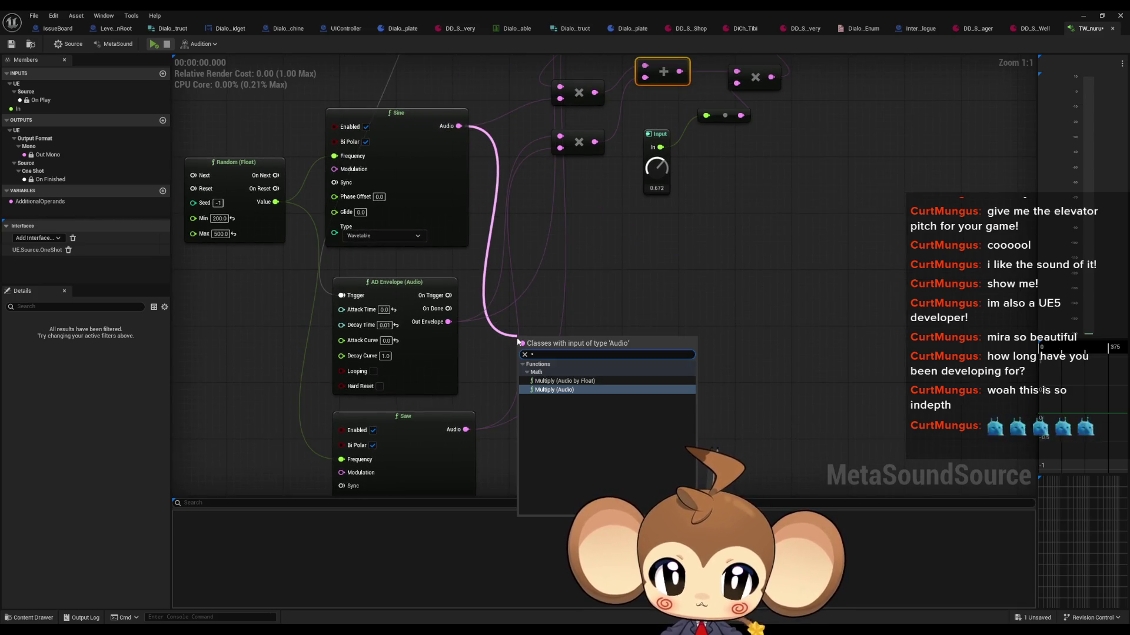
pyautogui.press('Return')
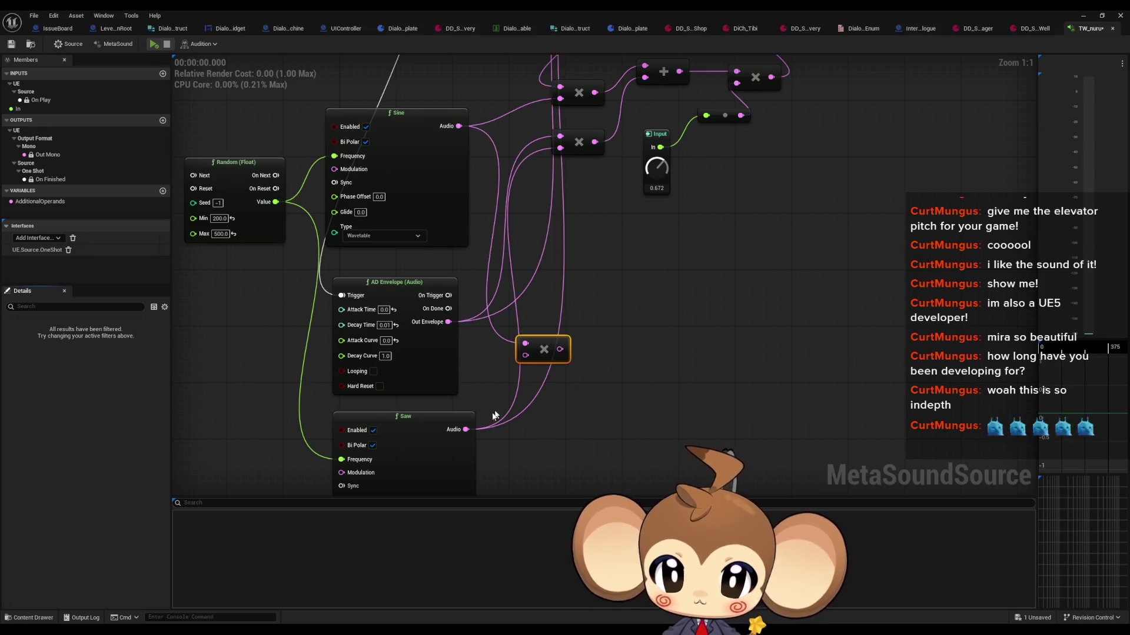
pyautogui.moveTo(510, 405)
pyautogui.mouseDown()
pyautogui.moveTo(570, 284)
pyautogui.moveTo(674, 134)
pyautogui.moveTo(609, 176)
pyautogui.moveTo(570, 319)
pyautogui.moveTo(626, 323)
pyautogui.moveTo(647, 345)
pyautogui.mouseUp()
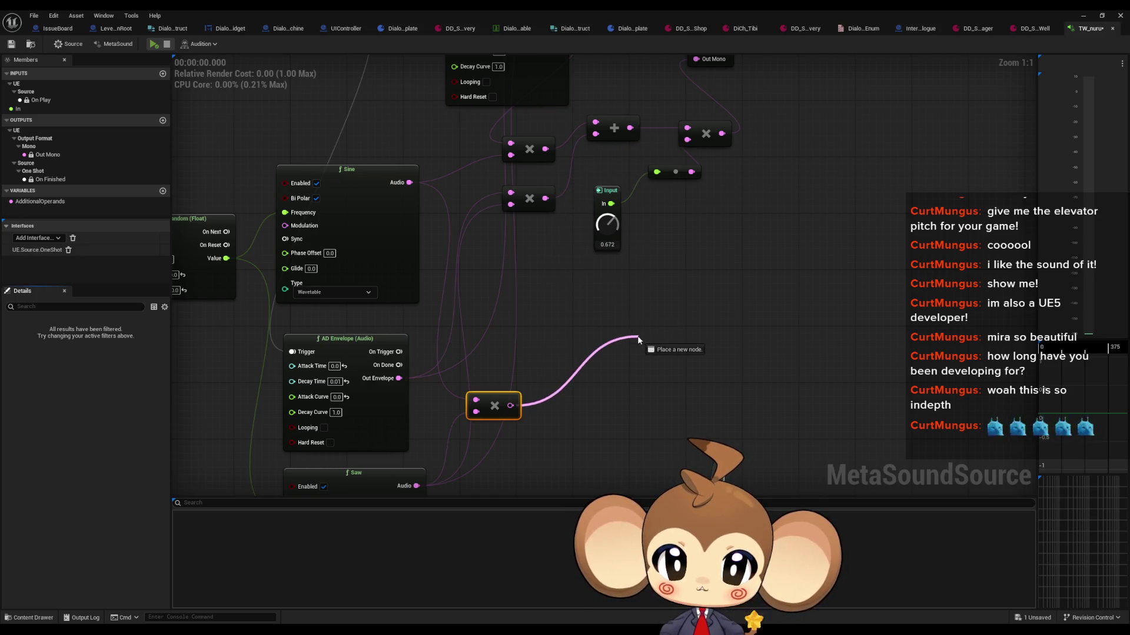
pyautogui.moveTo(538, 365)
pyautogui.mouseDown()
pyautogui.moveTo(634, 331)
pyautogui.moveTo(657, 297)
pyautogui.moveTo(749, 365)
pyautogui.moveTo(686, 330)
pyautogui.moveTo(571, 317)
pyautogui.moveTo(692, 342)
pyautogui.moveTo(694, 310)
pyautogui.moveTo(581, 295)
pyautogui.moveTo(578, 257)
pyautogui.moveTo(595, 301)
pyautogui.moveTo(610, 290)
pyautogui.moveTo(708, 306)
pyautogui.mouseUp()
# Add another Multiply from the left multiply, wire it into the right Multiply, and play
pyautogui.moveTo(659, 277); pyautogui.dragTo(612, 407)
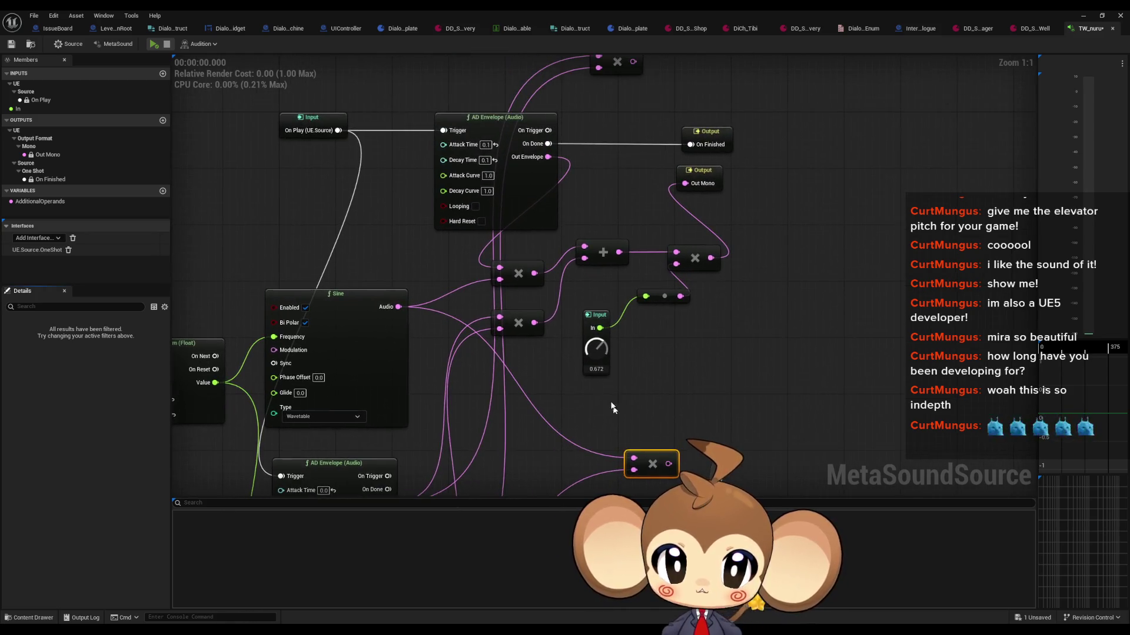
pyautogui.moveTo(533, 273); pyautogui.dragTo(556, 285)
pyautogui.write('multiply')
pyautogui.click(563, 304)
pyautogui.moveTo(596, 298); pyautogui.dragTo(676, 252)
pyautogui.click(154, 44)
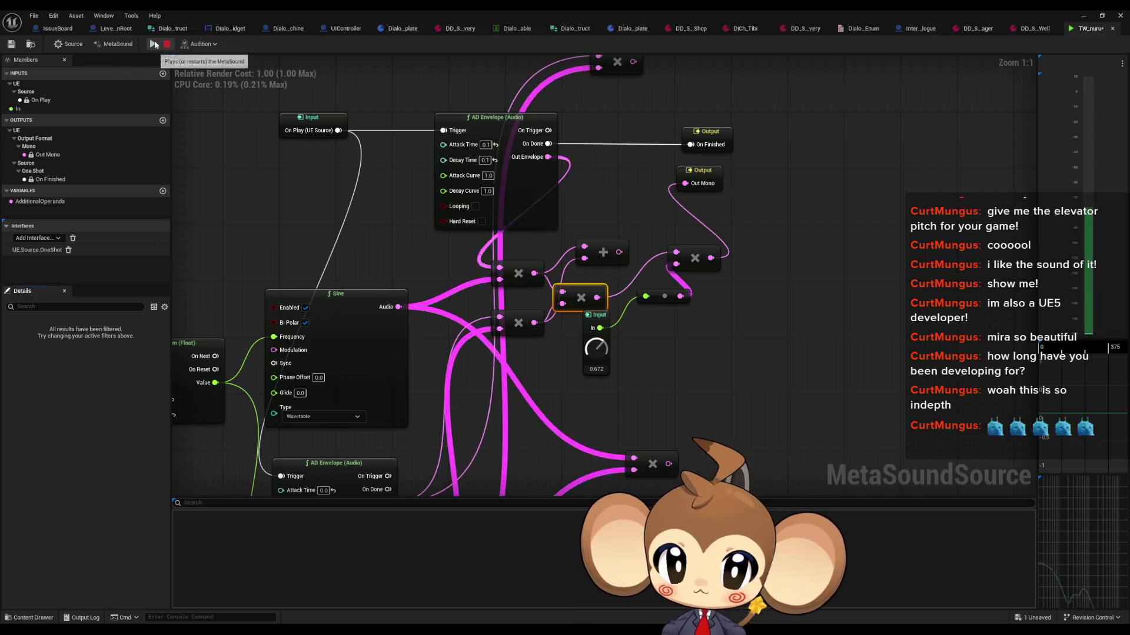
pyautogui.click(156, 44)
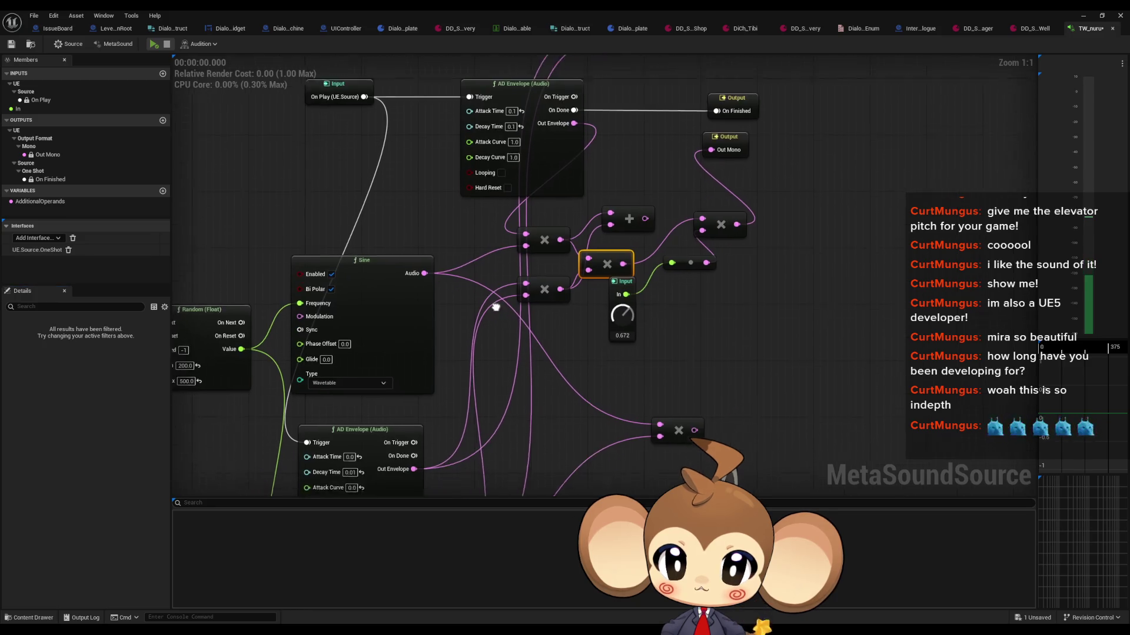
# Move the middle Multiply node up alongside the other multiplies
pyautogui.click(682, 406)
pyautogui.moveTo(612, 234); pyautogui.dragTo(627, 224)
pyautogui.moveTo(609, 263); pyautogui.dragTo(600, 221)
# Set the lower AD Envelope's Decay Time to 1.0 and audition it repeatedly
pyautogui.click(355, 408)
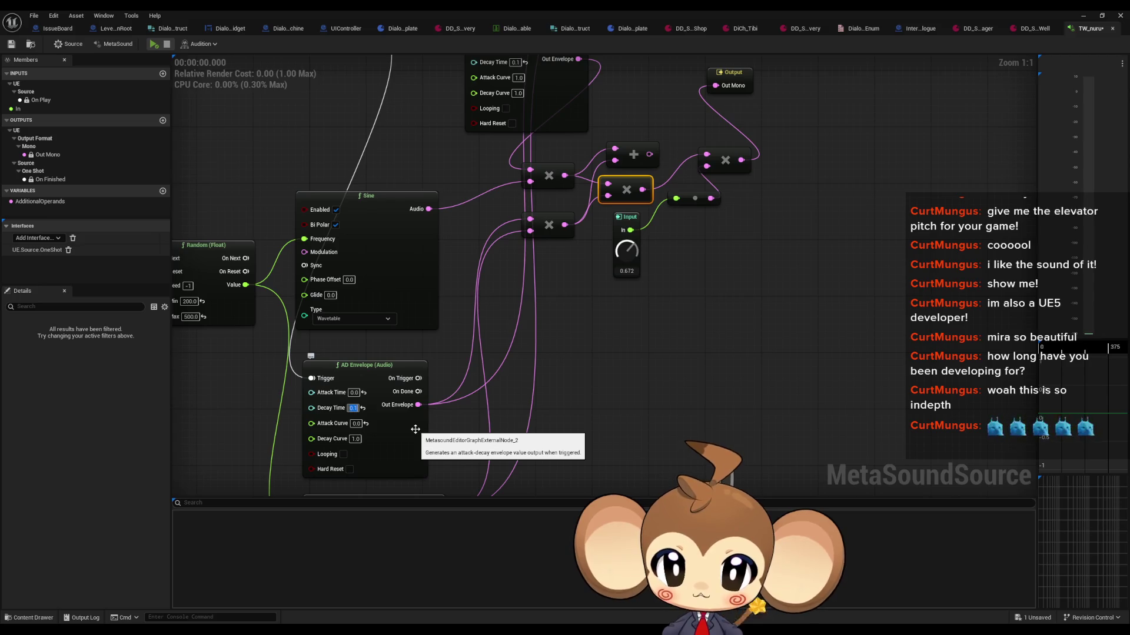
pyautogui.click(154, 44)
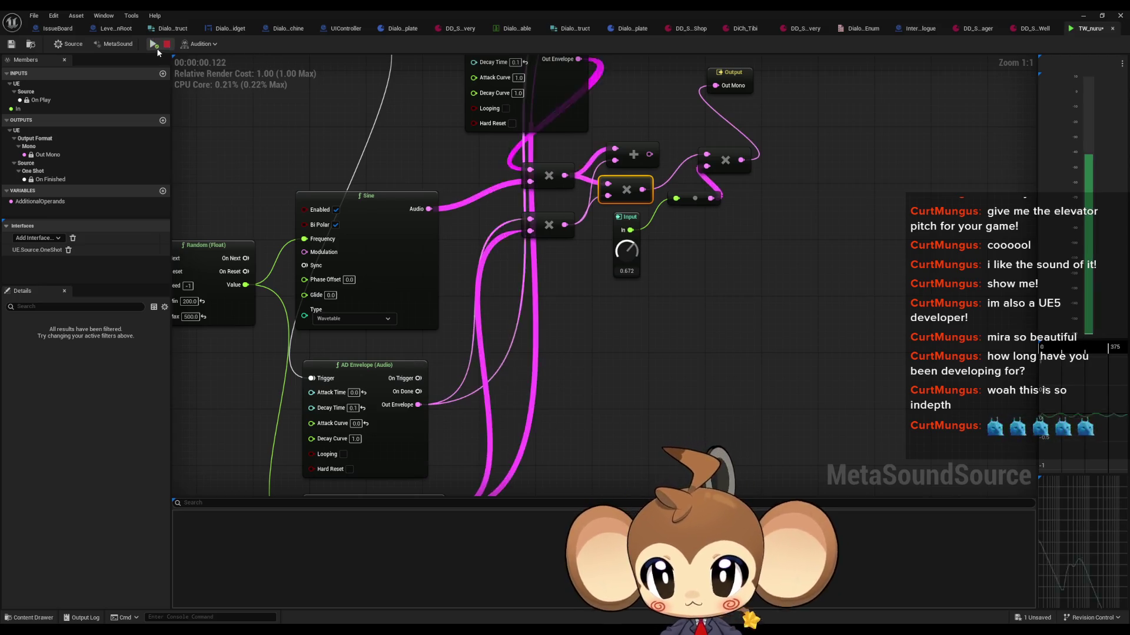
pyautogui.click(353, 409)
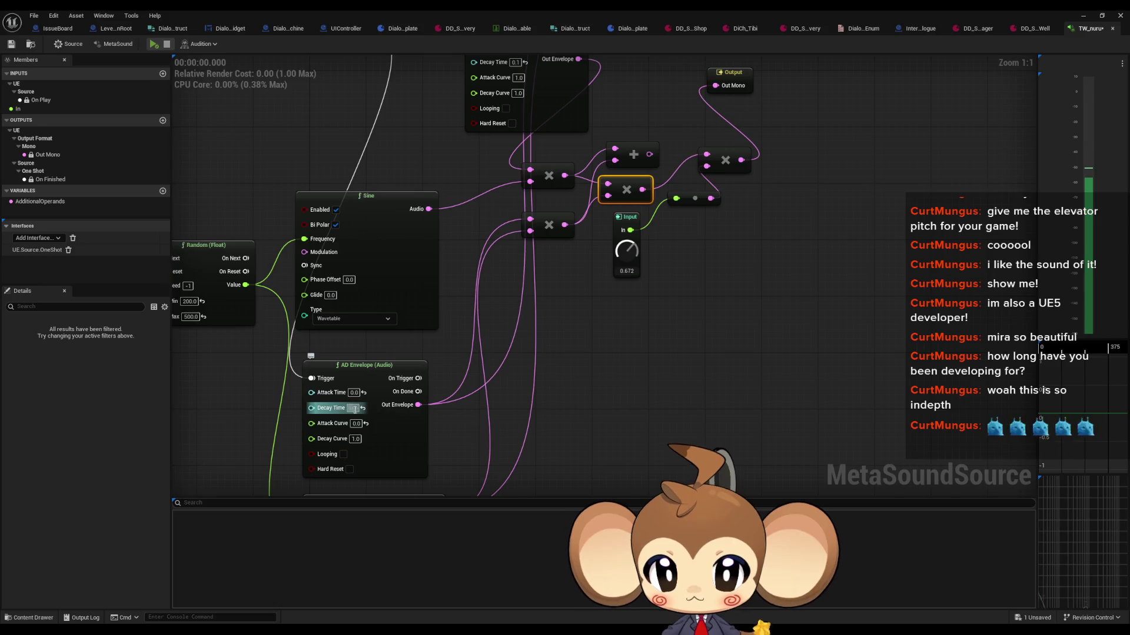
pyautogui.write('1')
pyautogui.click(684, 397)
pyautogui.click(154, 45)
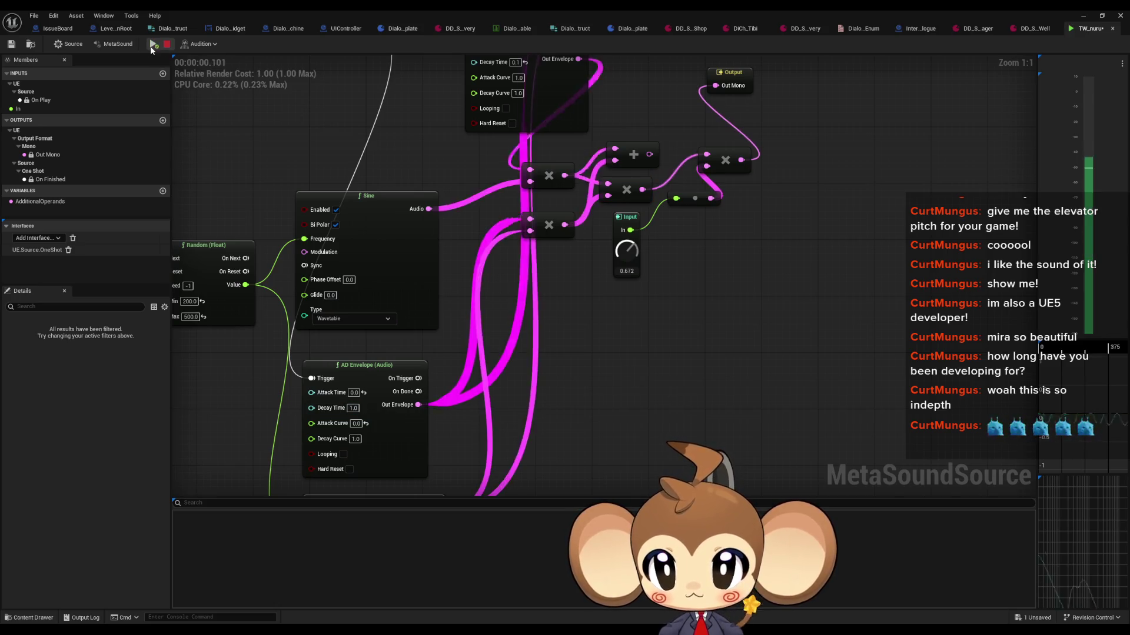
pyautogui.click(153, 45)
pyautogui.click(153, 46)
pyautogui.click(153, 45)
pyautogui.click(153, 45)
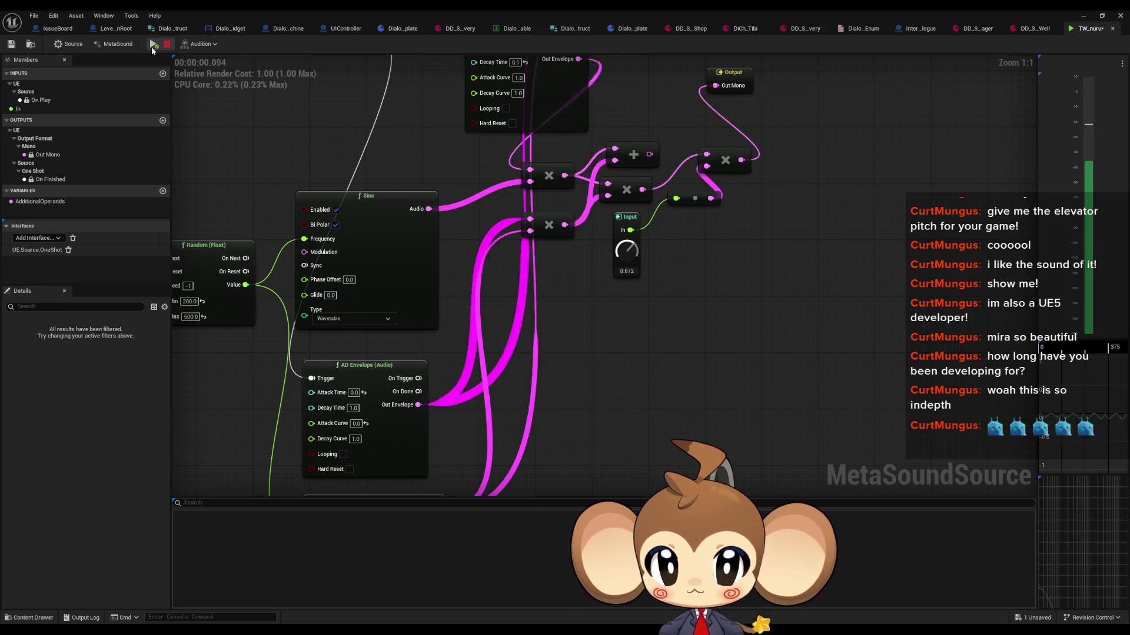
pyautogui.click(151, 47)
pyautogui.click(151, 48)
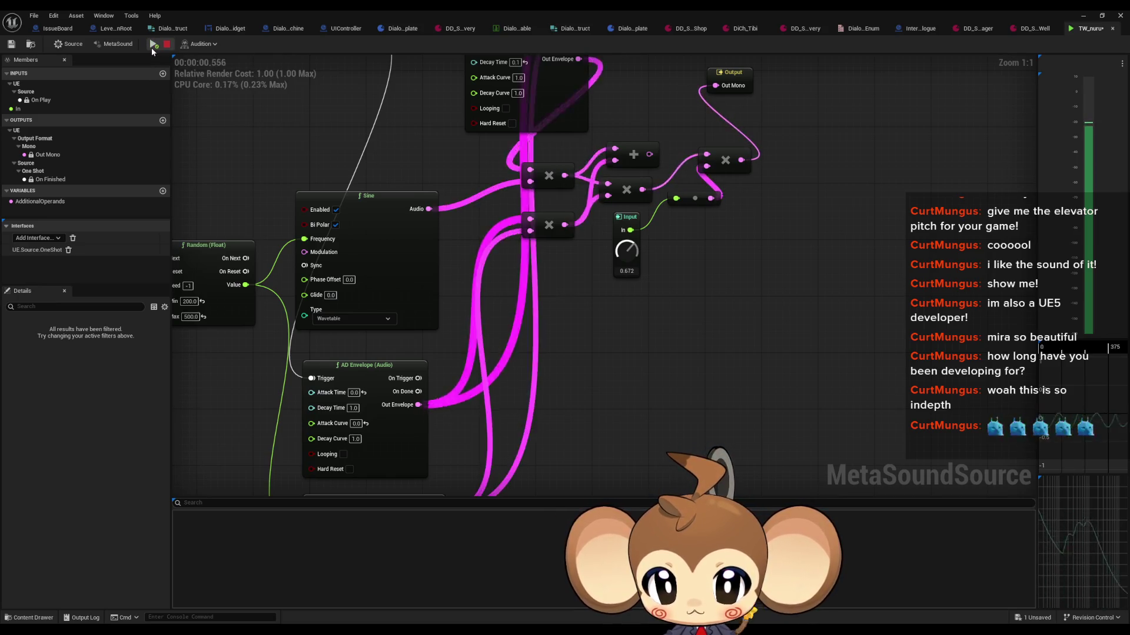
pyautogui.click(151, 48)
# Adjust the upper envelope's Attack Time and audition the change
pyautogui.moveTo(443, 127); pyautogui.dragTo(444, 249)
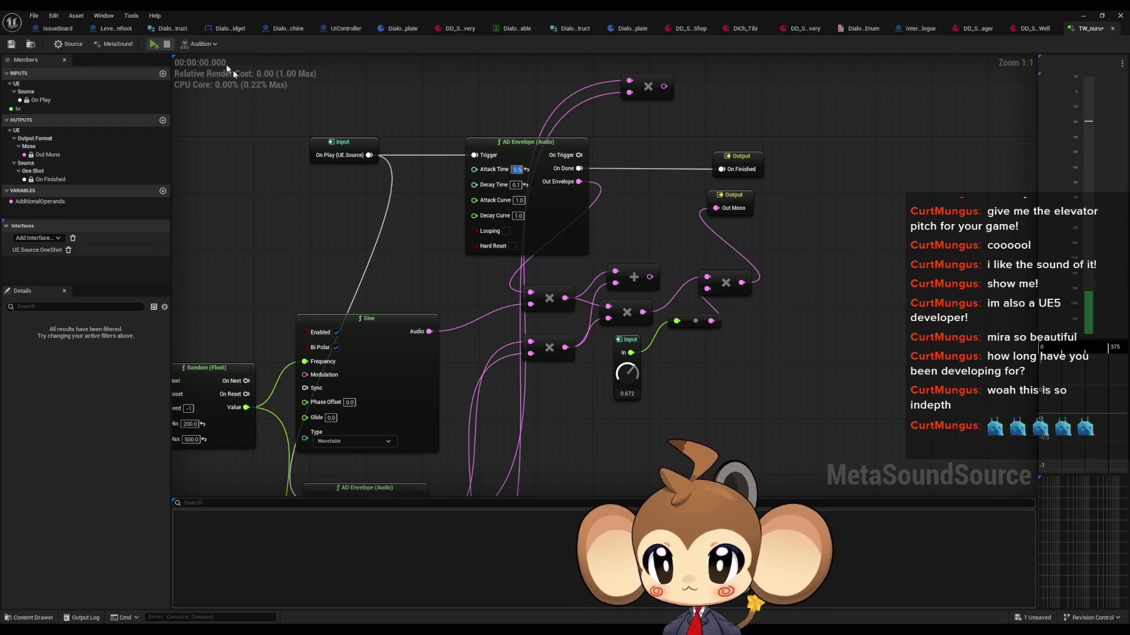
pyautogui.click(156, 47)
pyautogui.click(154, 45)
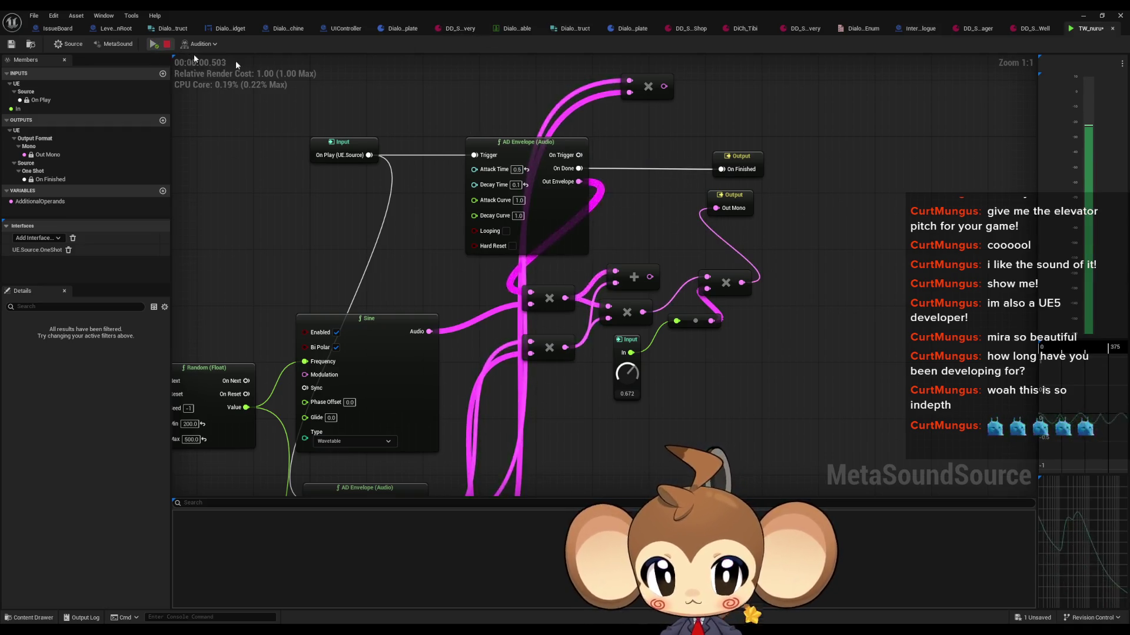
pyautogui.click(516, 170)
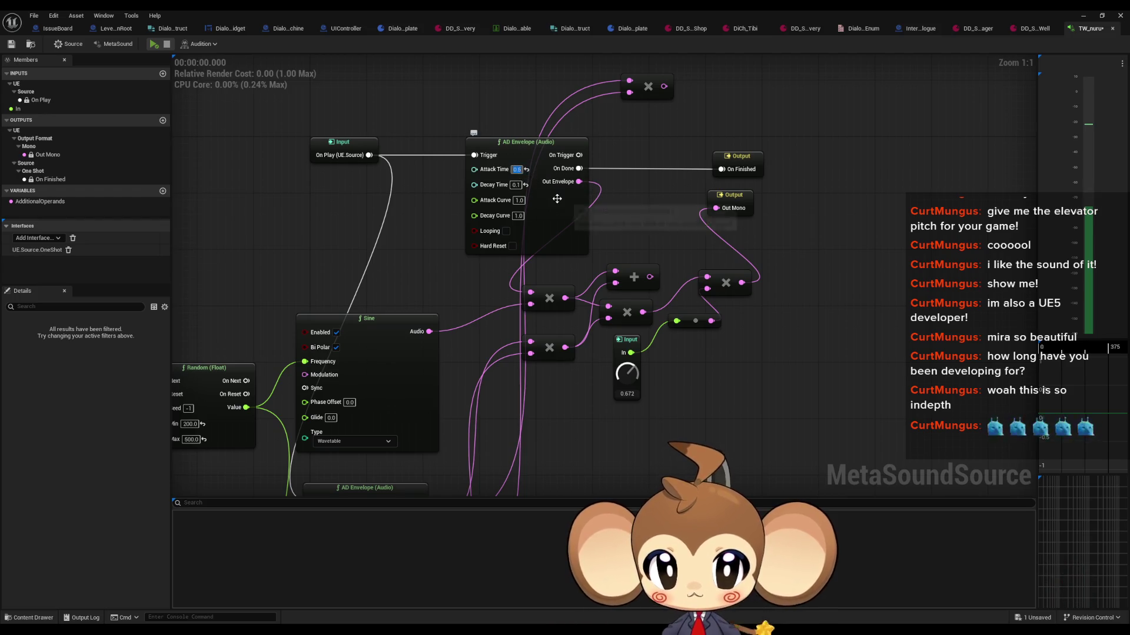
pyautogui.click(154, 44)
pyautogui.click(154, 45)
pyautogui.click(154, 46)
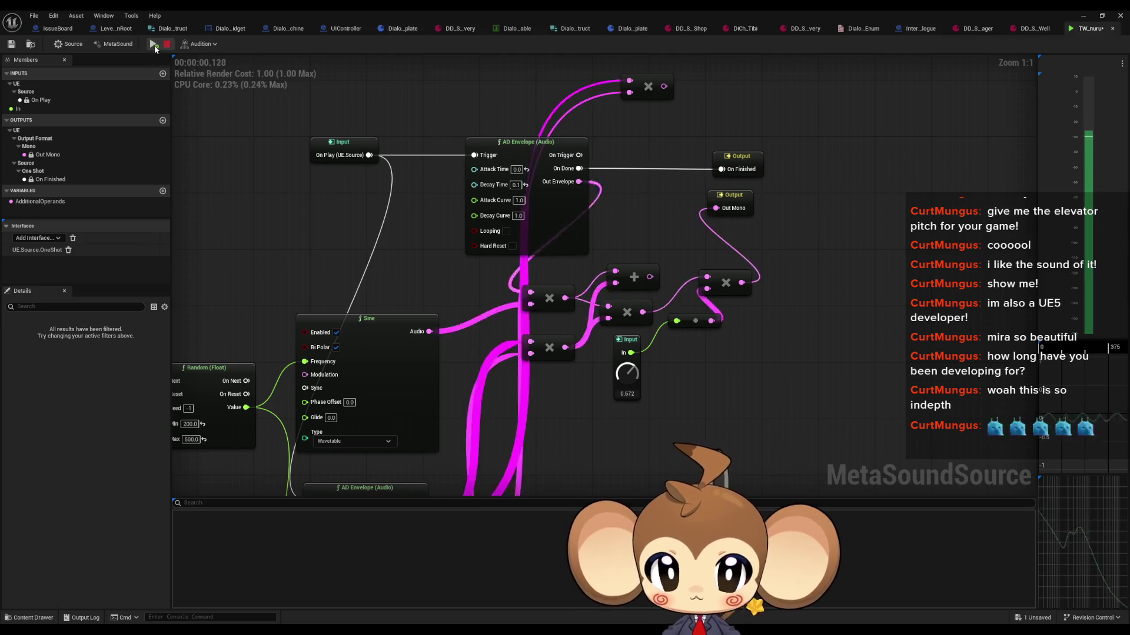
pyautogui.click(154, 45)
pyautogui.click(154, 45)
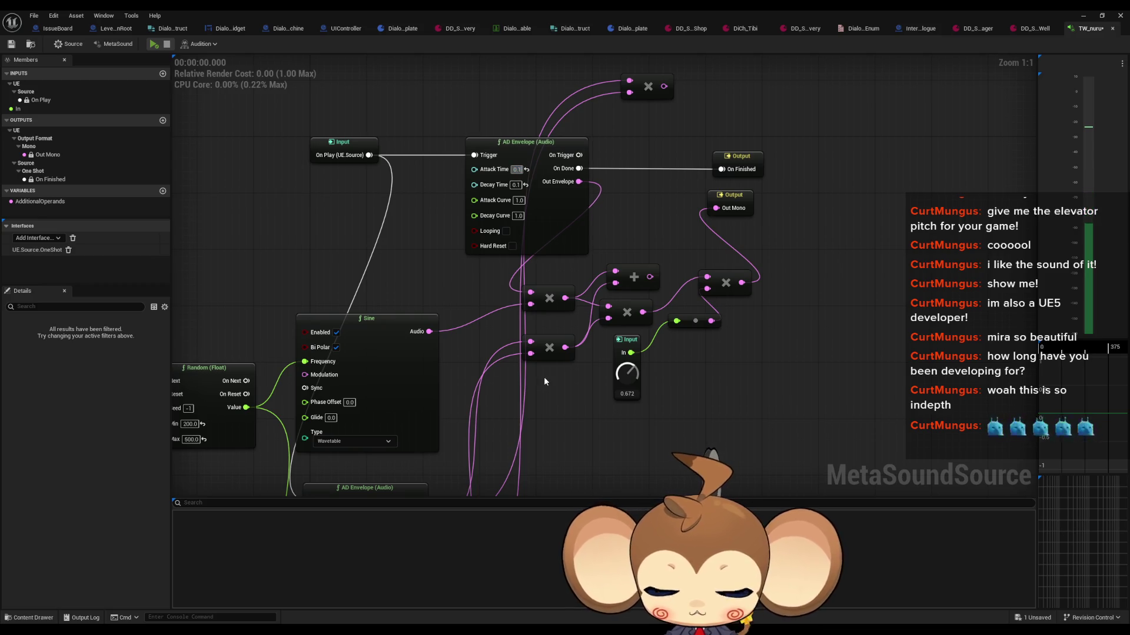
pyautogui.click(161, 47)
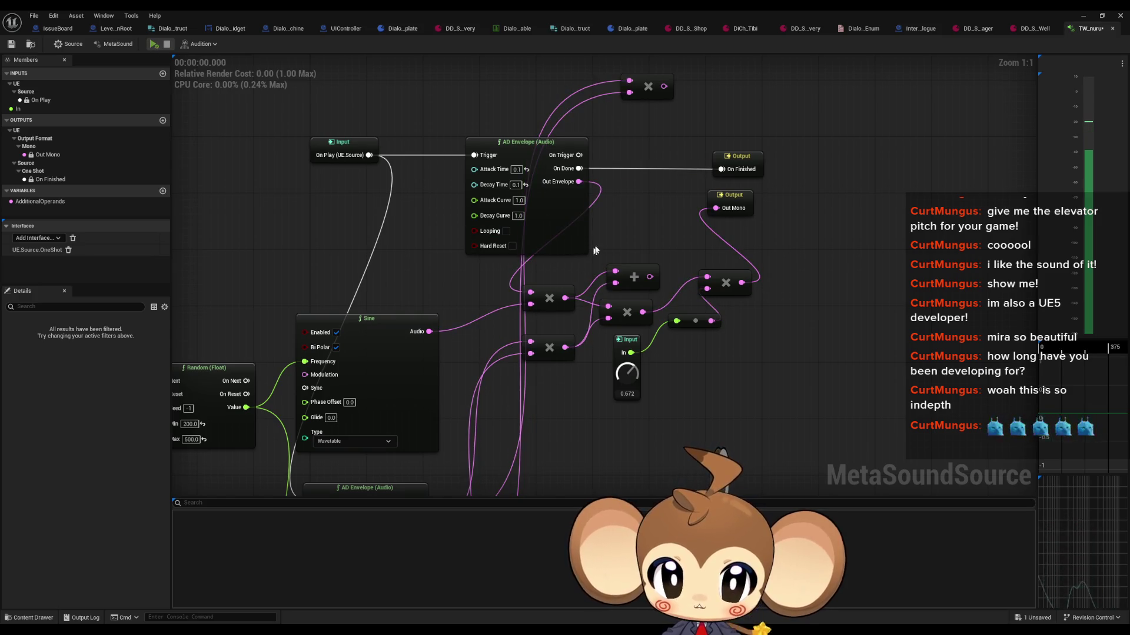
# Connect the Add output into the right Multiply and audition the new wiring
pyautogui.moveTo(650, 277); pyautogui.dragTo(706, 276)
pyautogui.click(154, 44)
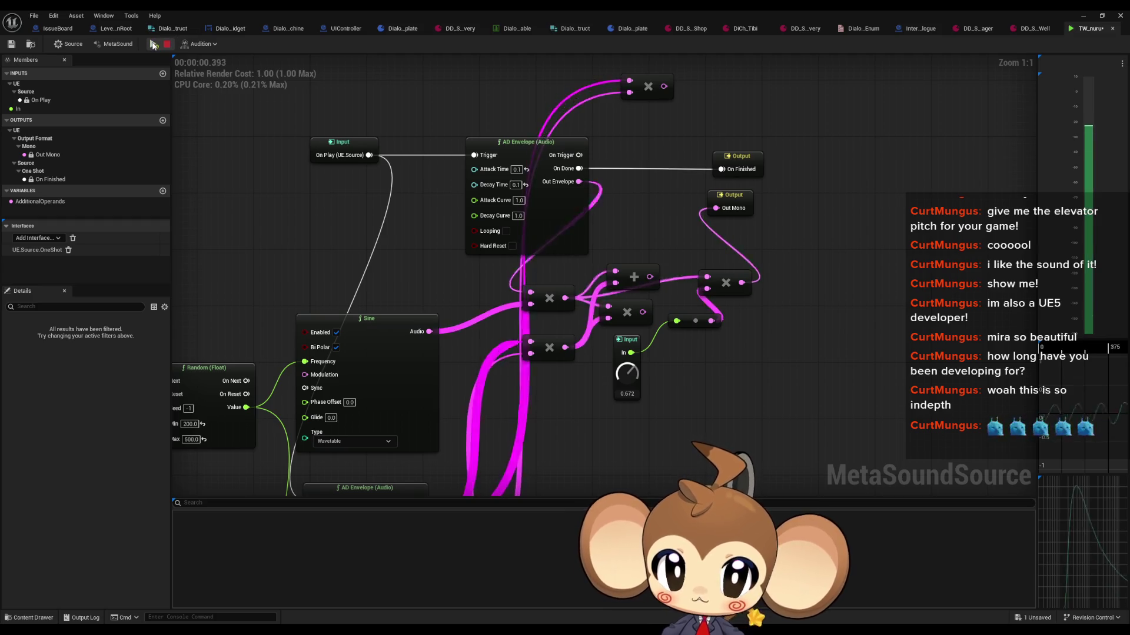
pyautogui.moveTo(406, 331); pyautogui.dragTo(409, 133)
pyautogui.moveTo(559, 153); pyautogui.dragTo(532, 243)
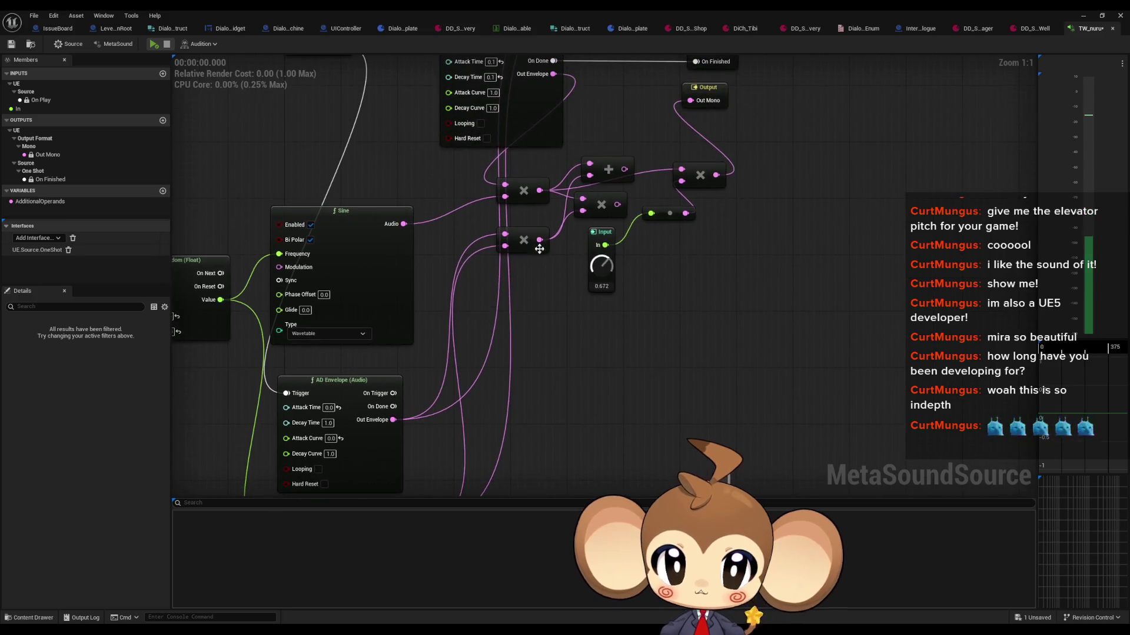
pyautogui.click(154, 45)
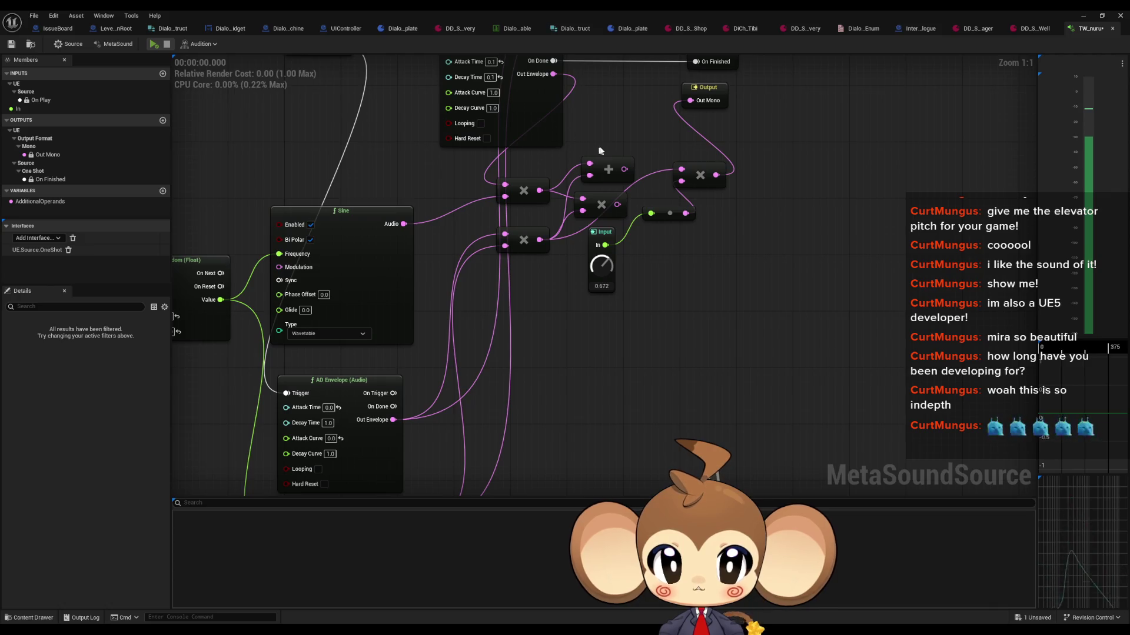
pyautogui.moveTo(600, 152)
pyautogui.mouseDown()
pyautogui.moveTo(612, 80)
pyautogui.moveTo(649, 34)
pyautogui.moveTo(584, 124)
pyautogui.moveTo(529, 269)
pyautogui.mouseUp()
pyautogui.click(153, 45)
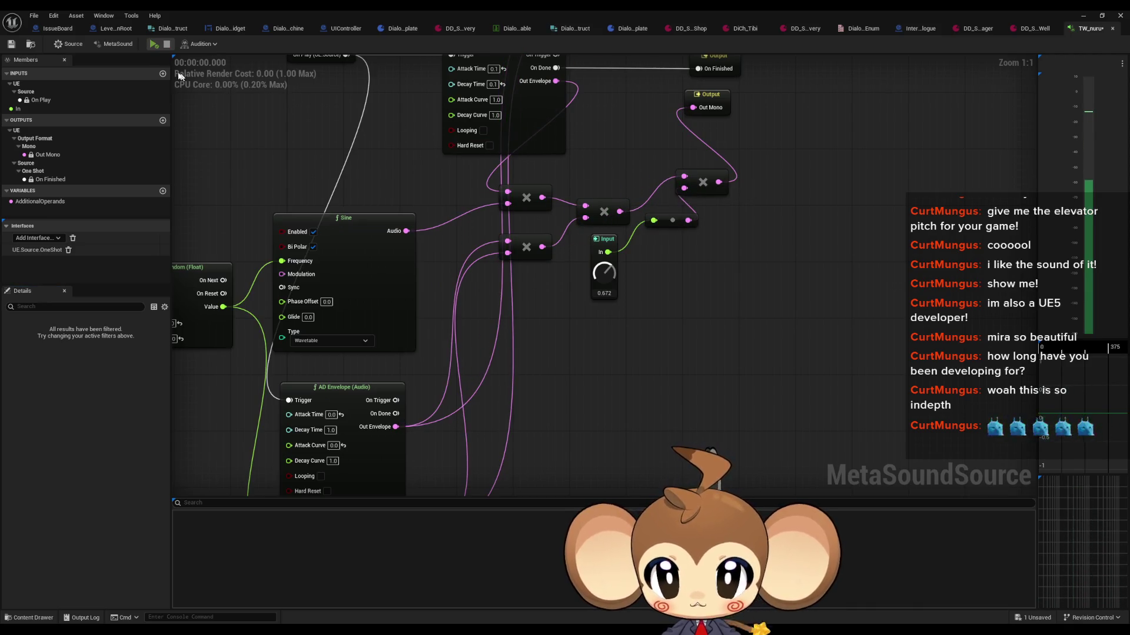
pyautogui.click(155, 45)
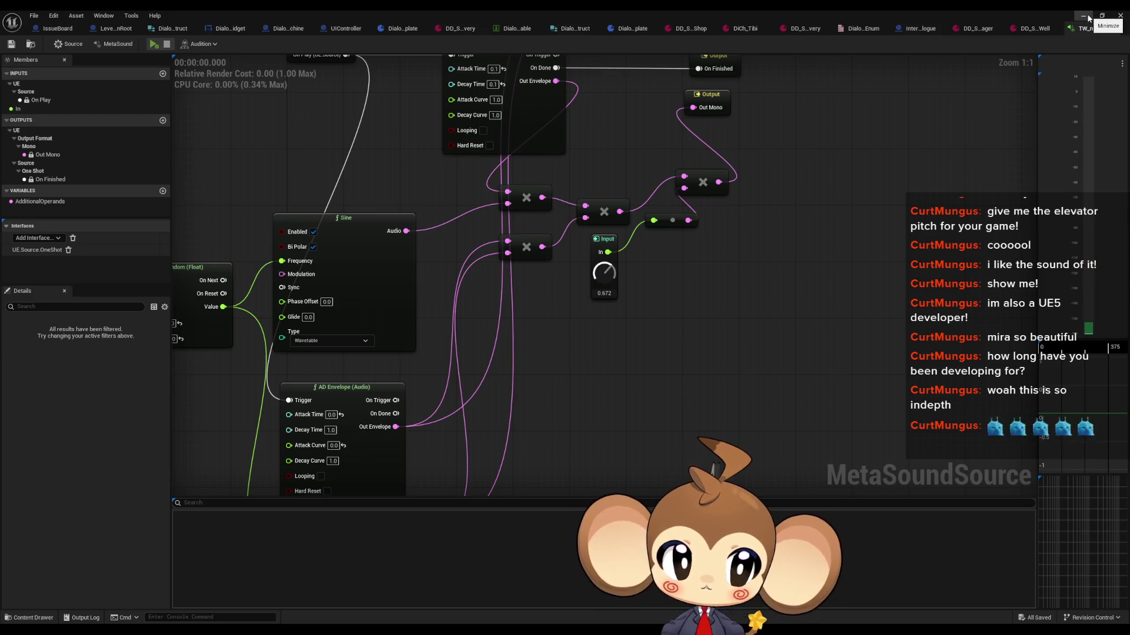
pyautogui.moveTo(606, 141)
pyautogui.mouseDown()
pyautogui.moveTo(643, 202)
pyautogui.moveTo(646, 255)
pyautogui.mouseUp()
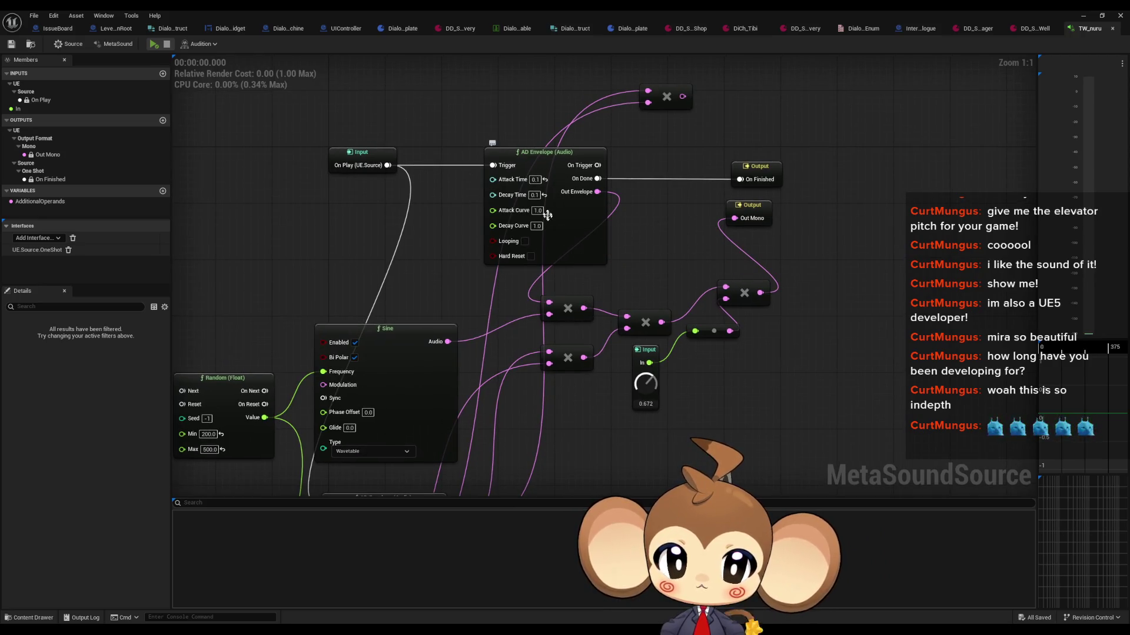
# Edit the upper envelope's Attack Time and preview the sound
pyautogui.click(535, 179)
pyautogui.write('0.05')
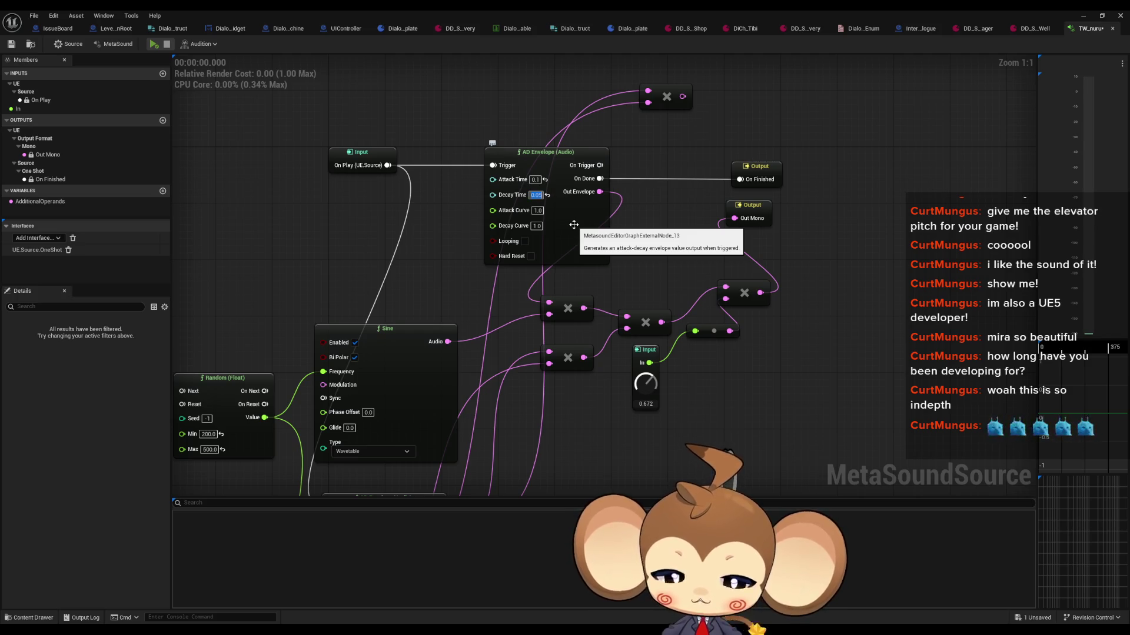
pyautogui.click(154, 47)
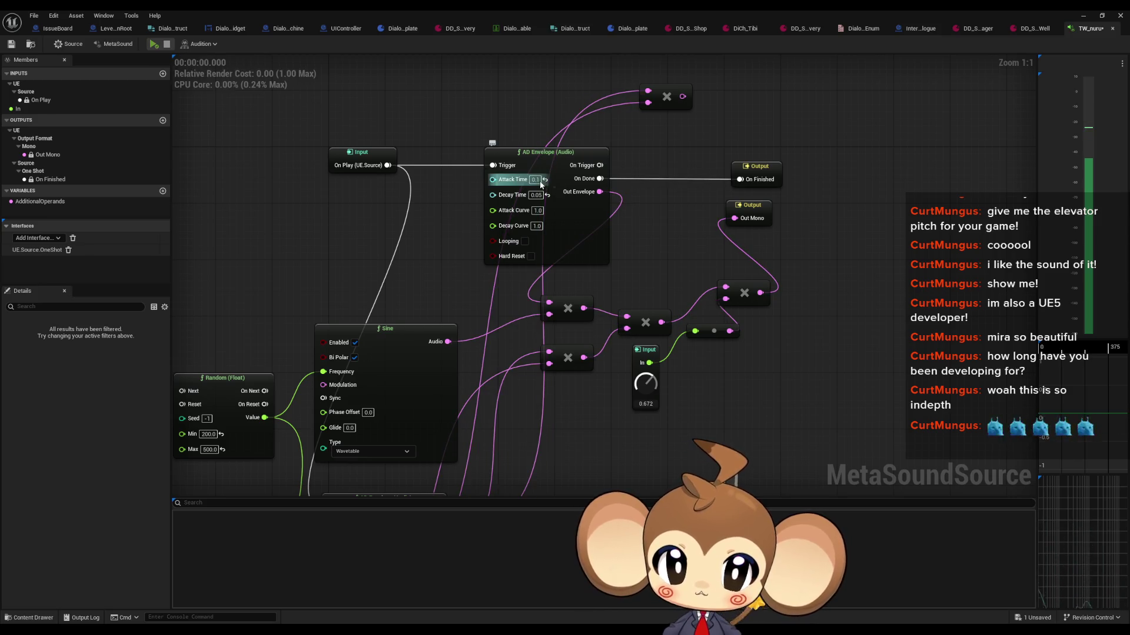
pyautogui.click(154, 46)
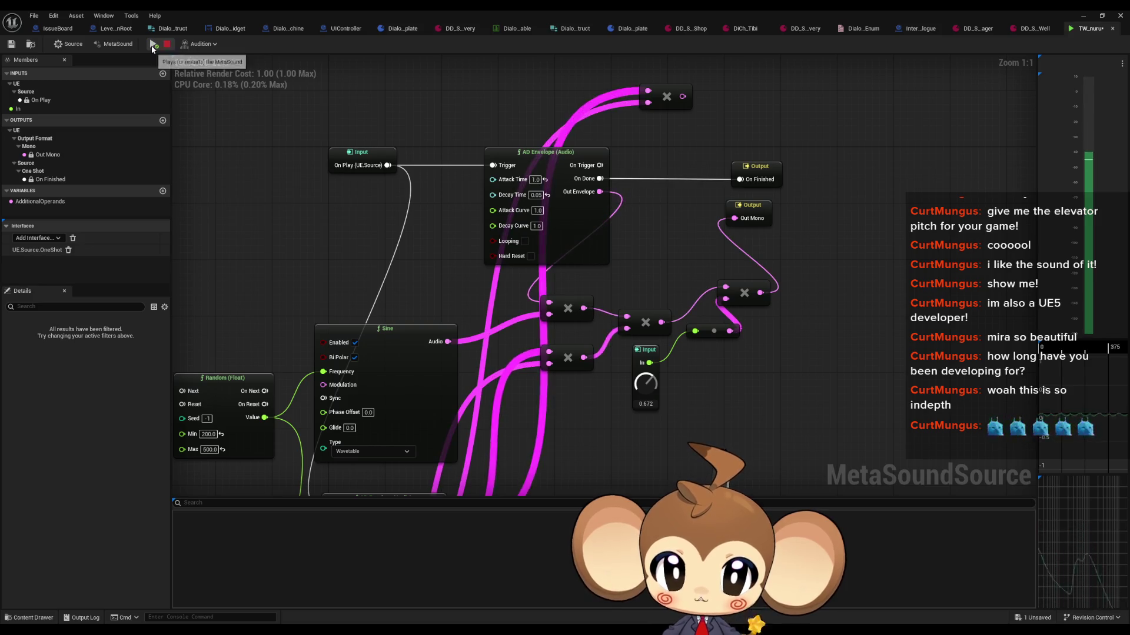
pyautogui.click(153, 47)
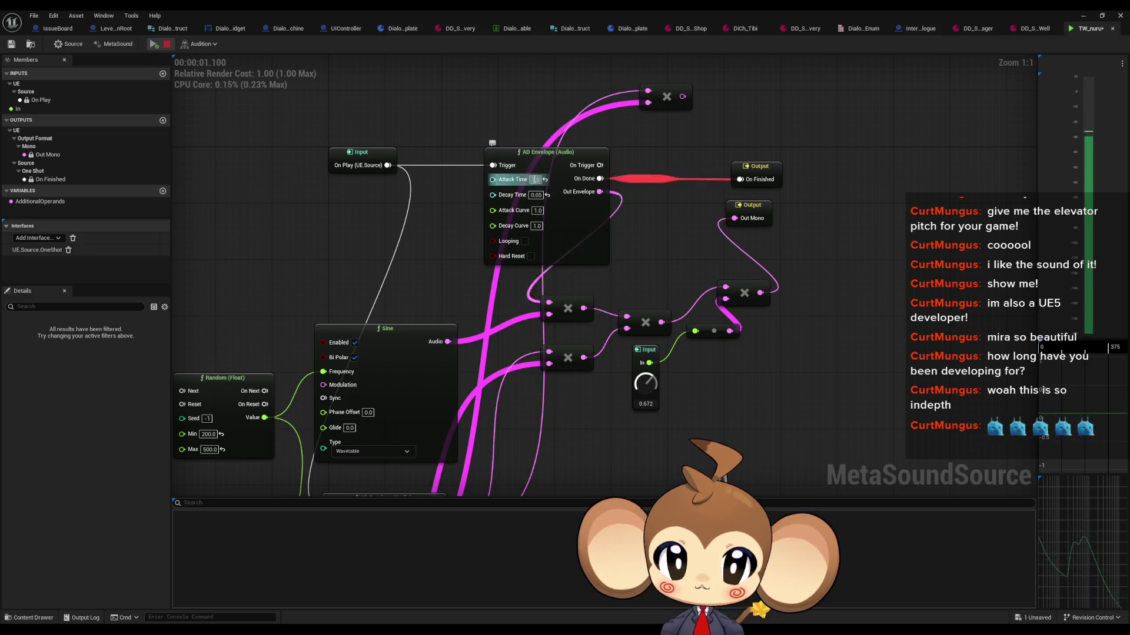
pyautogui.click(535, 180)
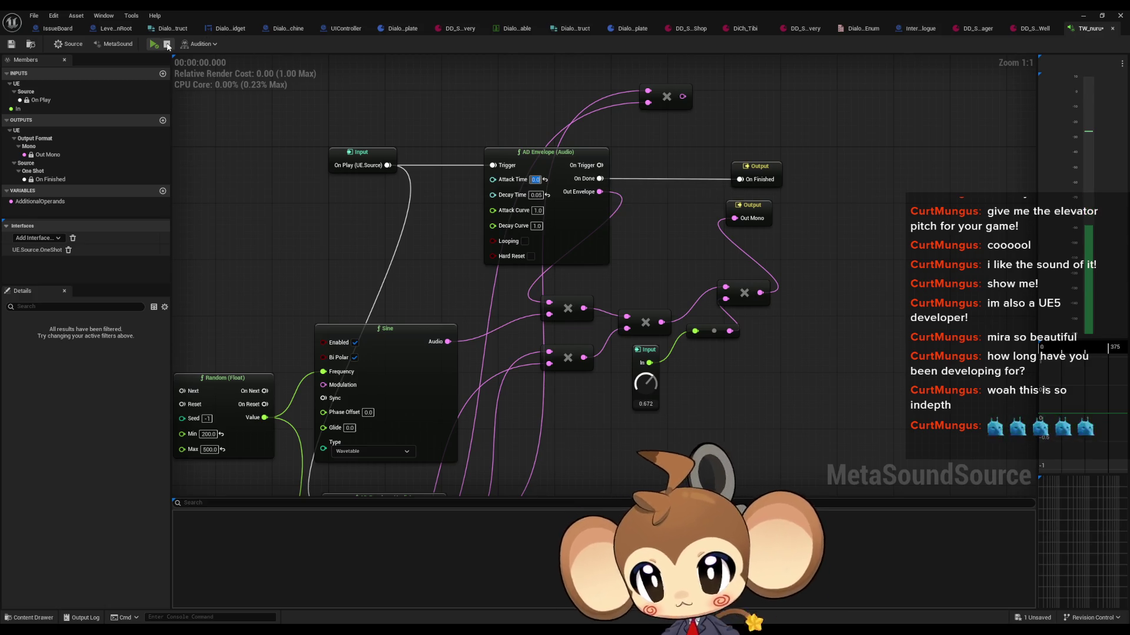
# Set the envelope's Decay Time to 0.1 and audition it several times
pyautogui.click(535, 195)
pyautogui.write('0.1')
pyautogui.press('Return')
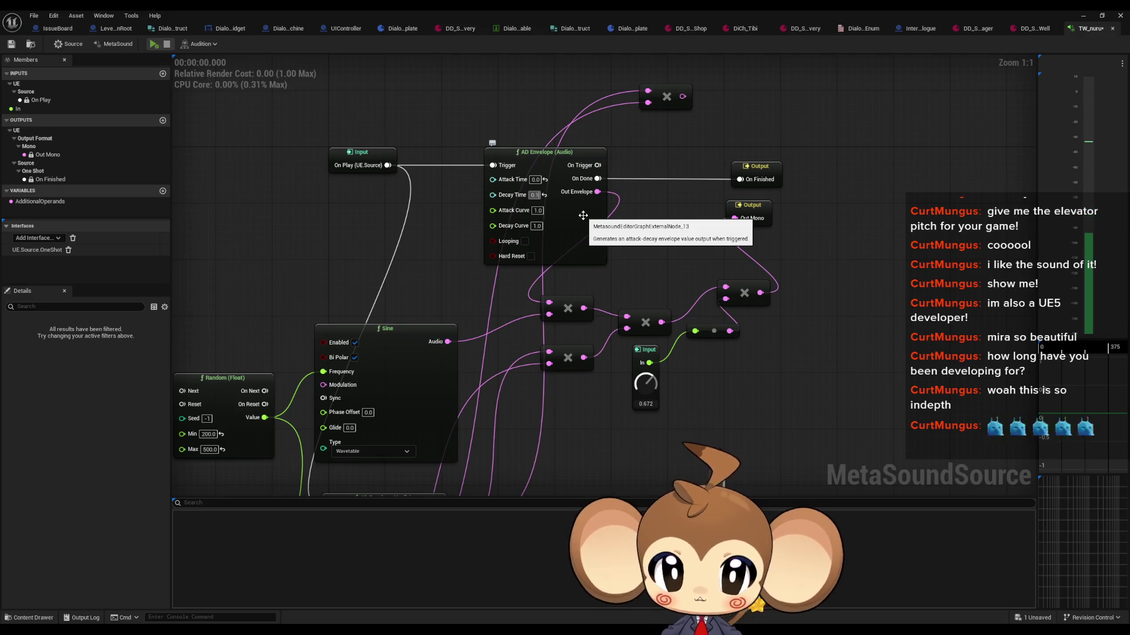
pyautogui.click(148, 44)
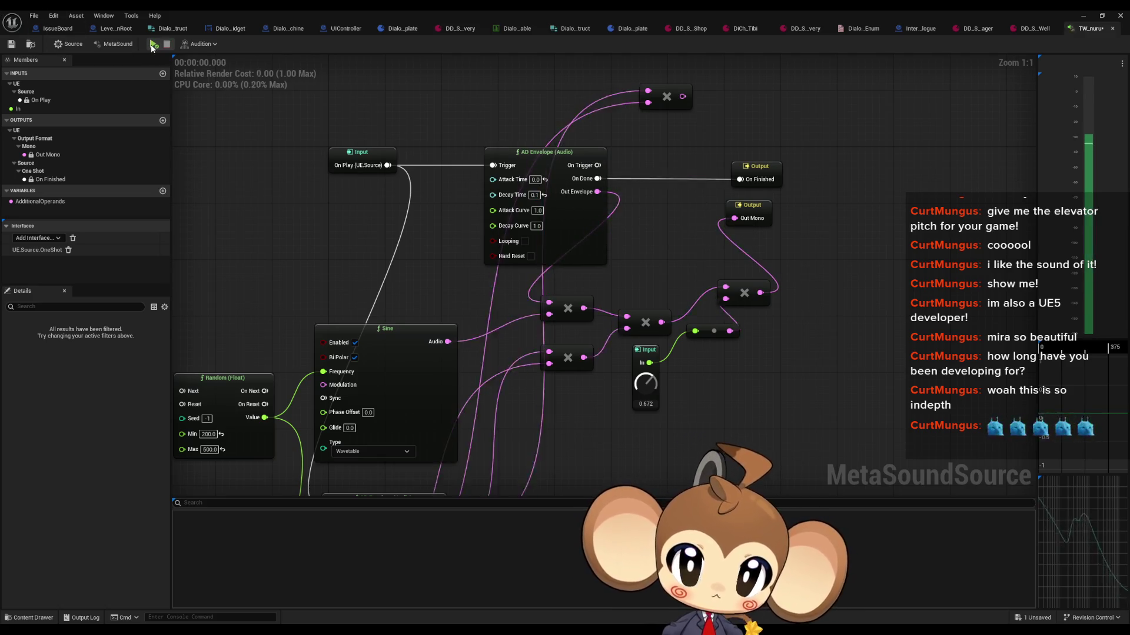
pyautogui.click(148, 44)
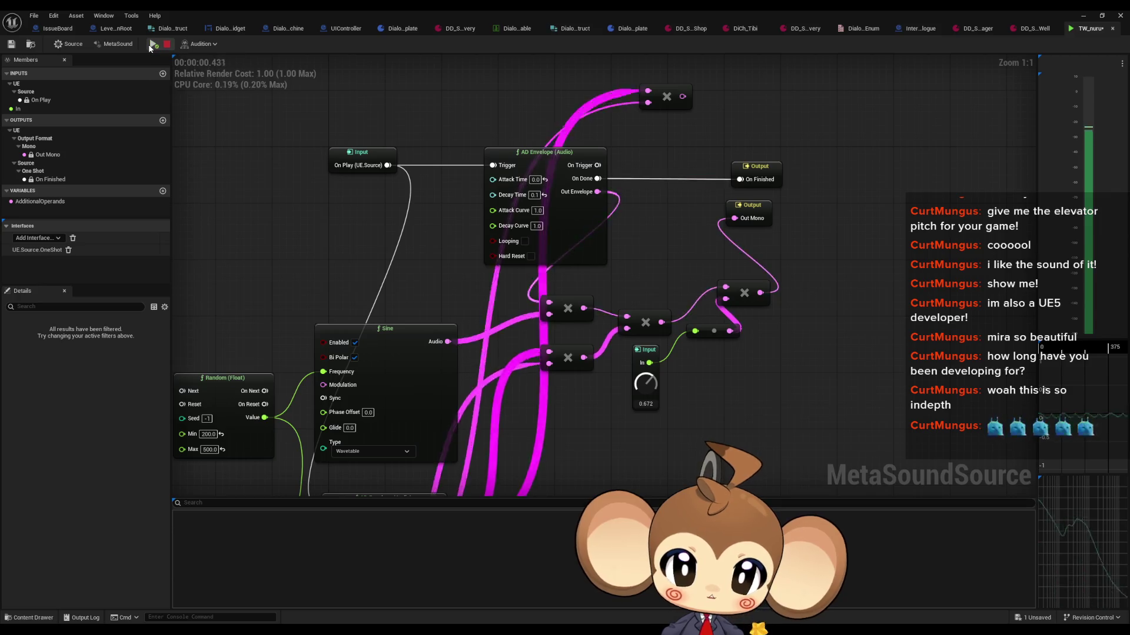
pyautogui.click(148, 44)
pyautogui.click(148, 44)
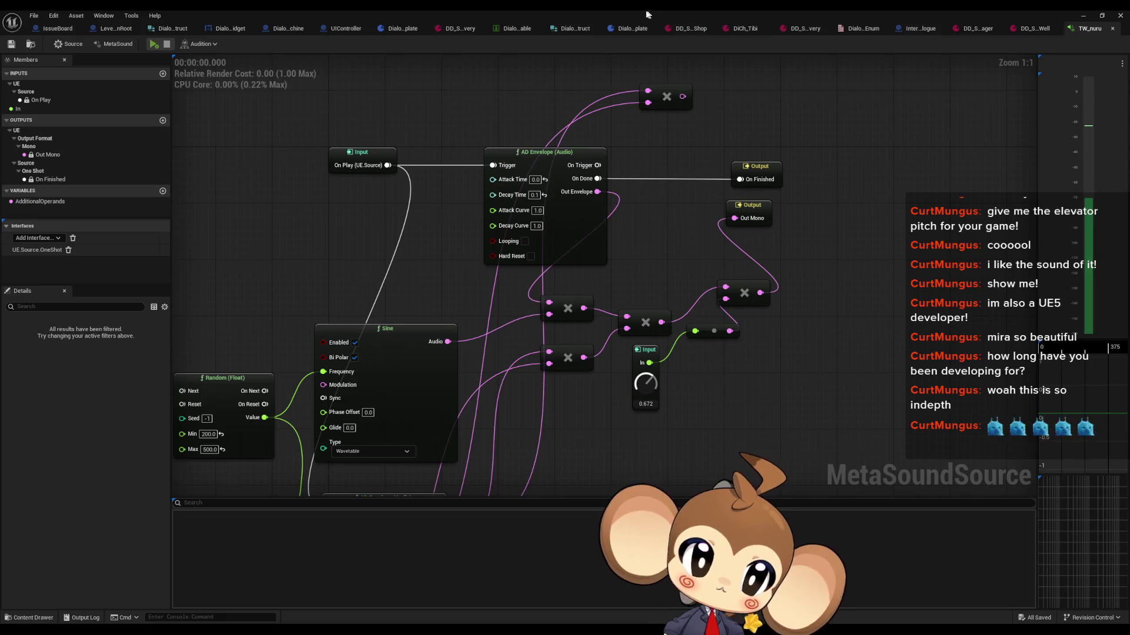
# Duplicate the TW_nuru MetaSound as TW_nara in the Typewriter folder
pyautogui.doubleClick(567, 13)
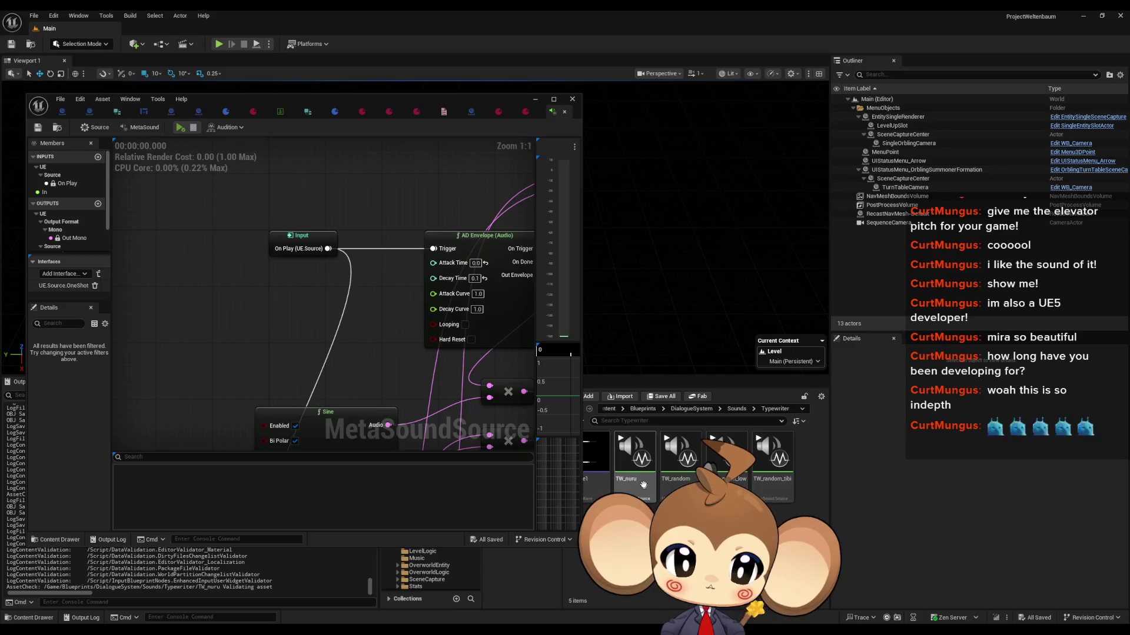
pyautogui.hotkey('ctrl', 'd')
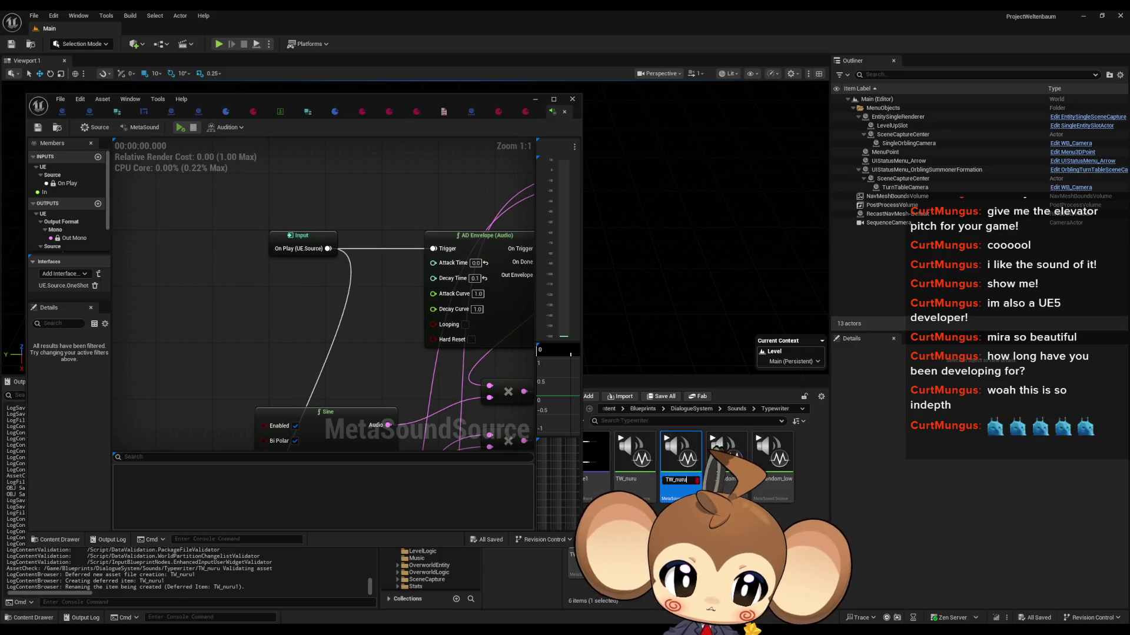
pyautogui.press('Return')
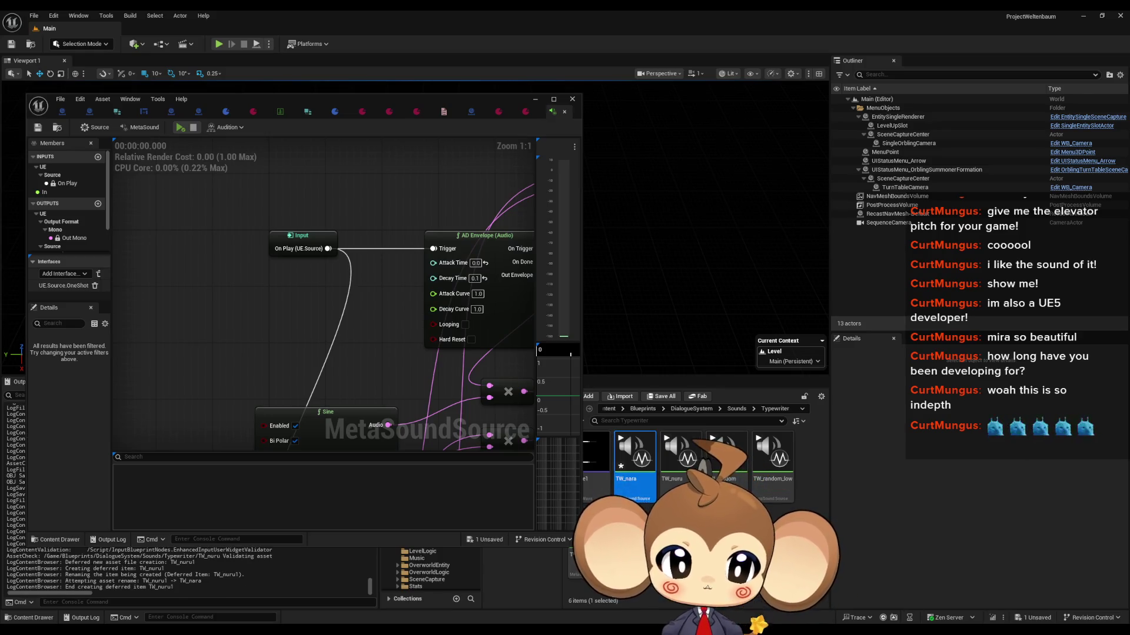
pyautogui.doubleClick(299, 100)
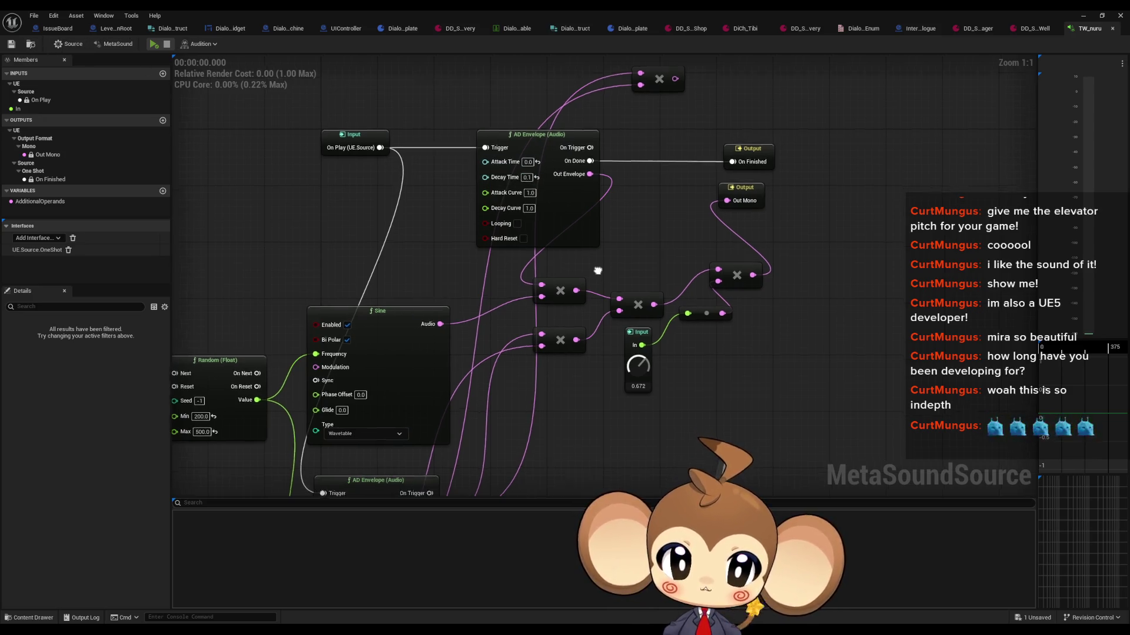
# Delete the lower AD Envelope and Sine nodes, wire the left Multiply into the right one, and play
pyautogui.scroll(-3, 601, 235)
pyautogui.scroll(-3, 552, 298)
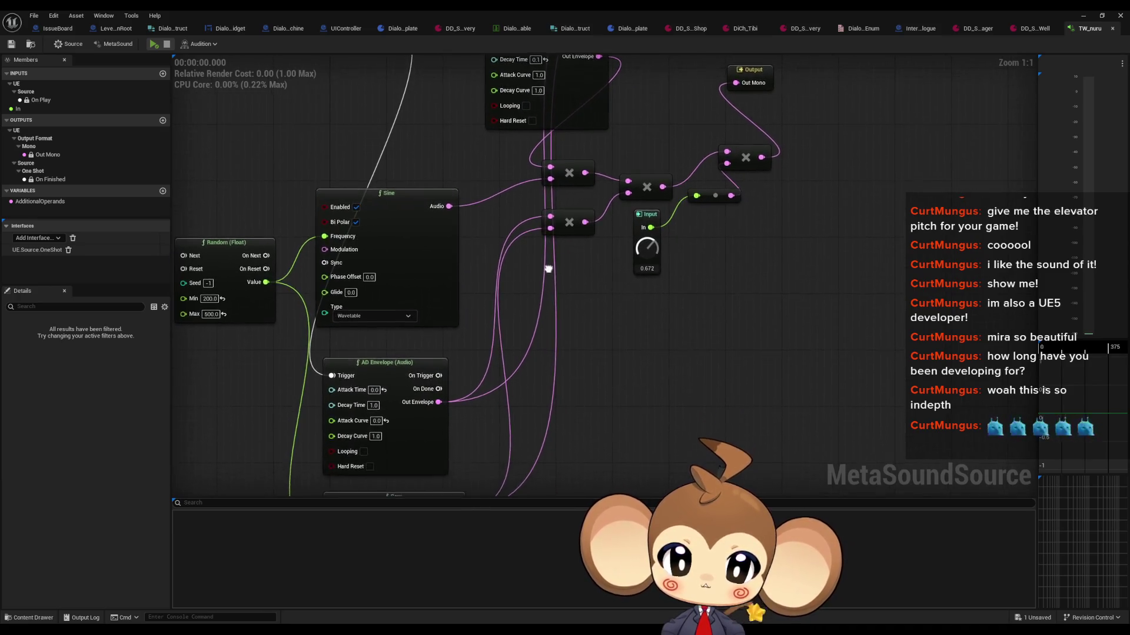
pyautogui.moveTo(312, 284); pyautogui.dragTo(589, 420)
pyautogui.press('Delete')
pyautogui.moveTo(642, 193); pyautogui.dragTo(655, 325)
pyautogui.moveTo(606, 289); pyautogui.dragTo(742, 269)
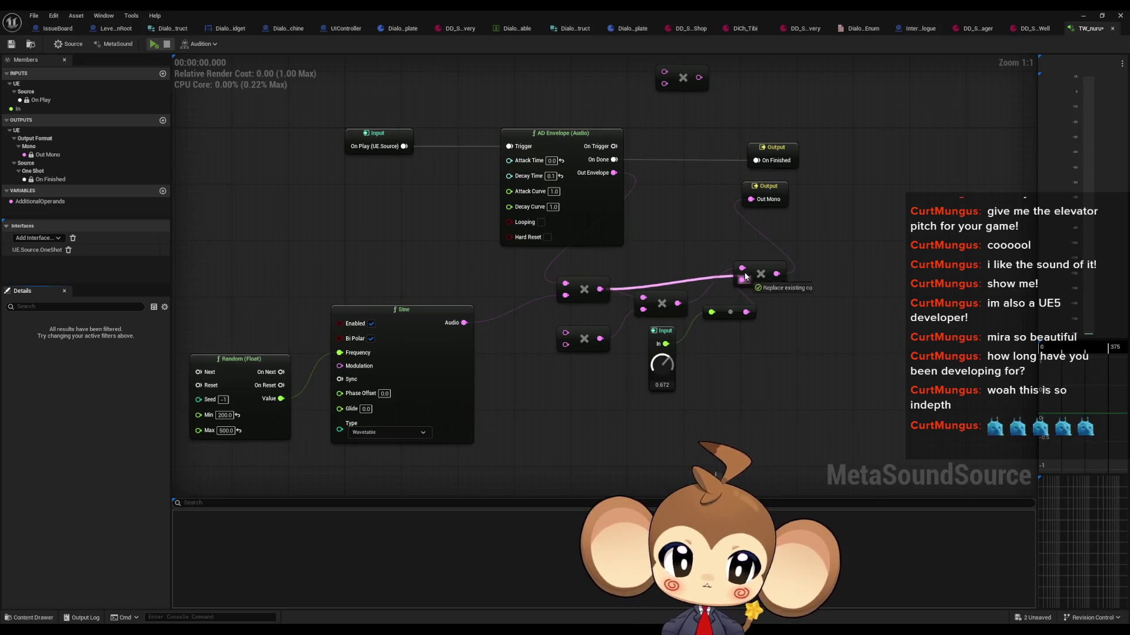
pyautogui.click(156, 47)
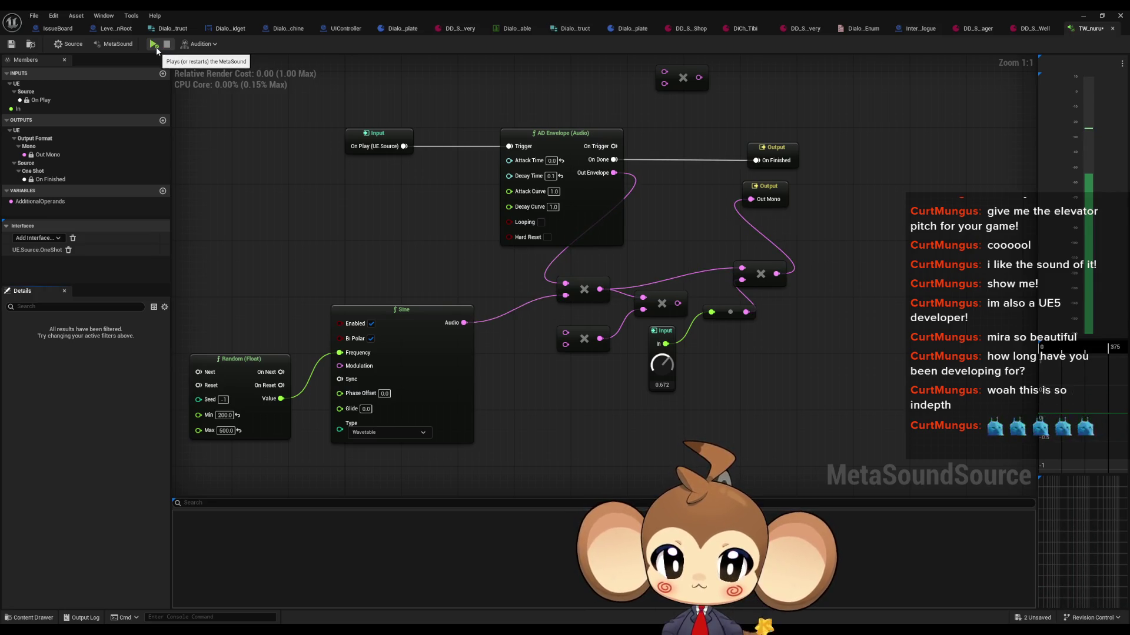
# Change the envelope's Attack Time and play the sound
pyautogui.click(551, 160)
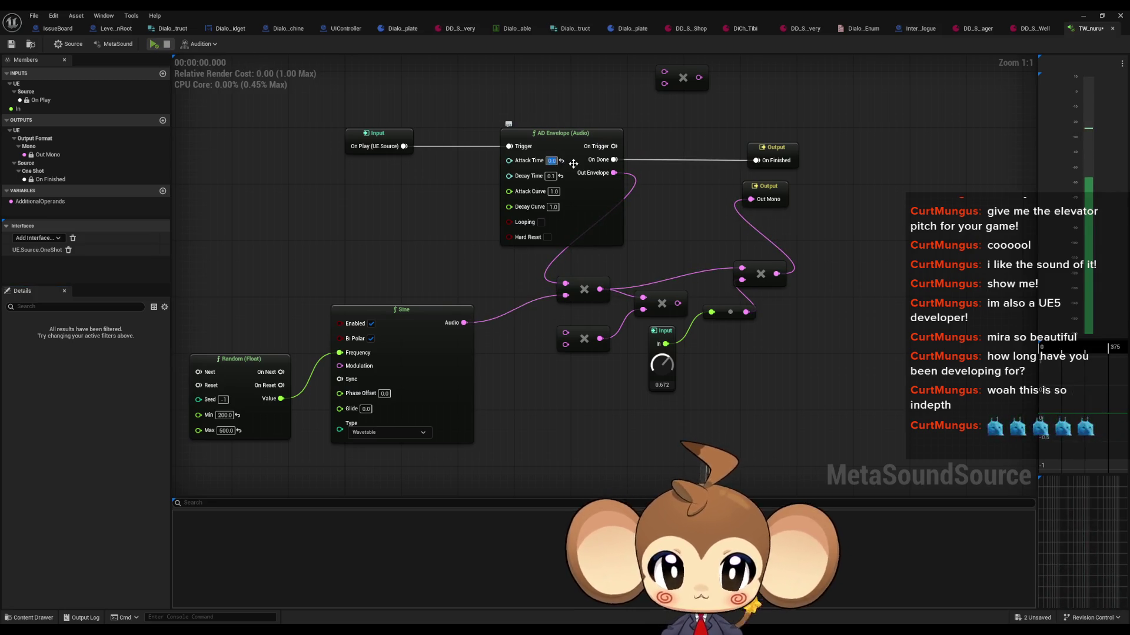
pyautogui.write('0')
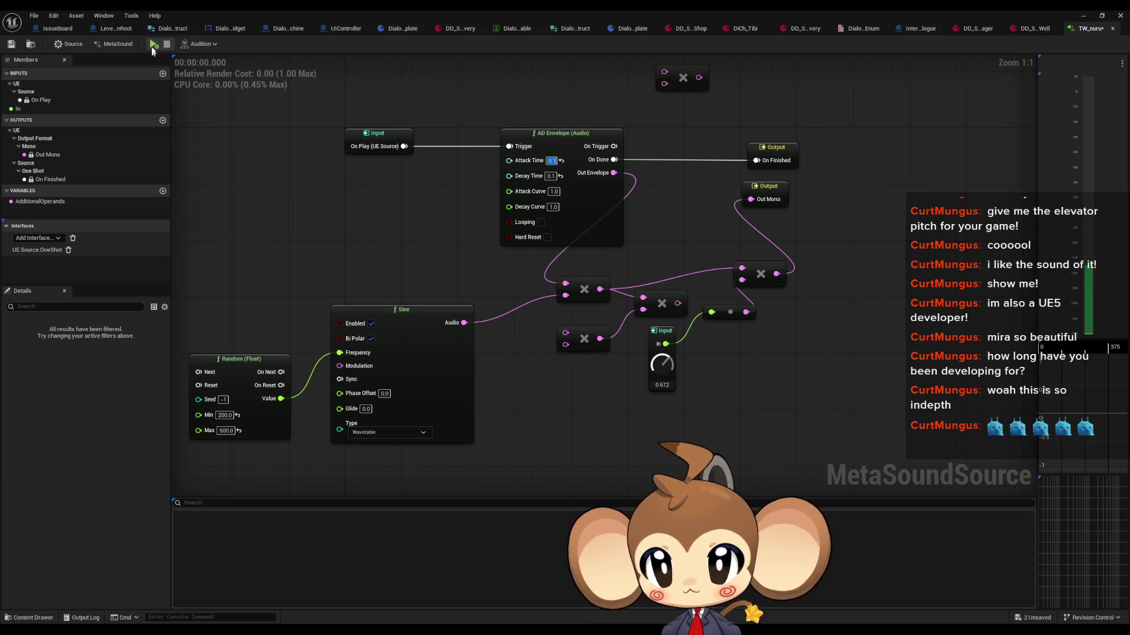
pyautogui.click(154, 45)
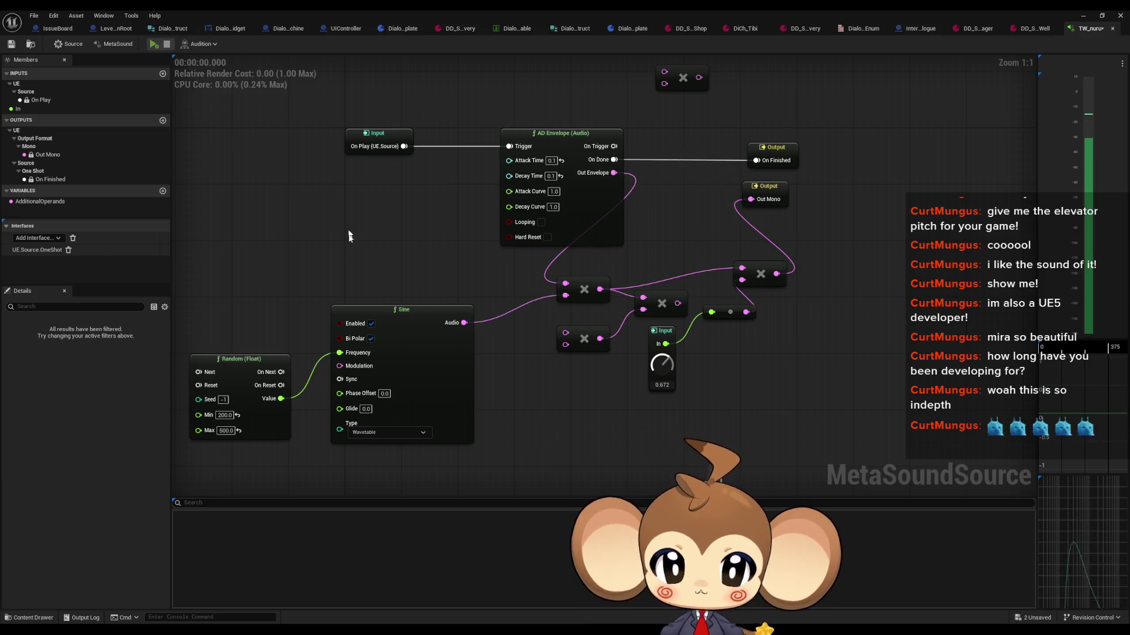
# Restore the editor window, open TW_nara and preview its sound
pyautogui.doubleClick(739, 10)
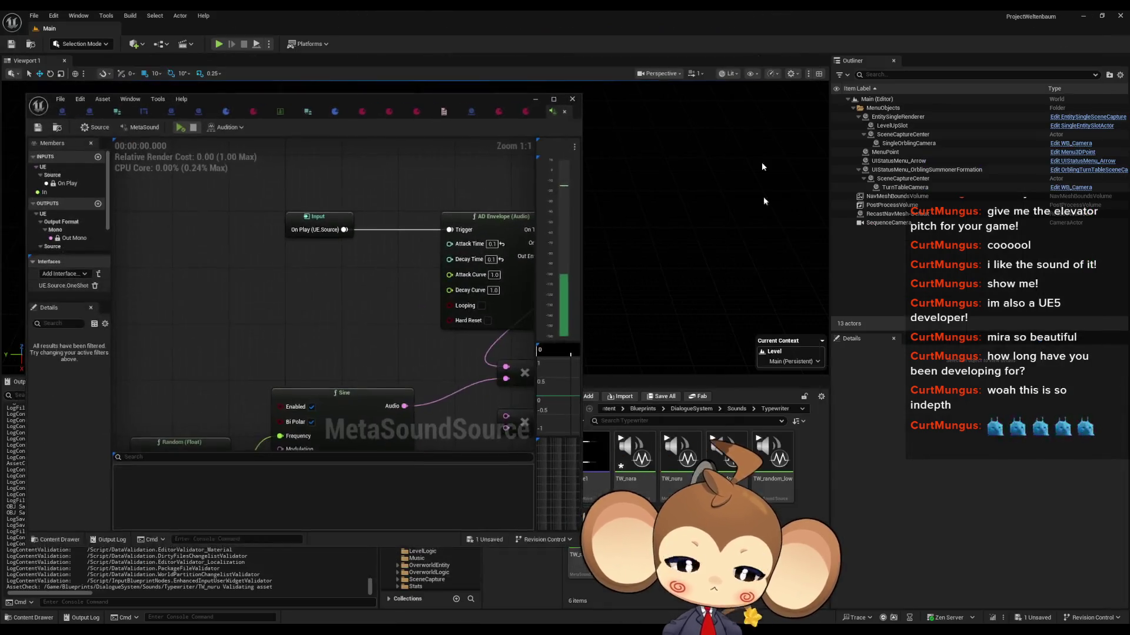
pyautogui.doubleClick(641, 480)
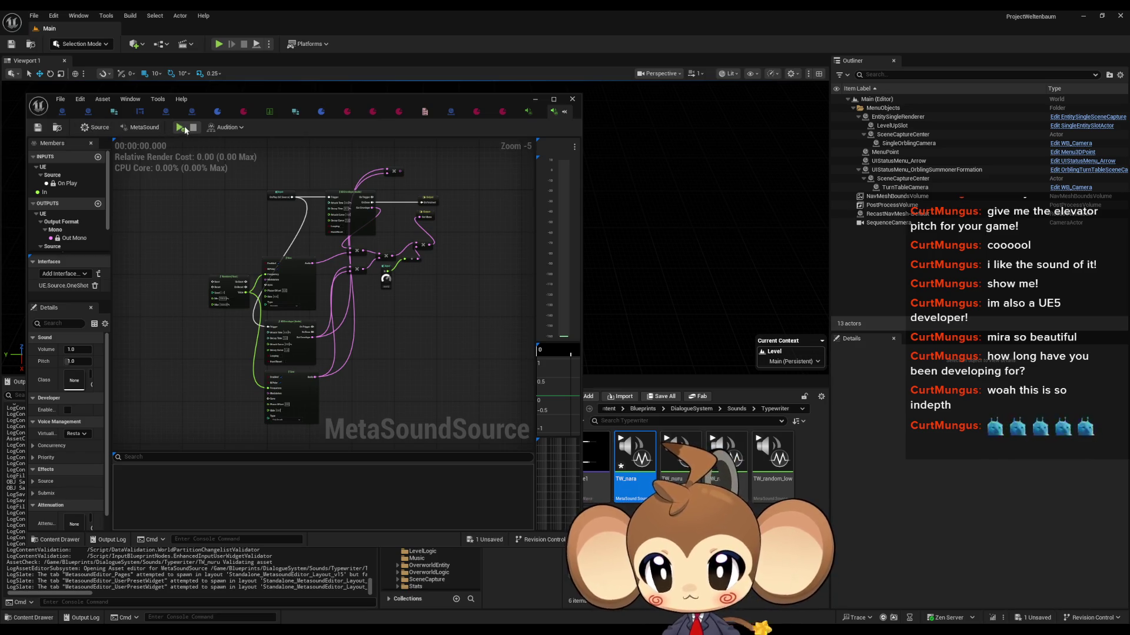
pyautogui.click(185, 129)
pyautogui.scroll(5, 304, 155)
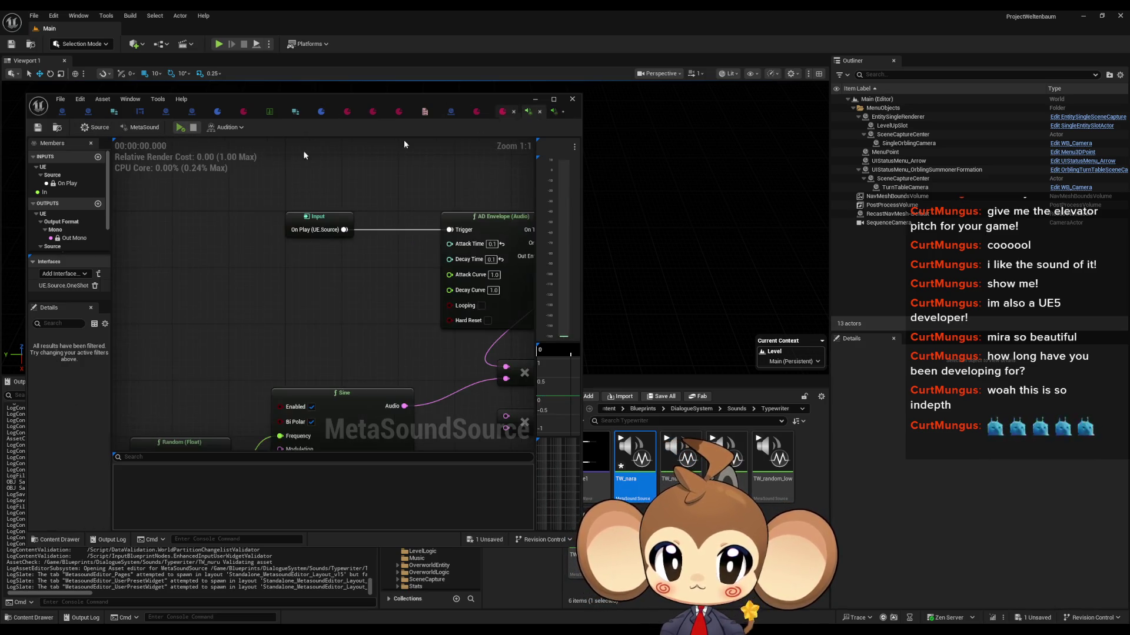
pyautogui.click(180, 129)
pyautogui.moveTo(449, 193); pyautogui.dragTo(247, 177)
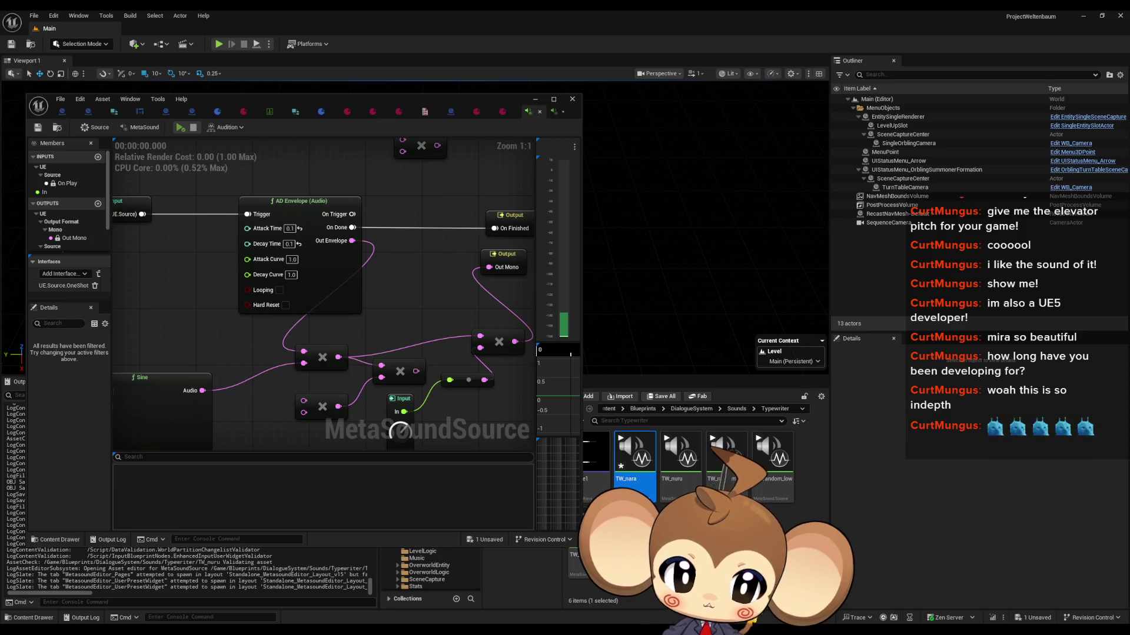
# Duplicate TW_nara into a new typewriter copy, TW_nurunara
pyautogui.click(681, 458)
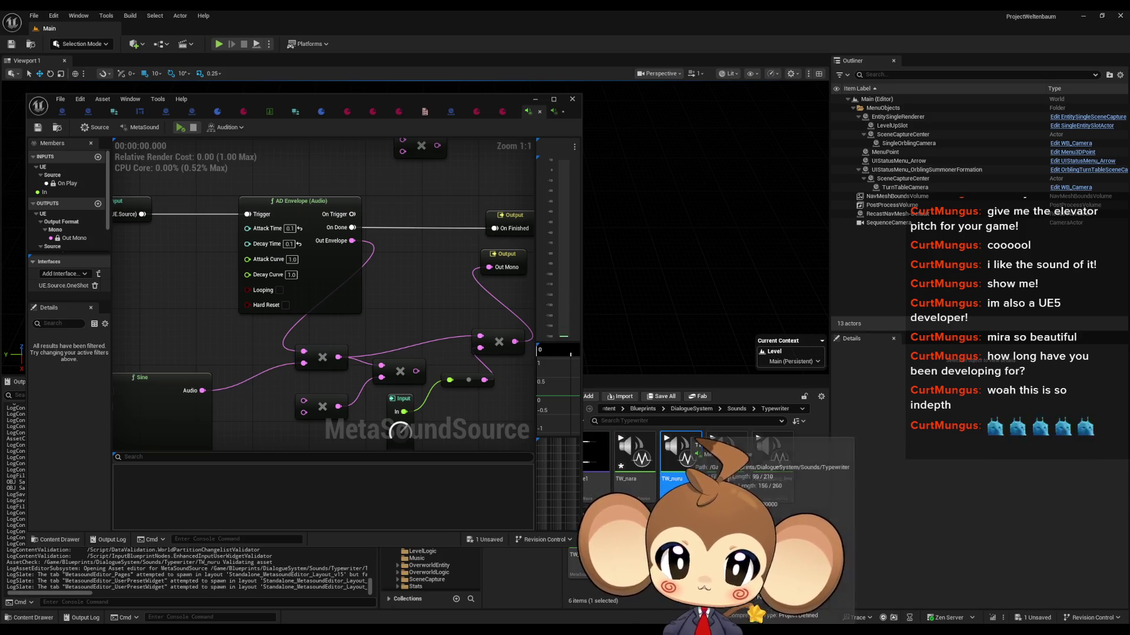
pyautogui.doubleClick(628, 493)
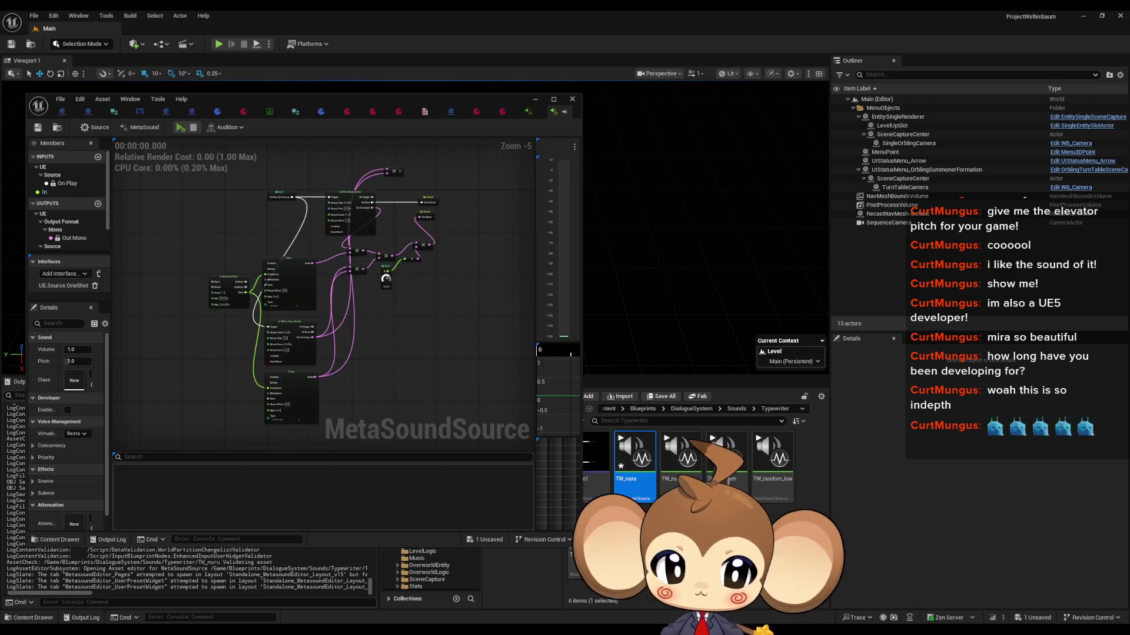
pyautogui.hotkey('ctrl', 'd')
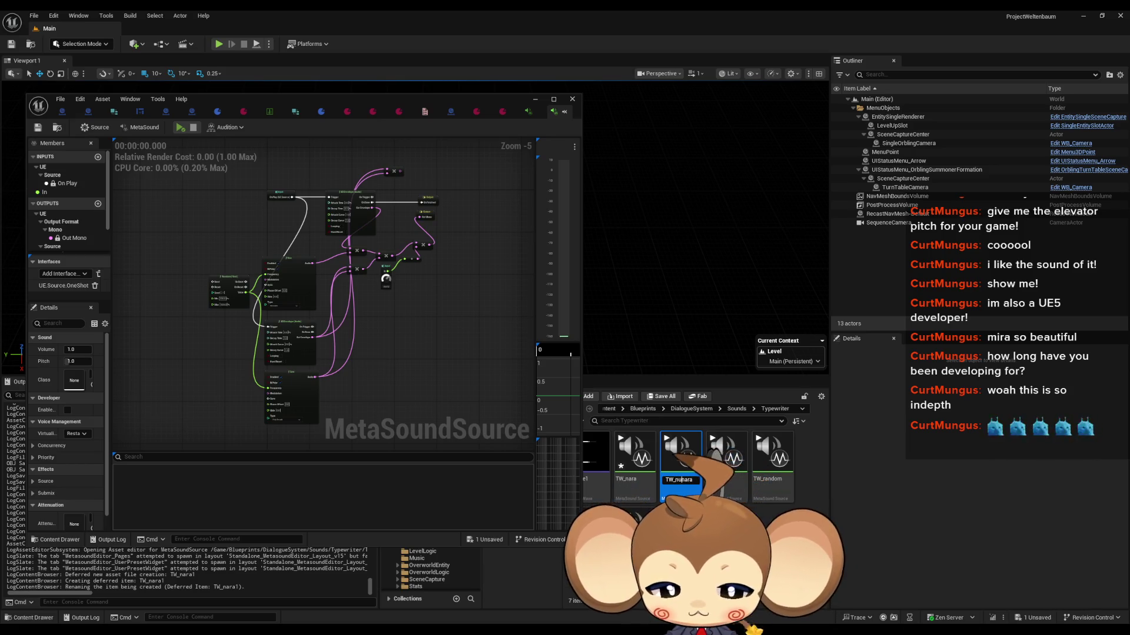
pyautogui.press('Return')
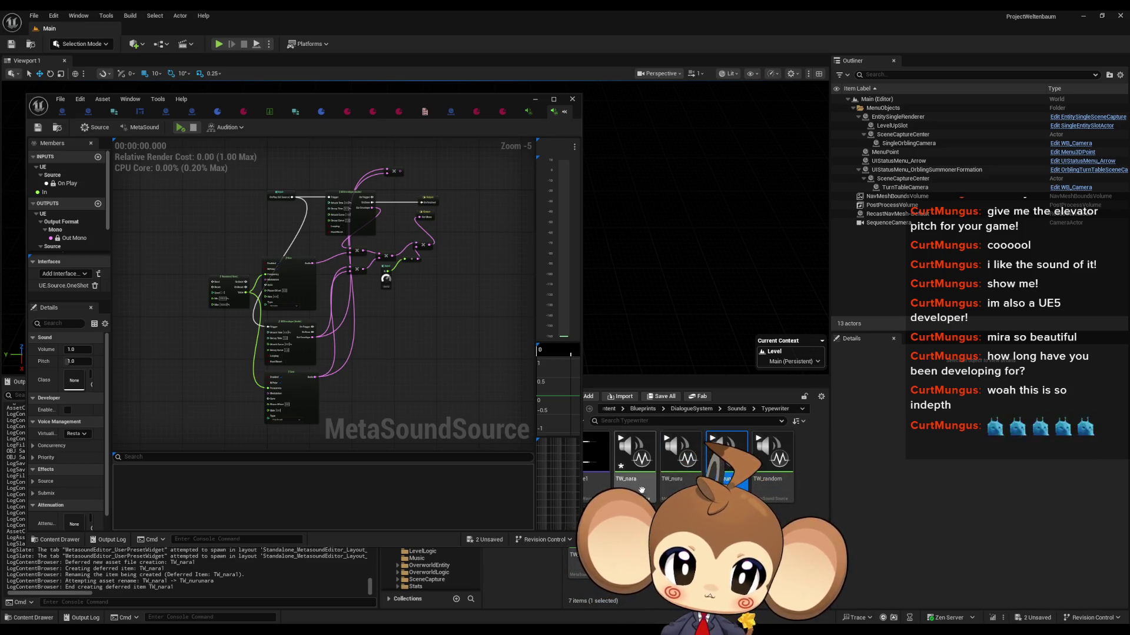
pyautogui.doubleClick(726, 487)
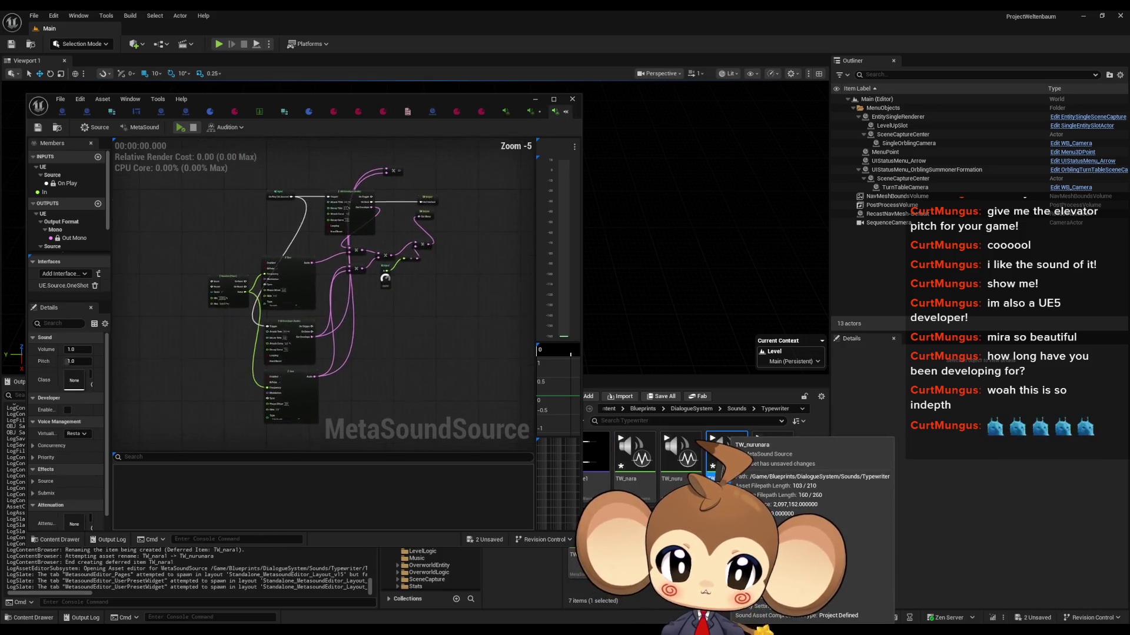
# Preview the new TW_nurunara duplicate's sound a few times
pyautogui.click(180, 127)
pyautogui.click(637, 488)
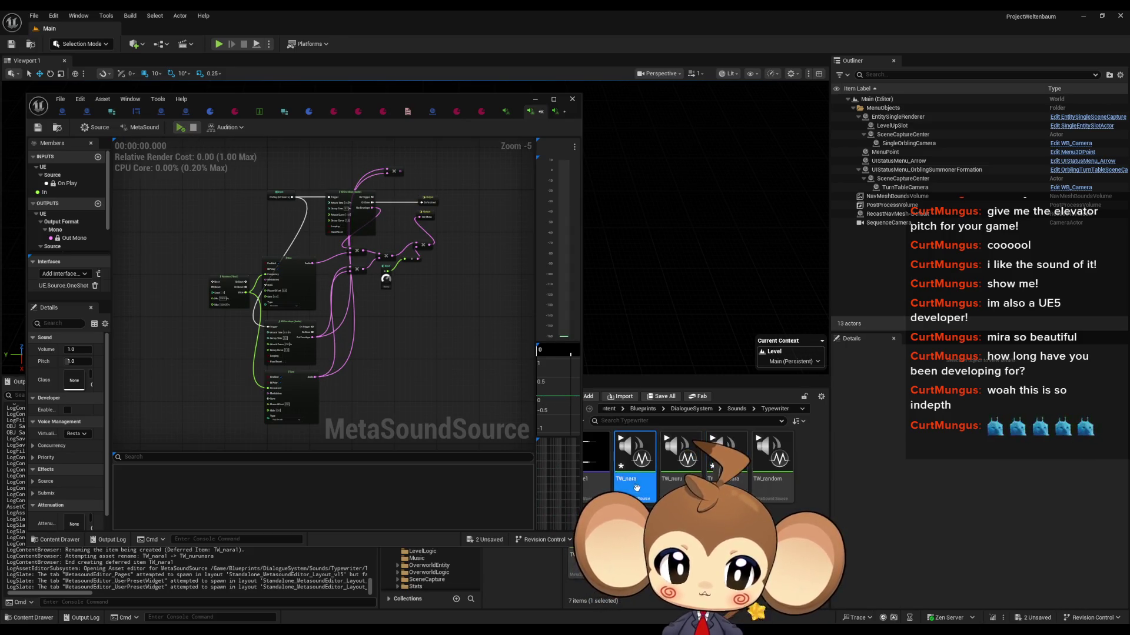
pyautogui.click(180, 127)
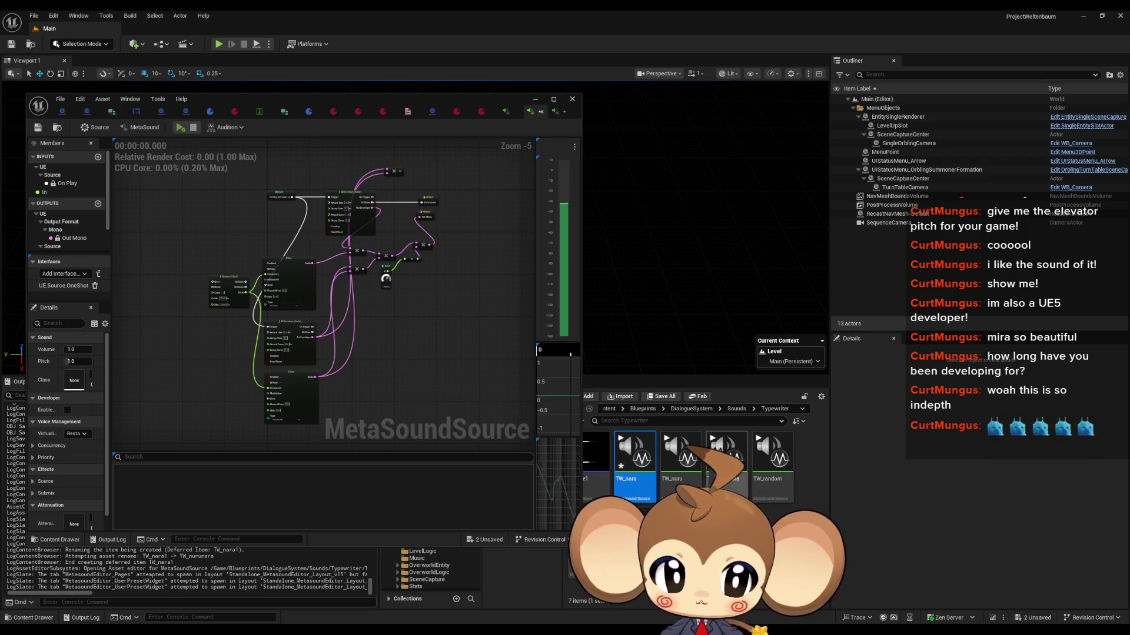
pyautogui.scroll(-4, 344, 334)
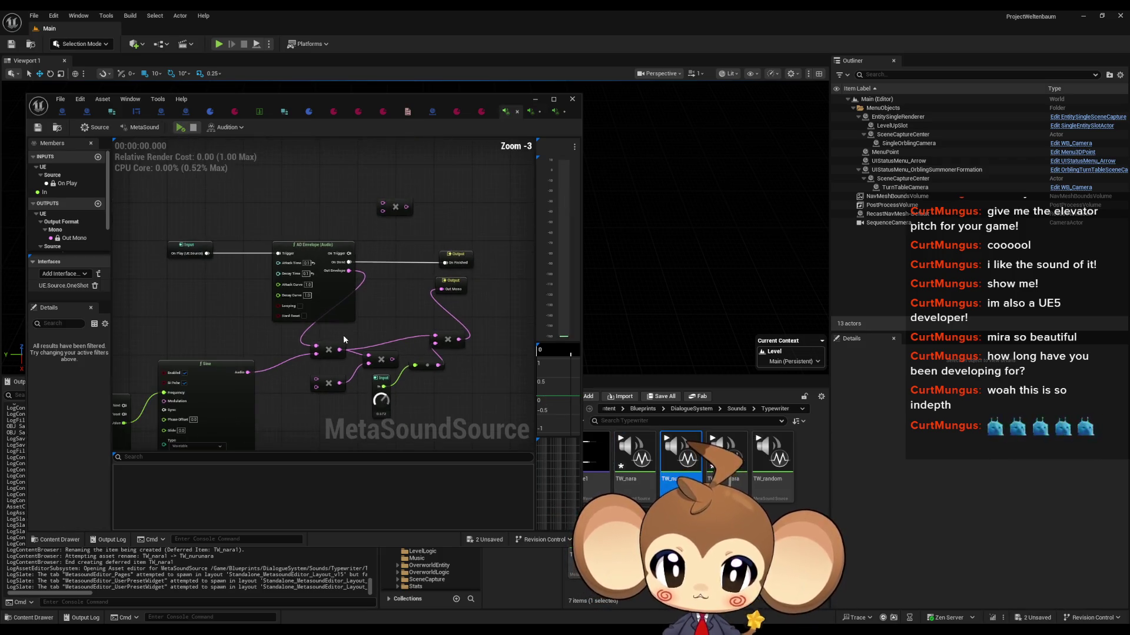
pyautogui.scroll(3, 338, 338)
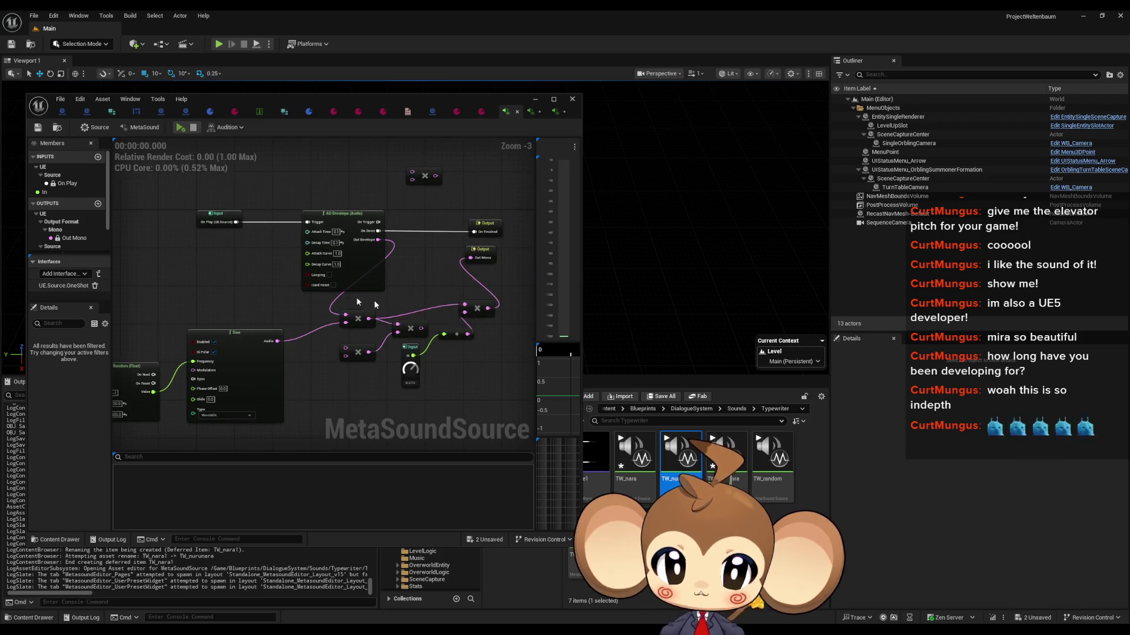
# Open TW_nurunara's graph in a maximized MetaSound editor with the nodes centred
pyautogui.doubleClick(737, 488)
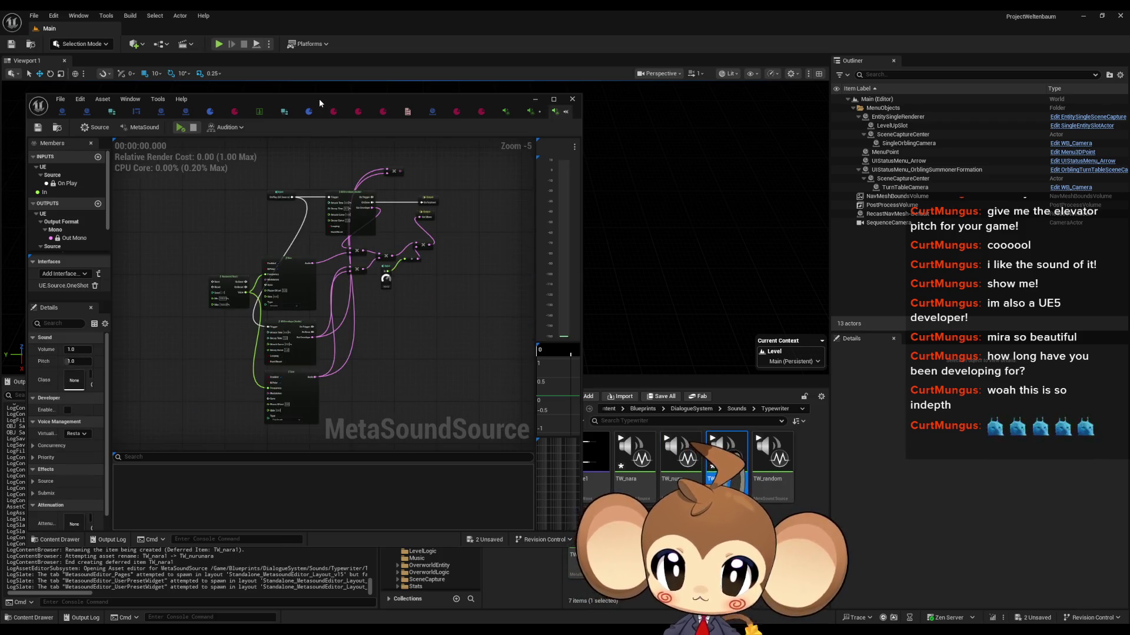
pyautogui.doubleClick(319, 98)
pyautogui.scroll(1, 408, 239)
pyautogui.moveTo(408, 239); pyautogui.dragTo(514, 422)
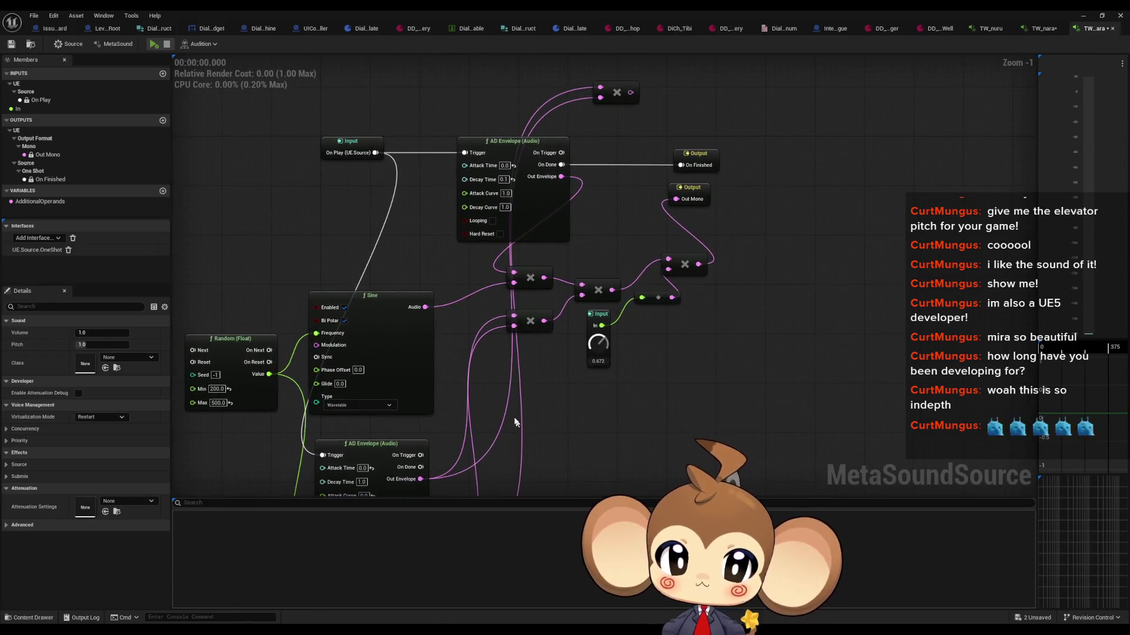
# Paste TW_nuru's Random, Sine, AD Envelope and Multiply nodes into TW_nurunara, shifting the envelope left
pyautogui.click(991, 29)
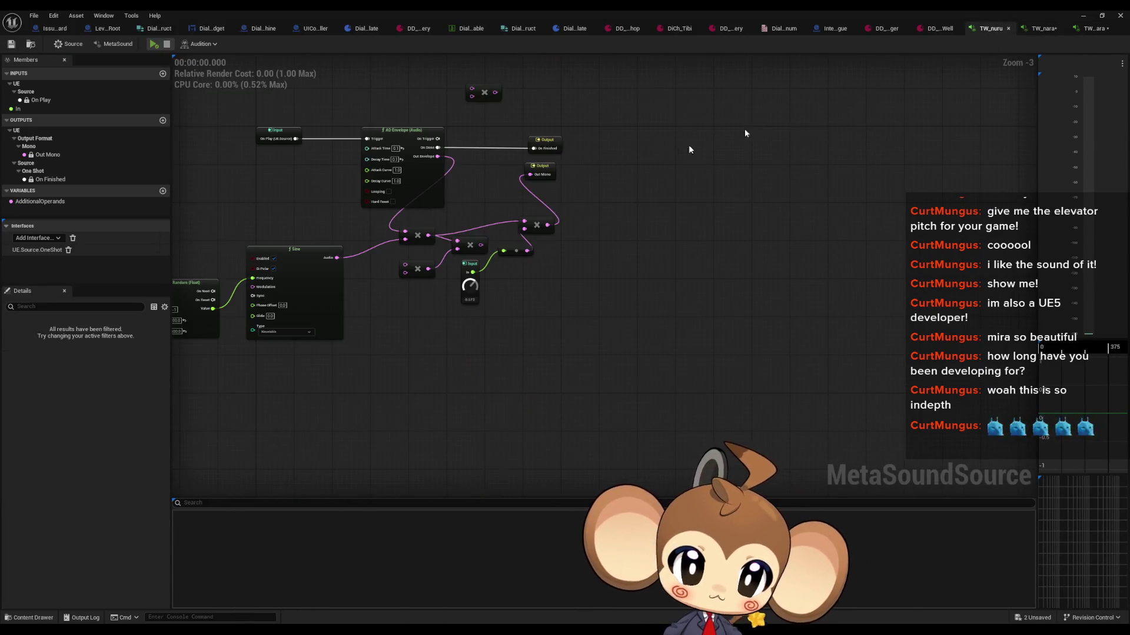
pyautogui.moveTo(507, 259); pyautogui.dragTo(364, 353)
pyautogui.scroll(2, 523, 310)
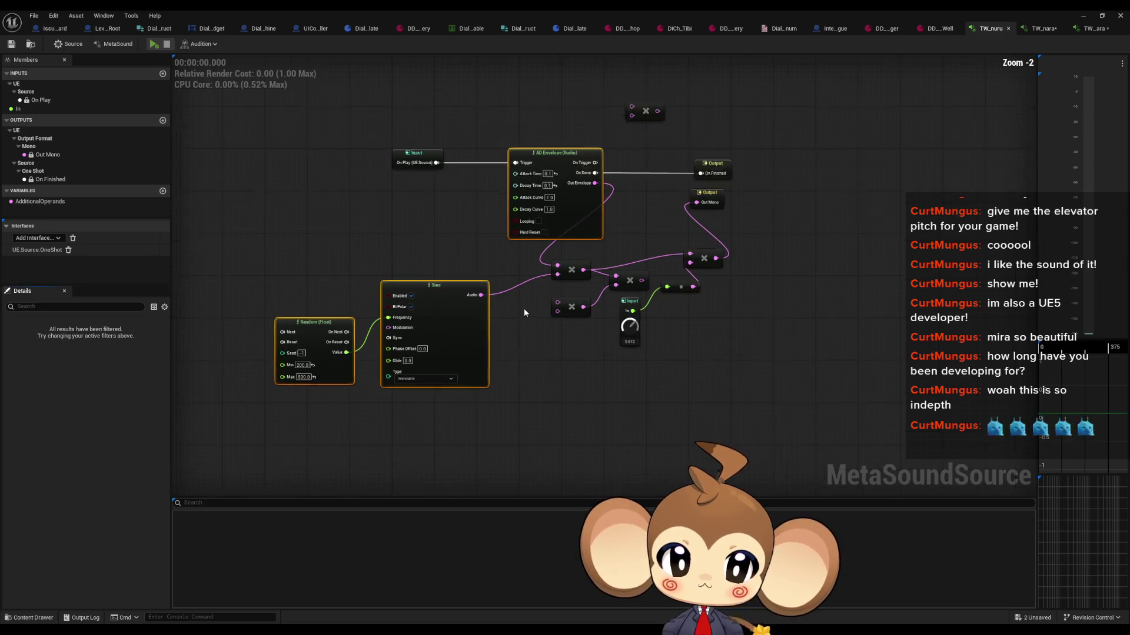
pyautogui.moveTo(535, 259); pyautogui.dragTo(583, 285)
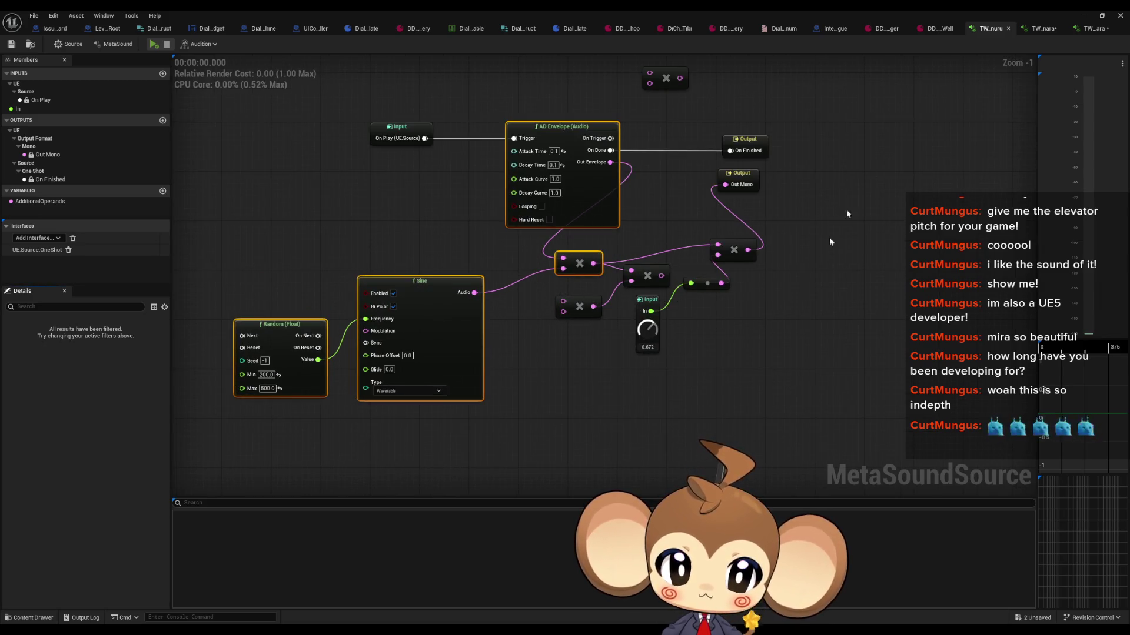
pyautogui.click(1091, 28)
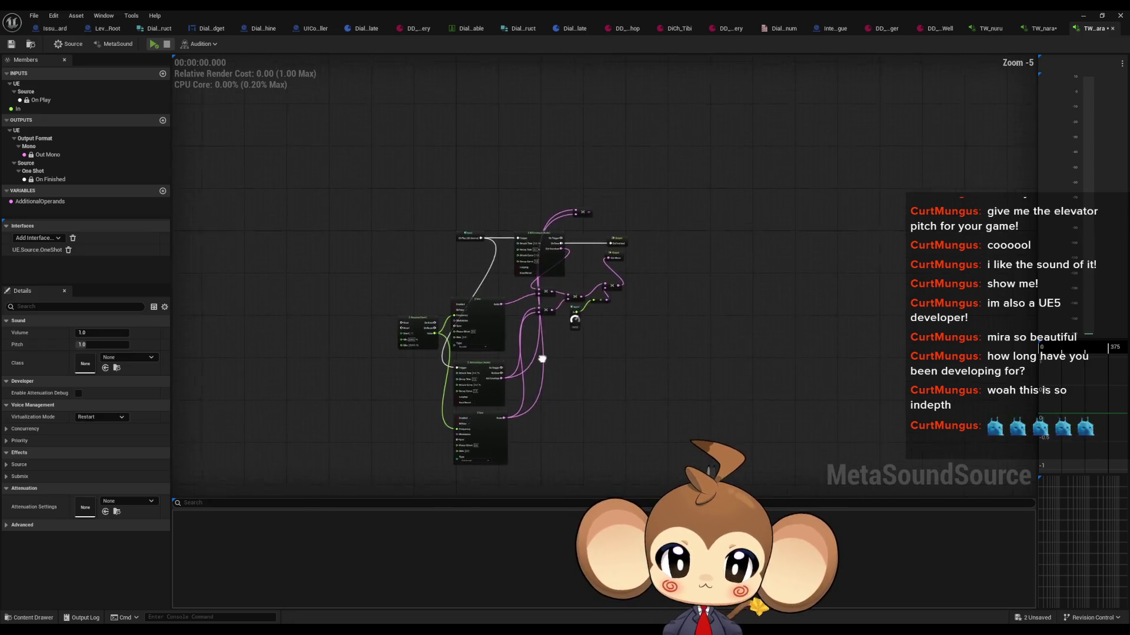
pyautogui.scroll(2, 479, 252)
pyautogui.hotkey('ctrl', 'v')
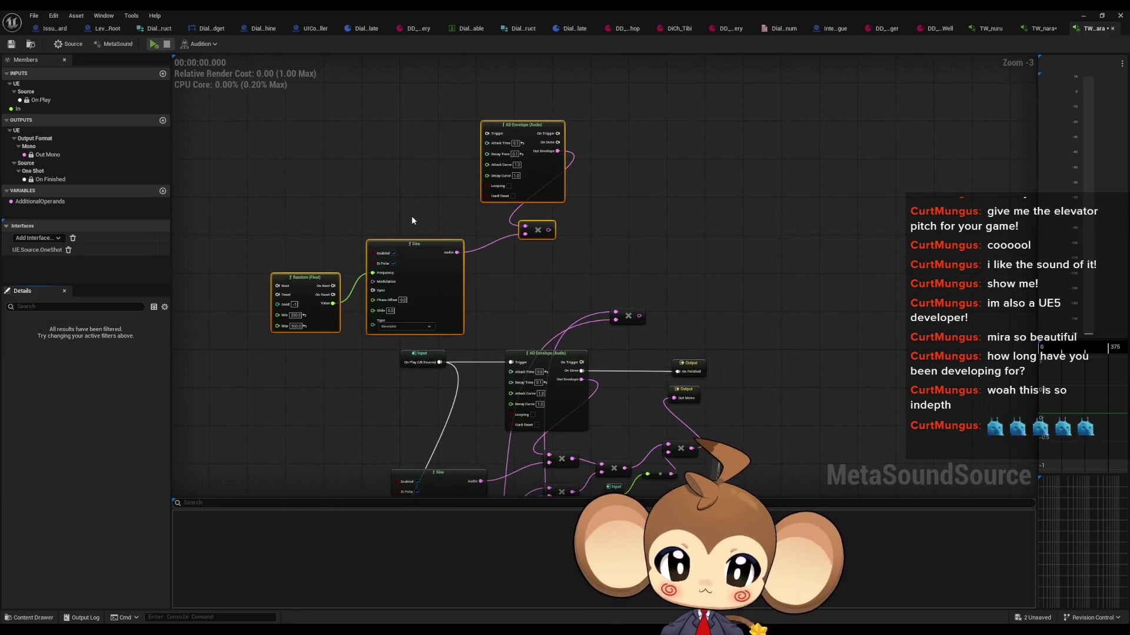
pyautogui.click(369, 170)
pyautogui.moveTo(507, 137); pyautogui.dragTo(390, 161)
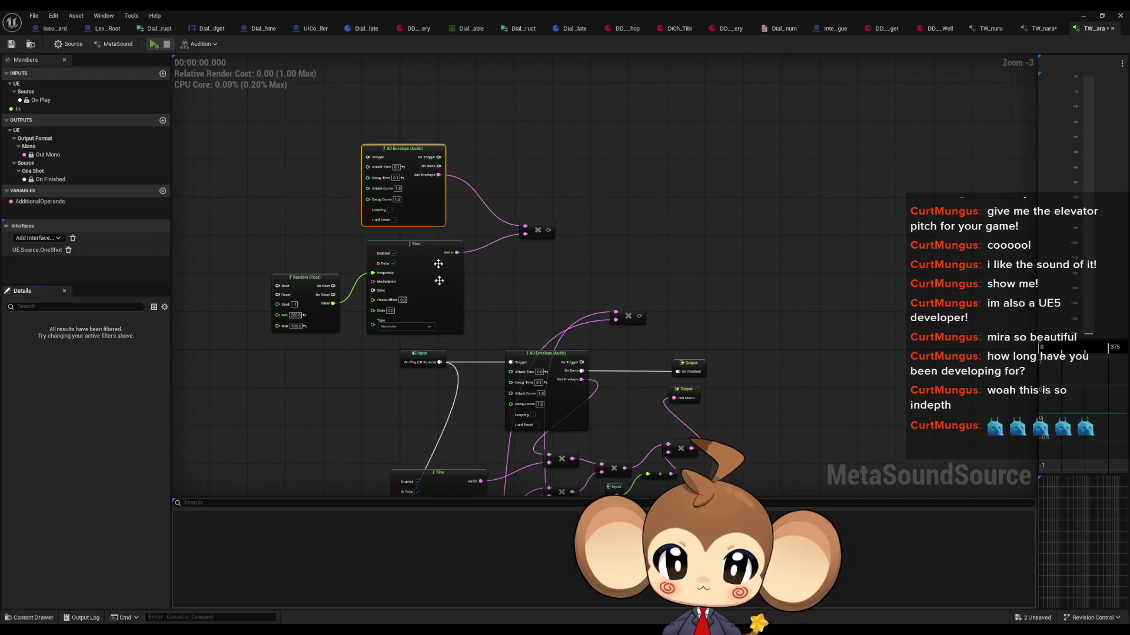
# Wire On Play to the pasted AD Envelope's Trigger
pyautogui.scroll(2, 444, 363)
pyautogui.moveTo(444, 357)
pyautogui.mouseDown()
pyautogui.moveTo(412, 306)
pyautogui.moveTo(423, 115)
pyautogui.moveTo(347, 92)
pyautogui.mouseUp()
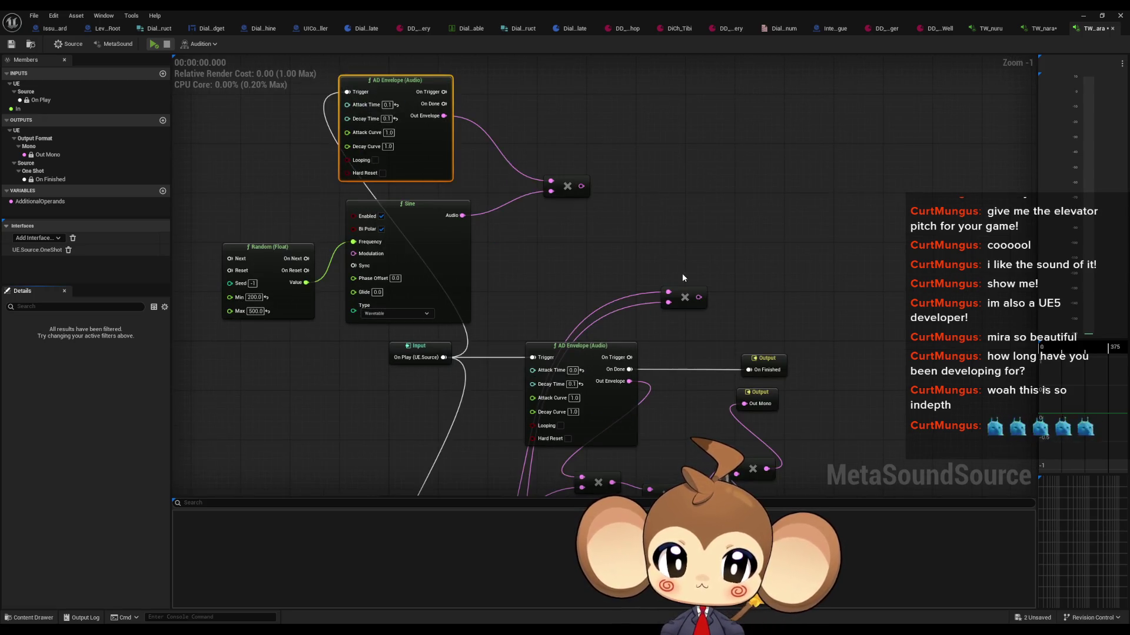
pyautogui.moveTo(675, 447); pyautogui.dragTo(659, 368)
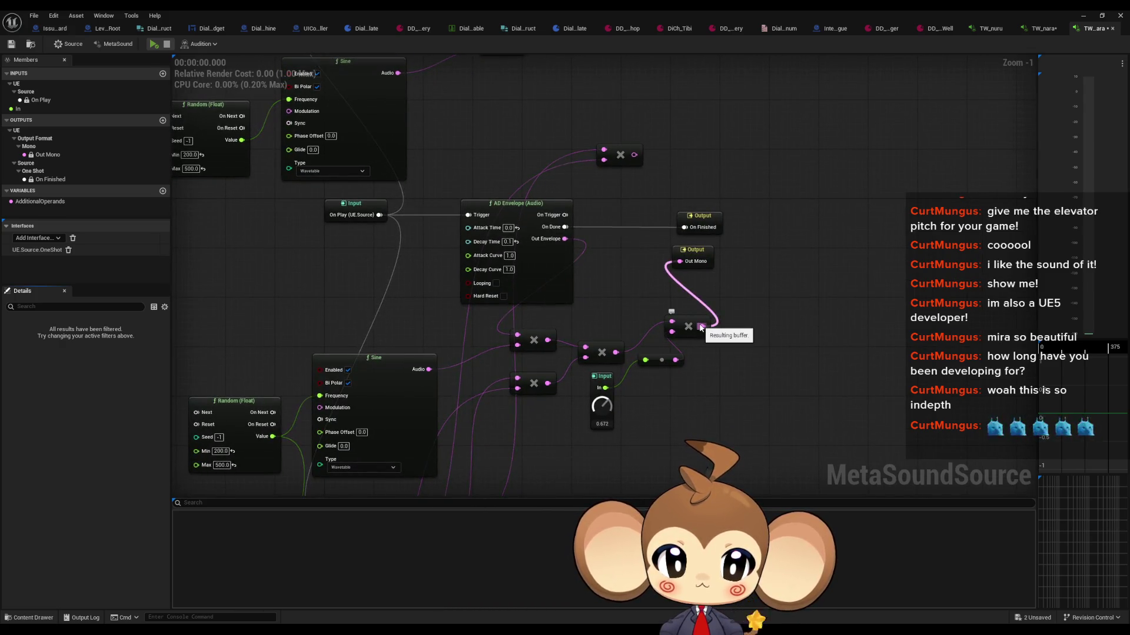
pyautogui.moveTo(436, 71); pyautogui.dragTo(447, 123)
# Add an Add (Audio) node after the pasted multiply and wire it into the final multiply
pyautogui.moveTo(528, 94)
pyautogui.mouseDown()
pyautogui.moveTo(540, 134)
pyautogui.moveTo(602, 180)
pyautogui.moveTo(641, 321)
pyautogui.mouseUp()
pyautogui.write('+')
pyautogui.press('Return')
pyautogui.press('Delete')
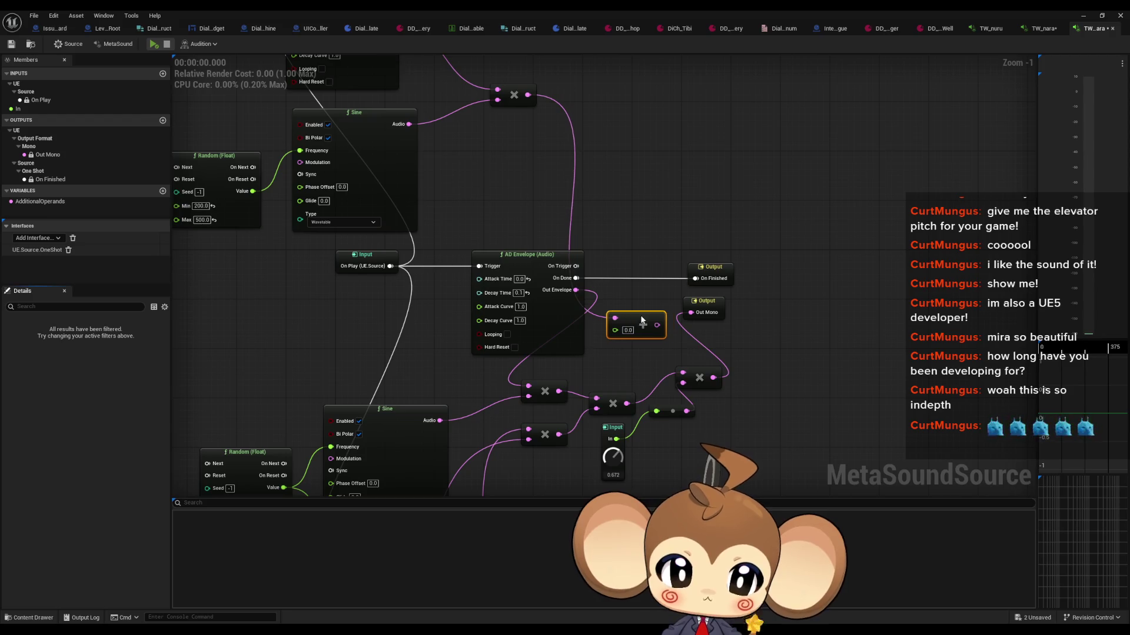
pyautogui.moveTo(519, 92)
pyautogui.mouseDown()
pyautogui.moveTo(630, 173)
pyautogui.moveTo(628, 164)
pyautogui.mouseUp()
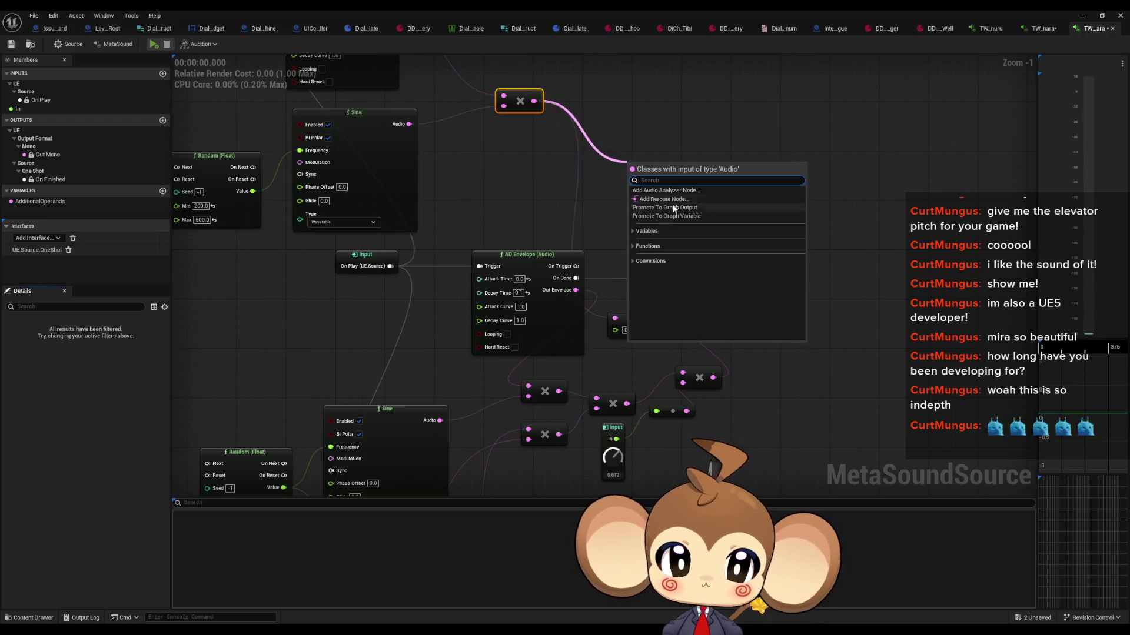
pyautogui.write('+')
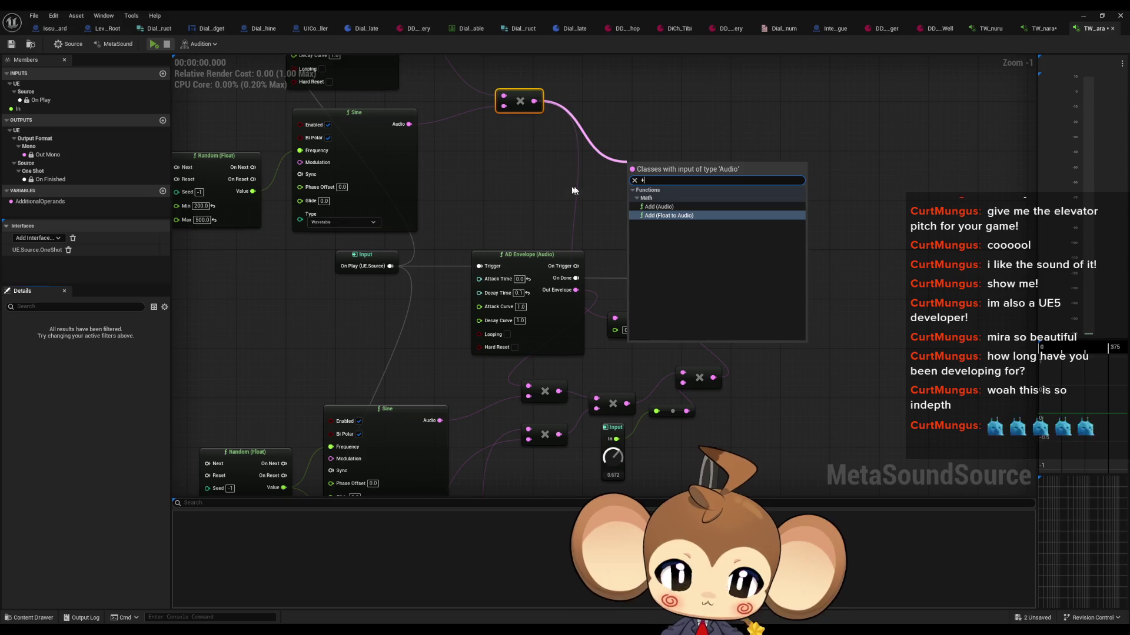
pyautogui.click(636, 207)
pyautogui.moveTo(635, 179); pyautogui.dragTo(635, 403)
pyautogui.press('Escape')
pyautogui.moveTo(634, 179)
pyautogui.mouseDown()
pyautogui.moveTo(615, 318)
pyautogui.moveTo(632, 334)
pyautogui.mouseUp()
pyautogui.press('Delete')
pyautogui.moveTo(650, 172)
pyautogui.mouseDown()
pyautogui.moveTo(632, 308)
pyautogui.moveTo(637, 335)
pyautogui.moveTo(683, 375)
pyautogui.mouseUp()
# Connect the middle multiply directly to the final multiply, previewing before and after
pyautogui.click(152, 45)
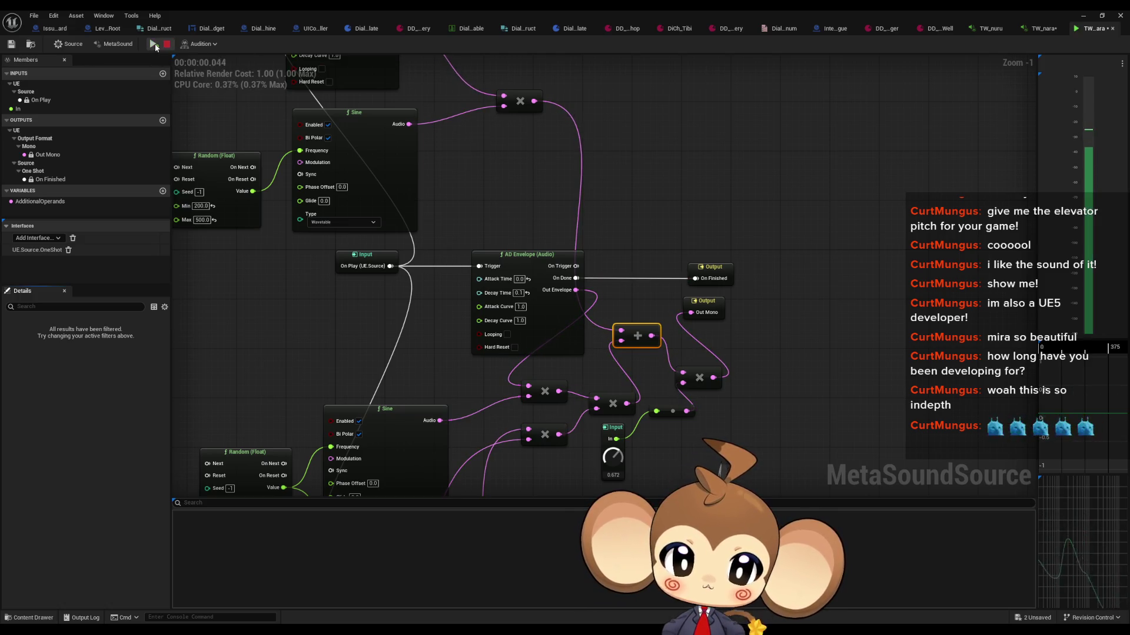
pyautogui.moveTo(624, 404); pyautogui.dragTo(682, 374)
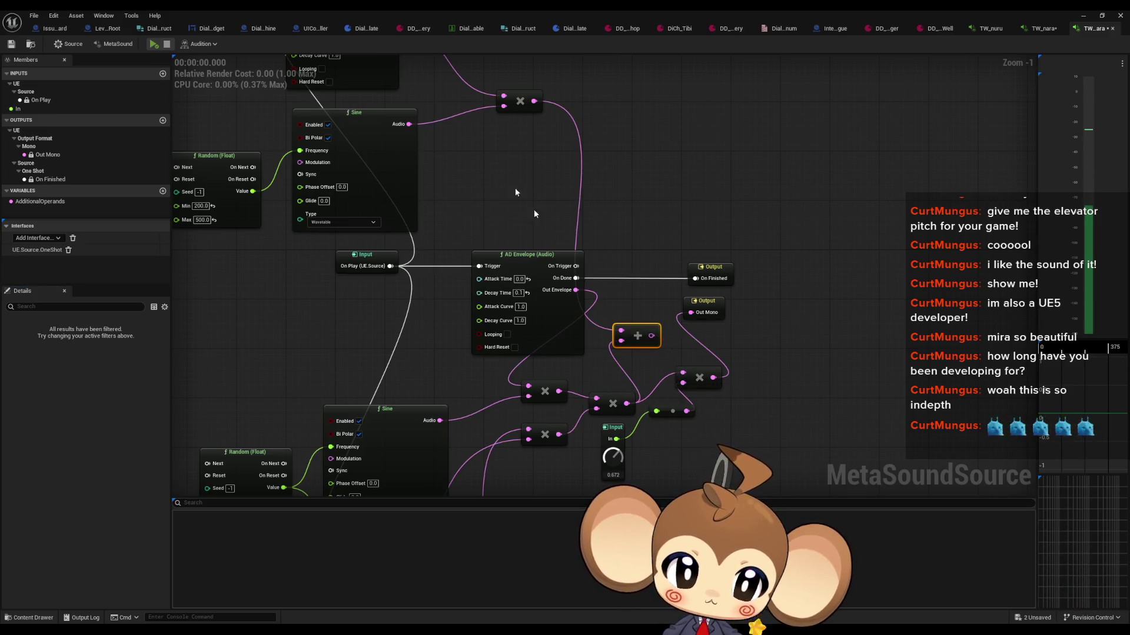
pyautogui.click(148, 45)
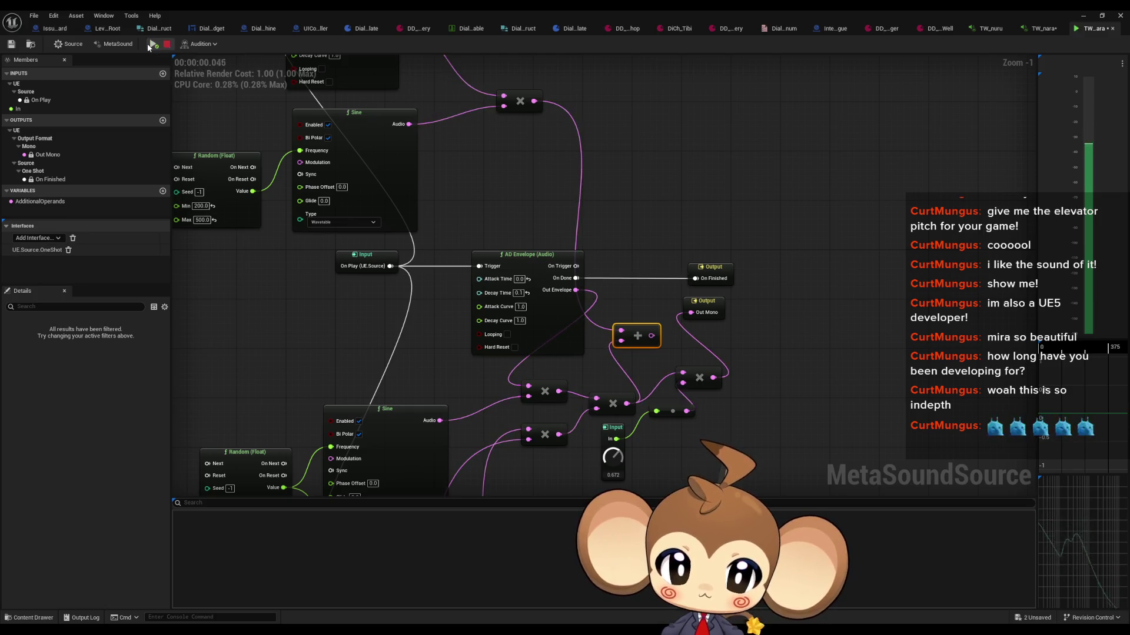
# Switch from TW_nurunara over to the TW_nuru and then TW_nara graphs
pyautogui.moveTo(422, 266); pyautogui.dragTo(420, 76)
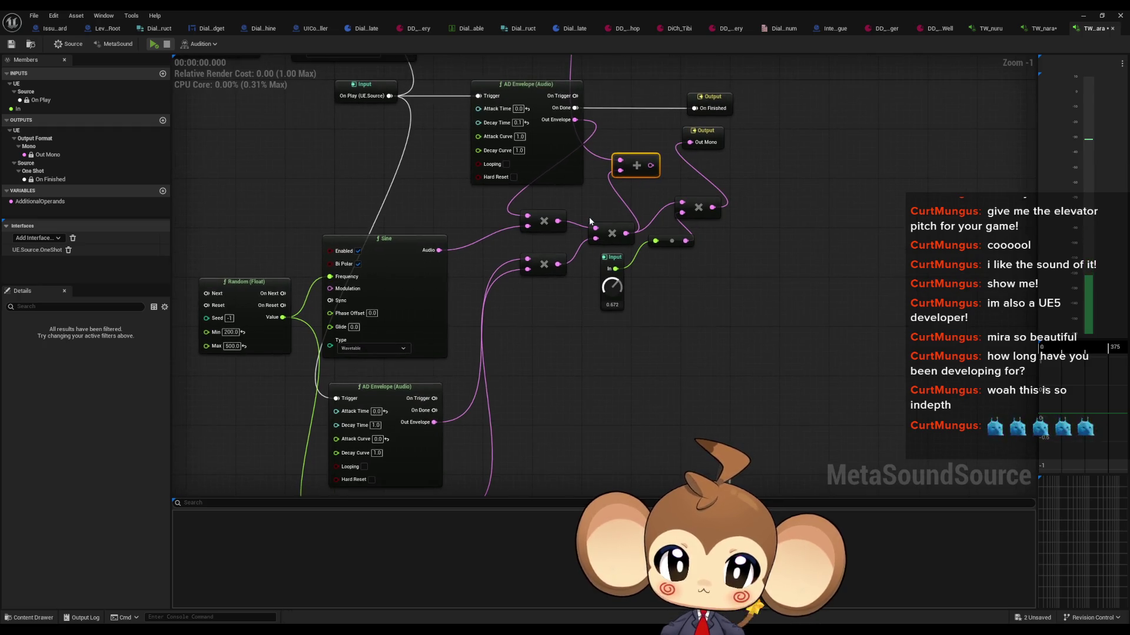
pyautogui.click(987, 30)
pyautogui.click(1035, 31)
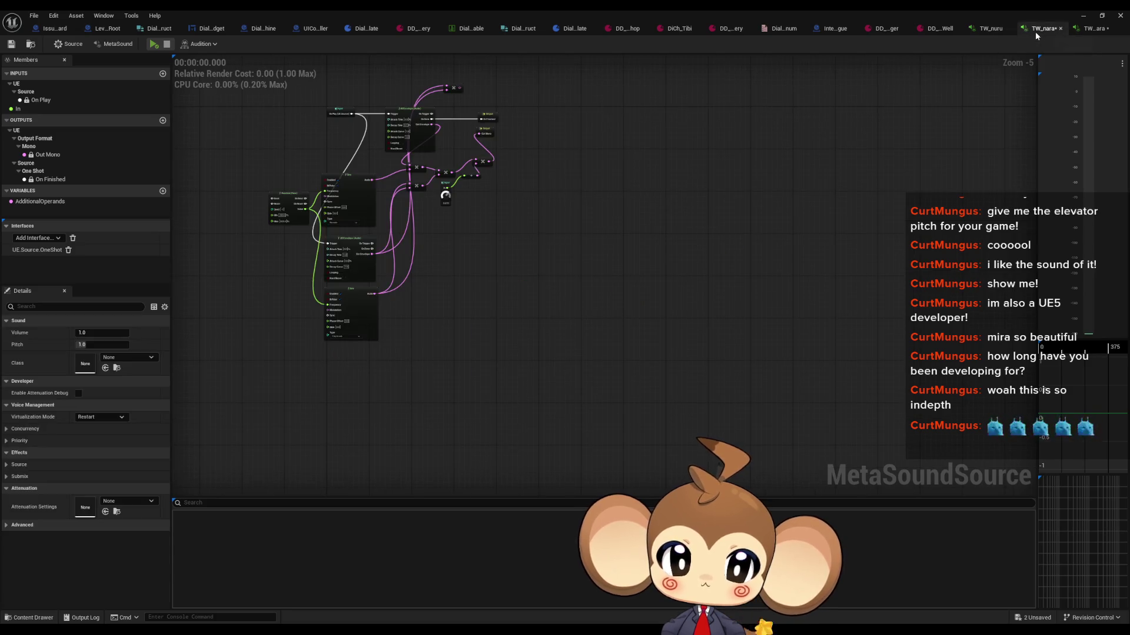
# In TW_nara, wire the envelopes' On Done to On Finished and preview the sound
pyautogui.click(154, 45)
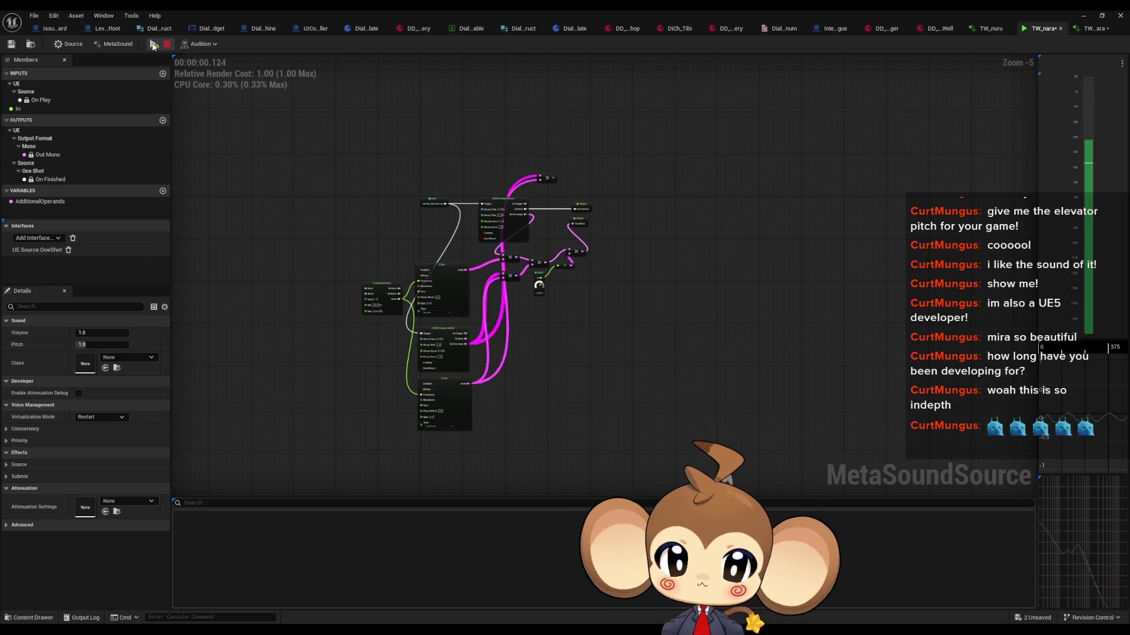
pyautogui.scroll(4, 418, 264)
pyautogui.moveTo(525, 435); pyautogui.dragTo(781, 134)
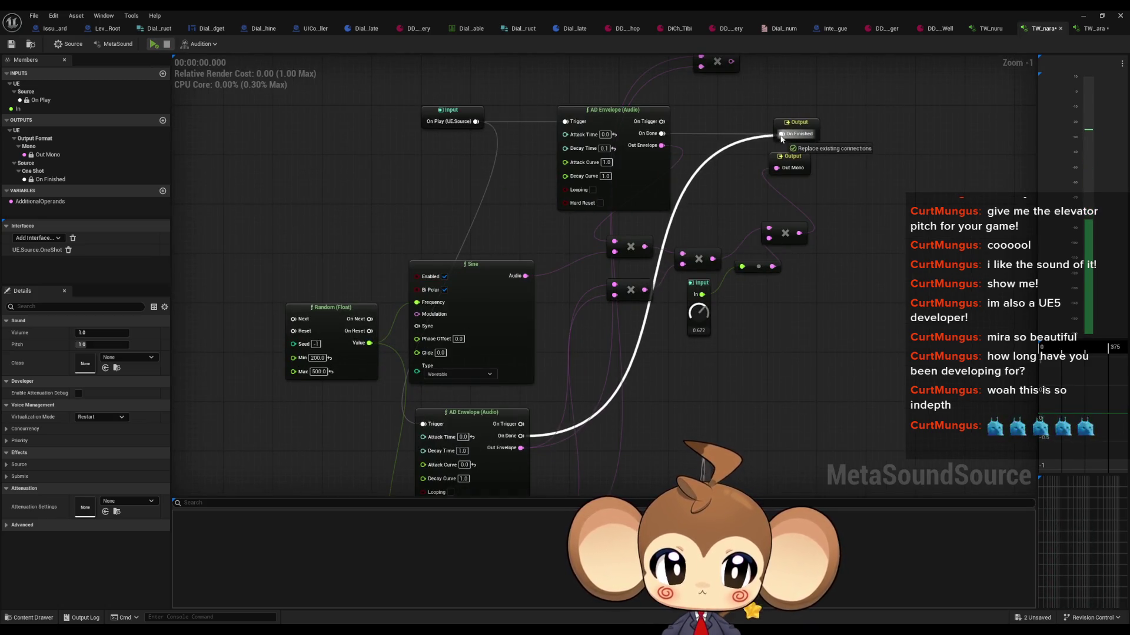
pyautogui.click(151, 44)
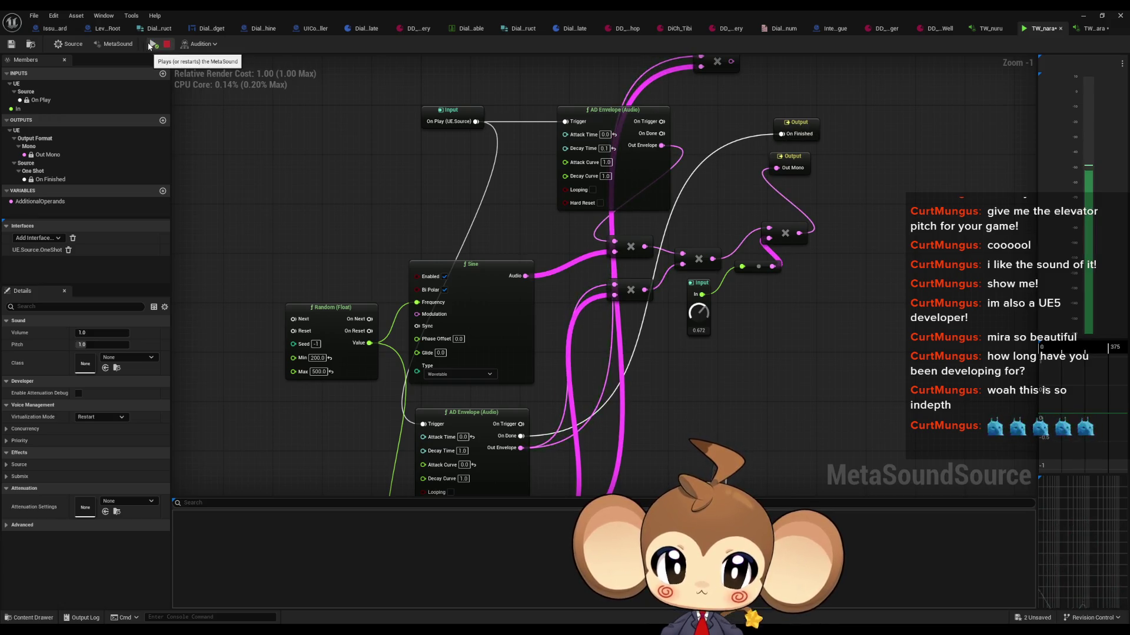
pyautogui.moveTo(661, 133); pyautogui.dragTo(797, 134)
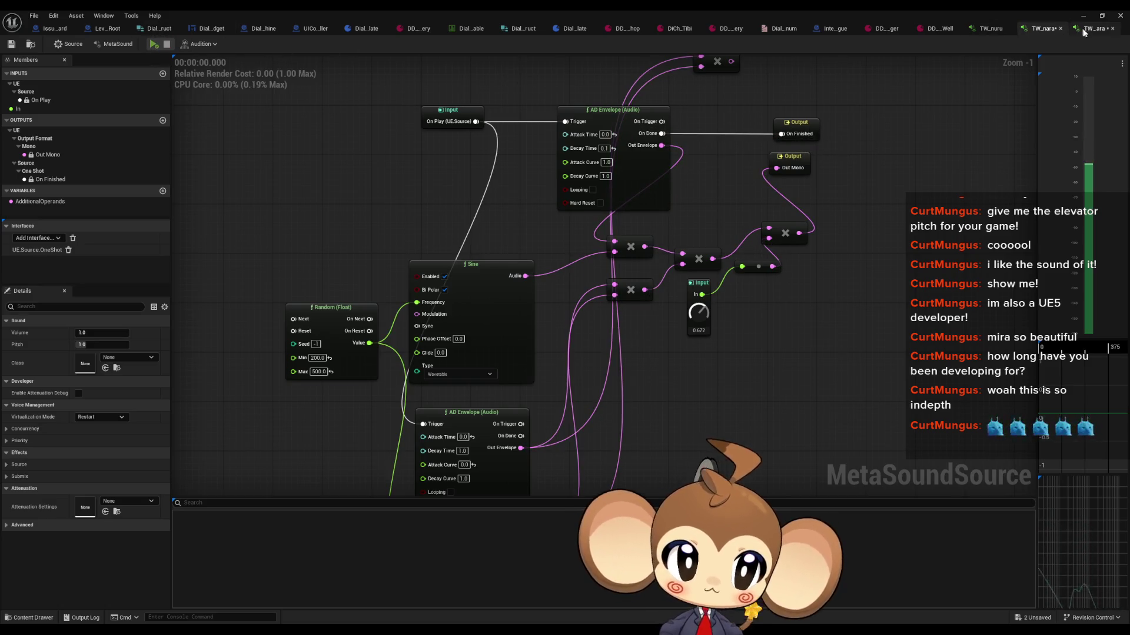
# In TW_nurunara, connect the upper AD Envelope's On Done to On Finished and preview
pyautogui.click(1090, 30)
pyautogui.moveTo(603, 139); pyautogui.dragTo(368, 132)
pyautogui.moveTo(374, 67)
pyautogui.mouseDown()
pyautogui.moveTo(478, 137)
pyautogui.moveTo(679, 333)
pyautogui.mouseUp()
pyautogui.click(153, 44)
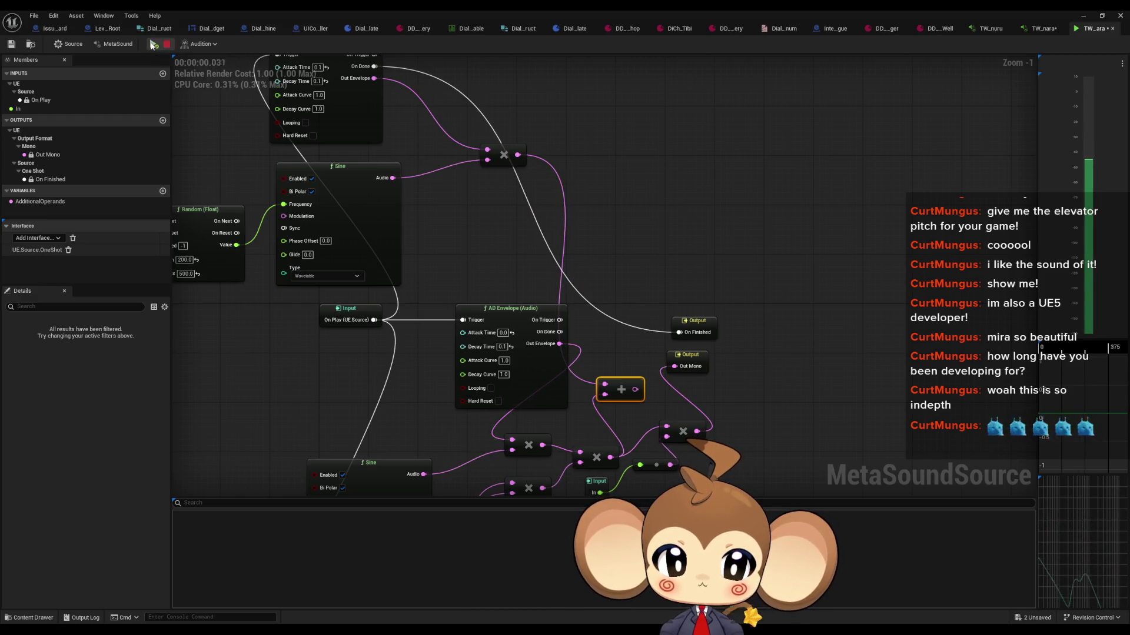
# Retrigger the typewriter sound preview five times in quick succession
pyautogui.moveTo(642, 404); pyautogui.dragTo(634, 266)
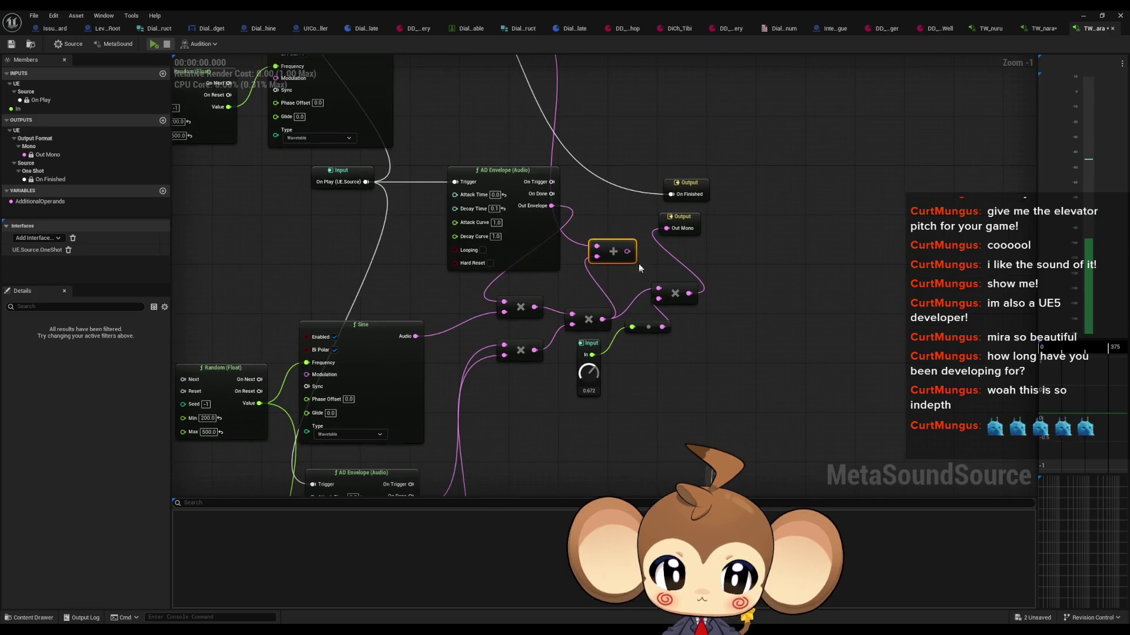
pyautogui.click(157, 49)
pyautogui.click(157, 49)
pyautogui.click(158, 50)
pyautogui.click(158, 48)
pyautogui.click(159, 48)
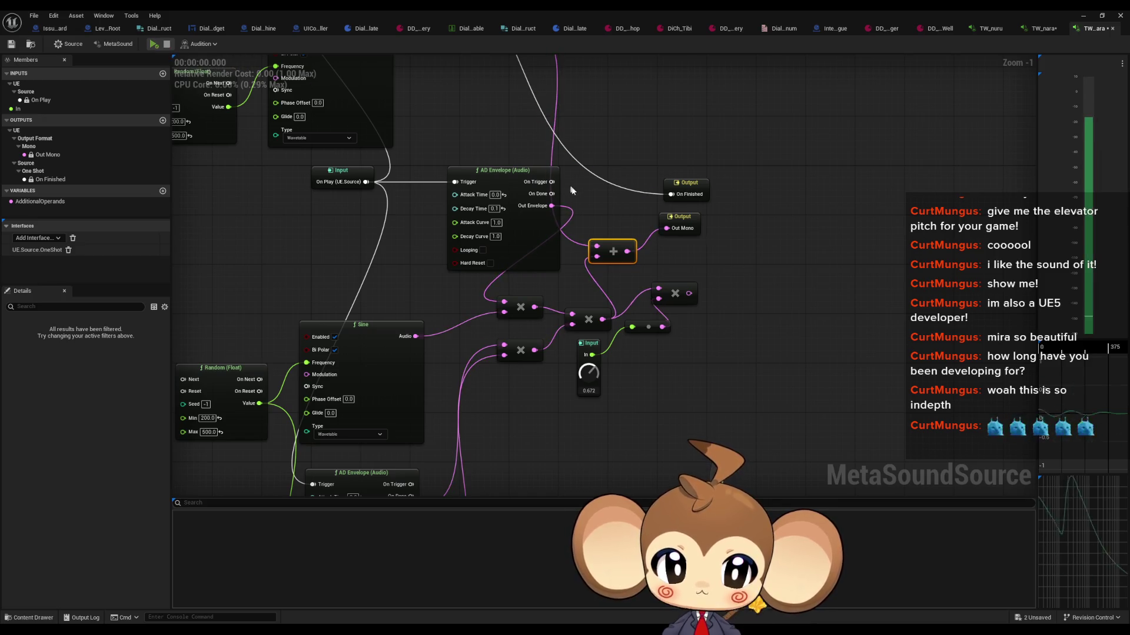
# Route the multiply output straight to Out Mono and audition it repeatedly
pyautogui.moveTo(689, 293)
pyautogui.mouseDown()
pyautogui.moveTo(666, 229)
pyautogui.moveTo(636, 266)
pyautogui.moveTo(632, 252)
pyautogui.mouseUp()
pyautogui.click(160, 48)
pyautogui.click(159, 48)
pyautogui.click(158, 49)
pyautogui.click(157, 49)
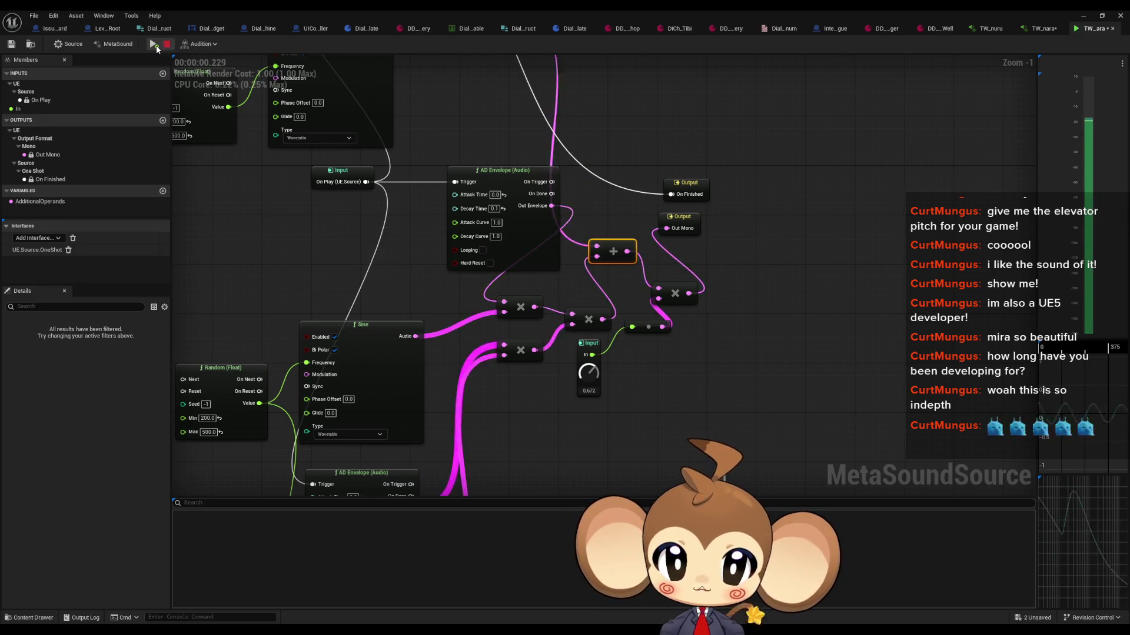
pyautogui.click(157, 49)
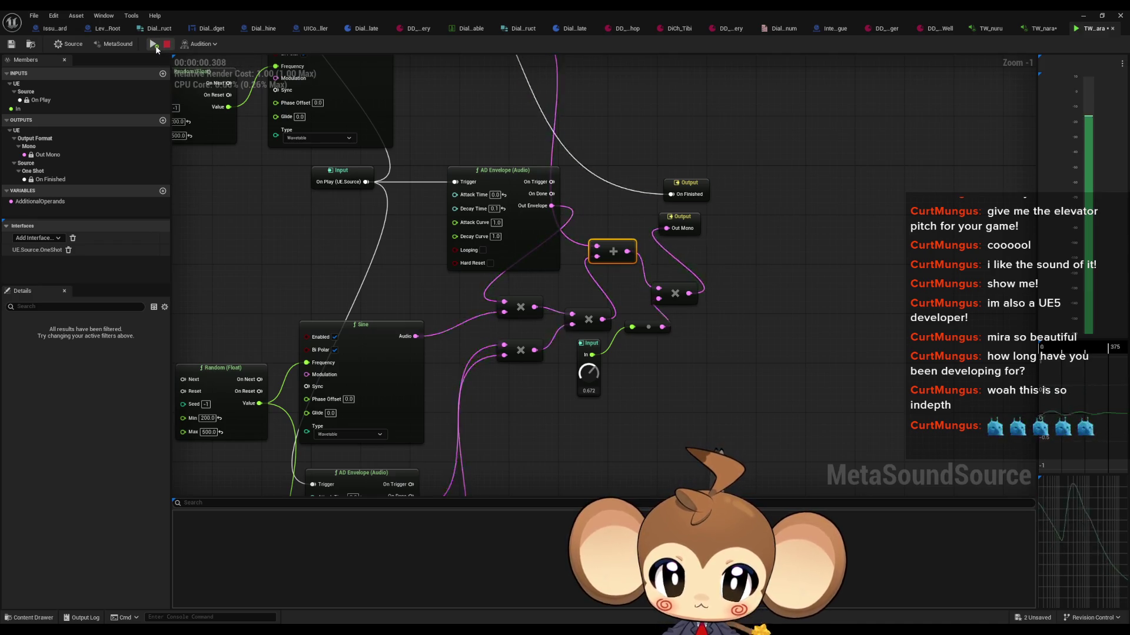
pyautogui.scroll(-2, 475, 289)
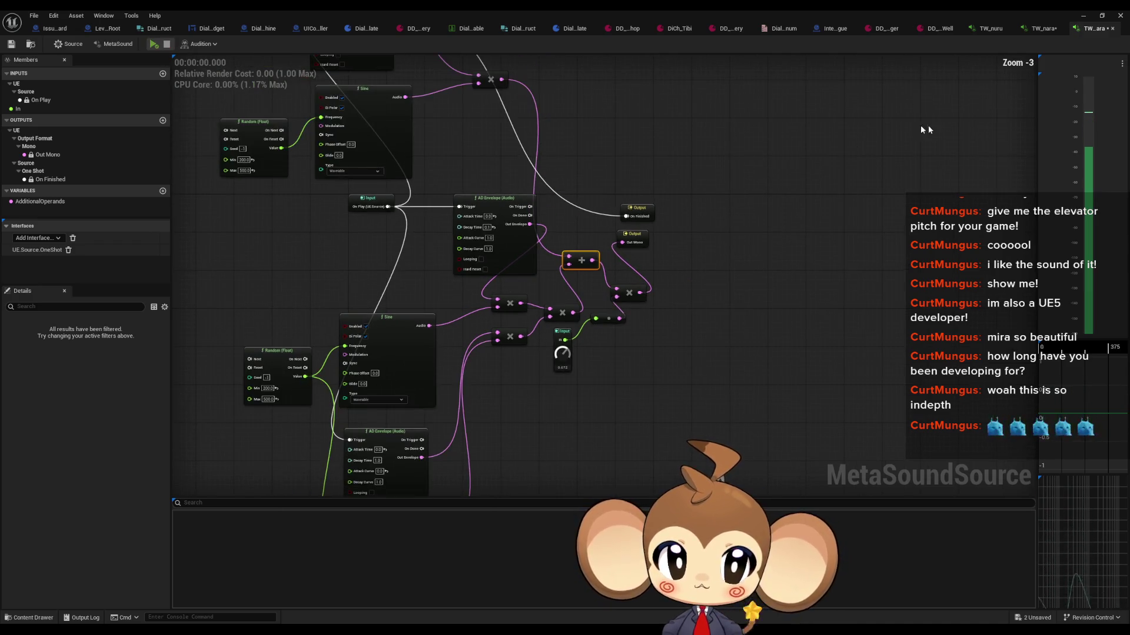
pyautogui.click(1043, 30)
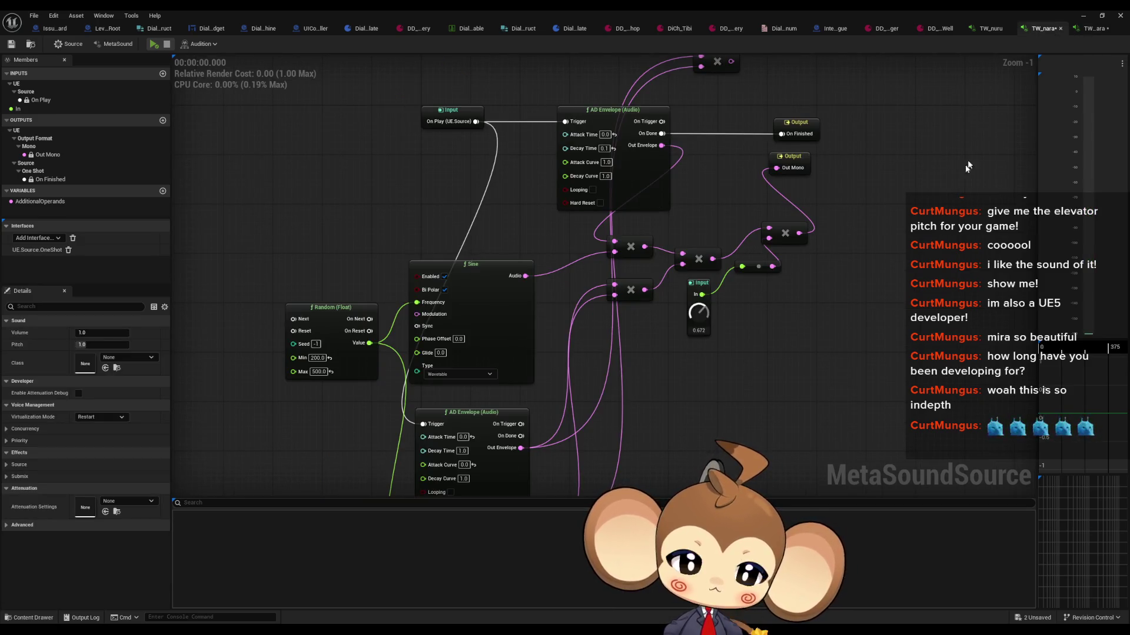
# In TW_nuru, delete the two extra Multiply nodes
pyautogui.scroll(1, 967, 167)
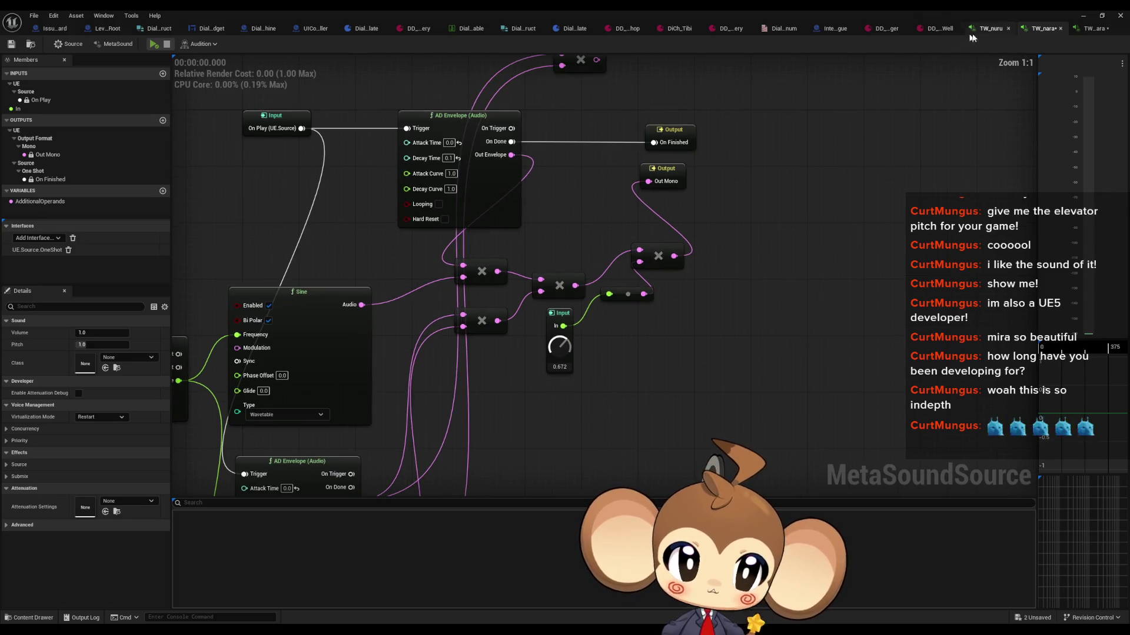
pyautogui.click(988, 31)
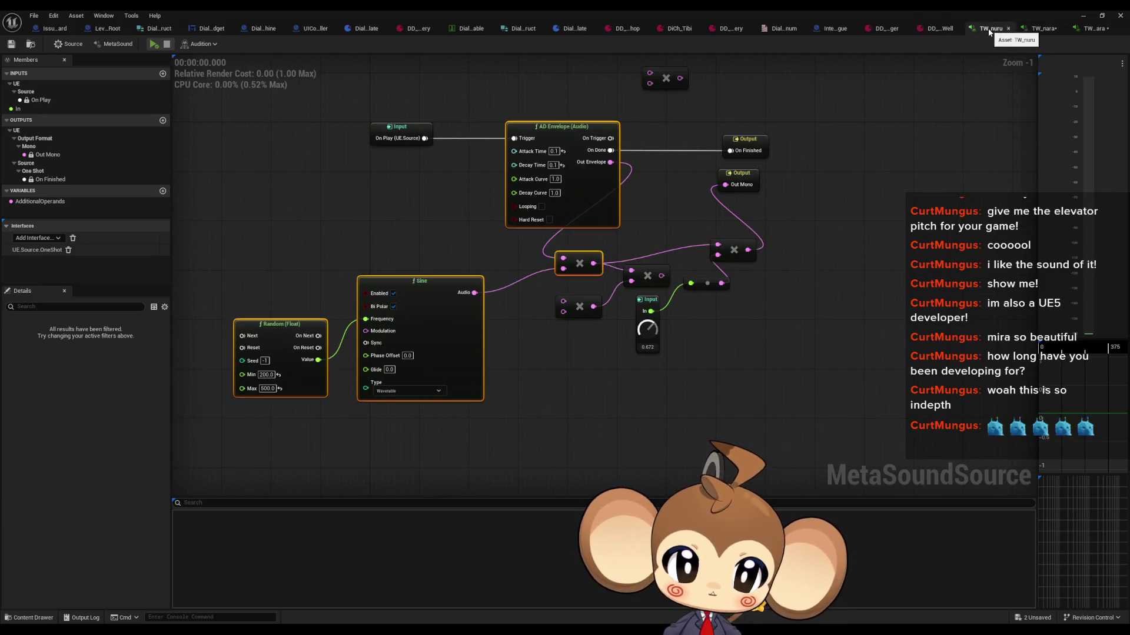
pyautogui.click(579, 307)
pyautogui.press('Delete')
pyautogui.click(658, 272)
pyautogui.press('Delete')
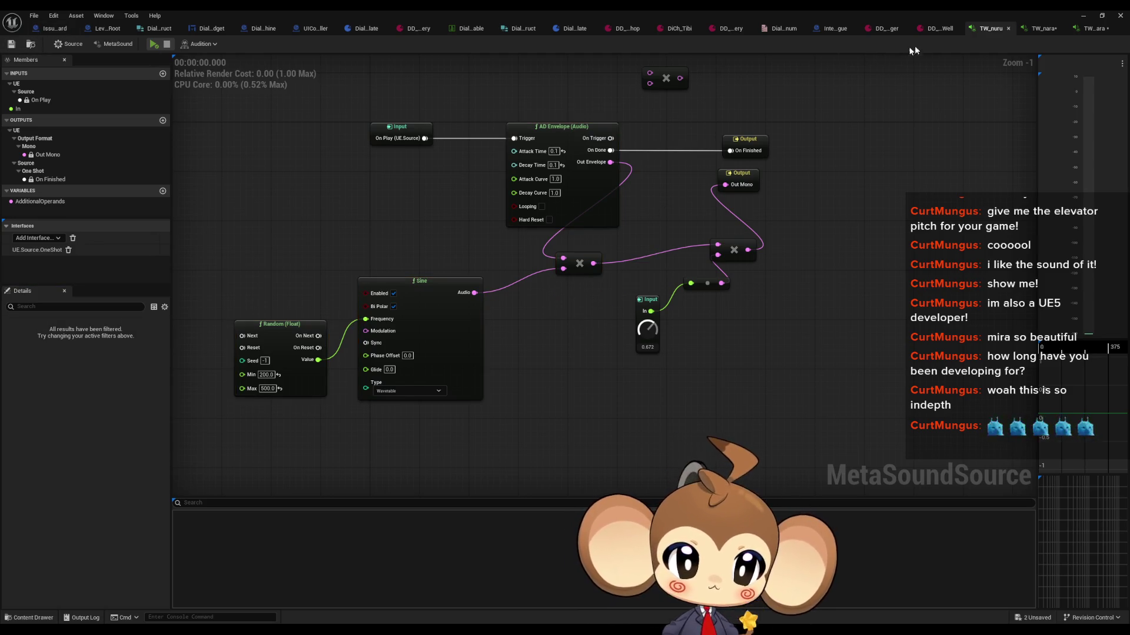
# Restore the level editor and open DCh_Nara from GameData > DialogueTrees > Characters
pyautogui.doubleClick(635, 10)
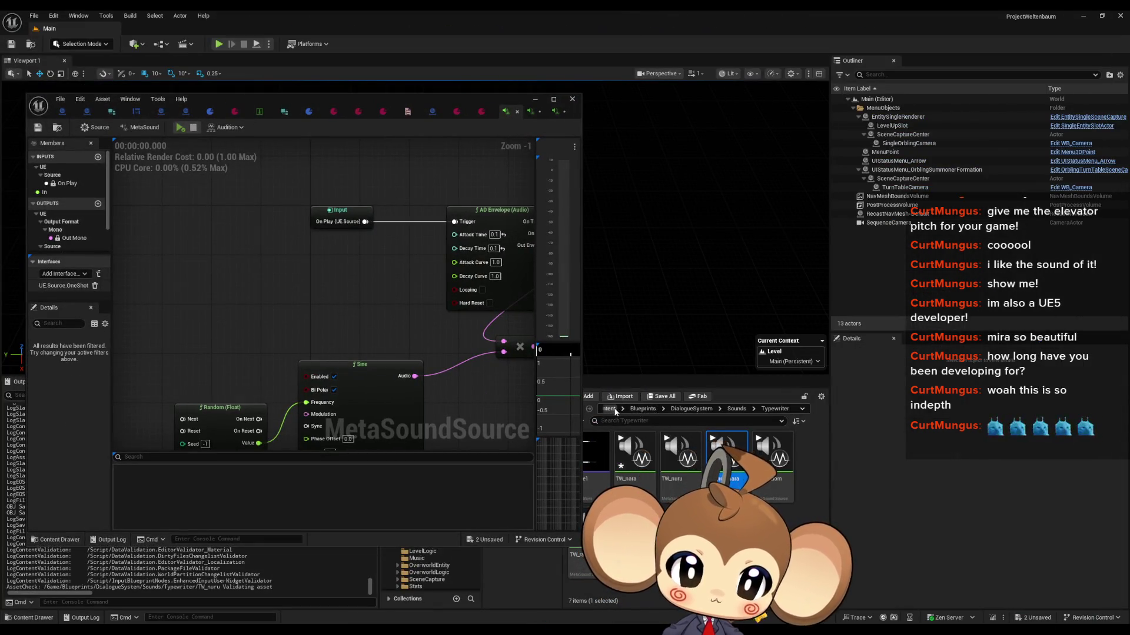
pyautogui.click(686, 409)
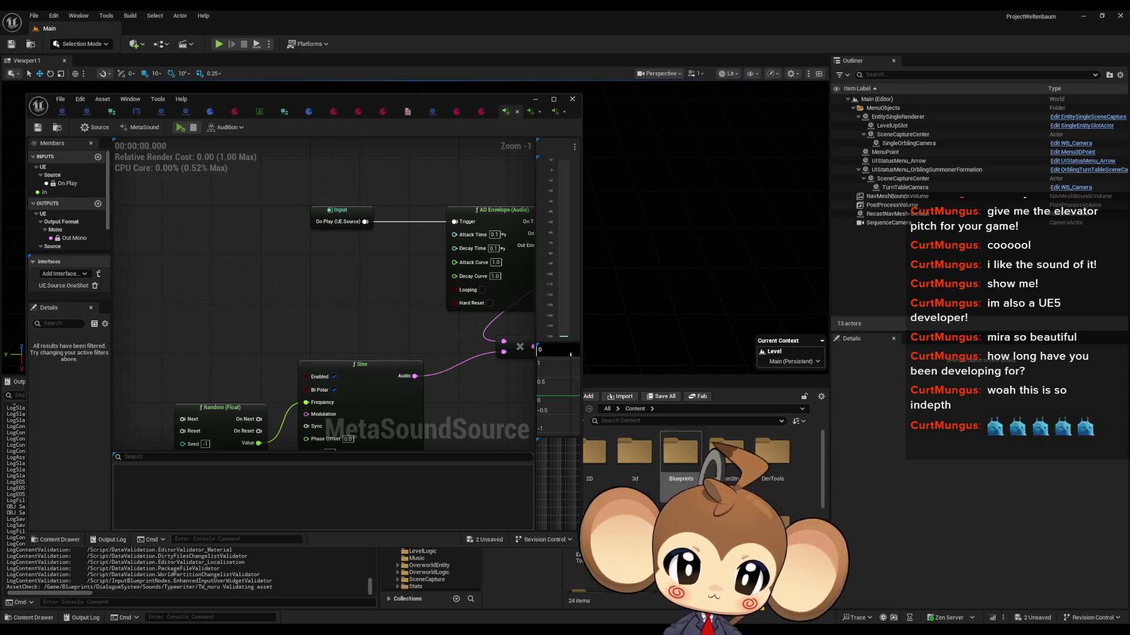
pyautogui.doubleClick(635, 512)
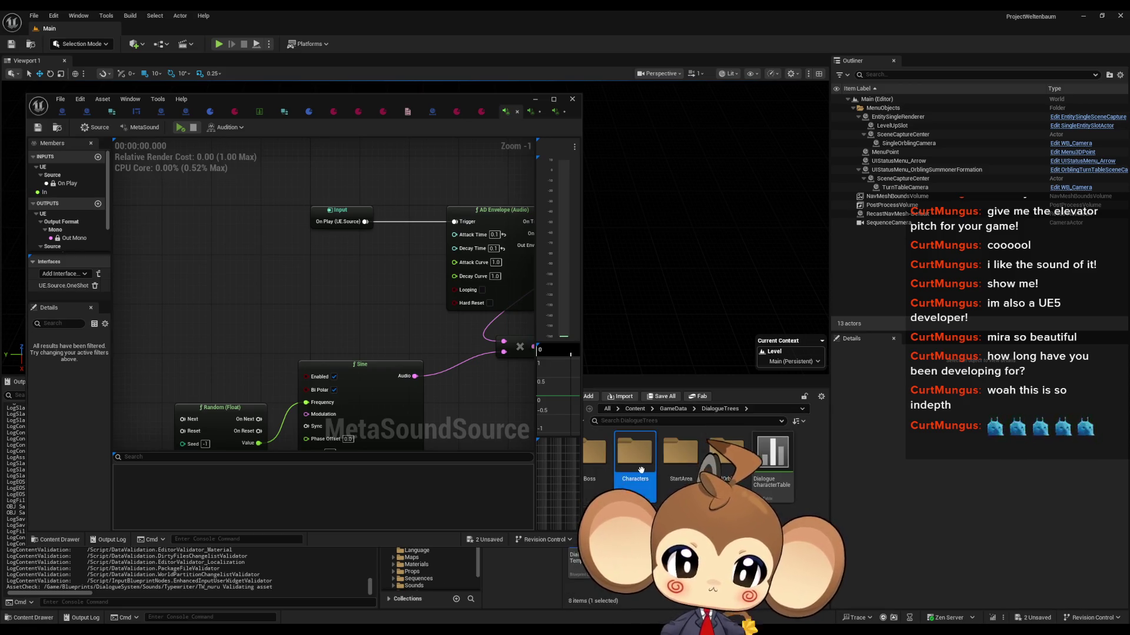
pyautogui.doubleClick(641, 470)
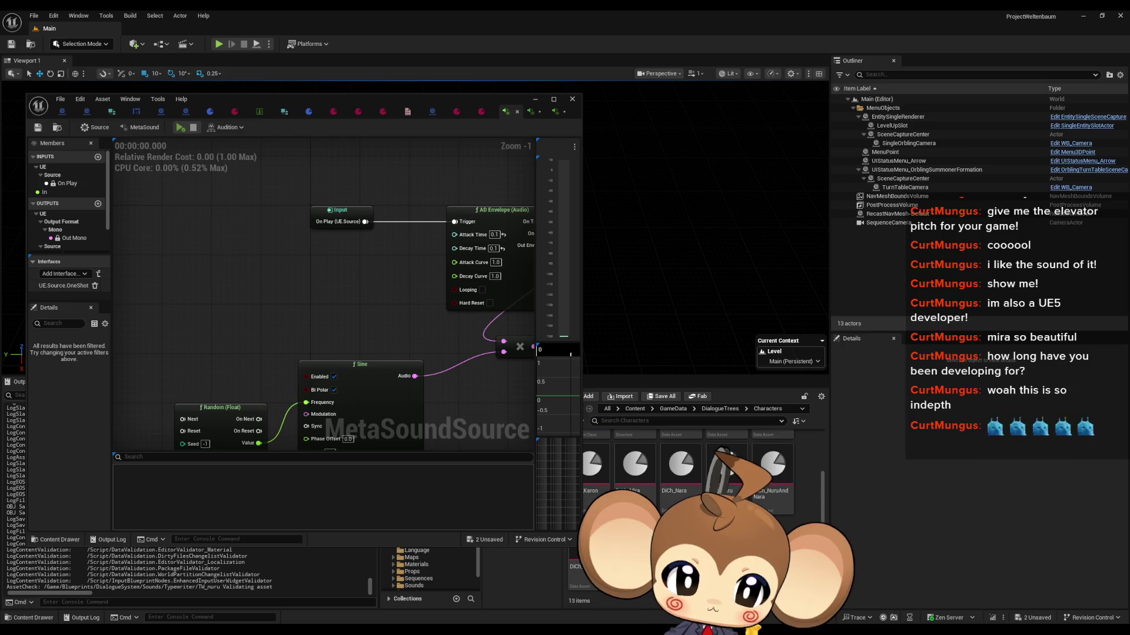
pyautogui.doubleClick(692, 480)
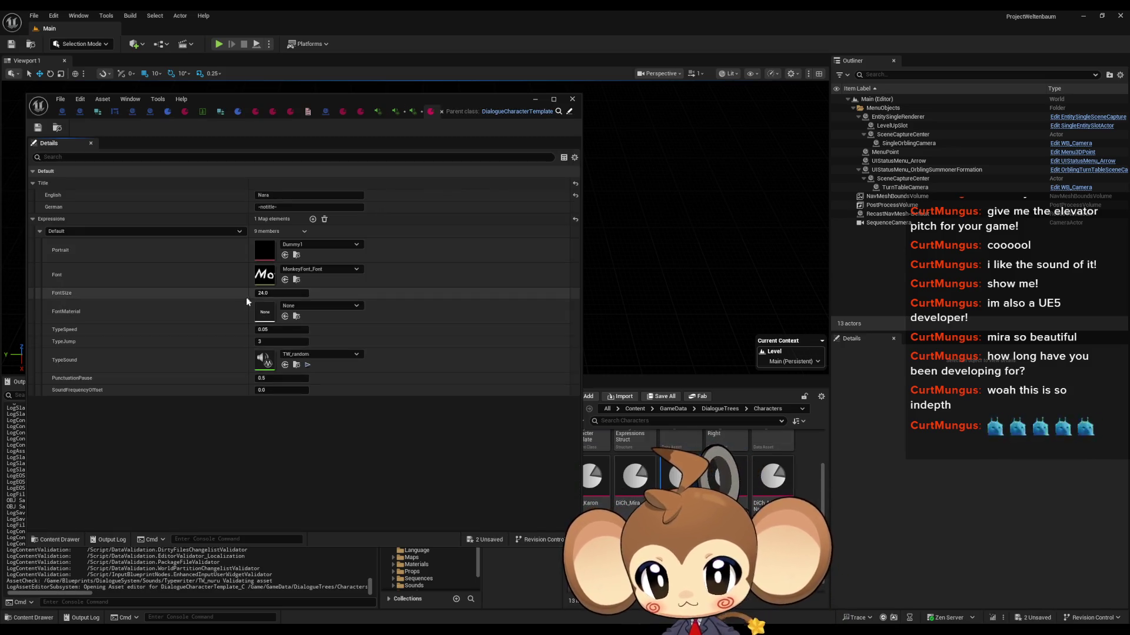
# Set Nara's TypeSound to TW_nara and Nuru's TypeSound to TW_nuru
pyautogui.click(322, 354)
pyautogui.write('u')
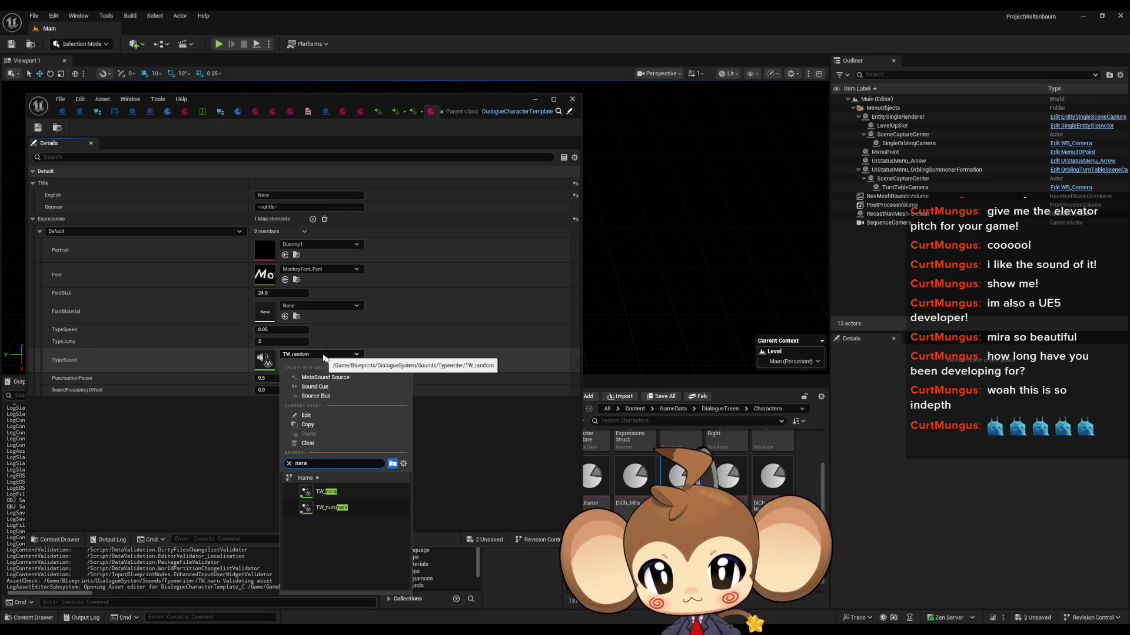
pyautogui.click(362, 490)
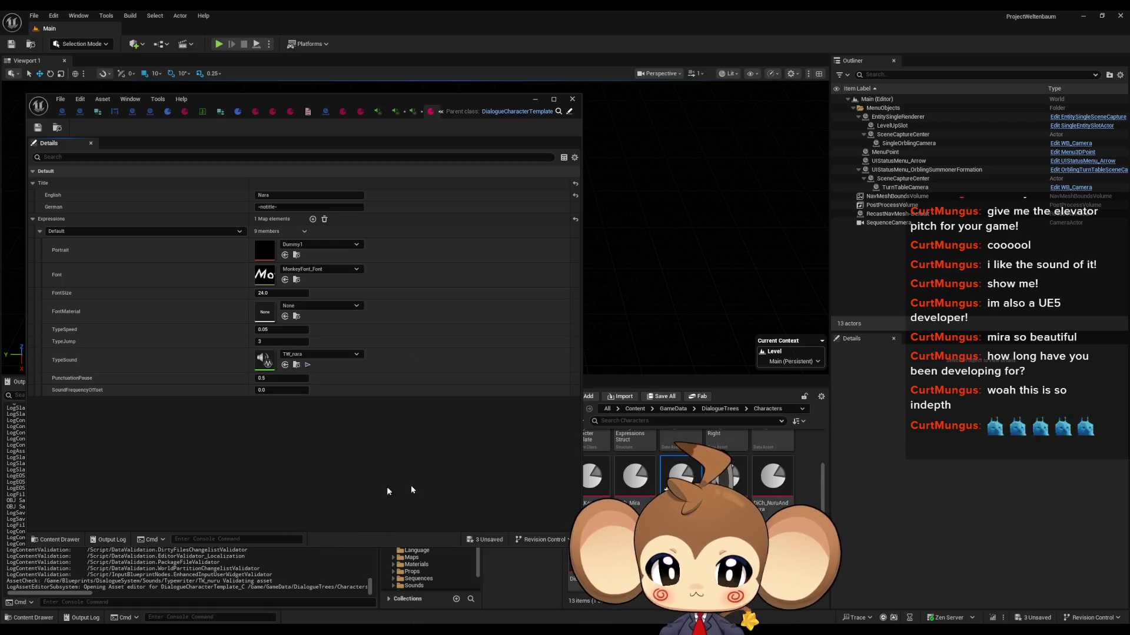
pyautogui.doubleClick(723, 480)
pyautogui.click(317, 355)
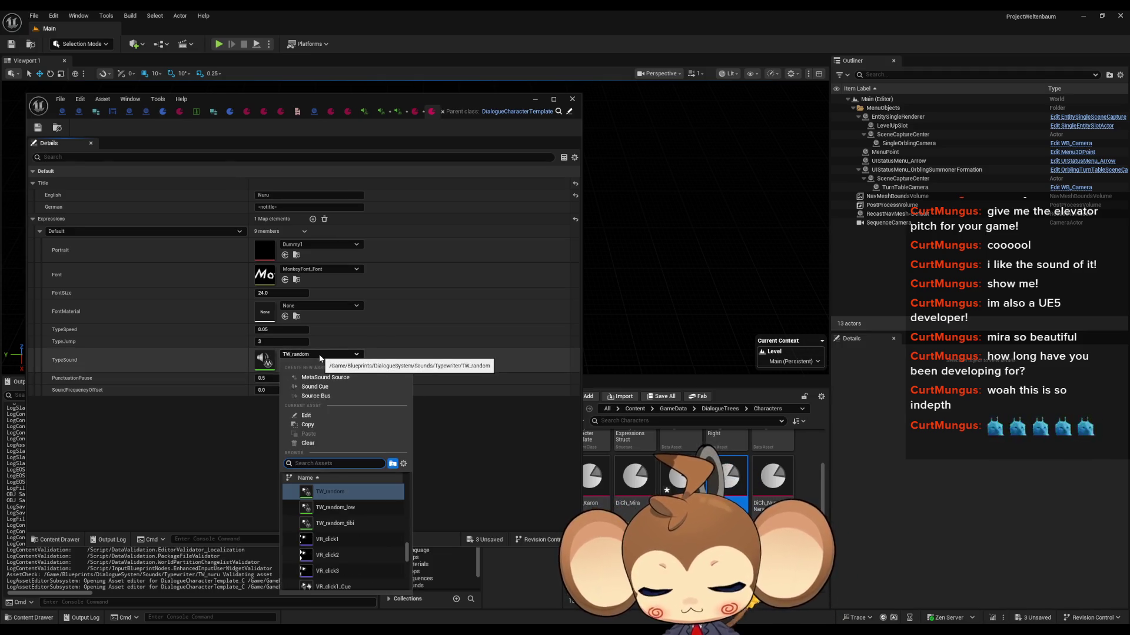
pyautogui.write('nuru')
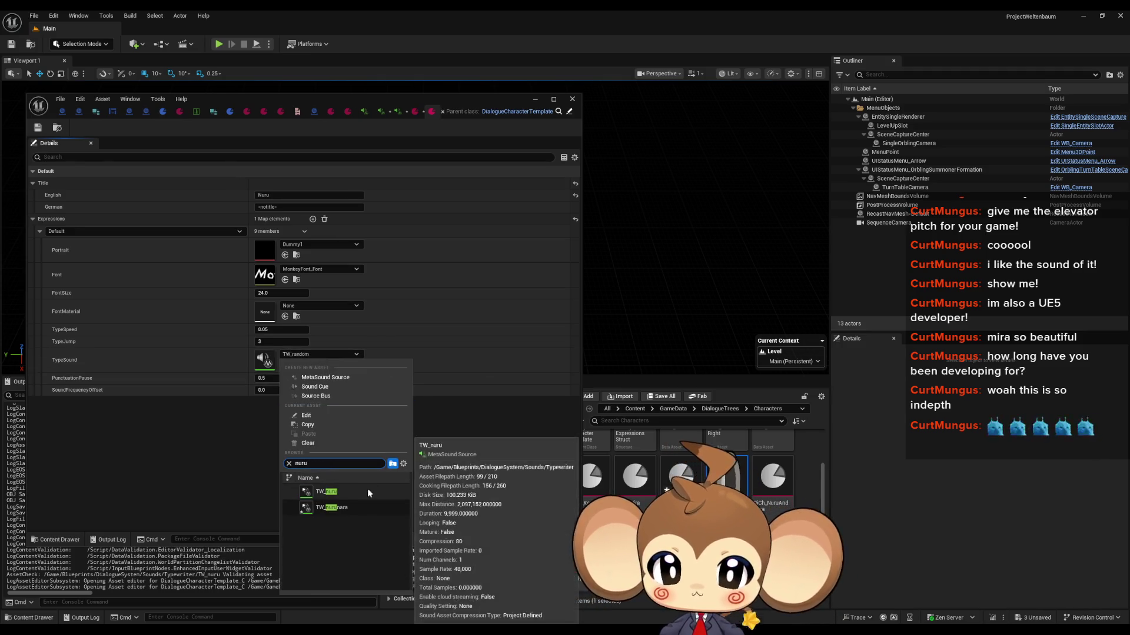
pyautogui.click(367, 489)
# Set Nuru & Nara's TypeSound to TW_nurunara, save, and start Play In Editor
pyautogui.doubleClick(772, 478)
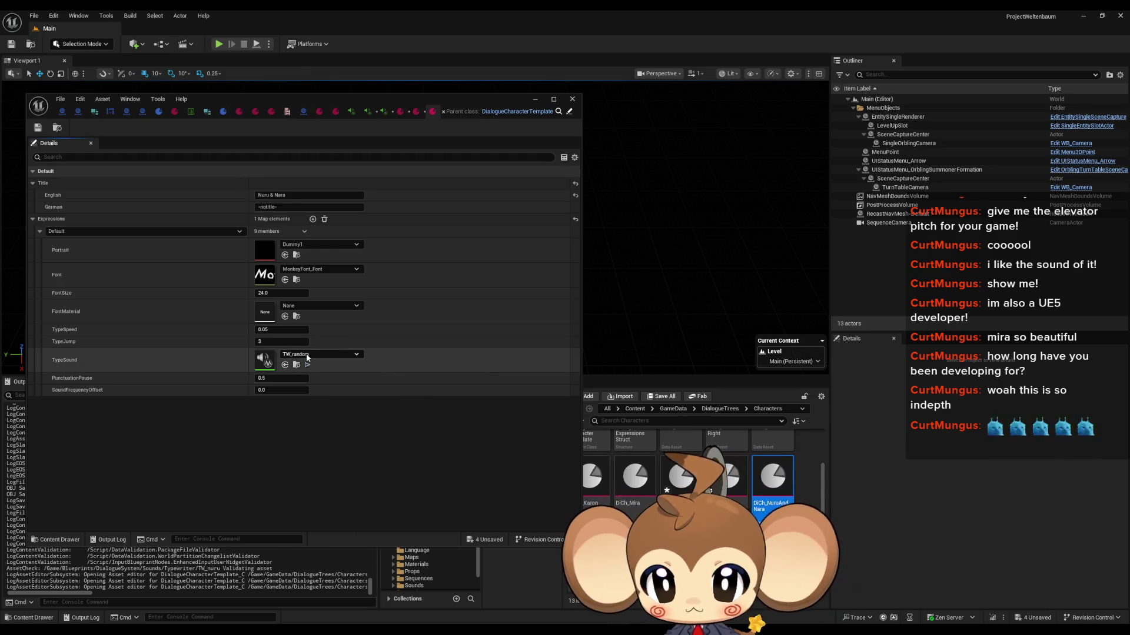
pyautogui.click(314, 354)
pyautogui.write('urunara')
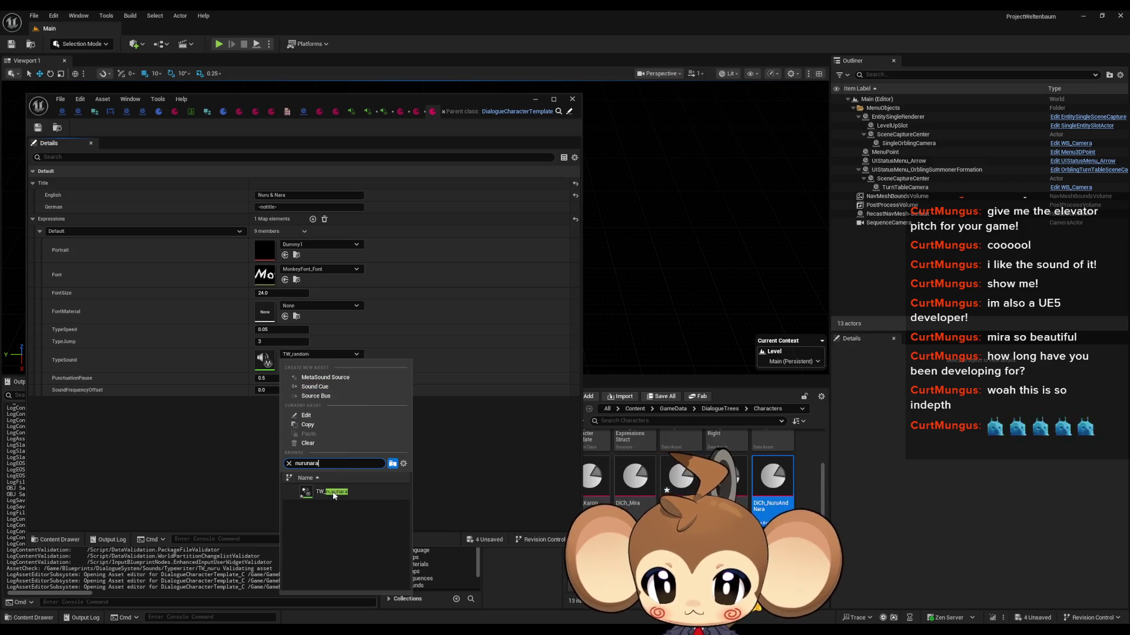
pyautogui.click(333, 492)
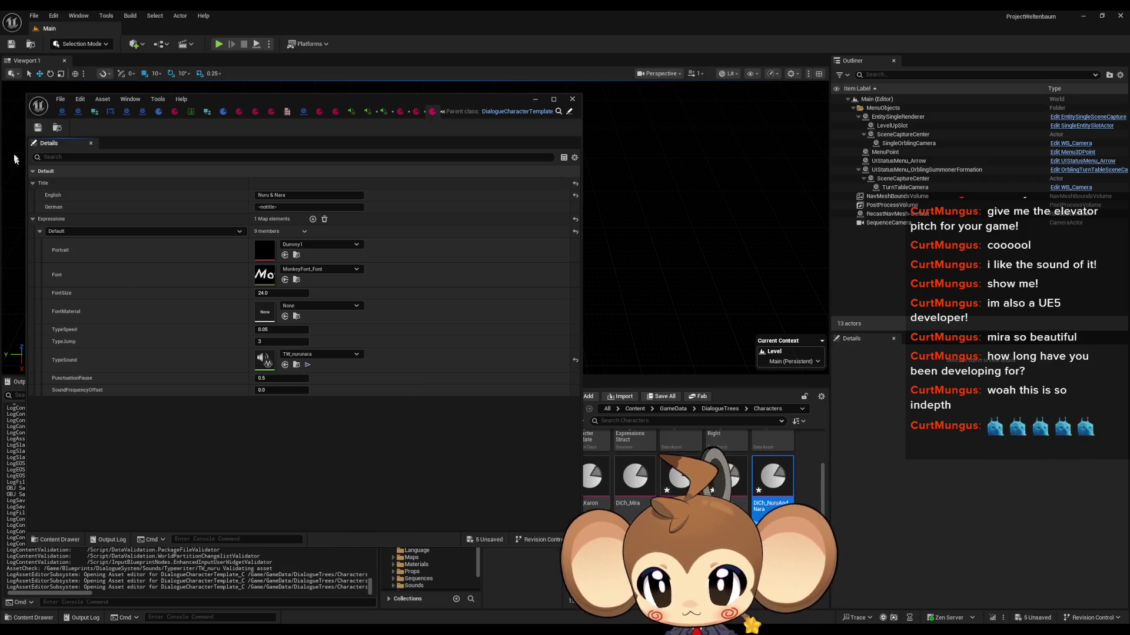
pyautogui.click(40, 127)
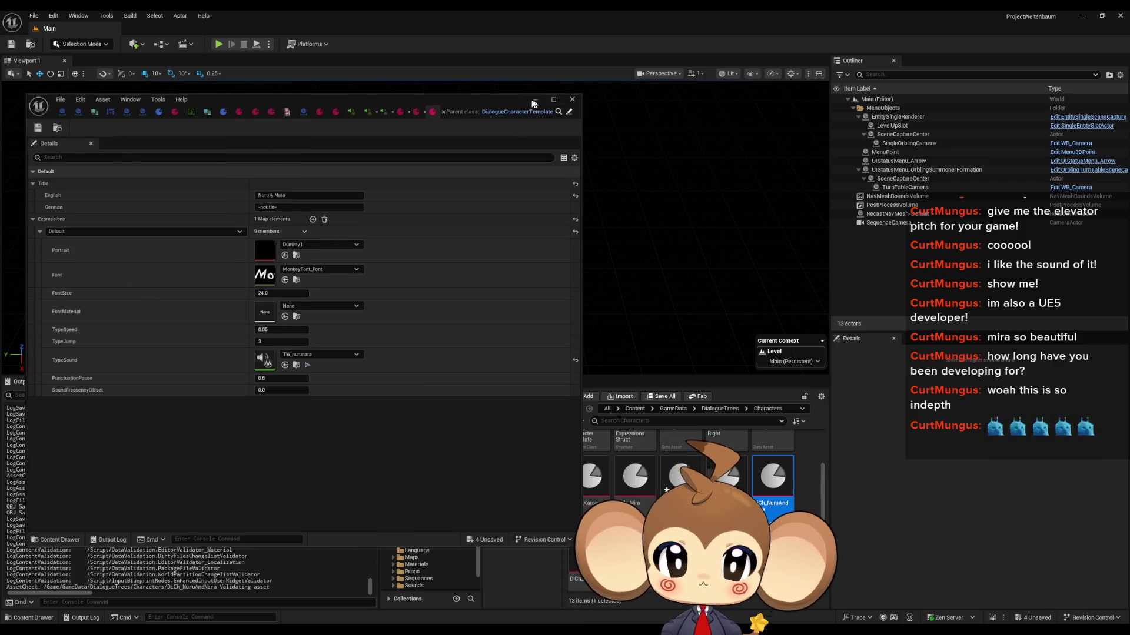
pyautogui.click(535, 99)
pyautogui.hotkey('alt', 'p')
pyautogui.click(376, 290)
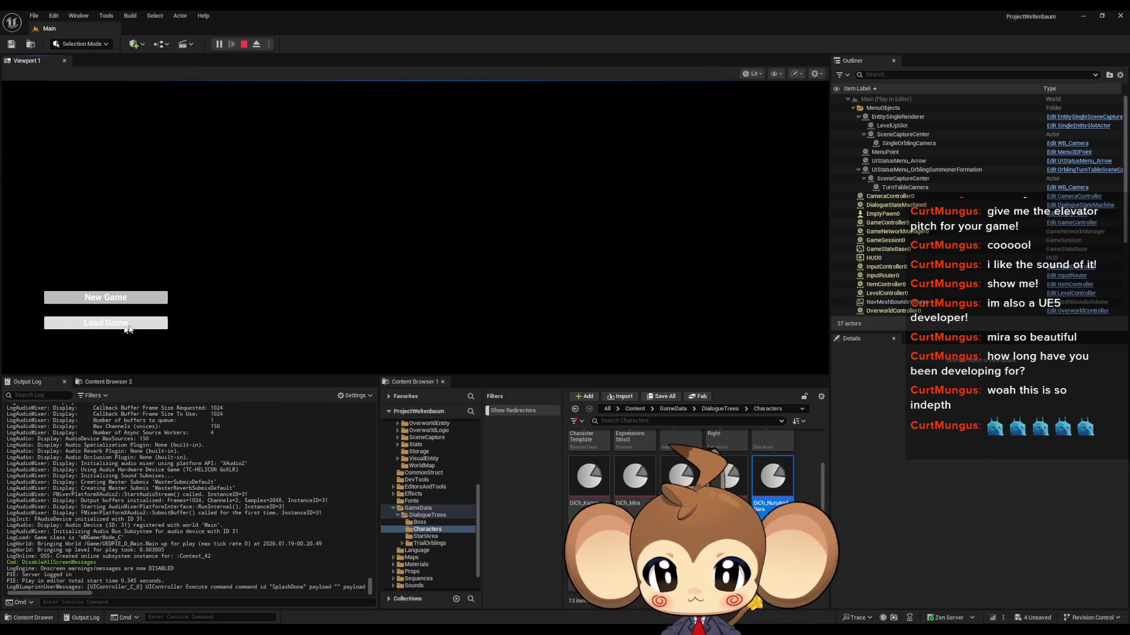
# Load the game, step through Nuru's, Nara's and their joint shrine lines, then stop and reopen DCh_NuruAndNara
pyautogui.click(124, 323)
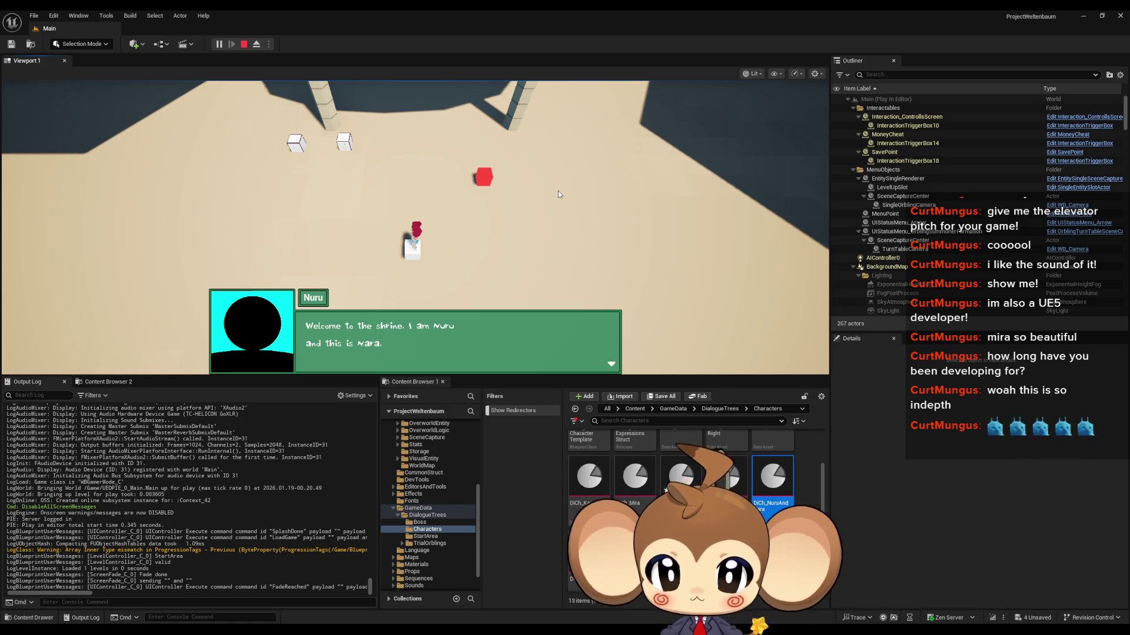
pyautogui.press('space')
pyautogui.press('space')
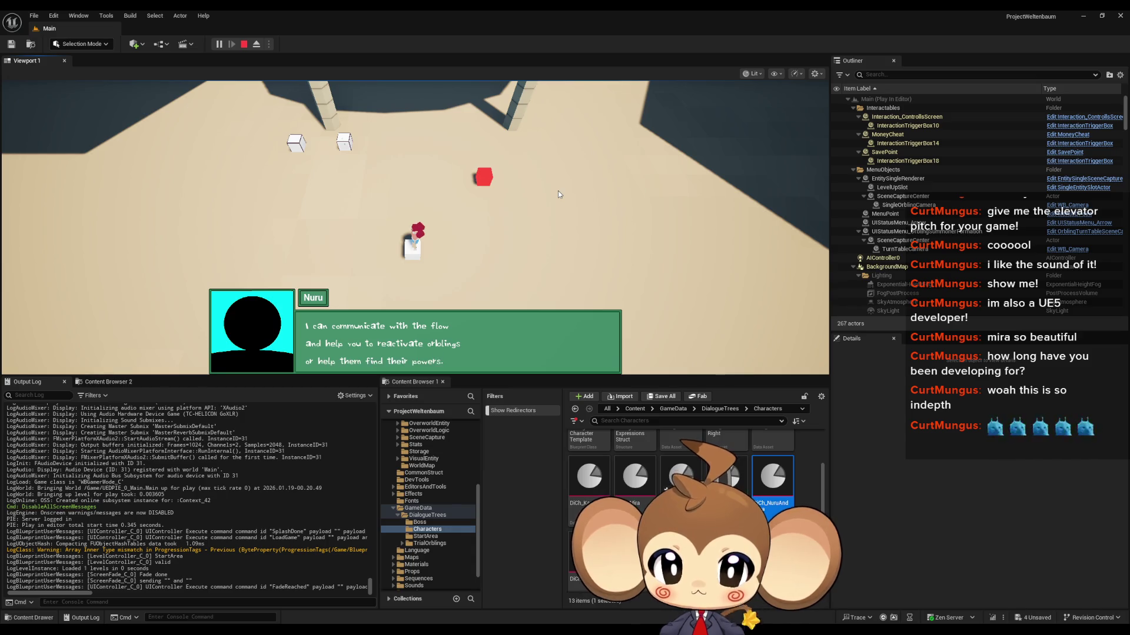
pyautogui.press('space')
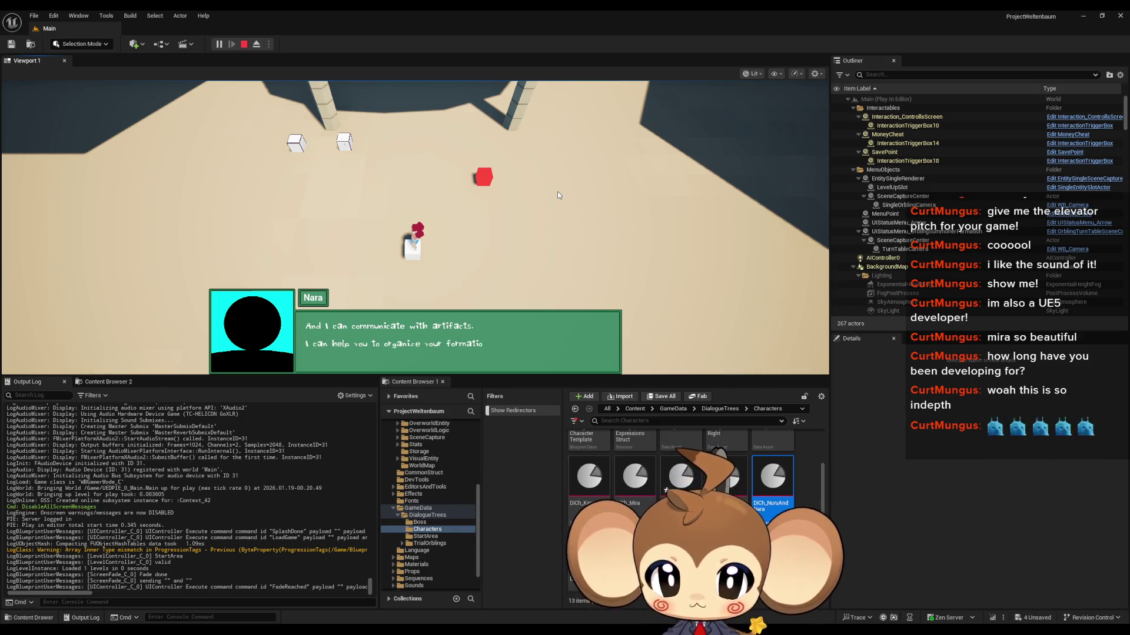
pyautogui.press('space')
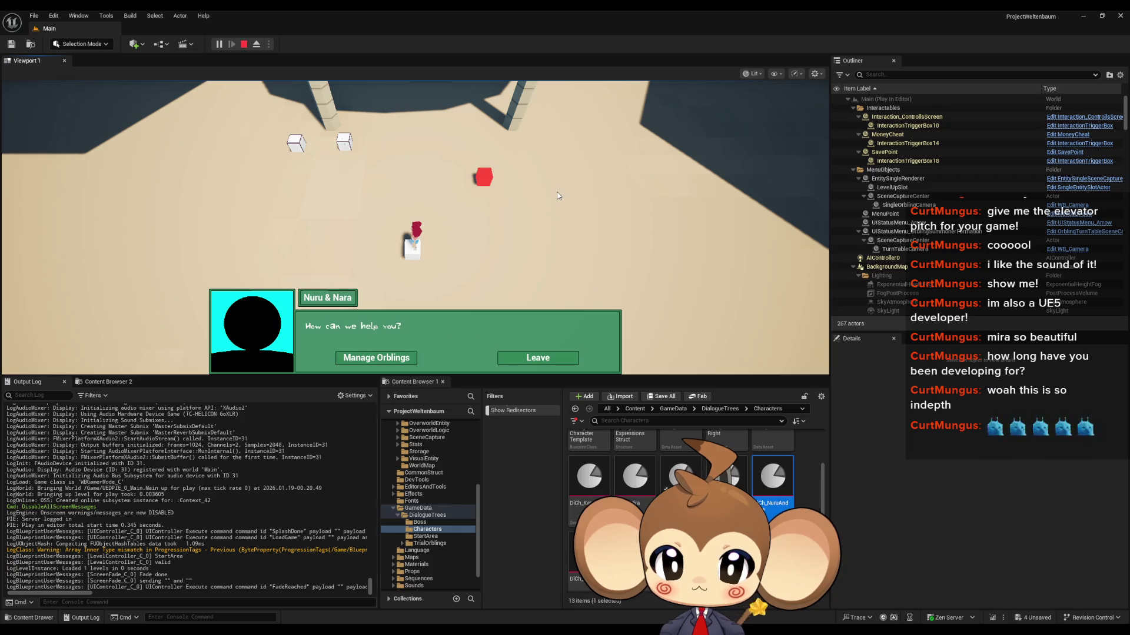
pyautogui.click(244, 44)
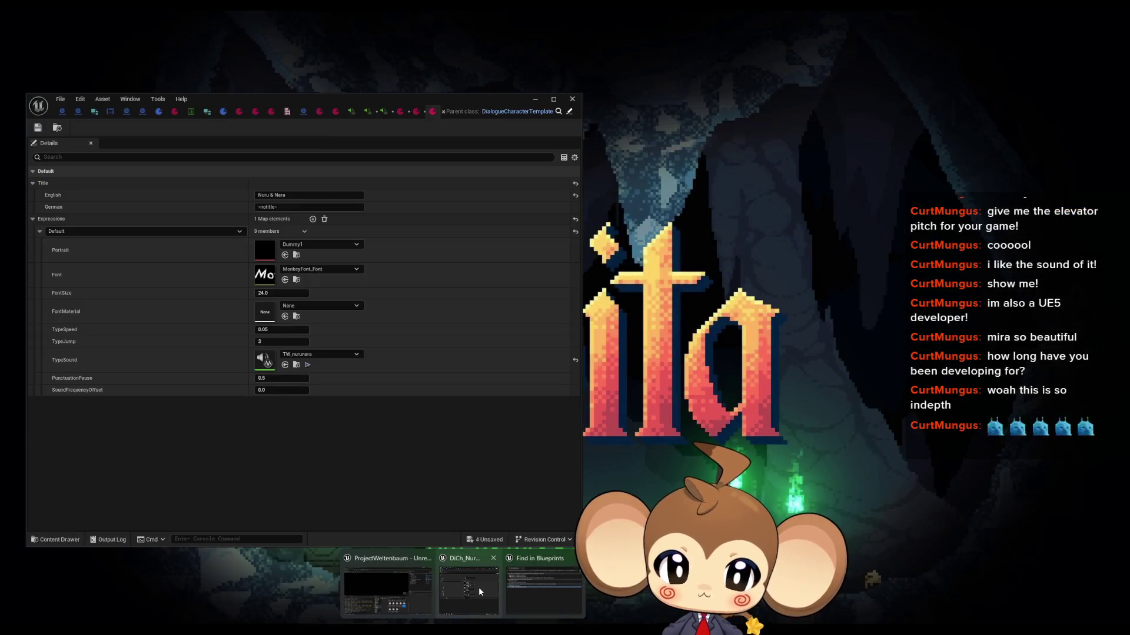
pyautogui.click(479, 587)
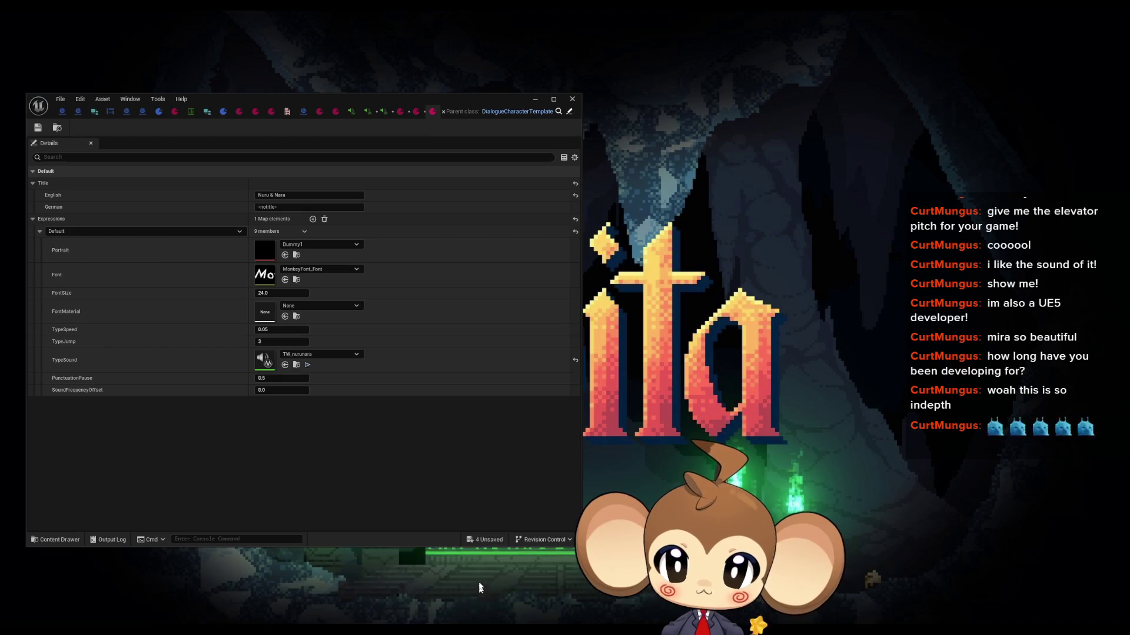